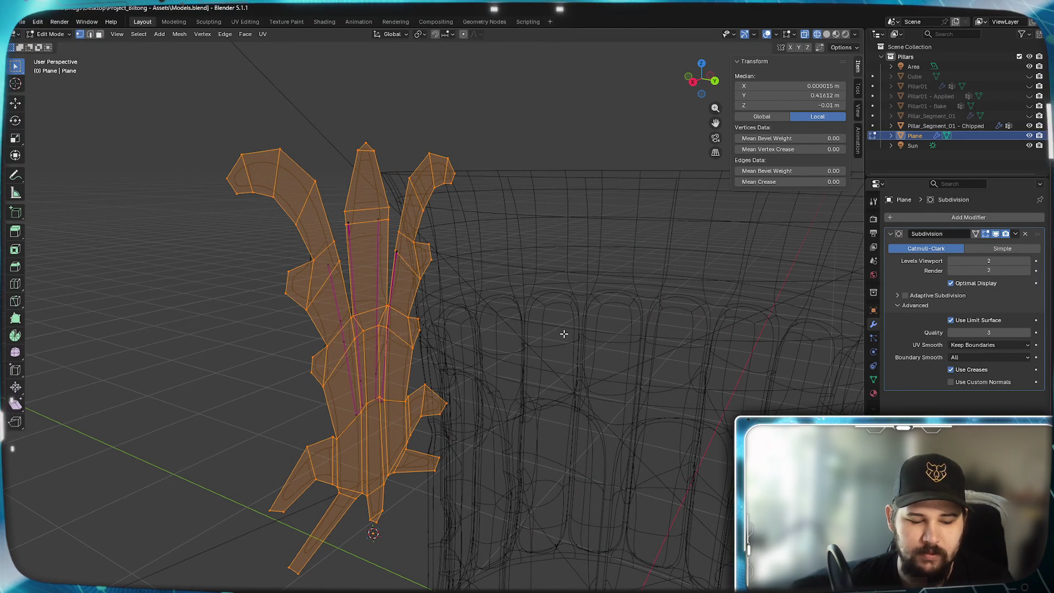
- View the flat leaf mesh edge-on from the Right Ortho side and box-select all of it
{"action": "mouse_move", "coordinate": [262, 327]}
{"action": "middle_mouse_down"}
{"action": "mouse_move", "coordinate": [412, 313]}
{"action": "mouse_move", "coordinate": [199, 324]}
{"action": "mouse_move", "coordinate": [301, 330]}
{"action": "mouse_move", "coordinate": [247, 331]}
{"action": "mouse_move", "coordinate": [378, 318]}
{"action": "mouse_move", "coordinate": [278, 306]}
{"action": "mouse_move", "coordinate": [365, 325]}
{"action": "mouse_move", "coordinate": [419, 322]}
{"action": "mouse_move", "coordinate": [275, 329]}
{"action": "mouse_move", "coordinate": [367, 329]}
{"action": "middle_mouse_up"}
{"action": "key", "text": "ctrl+z"}
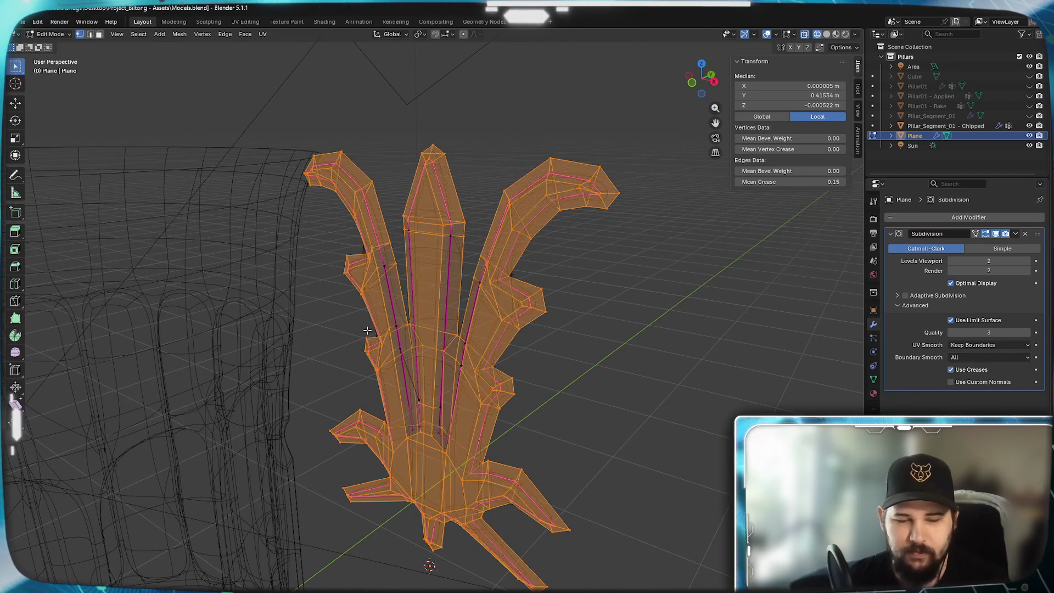
{"action": "middle_click_drag", "start_coordinate": [551, 351], "coordinate": [537, 345]}
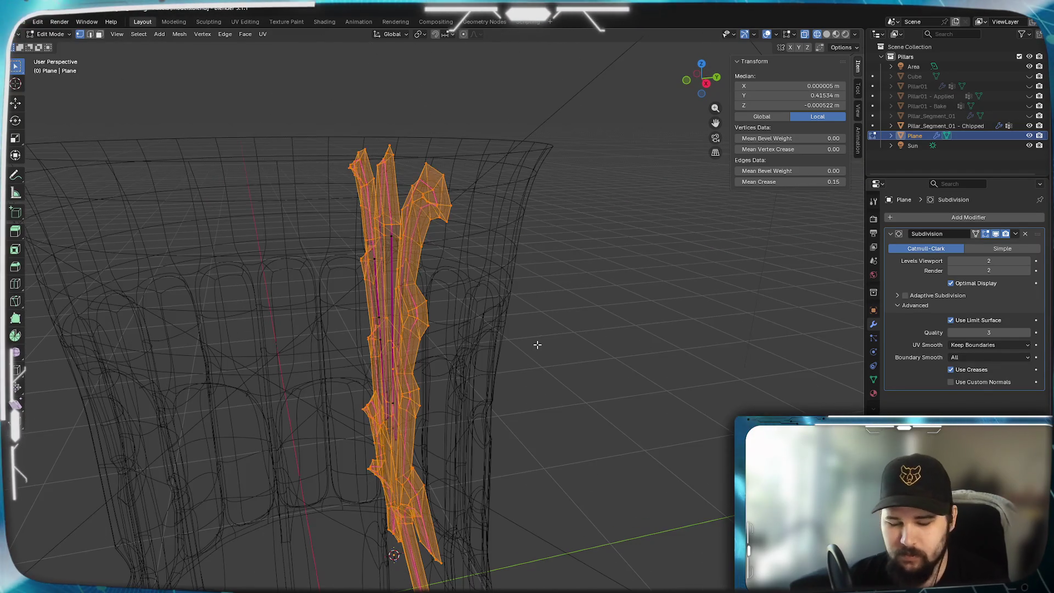
{"action": "key", "text": "KP_3"}
{"action": "left_click_drag", "start_coordinate": [433, 115], "coordinate": [383, 589]}
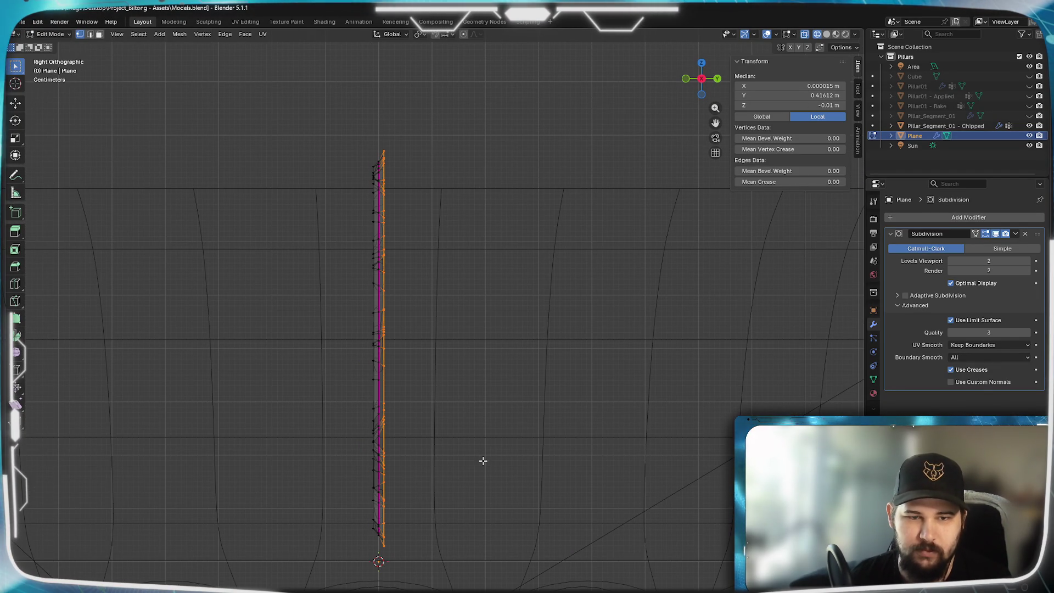
- Cancel the delete prompt, orbit back to perspective and return the Plane to object mode
{"action": "key", "text": "x"}
{"action": "left_click", "coordinate": [480, 407]}
{"action": "mouse_move", "coordinate": [360, 365]}
{"action": "middle_mouse_down"}
{"action": "mouse_move", "coordinate": [427, 389]}
{"action": "mouse_move", "coordinate": [459, 384]}
{"action": "middle_mouse_up"}
{"action": "key", "text": "Tab"}
{"action": "key", "text": "z"}
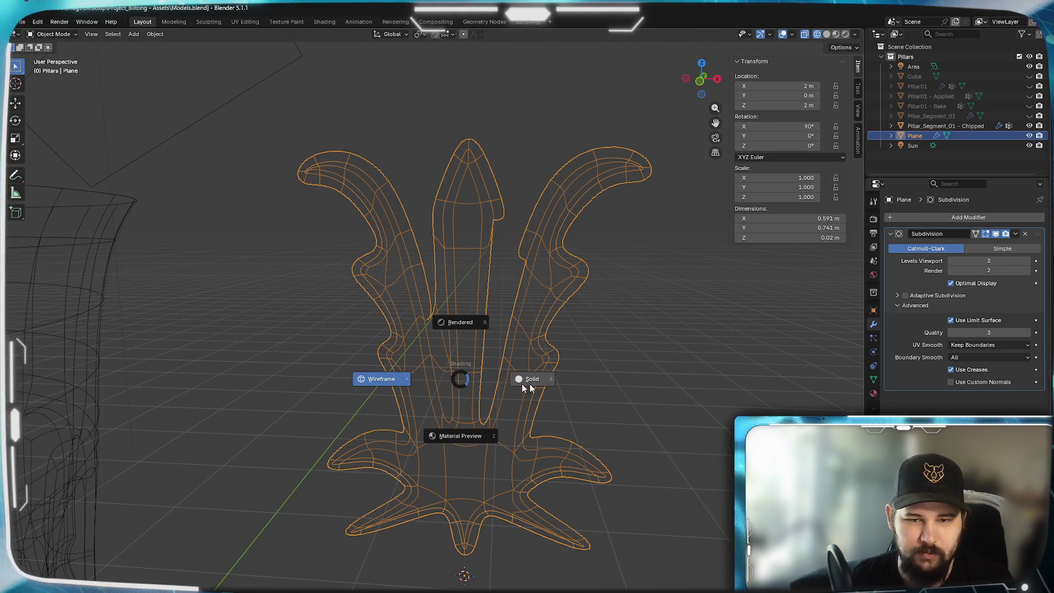
- Enter mesh editing in solid shading, look up at the leaf from below and switch to face select
{"action": "left_click", "coordinate": [536, 377]}
{"action": "scroll", "coordinate": [421, 369], "scroll_direction": "up", "scroll_amount": 2}
{"action": "scroll", "coordinate": [435, 368], "scroll_direction": "up", "scroll_amount": 5}
{"action": "scroll", "coordinate": [433, 368], "scroll_direction": "down", "scroll_amount": 2}
{"action": "scroll", "coordinate": [434, 367], "scroll_direction": "down", "scroll_amount": 3}
{"action": "key", "text": "Tab"}
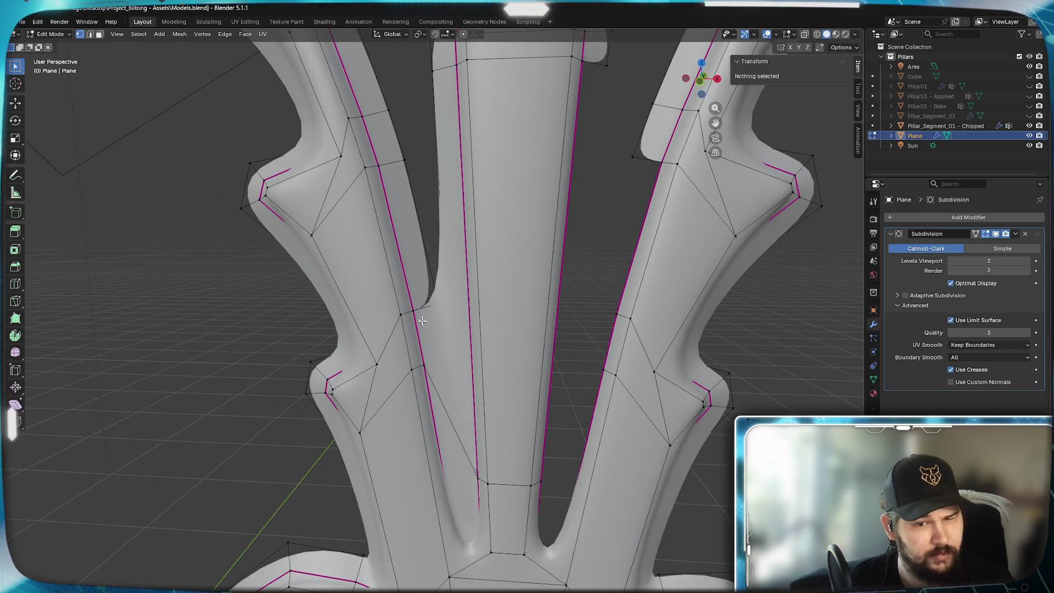
{"action": "scroll", "coordinate": [425, 328], "scroll_direction": "up", "scroll_amount": 4}
{"action": "scroll", "coordinate": [421, 371], "scroll_direction": "up", "scroll_amount": 2}
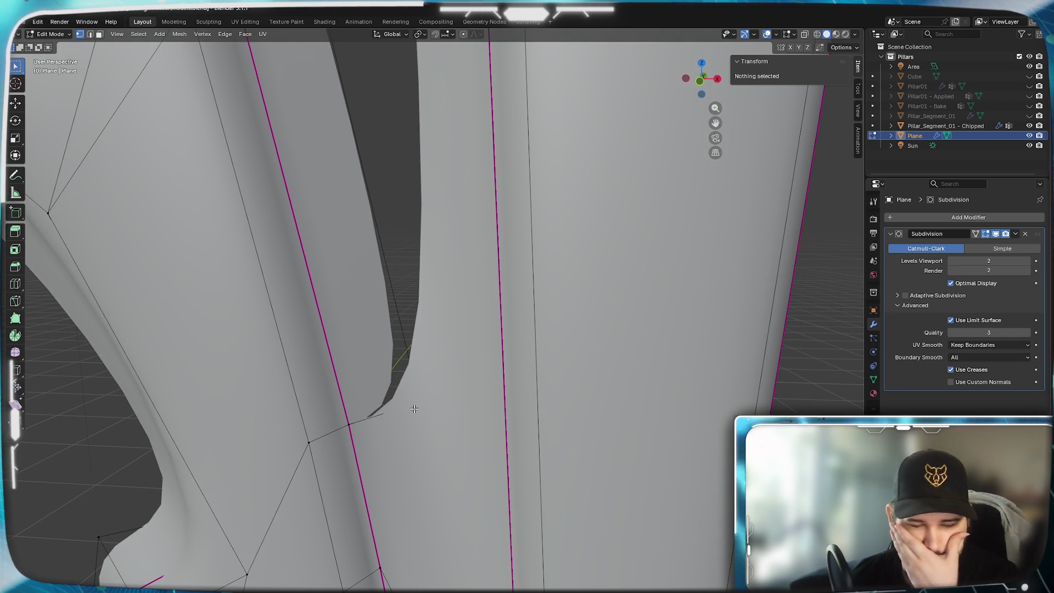
{"action": "scroll", "coordinate": [415, 409], "scroll_direction": "down", "scroll_amount": 2}
{"action": "mouse_move", "coordinate": [422, 409]}
{"action": "middle_mouse_down"}
{"action": "mouse_move", "coordinate": [483, 429]}
{"action": "mouse_move", "coordinate": [440, 454]}
{"action": "mouse_move", "coordinate": [478, 486]}
{"action": "mouse_move", "coordinate": [601, 415]}
{"action": "mouse_move", "coordinate": [544, 329]}
{"action": "mouse_move", "coordinate": [552, 307]}
{"action": "mouse_move", "coordinate": [526, 290]}
{"action": "middle_mouse_up"}
{"action": "left_click", "coordinate": [526, 290]}
{"action": "scroll", "coordinate": [526, 291], "scroll_direction": "down", "scroll_amount": 5}
{"action": "scroll", "coordinate": [519, 306], "scroll_direction": "up", "scroll_amount": 8}
{"action": "mouse_move", "coordinate": [354, 305]}
{"action": "middle_mouse_down"}
{"action": "mouse_move", "coordinate": [455, 346]}
{"action": "mouse_move", "coordinate": [478, 417]}
{"action": "mouse_move", "coordinate": [495, 423]}
{"action": "mouse_move", "coordinate": [623, 355]}
{"action": "mouse_move", "coordinate": [433, 277]}
{"action": "mouse_move", "coordinate": [437, 325]}
{"action": "middle_mouse_up"}
{"action": "left_click", "coordinate": [98, 35]}
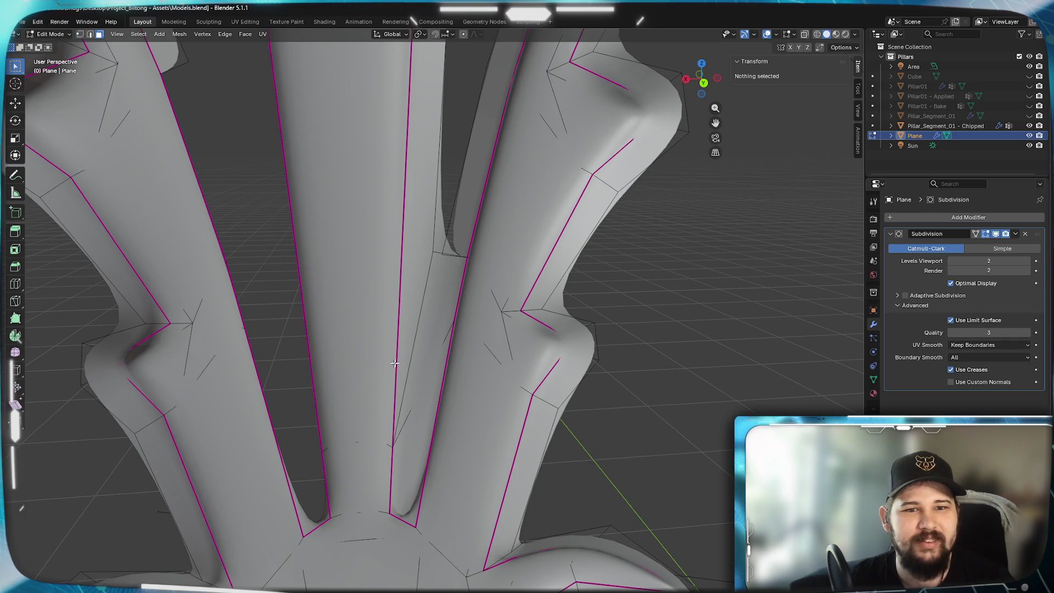
- Delete the long thin stray face and the small triangle bridging the stem and prong
{"action": "middle_click_drag", "start_coordinate": [445, 264], "coordinate": [471, 277]}
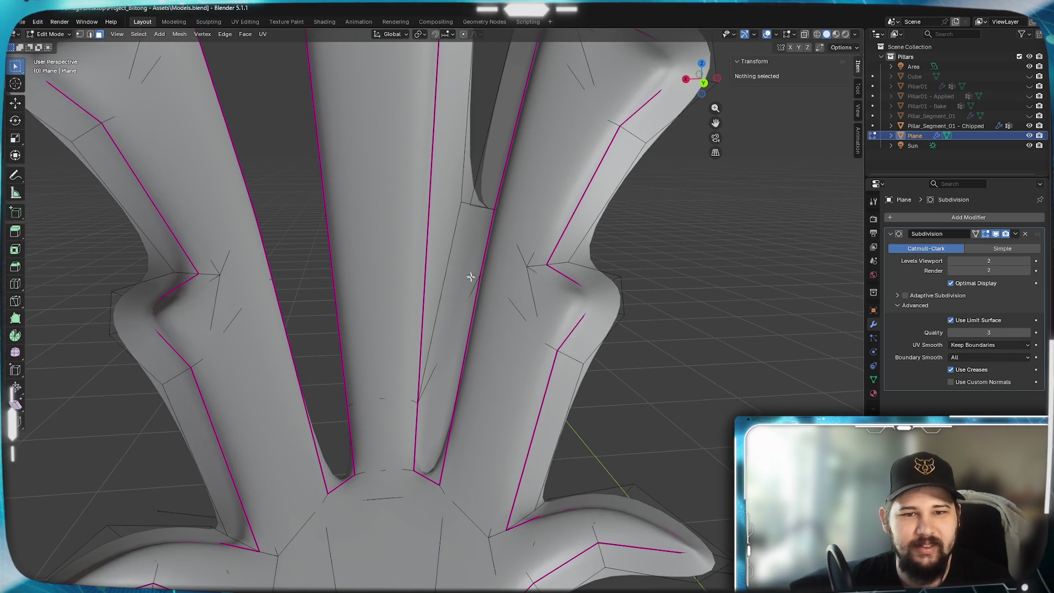
{"action": "left_click", "coordinate": [453, 296]}
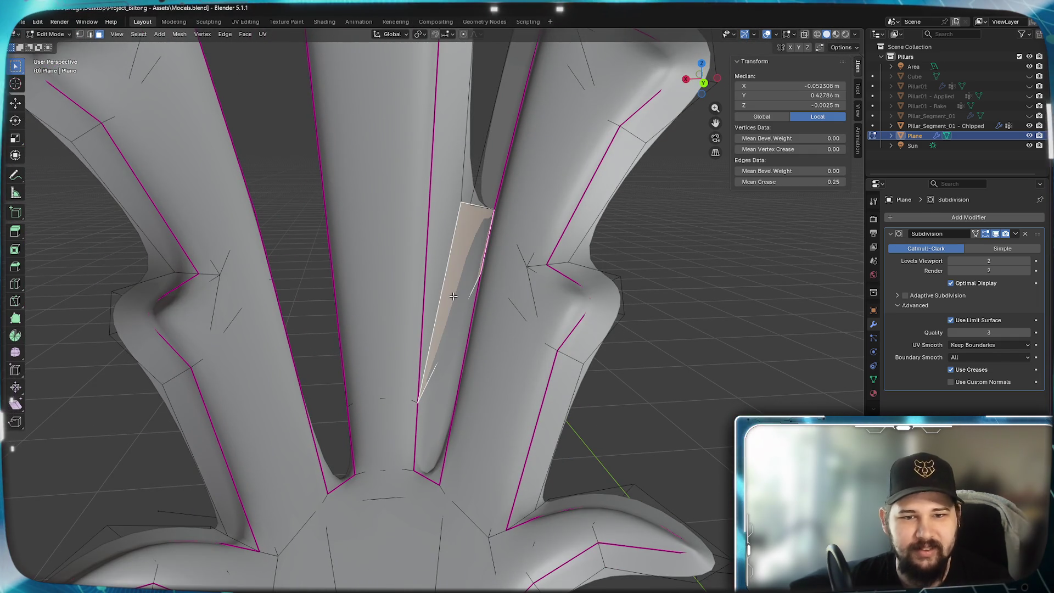
{"action": "key", "text": "x"}
{"action": "left_click", "coordinate": [438, 294]}
{"action": "left_click", "coordinate": [447, 370]}
{"action": "key", "text": "x"}
{"action": "left_click", "coordinate": [429, 372]}
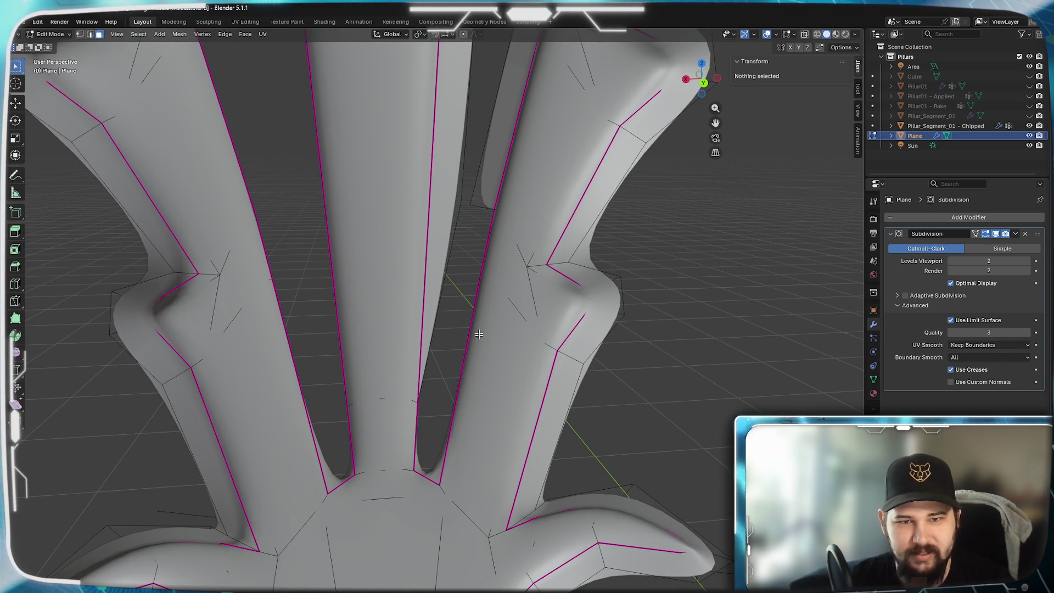
{"action": "mouse_move", "coordinate": [440, 377]}
{"action": "middle_mouse_down"}
{"action": "mouse_move", "coordinate": [468, 377]}
{"action": "mouse_move", "coordinate": [403, 409]}
{"action": "mouse_move", "coordinate": [284, 288]}
{"action": "mouse_move", "coordinate": [277, 264]}
{"action": "mouse_move", "coordinate": [272, 312]}
{"action": "mouse_move", "coordinate": [99, 172]}
{"action": "middle_mouse_up"}
{"action": "scroll", "coordinate": [402, 409], "scroll_direction": "up", "scroll_amount": 5}
{"action": "scroll", "coordinate": [277, 264], "scroll_direction": "up", "scroll_amount": 3}
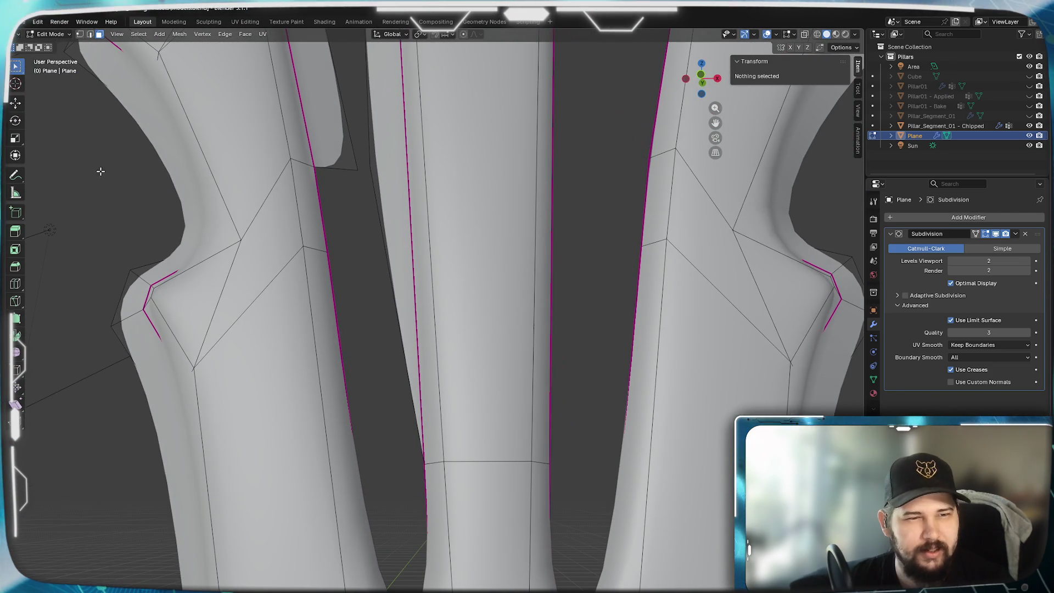
{"action": "middle_click_drag", "start_coordinate": [360, 350], "coordinate": [388, 277]}
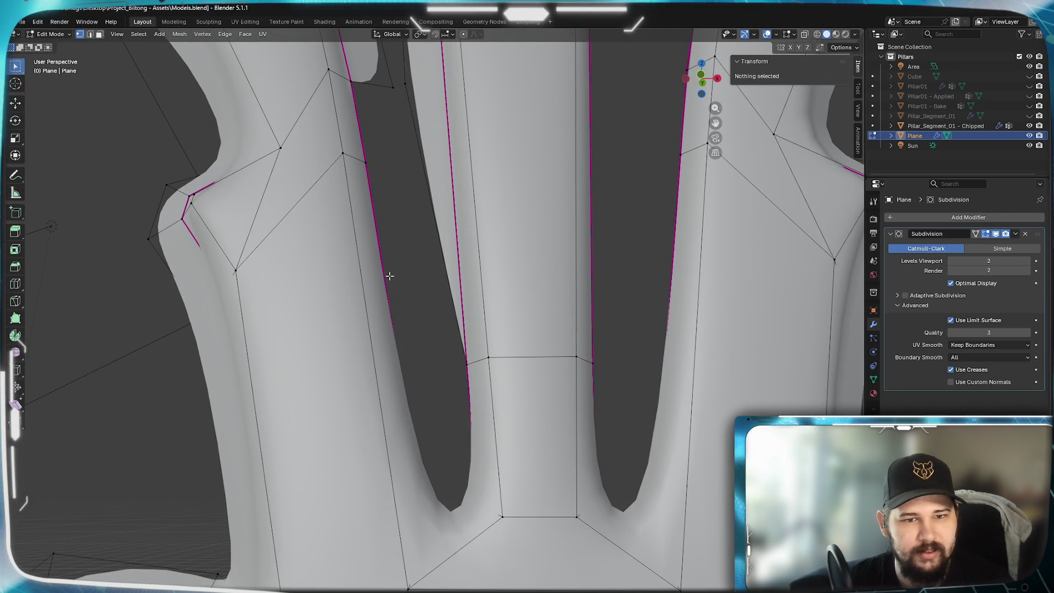
- In wireframe shading, pick out vertices, edges and the triangle beside the central stem
{"action": "key", "text": "z"}
{"action": "left_click", "coordinate": [412, 466]}
{"action": "left_click", "coordinate": [428, 547]}
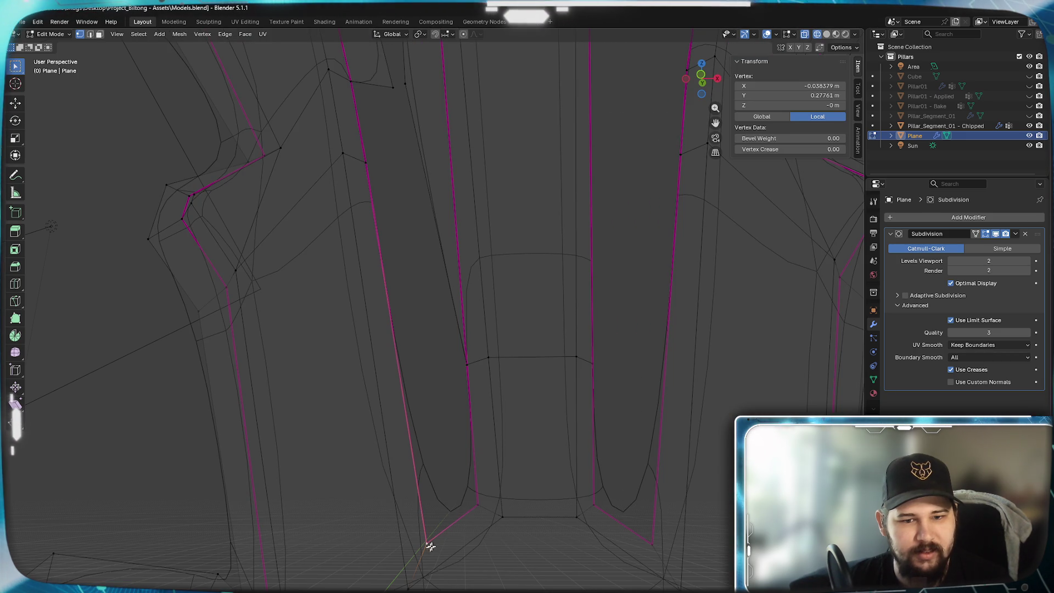
{"action": "left_click", "coordinate": [479, 507], "text": "shift"}
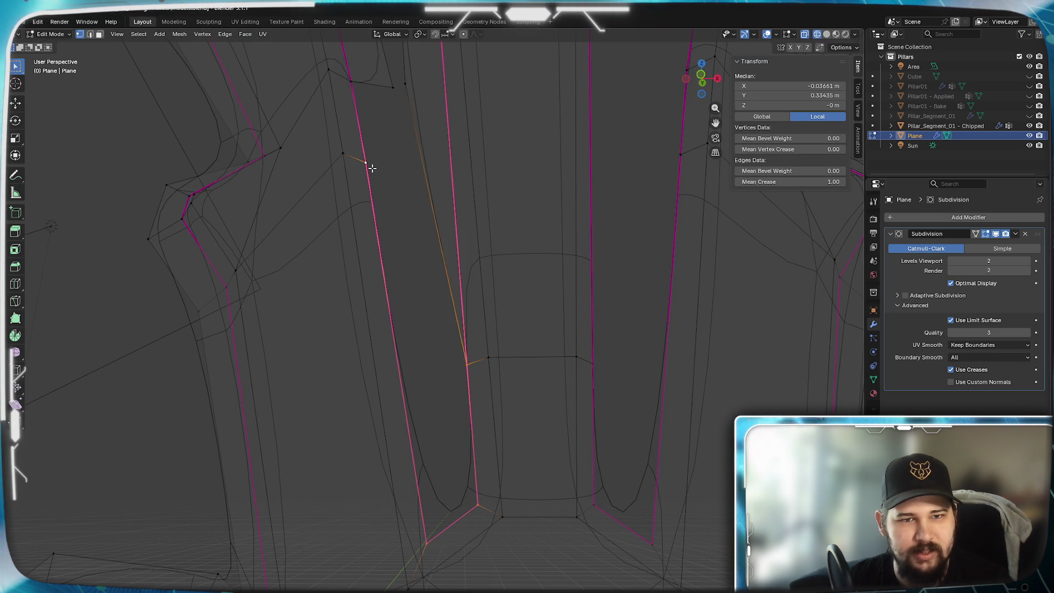
{"action": "scroll", "coordinate": [428, 385], "scroll_direction": "down", "scroll_amount": 3}
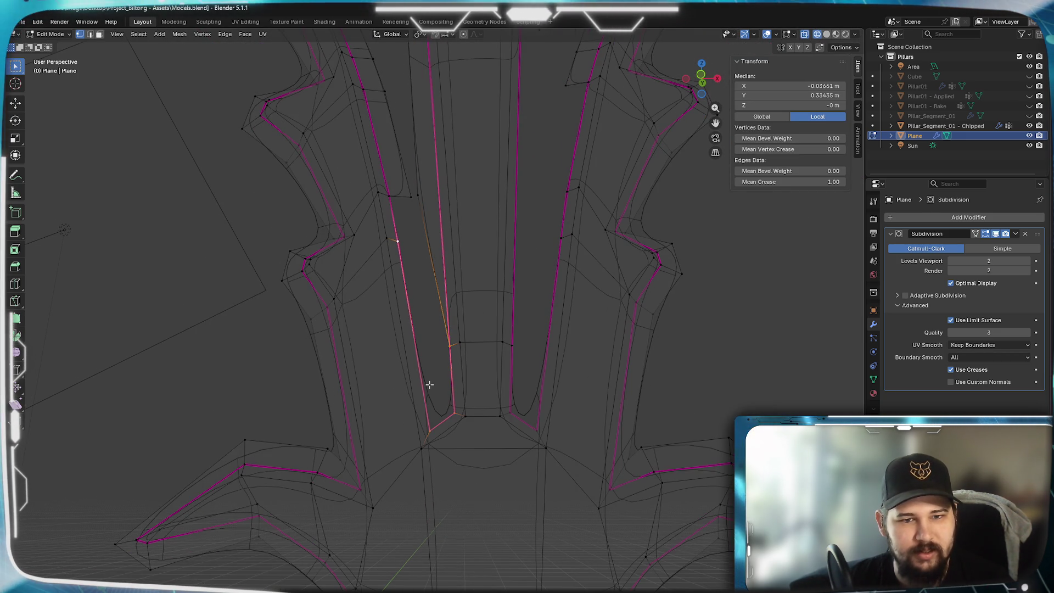
{"action": "scroll", "coordinate": [431, 384], "scroll_direction": "up", "scroll_amount": 1}
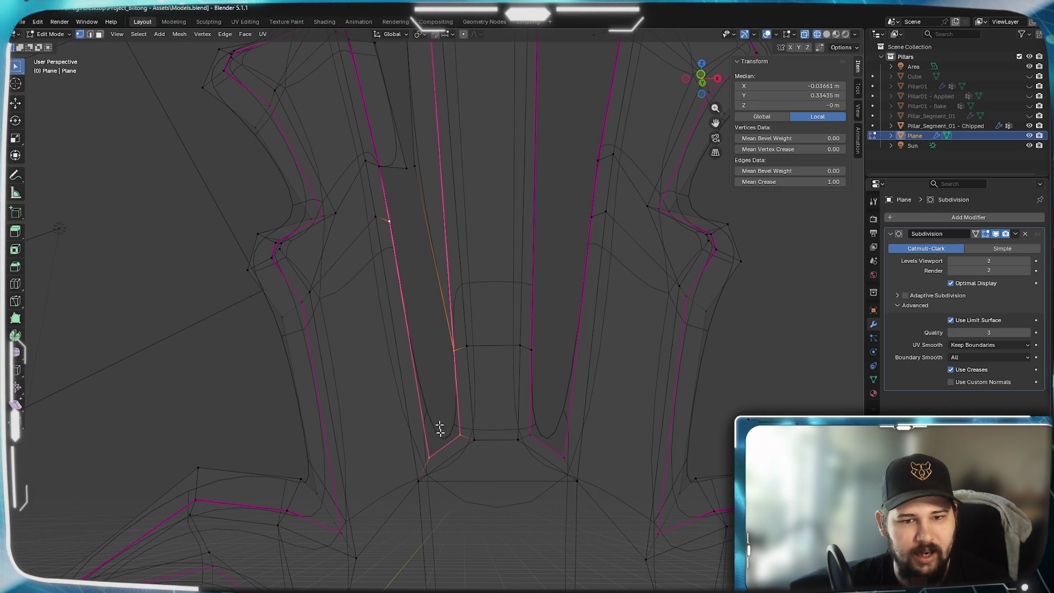
{"action": "left_click", "coordinate": [424, 450]}
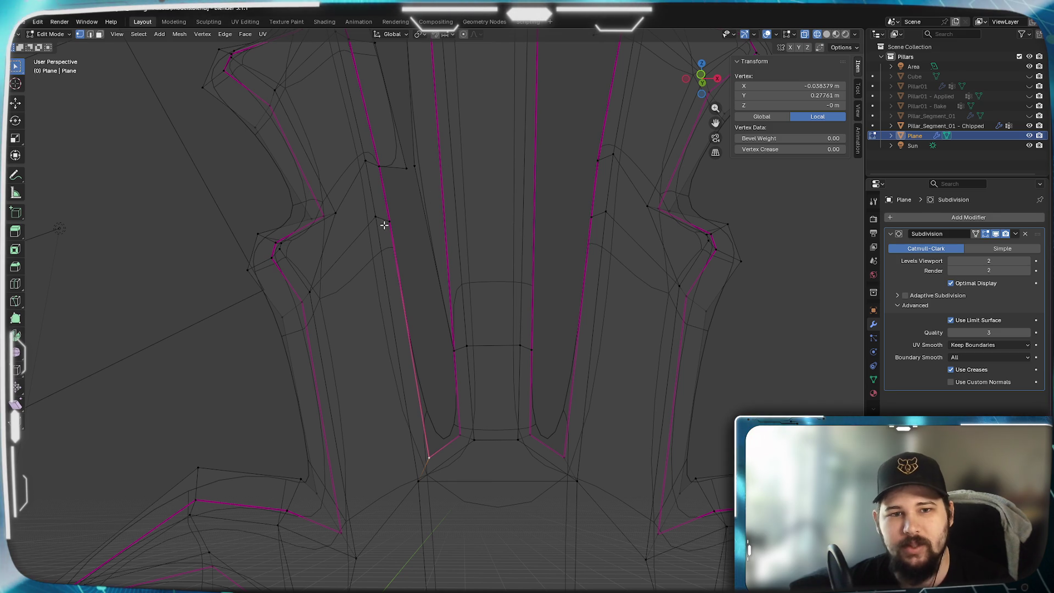
{"action": "left_click", "coordinate": [400, 164]}
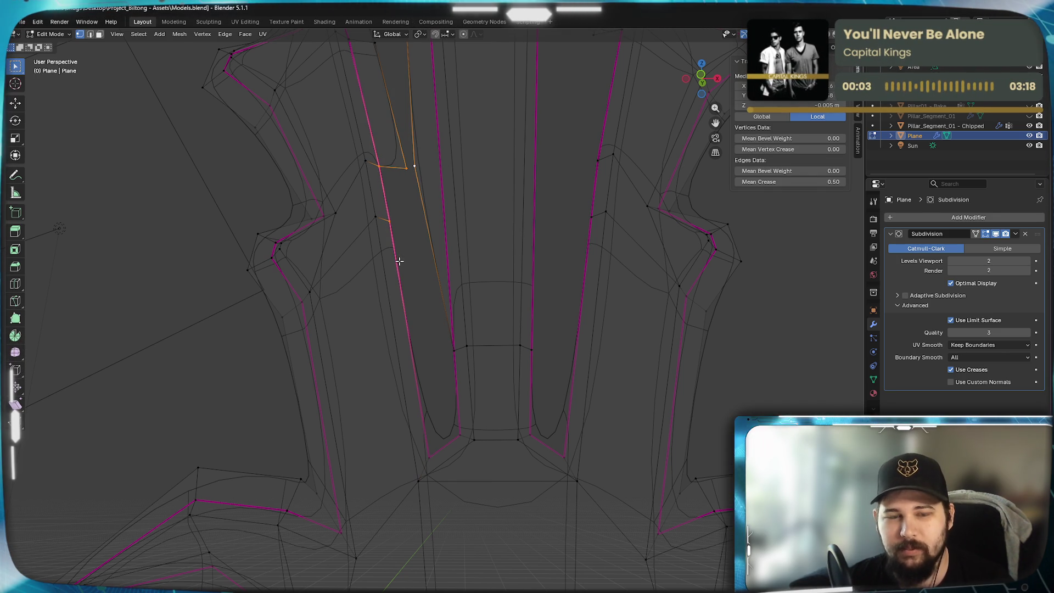
{"action": "left_click", "coordinate": [424, 226], "text": "shift"}
{"action": "scroll", "coordinate": [412, 297], "scroll_direction": "up", "scroll_amount": 2}
{"action": "scroll", "coordinate": [418, 286], "scroll_direction": "up", "scroll_amount": 3}
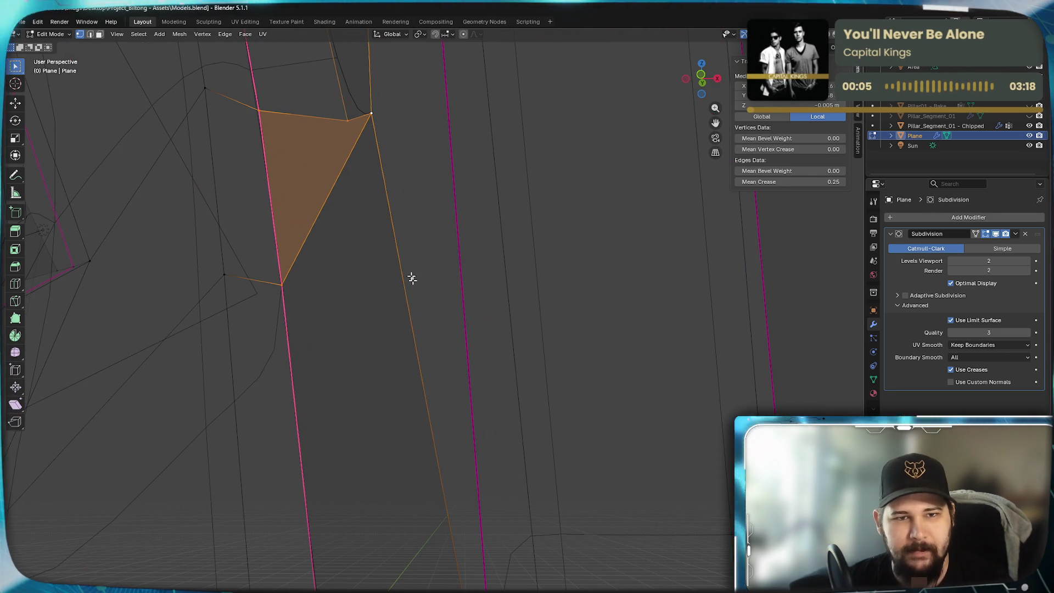
{"action": "scroll", "coordinate": [371, 281], "scroll_direction": "down", "scroll_amount": 1}
- Select the edges bordering the stem gap, fill two triangular faces with F, and return to object mode
{"action": "left_click", "coordinate": [384, 174]}
{"action": "left_click", "coordinate": [313, 290], "text": "shift"}
{"action": "scroll", "coordinate": [338, 332], "scroll_direction": "down", "scroll_amount": 3}
{"action": "middle_click_drag", "start_coordinate": [358, 560], "coordinate": [481, 250]}
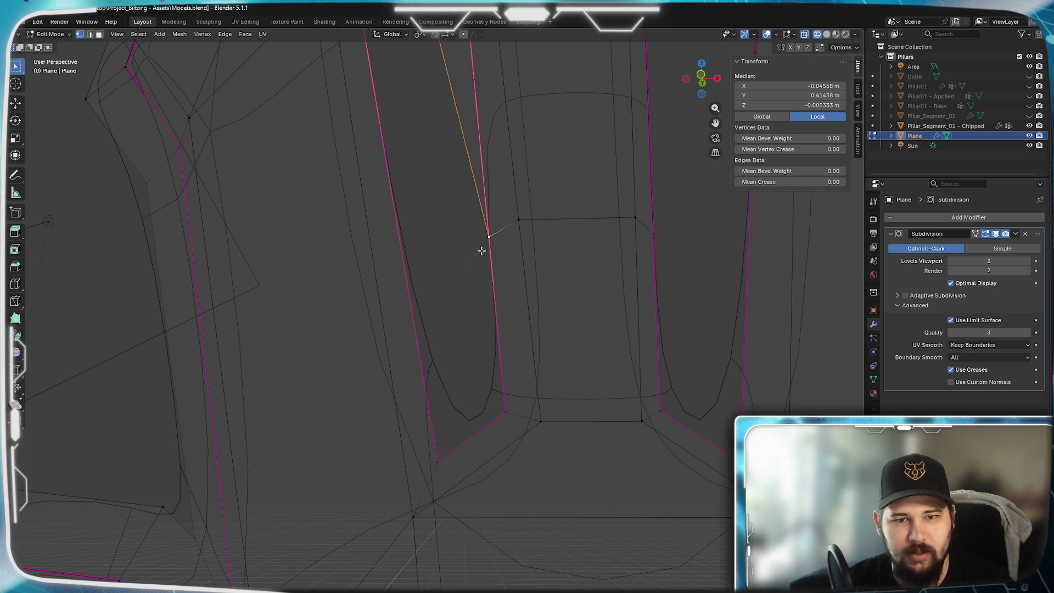
{"action": "left_click", "coordinate": [440, 452], "text": "shift"}
{"action": "scroll", "coordinate": [440, 327], "scroll_direction": "down", "scroll_amount": 1}
{"action": "scroll", "coordinate": [391, 435], "scroll_direction": "down", "scroll_amount": 1}
{"action": "scroll", "coordinate": [395, 389], "scroll_direction": "down", "scroll_amount": 1}
{"action": "scroll", "coordinate": [400, 297], "scroll_direction": "down", "scroll_amount": 1}
{"action": "key", "text": "f"}
{"action": "left_click", "coordinate": [452, 448]}
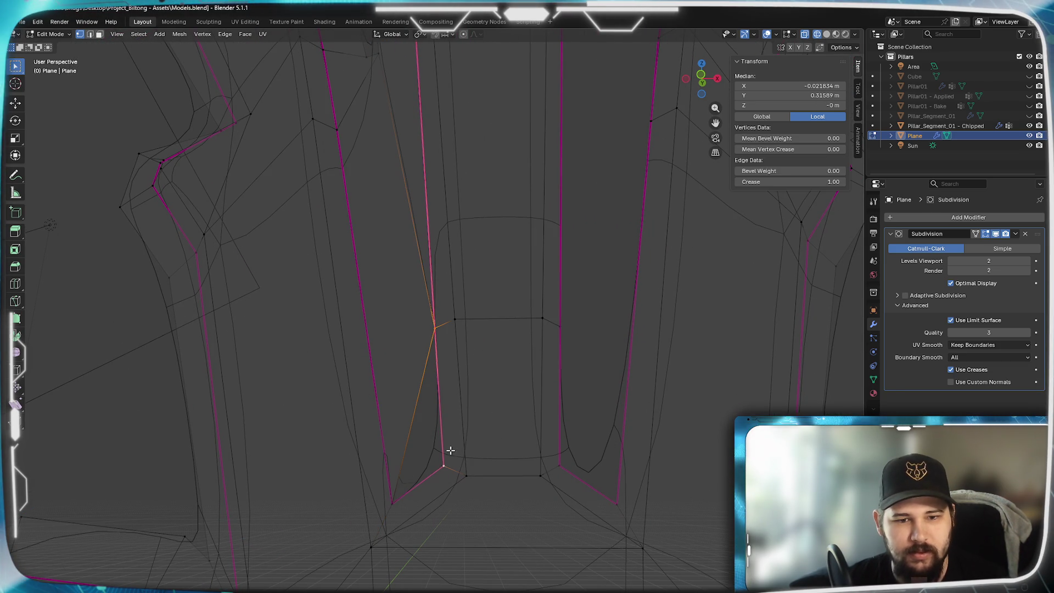
{"action": "key", "text": "f"}
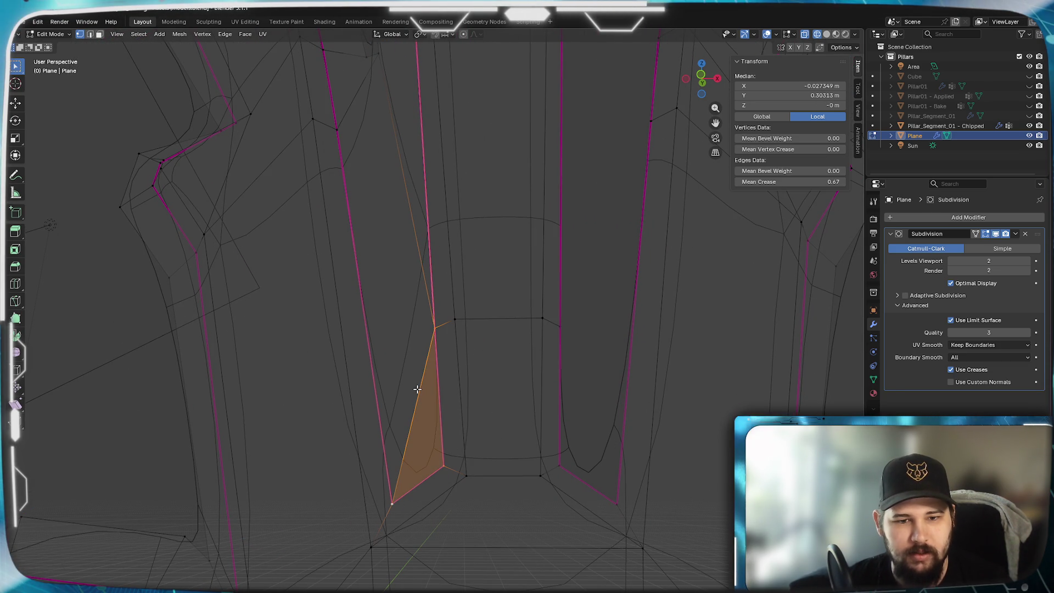
{"action": "key", "text": "Tab"}
{"action": "key", "text": "z"}
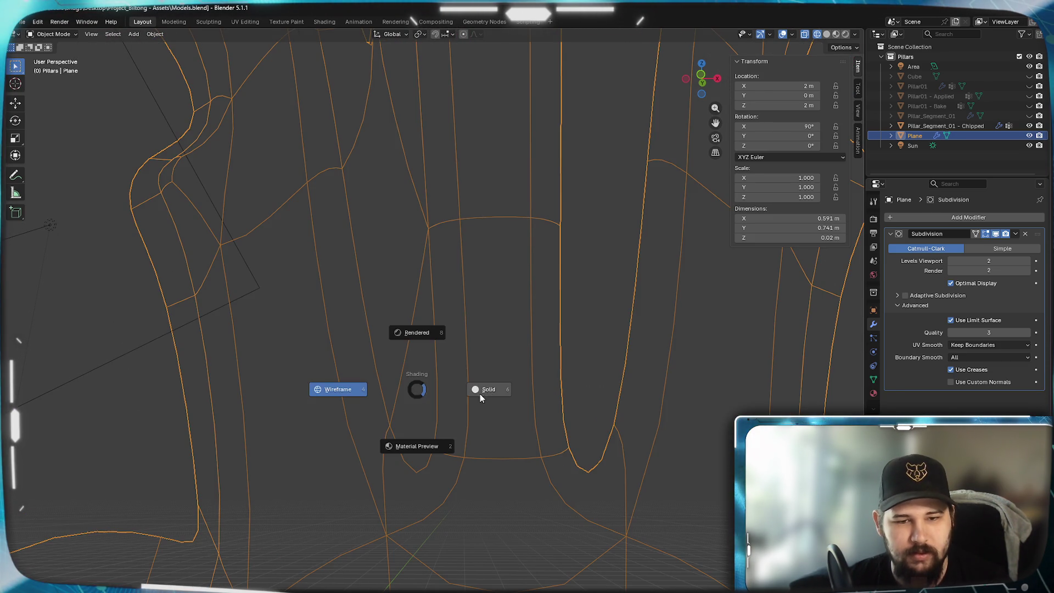
- View the leaf solid from below, then reopen it for editing in wireframe shading
{"action": "left_click", "coordinate": [483, 424]}
{"action": "scroll", "coordinate": [483, 424], "scroll_direction": "down", "scroll_amount": 3}
{"action": "mouse_move", "coordinate": [408, 291]}
{"action": "middle_mouse_down"}
{"action": "mouse_move", "coordinate": [420, 423]}
{"action": "mouse_move", "coordinate": [400, 354]}
{"action": "mouse_move", "coordinate": [388, 423]}
{"action": "mouse_move", "coordinate": [384, 339]}
{"action": "mouse_move", "coordinate": [407, 422]}
{"action": "middle_mouse_up"}
{"action": "scroll", "coordinate": [444, 428], "scroll_direction": "up", "scroll_amount": 3}
{"action": "scroll", "coordinate": [443, 428], "scroll_direction": "down", "scroll_amount": 3}
{"action": "scroll", "coordinate": [414, 443], "scroll_direction": "down", "scroll_amount": 1}
{"action": "key", "text": "Tab"}
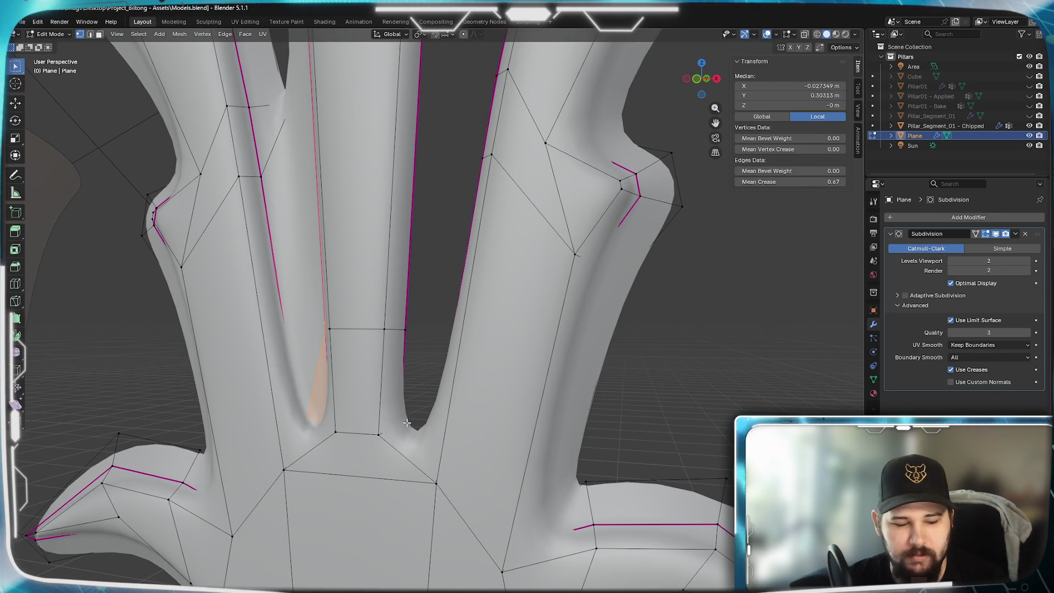
{"action": "key", "text": "z"}
{"action": "key", "text": "4"}
{"action": "left_click", "coordinate": [398, 333]}
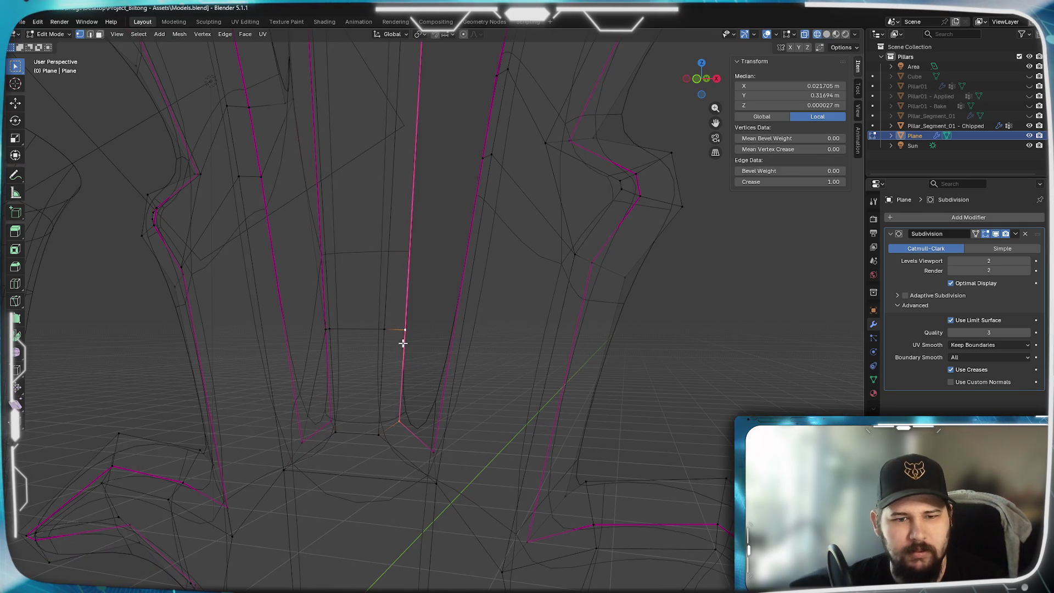
- Select the creased edges around the stem's base one by one to check their crease values
{"action": "left_click", "coordinate": [430, 445], "text": "shift"}
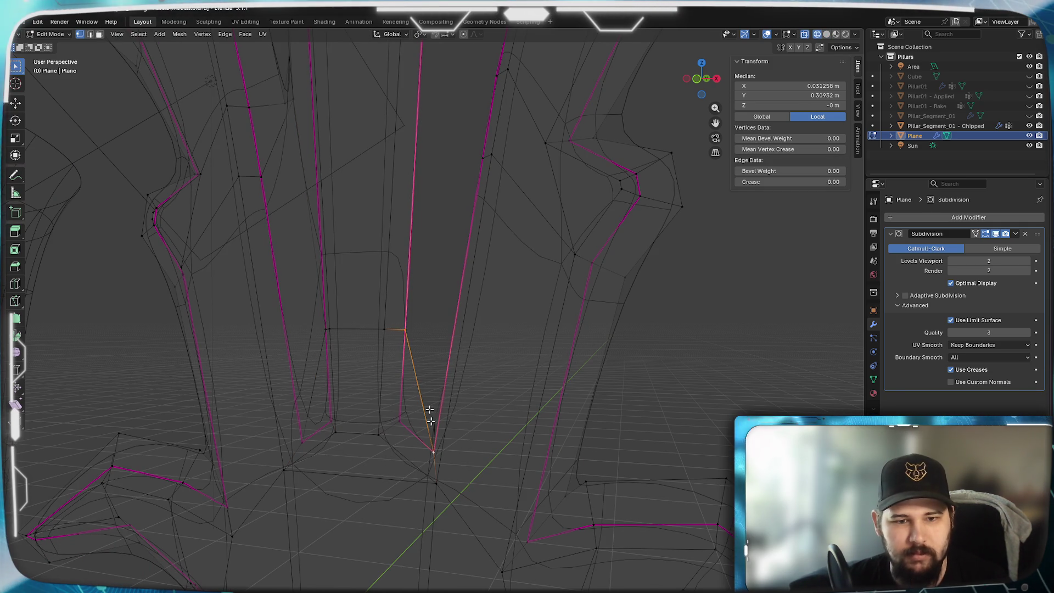
{"action": "mouse_move", "coordinate": [483, 184]}
{"action": "middle_mouse_down"}
{"action": "mouse_move", "coordinate": [459, 154]}
{"action": "mouse_move", "coordinate": [428, 272]}
{"action": "middle_mouse_up"}
{"action": "left_click", "coordinate": [425, 332], "text": "shift"}
{"action": "mouse_move", "coordinate": [426, 331]}
{"action": "middle_mouse_down"}
{"action": "mouse_move", "coordinate": [454, 330]}
{"action": "mouse_move", "coordinate": [445, 325]}
{"action": "middle_mouse_up"}
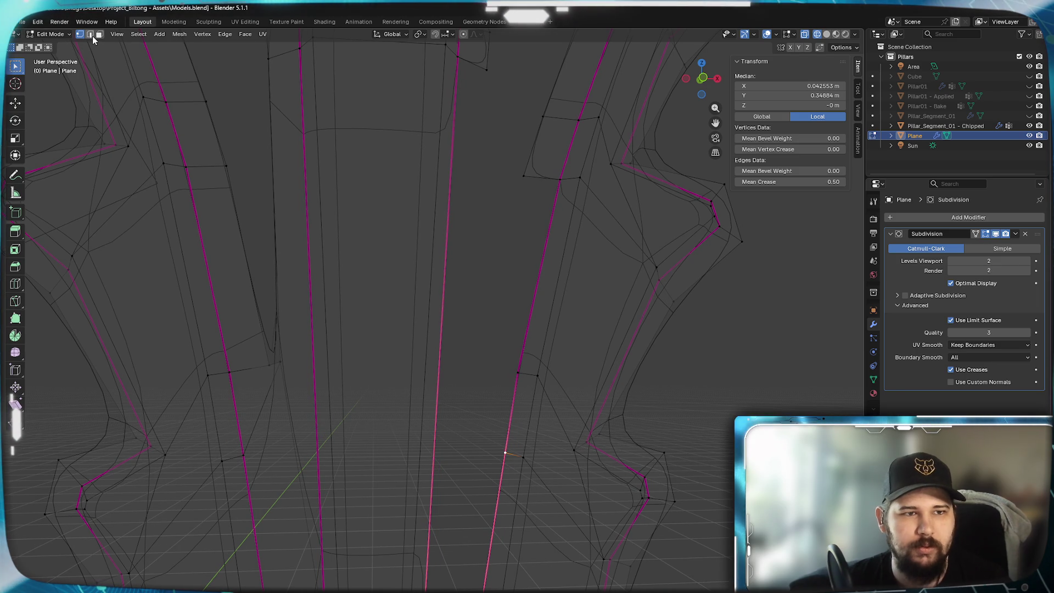
{"action": "middle_click_drag", "start_coordinate": [463, 243], "coordinate": [420, 285]}
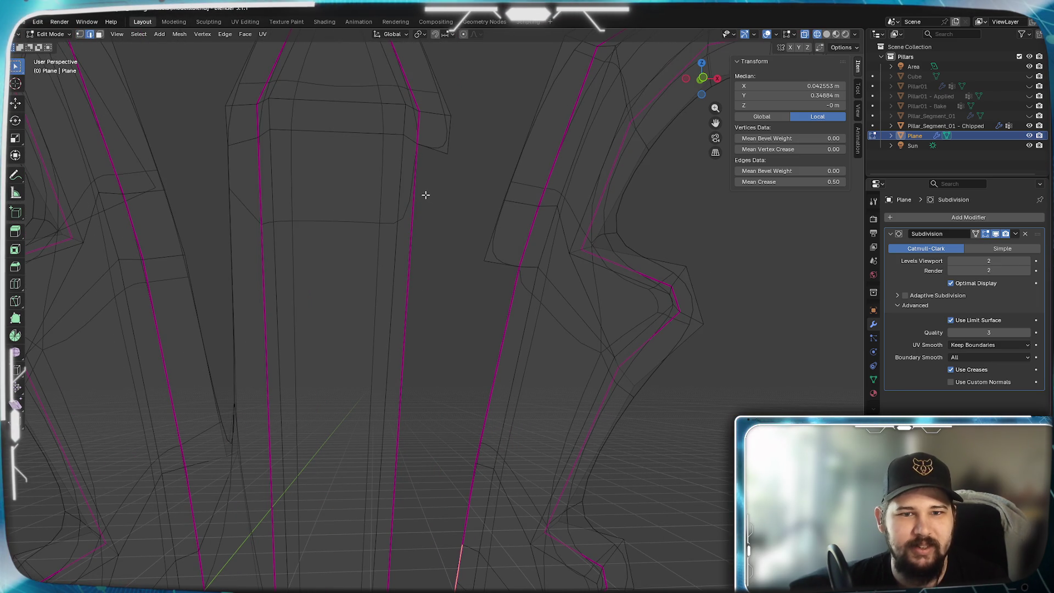
{"action": "left_click", "coordinate": [436, 219]}
{"action": "mouse_move", "coordinate": [443, 238]}
{"action": "middle_mouse_down"}
{"action": "mouse_move", "coordinate": [384, 266]}
{"action": "mouse_move", "coordinate": [385, 307]}
{"action": "mouse_move", "coordinate": [447, 302]}
{"action": "mouse_move", "coordinate": [463, 282]}
{"action": "mouse_move", "coordinate": [420, 178]}
{"action": "mouse_move", "coordinate": [443, 171]}
{"action": "mouse_move", "coordinate": [436, 348]}
{"action": "mouse_move", "coordinate": [472, 216]}
{"action": "middle_mouse_up"}
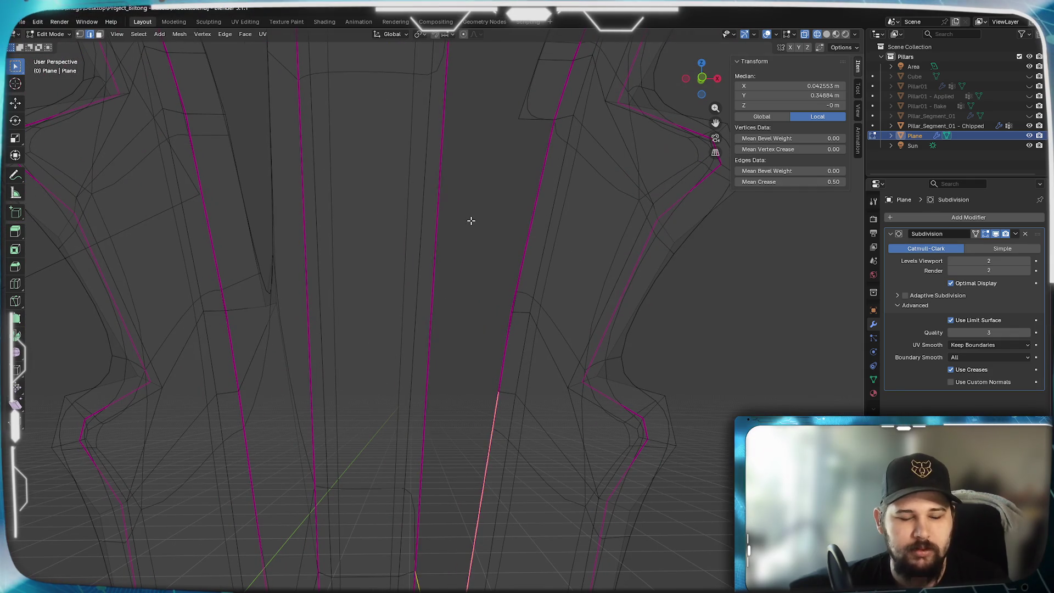
- Undo the edge selections to restore the earlier selection and mode
{"action": "key", "text": "ctrl+z"}
{"action": "key", "text": "ctrl+z"}
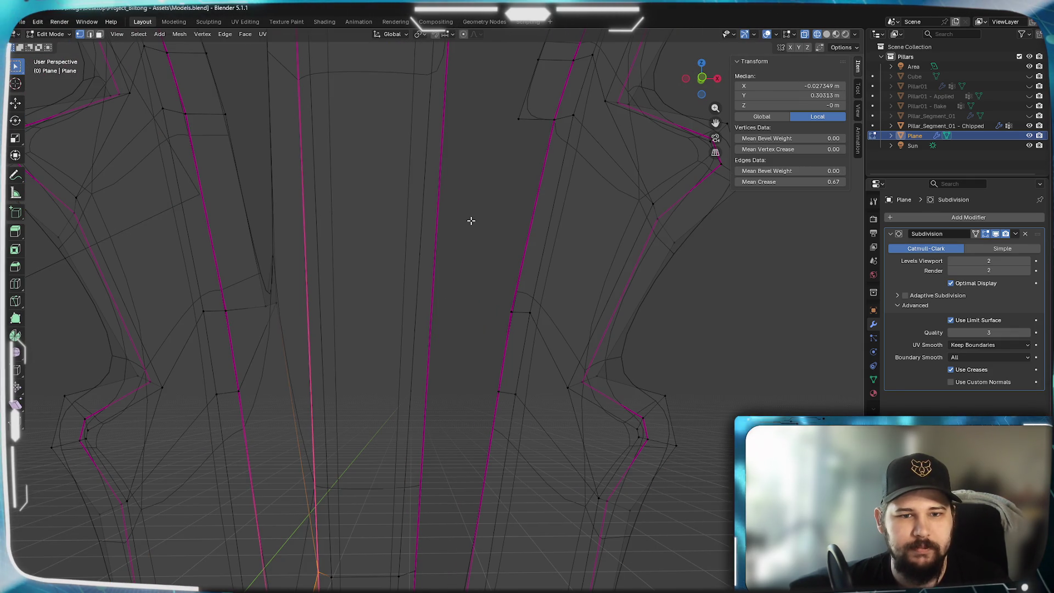
{"action": "key", "text": "ctrl+z"}
{"action": "key", "text": "ctrl+z"}
{"action": "key", "text": "ctrl+z"}
{"action": "key", "text": "ctrl+z"}
{"action": "key", "text": "ctrl+z"}
{"action": "key", "text": "ctrl+z"}
{"action": "key", "text": "ctrl+z"}
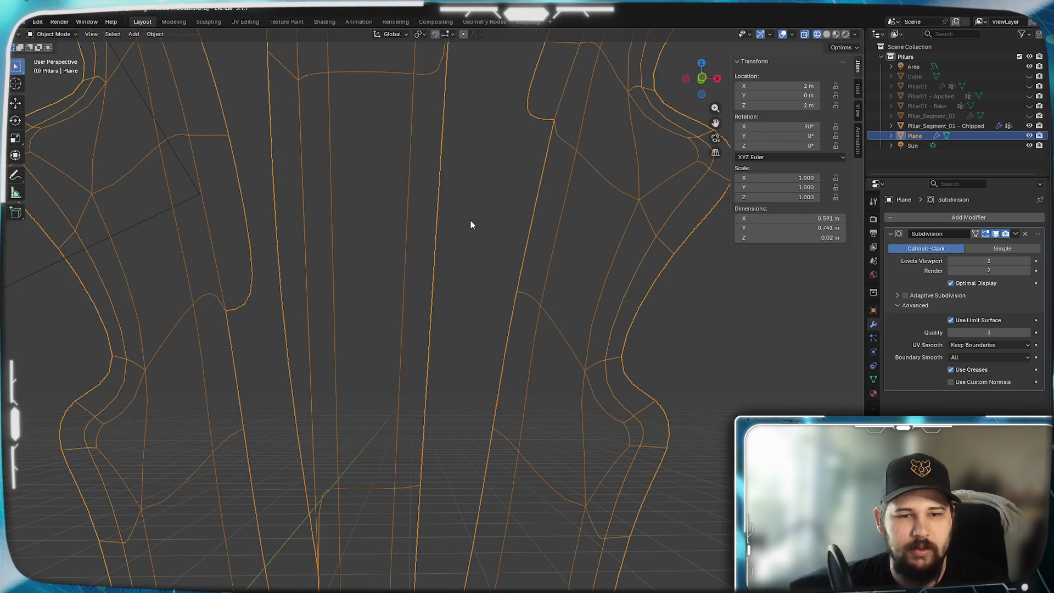
{"action": "key", "text": "ctrl+z"}
{"action": "key", "text": "ctrl+z"}
{"action": "key", "text": "ctrl+z"}
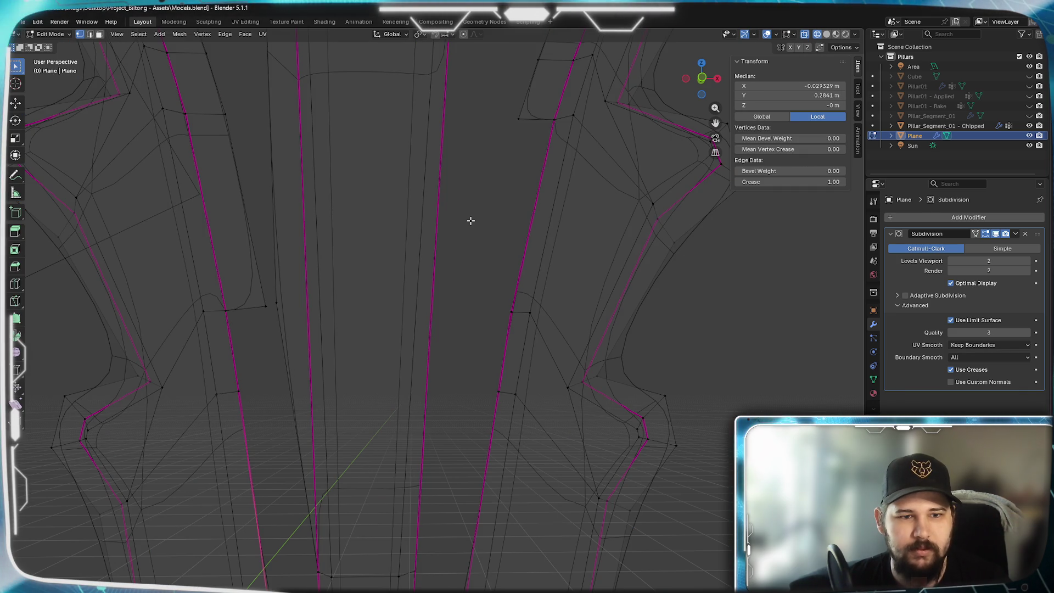
{"action": "scroll", "coordinate": [470, 220], "scroll_direction": "down", "scroll_amount": 5}
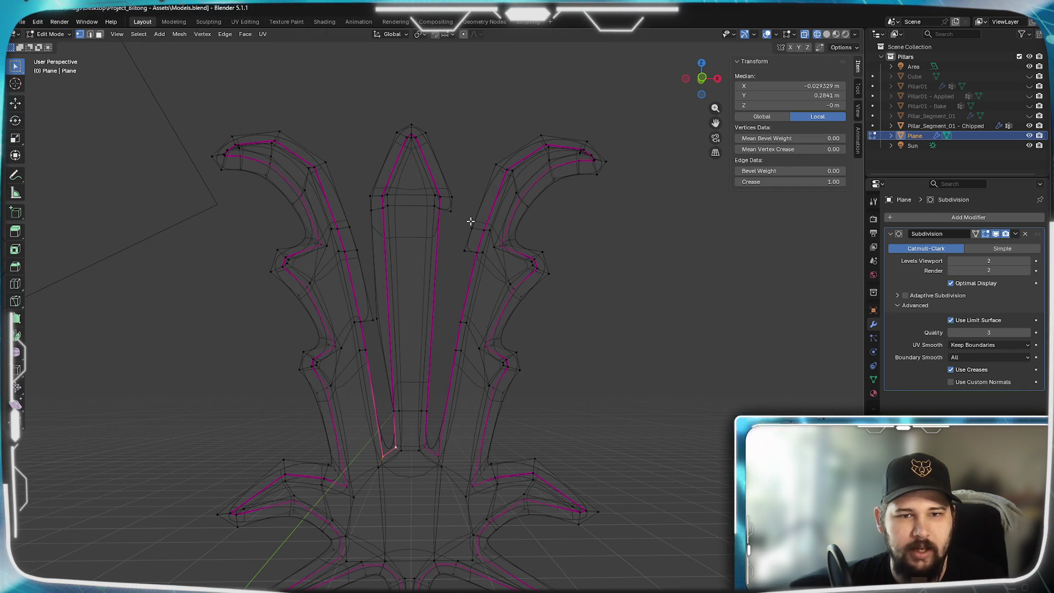
- From a near-front view in edit mode, check the transform pivot and select the single vertex beside the central blade
{"action": "mouse_move", "coordinate": [558, 262]}
{"action": "middle_mouse_down"}
{"action": "mouse_move", "coordinate": [440, 360]}
{"action": "mouse_move", "coordinate": [361, 275]}
{"action": "mouse_move", "coordinate": [453, 288]}
{"action": "mouse_move", "coordinate": [389, 288]}
{"action": "middle_mouse_up"}
{"action": "key", "text": "Tab"}
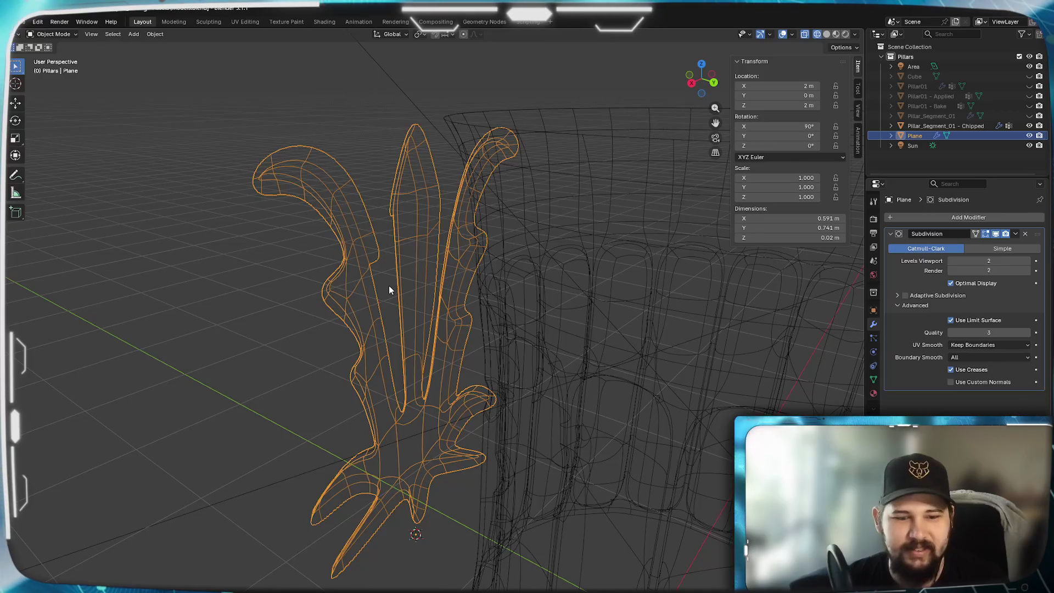
{"action": "key", "text": "Tab"}
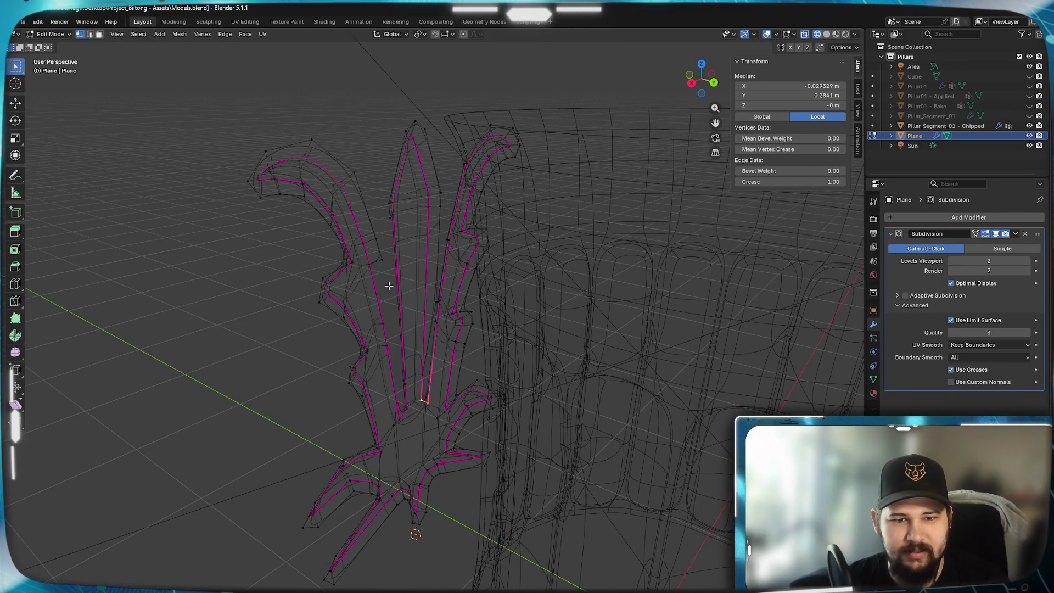
{"action": "middle_click_drag", "start_coordinate": [390, 286], "coordinate": [573, 337]}
{"action": "scroll", "coordinate": [502, 358], "scroll_direction": "up", "scroll_amount": 2}
{"action": "scroll", "coordinate": [524, 356], "scroll_direction": "up", "scroll_amount": 1}
{"action": "scroll", "coordinate": [522, 363], "scroll_direction": "up", "scroll_amount": 1}
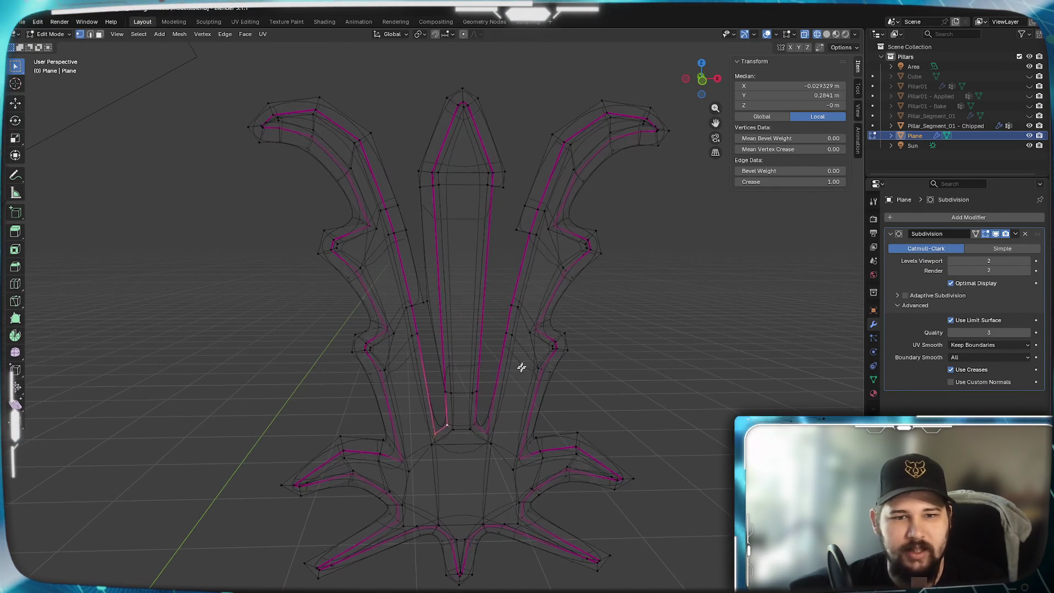
{"action": "scroll", "coordinate": [520, 369], "scroll_direction": "up", "scroll_amount": 1}
{"action": "scroll", "coordinate": [481, 228], "scroll_direction": "down", "scroll_amount": 3}
{"action": "scroll", "coordinate": [402, 44], "scroll_direction": "up", "scroll_amount": 3}
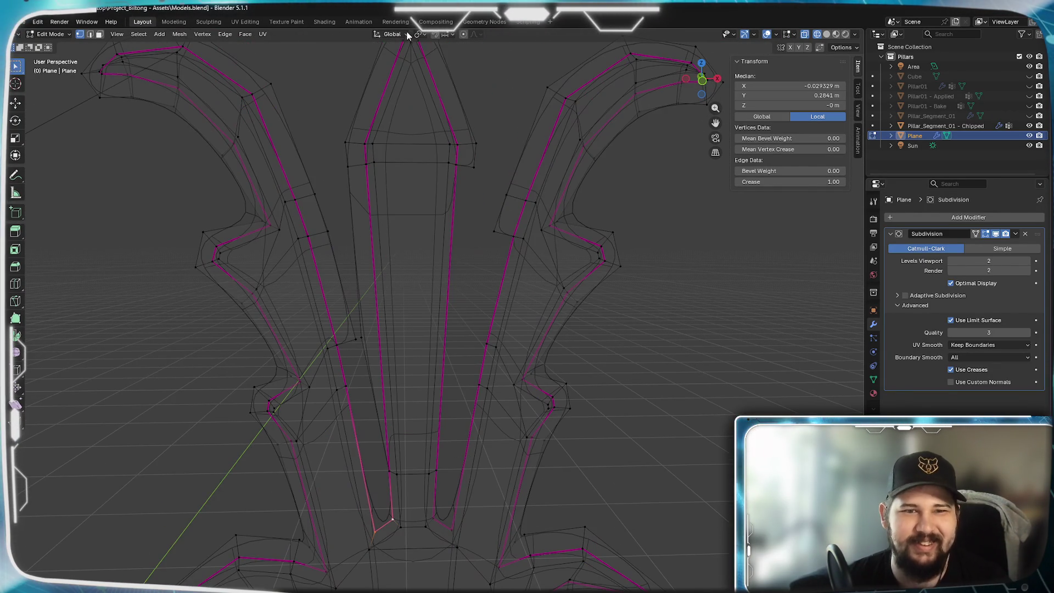
{"action": "left_click", "coordinate": [421, 34]}
{"action": "scroll", "coordinate": [476, 254], "scroll_direction": "up", "scroll_amount": 3}
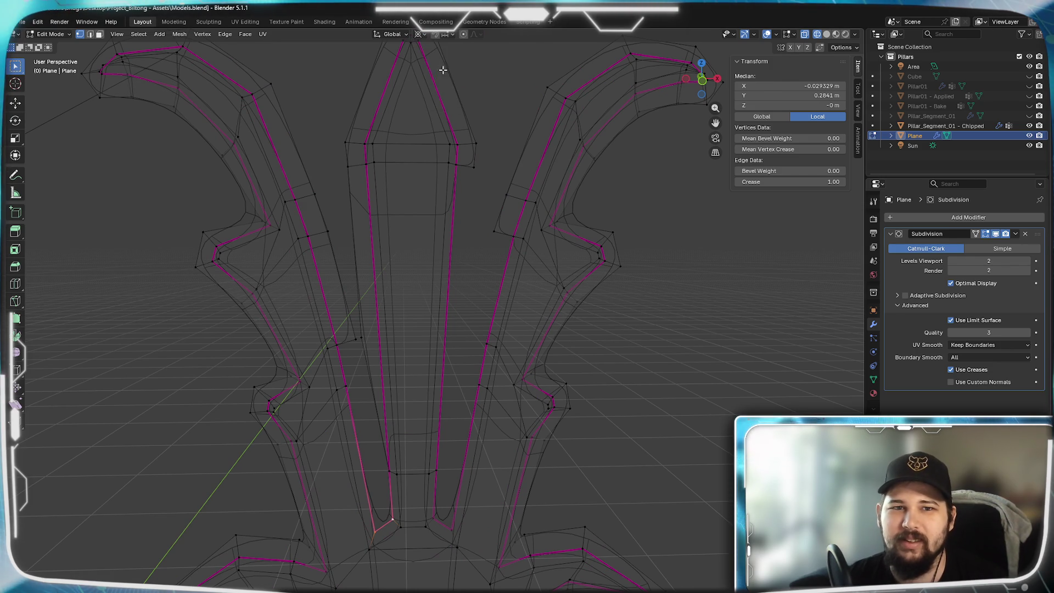
{"action": "scroll", "coordinate": [512, 343], "scroll_direction": "up", "scroll_amount": 2}
{"action": "left_click", "coordinate": [389, 210]}
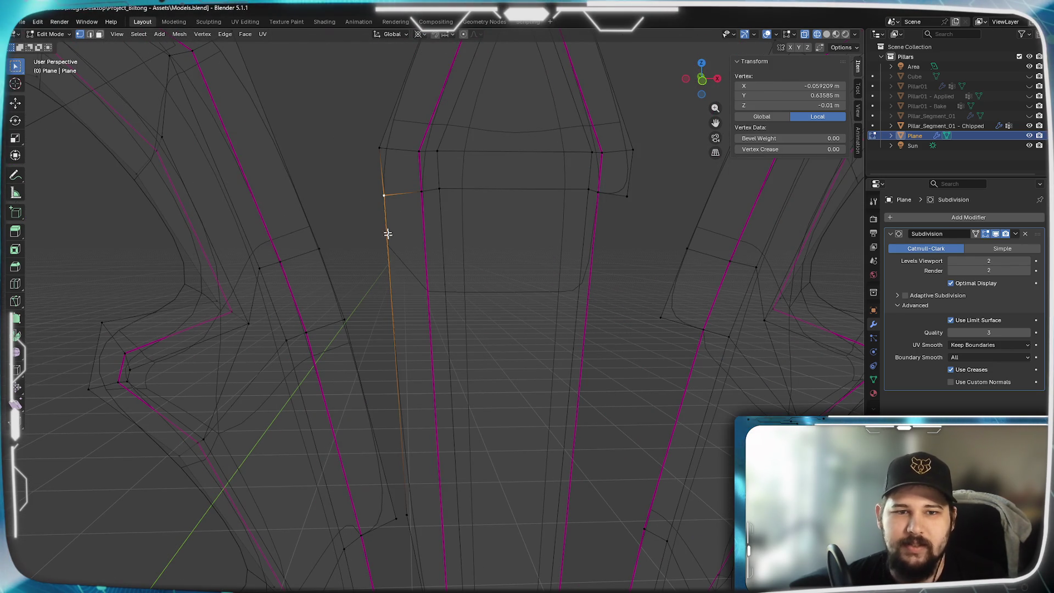
{"action": "middle_click_drag", "start_coordinate": [400, 449], "coordinate": [419, 324], "text": "shift"}
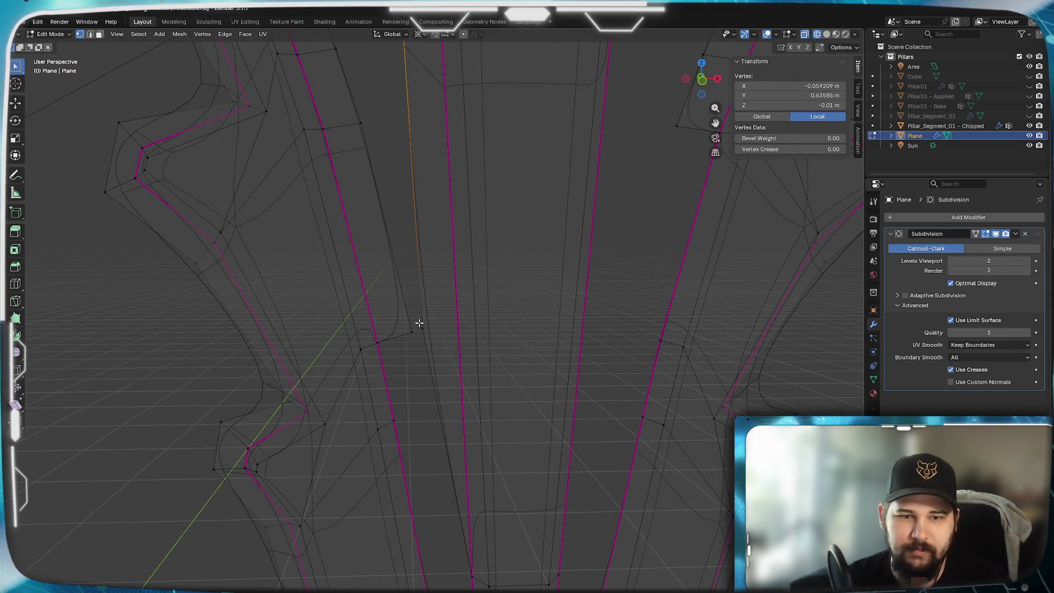
{"action": "left_click", "coordinate": [421, 328], "text": "shift"}
{"action": "scroll", "coordinate": [420, 358], "scroll_direction": "up", "scroll_amount": 4, "text": "shift"}
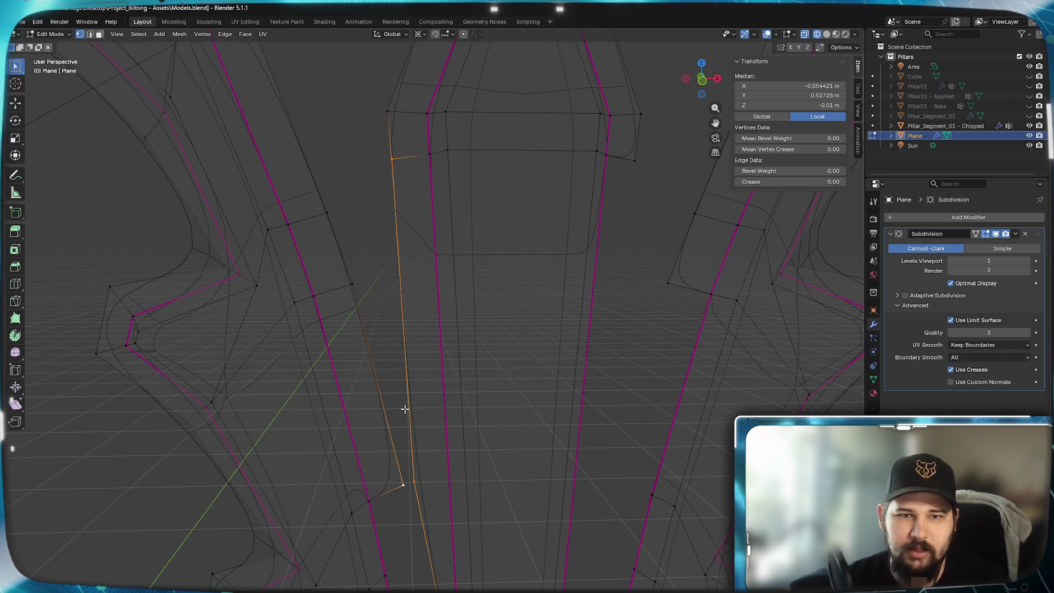
{"action": "left_click", "coordinate": [393, 160], "text": "shift"}
{"action": "scroll", "coordinate": [413, 494], "scroll_direction": "down", "scroll_amount": 3, "text": "shift"}
{"action": "scroll", "coordinate": [423, 298], "scroll_direction": "down", "scroll_amount": 3, "text": "shift"}
{"action": "scroll", "coordinate": [407, 198], "scroll_direction": "down", "scroll_amount": 2, "text": "shift"}
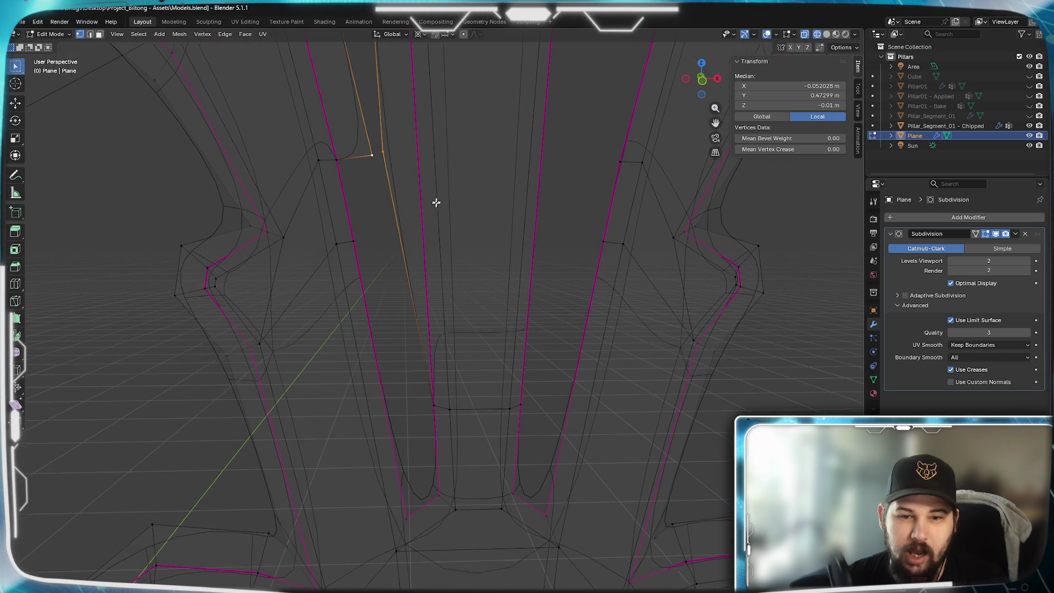
{"action": "scroll", "coordinate": [438, 187], "scroll_direction": "up", "scroll_amount": 2}
{"action": "scroll", "coordinate": [427, 395], "scroll_direction": "up", "scroll_amount": 2, "text": "shift"}
- Duplicate the vertex in place and mirror it across the centre line by scaling X by -1
{"action": "key", "text": "shift+d"}
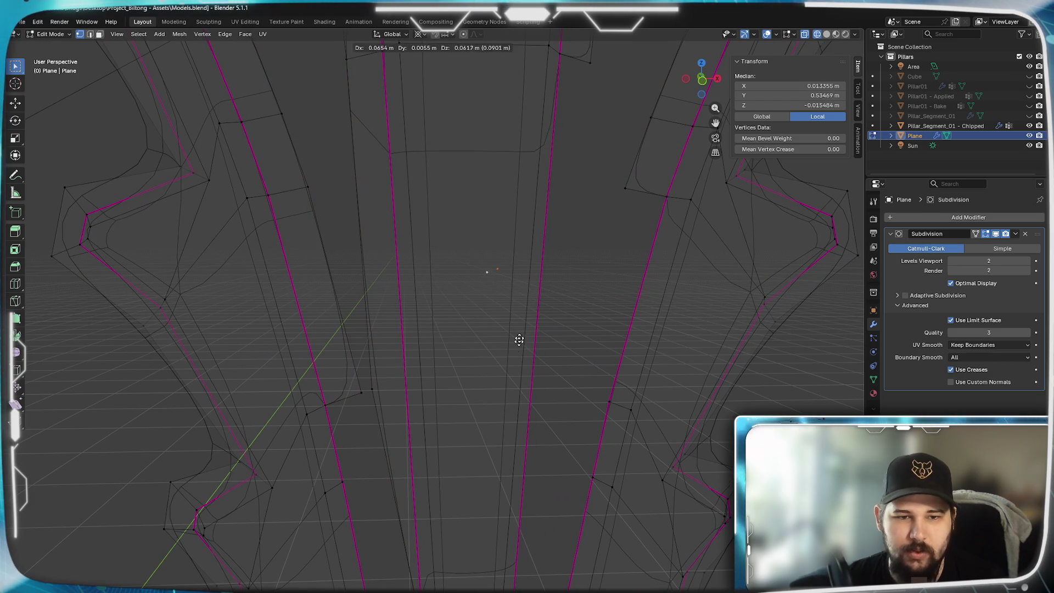
{"action": "key", "text": "Escape"}
{"action": "key", "text": "s"}
{"action": "key", "text": "x"}
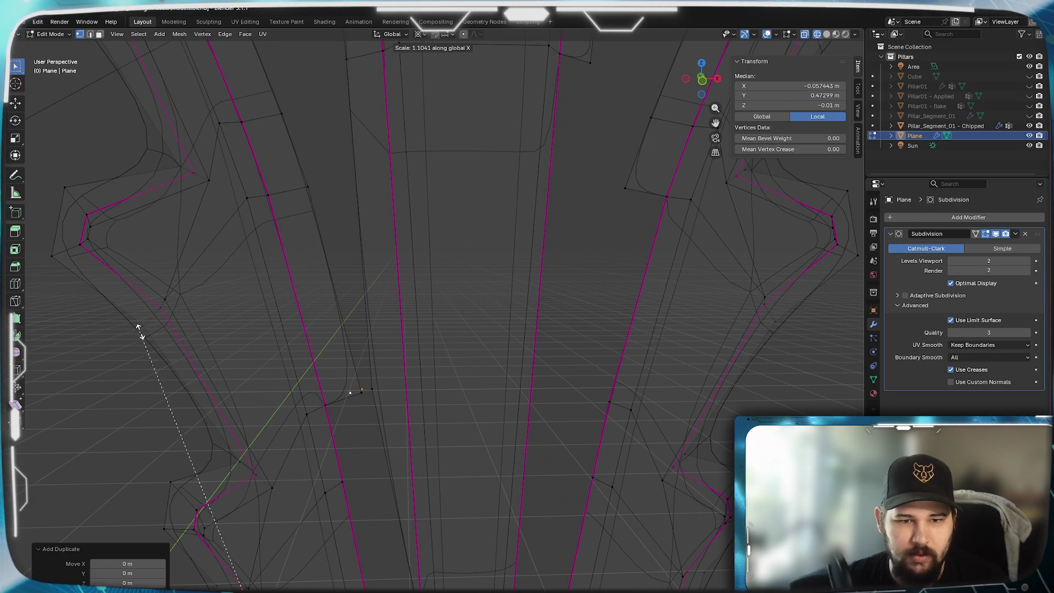
{"action": "key", "text": "Escape"}
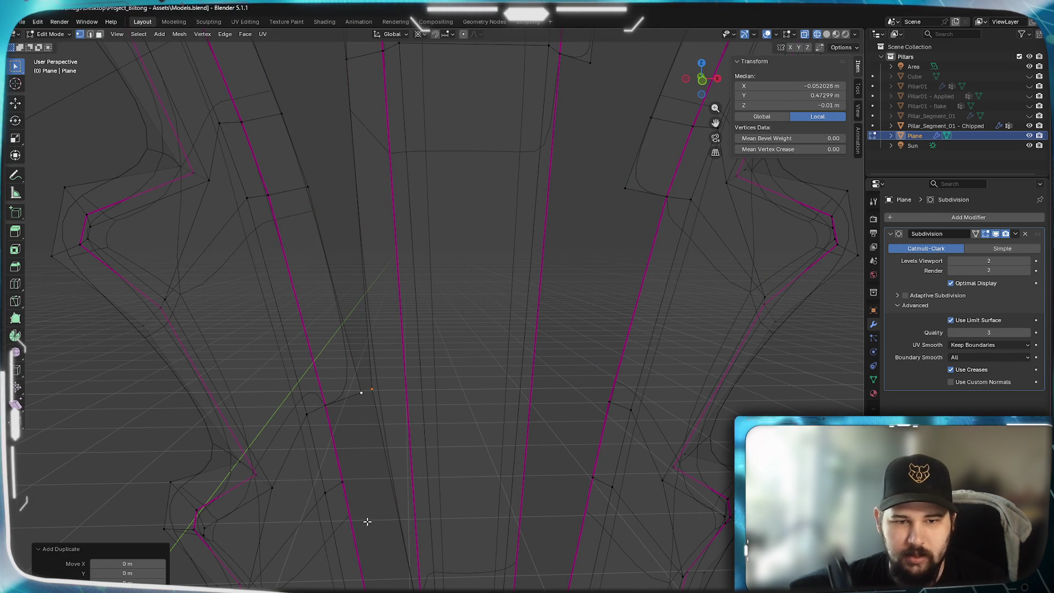
{"action": "type", "text": "sx-1"}
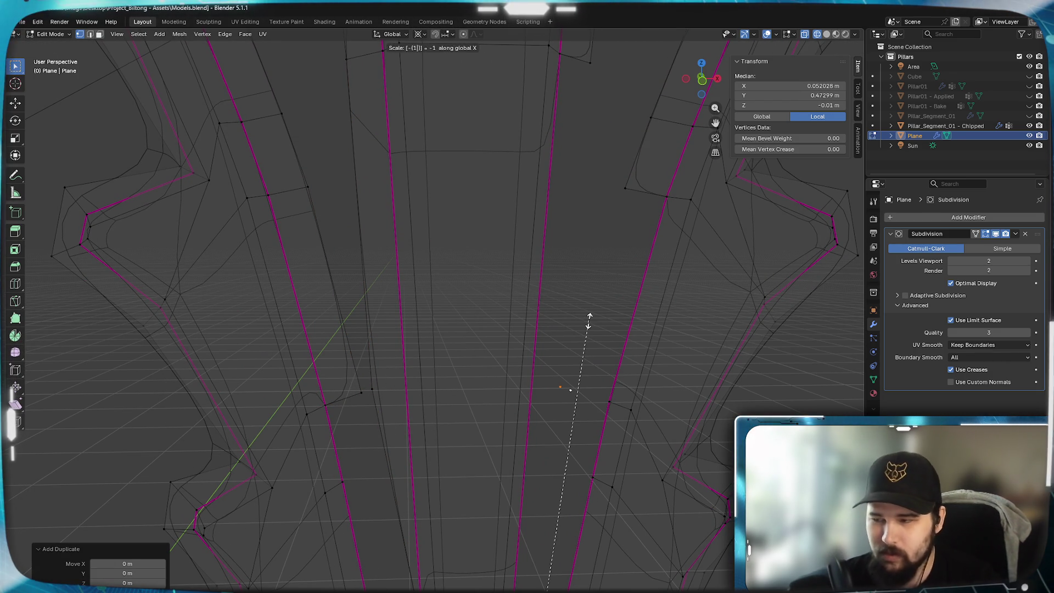
{"action": "key", "text": "Return"}
{"action": "scroll", "coordinate": [515, 340], "scroll_direction": "down", "scroll_amount": 2}
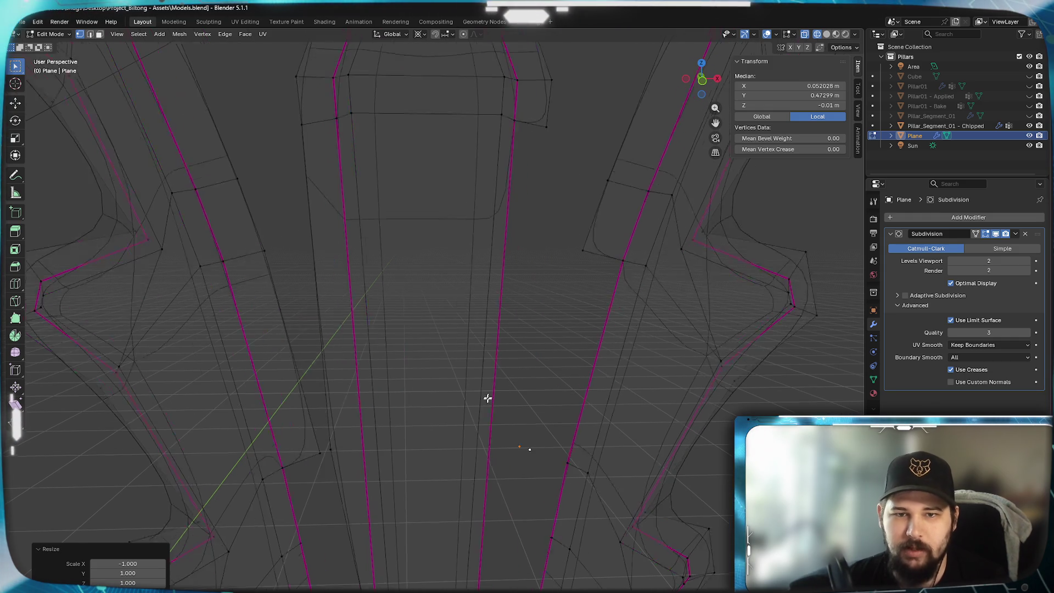
- Inspect vertices, the crease edge loop and the face strip beside the blade on the right side
{"action": "left_click", "coordinate": [545, 124]}
{"action": "left_click", "coordinate": [536, 147], "text": "shift"}
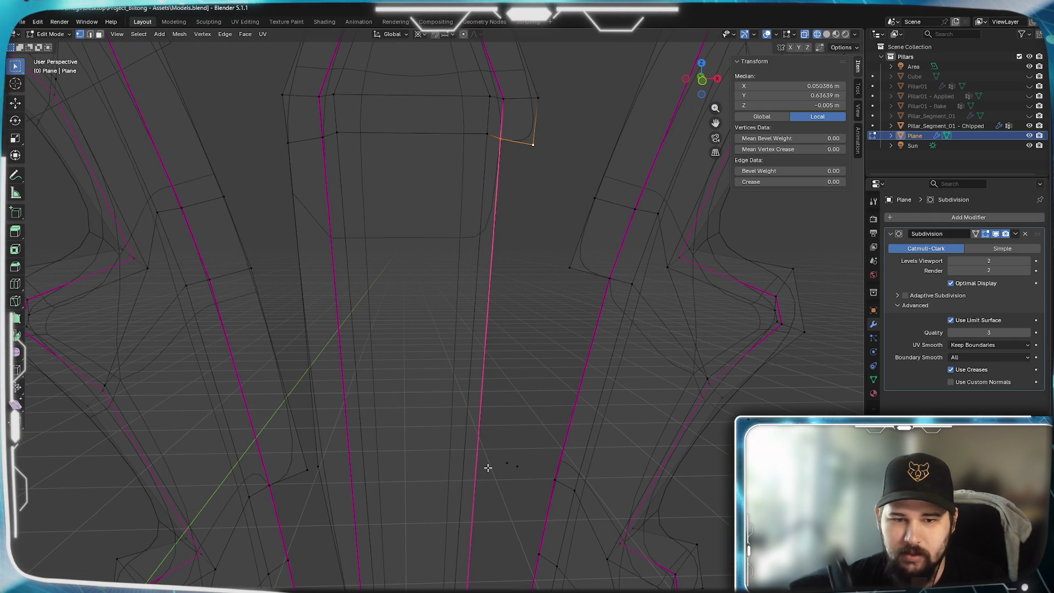
{"action": "scroll", "coordinate": [482, 364], "scroll_direction": "down", "scroll_amount": 2}
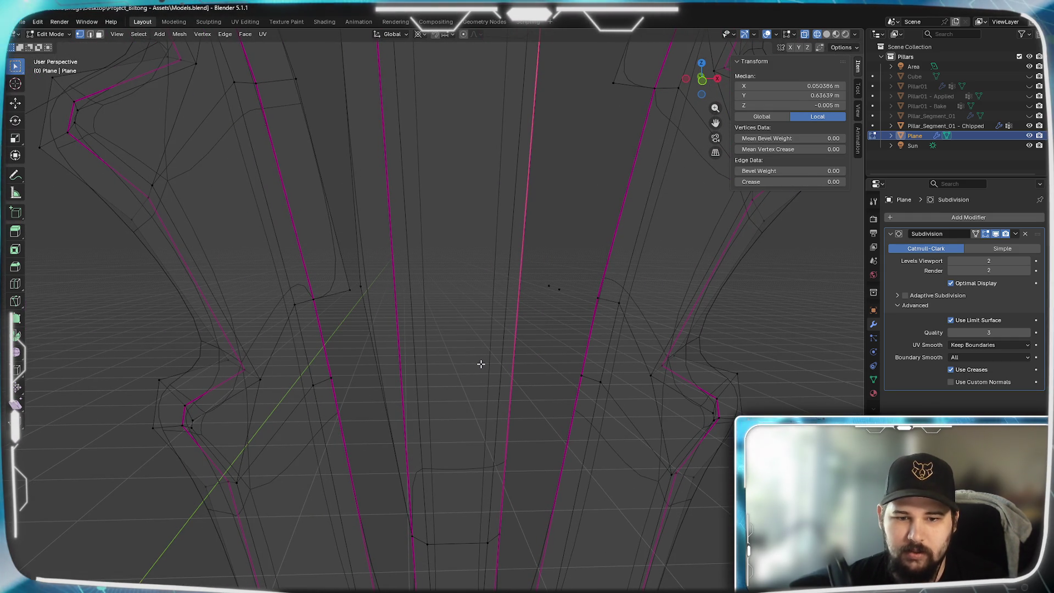
{"action": "left_click", "coordinate": [497, 530]}
{"action": "scroll", "coordinate": [477, 482], "scroll_direction": "down", "scroll_amount": 3}
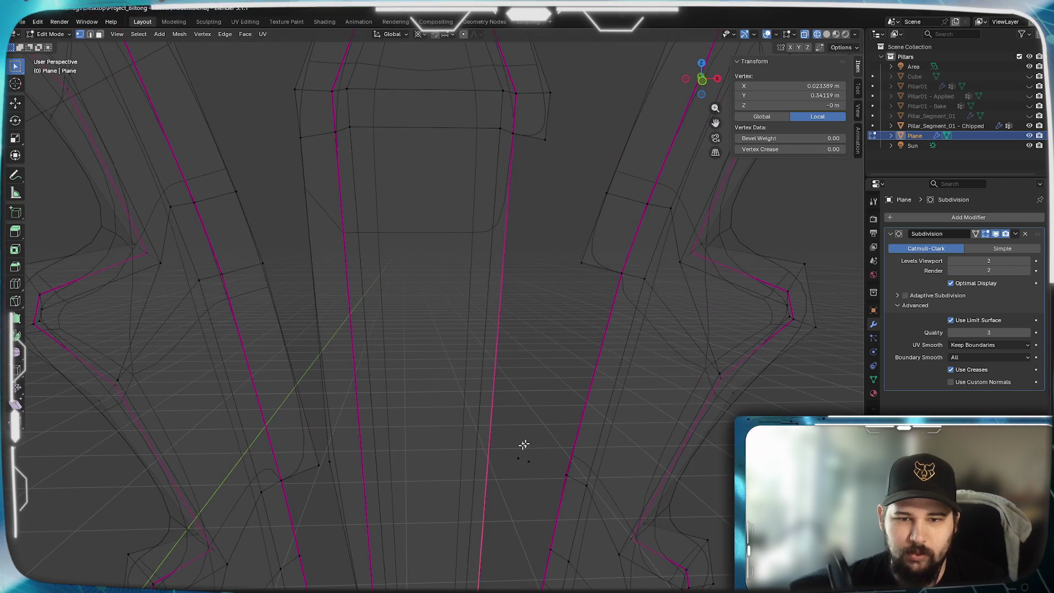
{"action": "left_click", "coordinate": [493, 248], "text": "shift"}
{"action": "left_click", "coordinate": [544, 142]}
{"action": "scroll", "coordinate": [517, 294], "scroll_direction": "down", "scroll_amount": 2}
{"action": "scroll", "coordinate": [511, 287], "scroll_direction": "up", "scroll_amount": 2}
{"action": "left_click", "coordinate": [511, 287]}
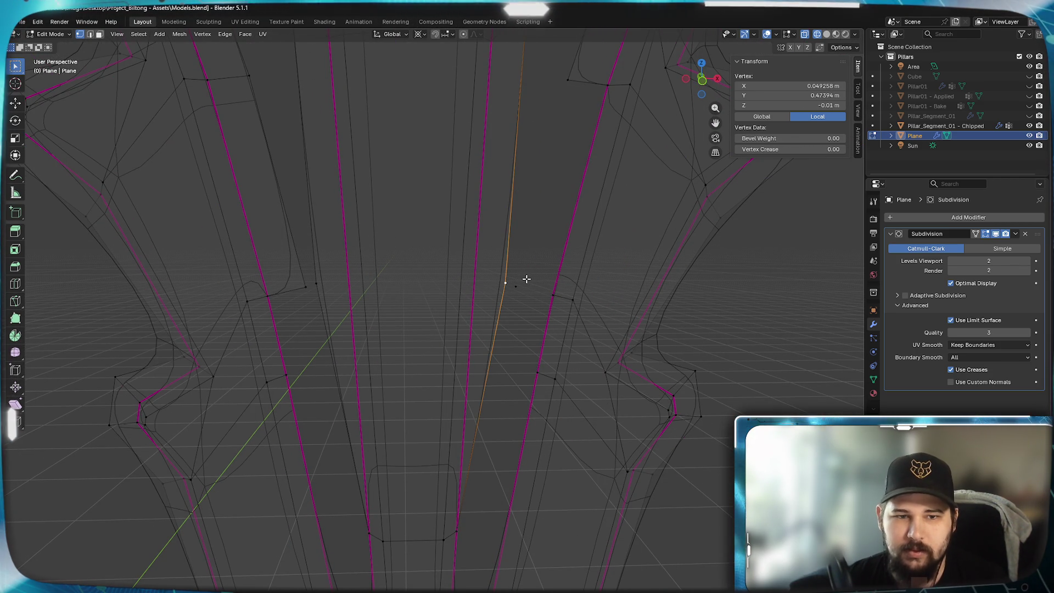
{"action": "middle_click_drag", "start_coordinate": [542, 204], "coordinate": [522, 275], "text": "shift"}
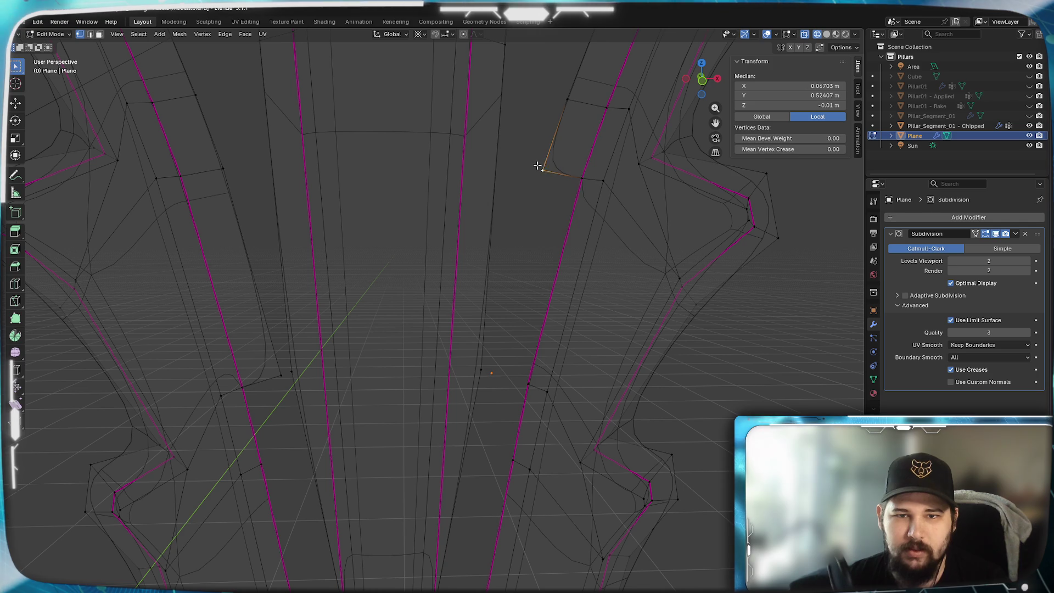
{"action": "left_click", "coordinate": [536, 365], "text": "alt+shift"}
{"action": "left_click", "coordinate": [514, 294], "text": "alt+shift"}
{"action": "mouse_move", "coordinate": [449, 440]}
{"action": "middle_mouse_down", "text": "shift"}
{"action": "mouse_move", "coordinate": [497, 220]}
{"action": "mouse_move", "coordinate": [602, 344]}
{"action": "middle_mouse_up", "text": "shift"}
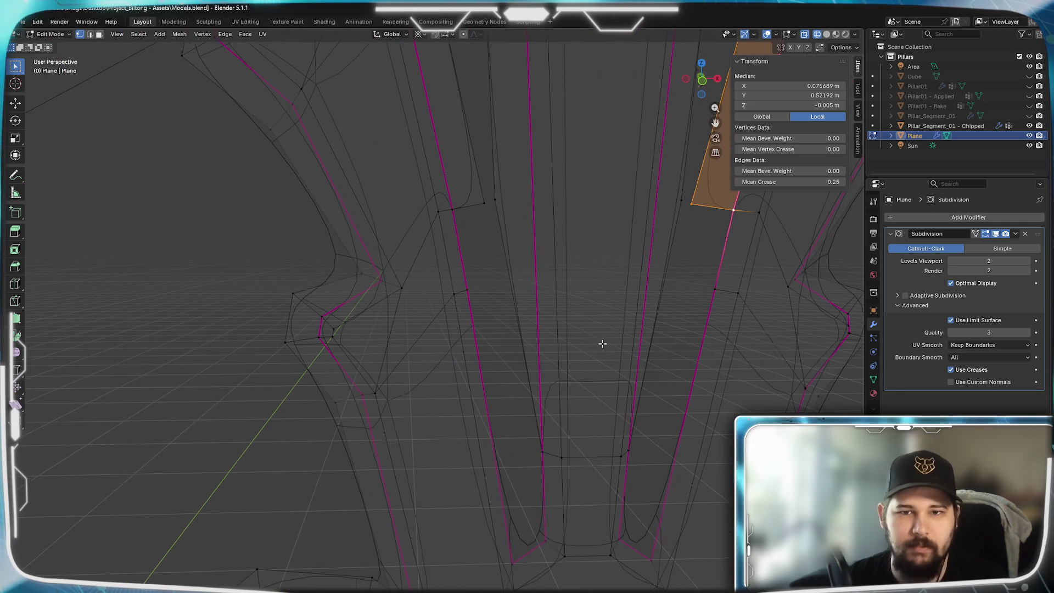
- Fill four triangle faces joining the mirrored vertices to the edges beside the blade
{"action": "left_click", "coordinate": [457, 211]}
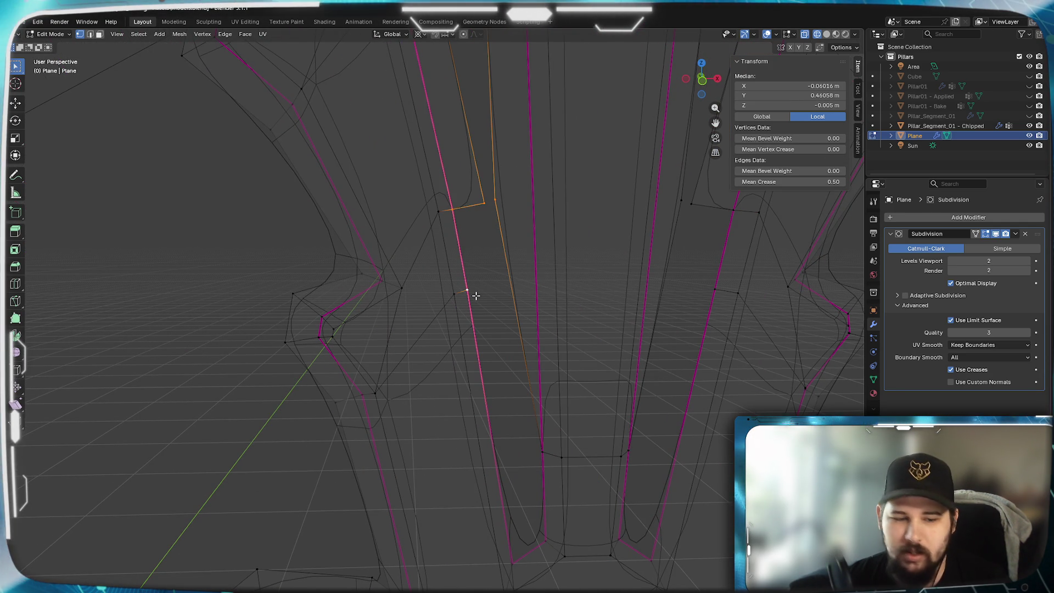
{"action": "key", "text": "f"}
{"action": "left_click", "coordinate": [526, 371]}
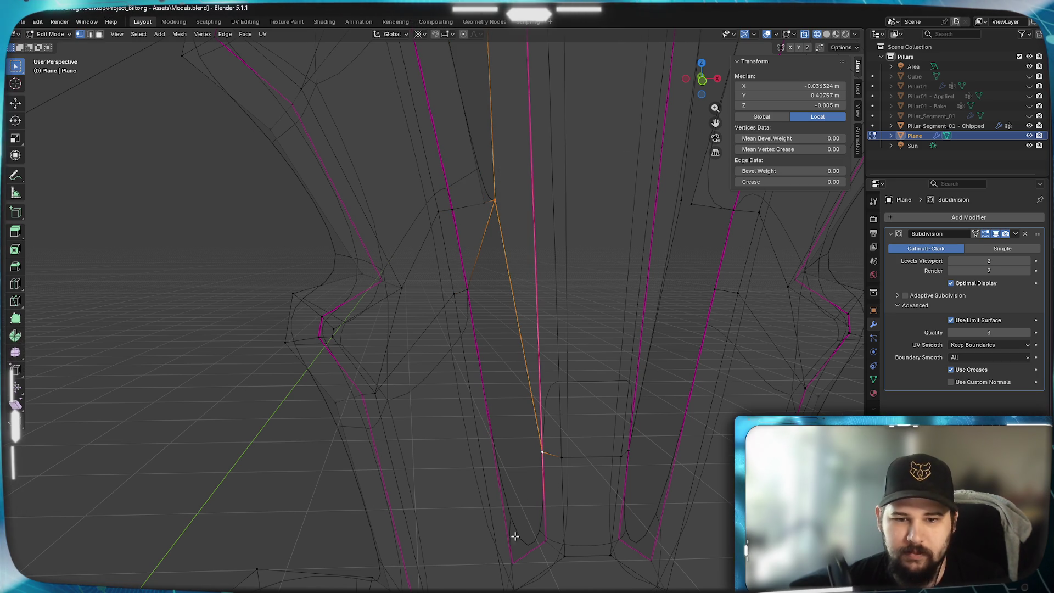
{"action": "left_click", "coordinate": [481, 344], "text": "ctrl"}
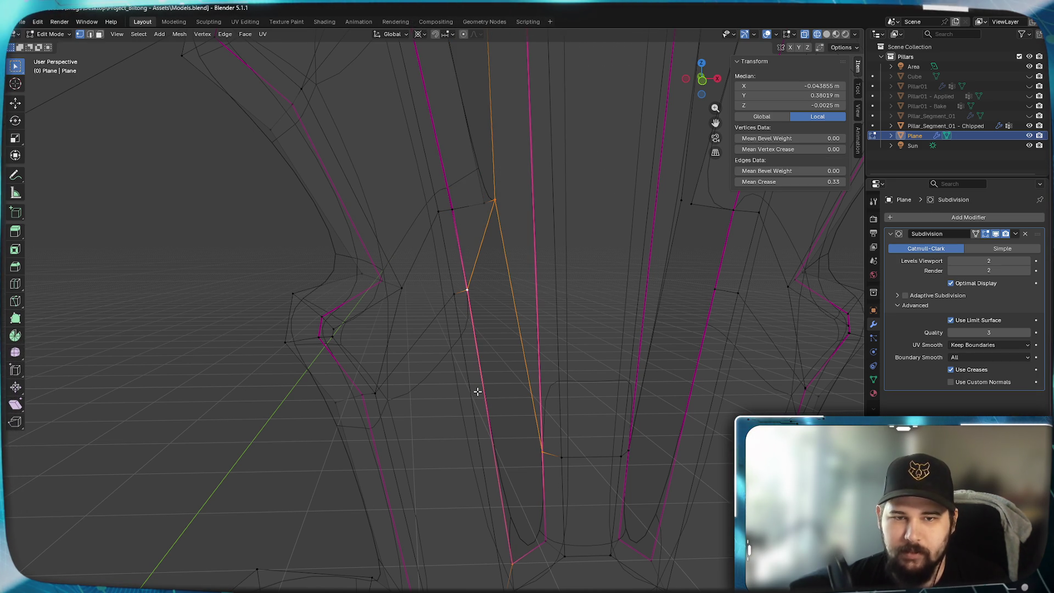
{"action": "key", "text": "f"}
{"action": "left_click", "coordinate": [545, 527]}
{"action": "left_click", "coordinate": [531, 511], "text": "ctrl"}
{"action": "key", "text": "f"}
{"action": "middle_click_drag", "start_coordinate": [545, 475], "coordinate": [617, 483]}
{"action": "left_click", "coordinate": [522, 523]}
{"action": "left_click", "coordinate": [526, 429]}
{"action": "key", "text": "f"}
- Fill a quad along the vertex chain and a triangle between three right-side vertices
{"action": "left_click", "coordinate": [553, 443]}
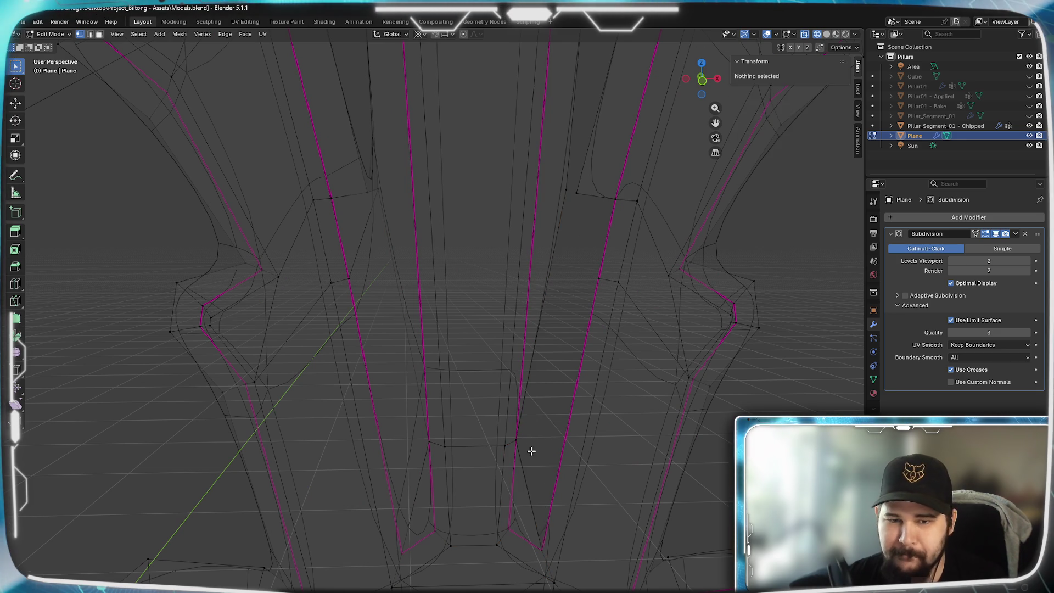
{"action": "left_click", "coordinate": [545, 549], "text": "shift"}
{"action": "left_click", "coordinate": [566, 190], "text": "shift"}
{"action": "key", "text": "f"}
{"action": "left_click", "coordinate": [572, 194]}
{"action": "left_click", "coordinate": [599, 277], "text": "shift"}
{"action": "left_click", "coordinate": [614, 198], "text": "shift"}
{"action": "key", "text": "f"}
- Select the right-side vertex and start moving it along Z in front view
{"action": "left_click", "coordinate": [564, 191]}
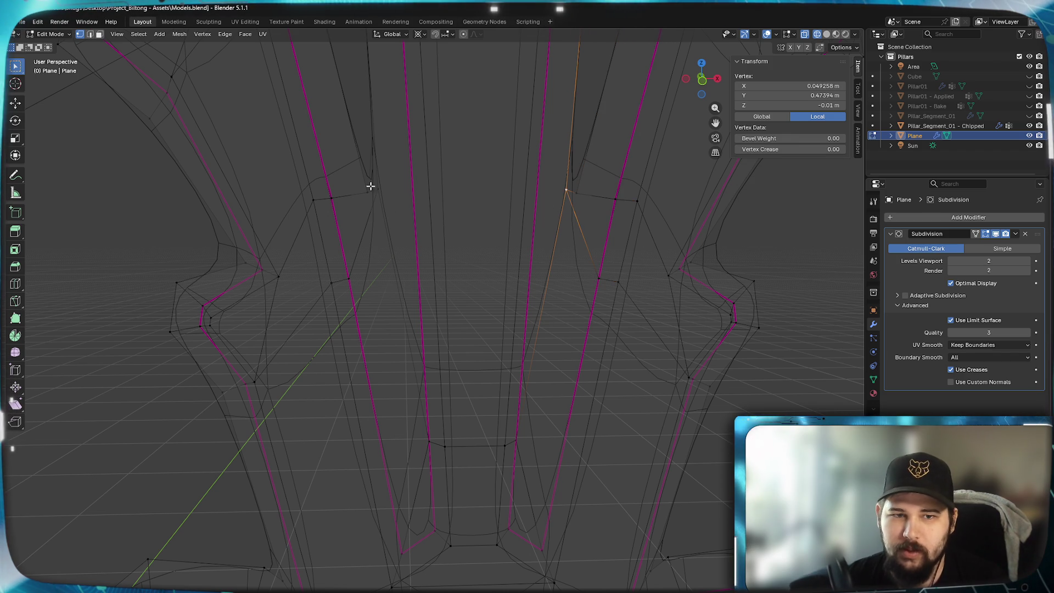
{"action": "key", "text": "KP_1"}
{"action": "key", "text": "g"}
{"action": "key", "text": "z"}
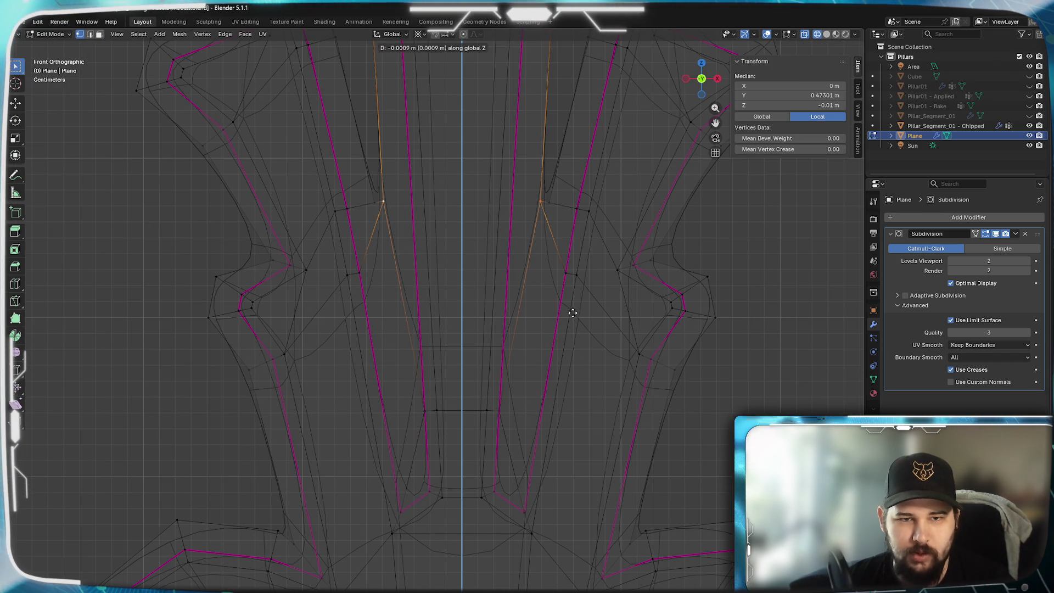
- Confirm the Z move, then re-enter edit mode to check the creased edge loop
{"action": "left_click", "coordinate": [571, 322]}
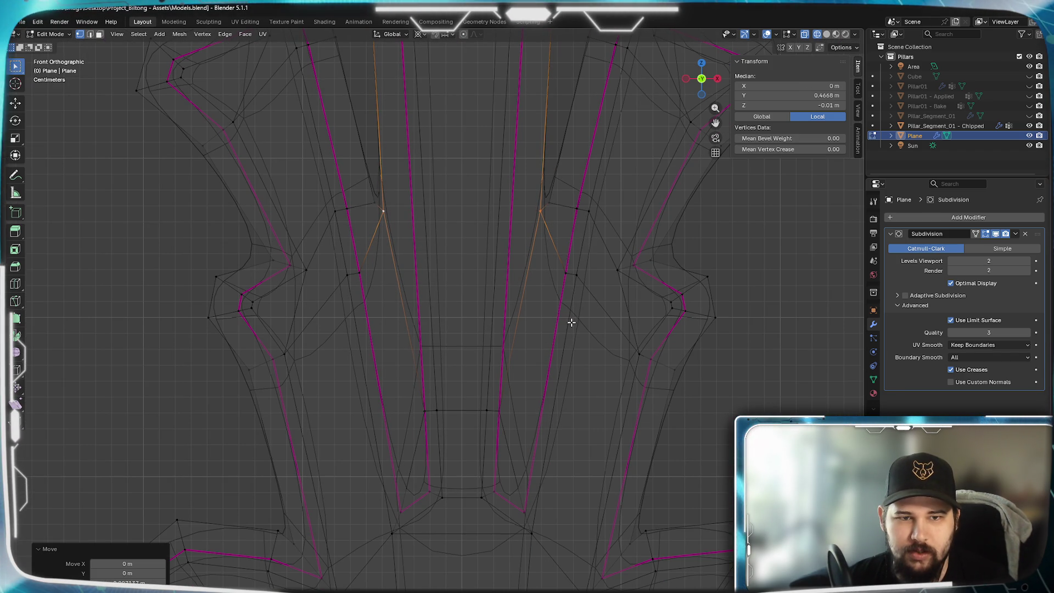
{"action": "scroll", "coordinate": [489, 339], "scroll_direction": "down", "scroll_amount": 4}
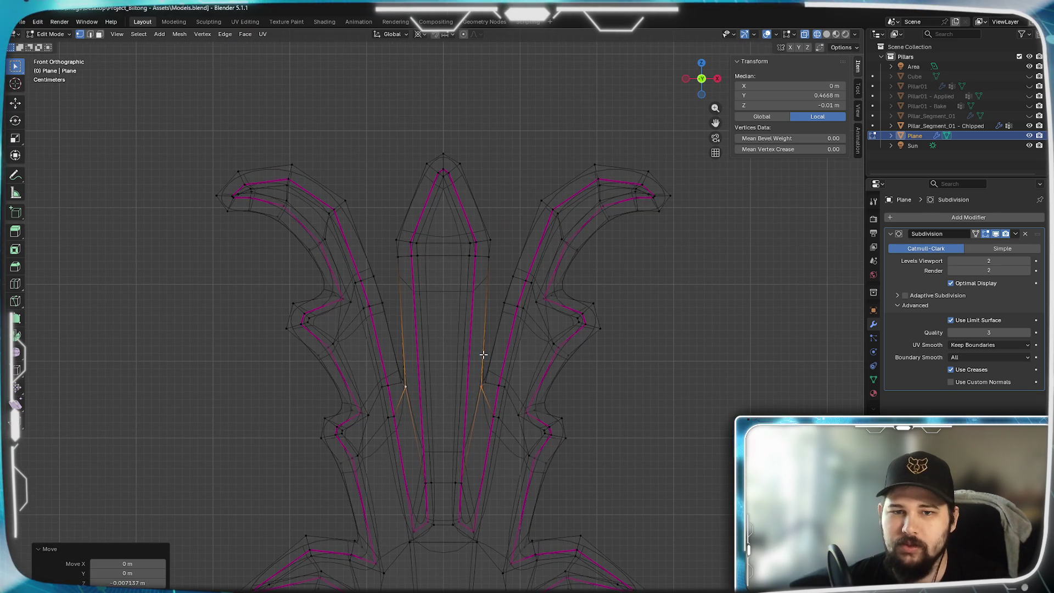
{"action": "key", "text": "Tab"}
{"action": "mouse_move", "coordinate": [455, 420]}
{"action": "middle_mouse_down"}
{"action": "mouse_move", "coordinate": [506, 418]}
{"action": "mouse_move", "coordinate": [424, 407]}
{"action": "mouse_move", "coordinate": [390, 427]}
{"action": "mouse_move", "coordinate": [458, 395]}
{"action": "middle_mouse_up"}
{"action": "key", "text": "Tab"}
{"action": "scroll", "coordinate": [458, 394], "scroll_direction": "up", "scroll_amount": 3}
{"action": "scroll", "coordinate": [429, 443], "scroll_direction": "up", "scroll_amount": 2}
{"action": "left_click", "coordinate": [388, 394], "text": "alt"}
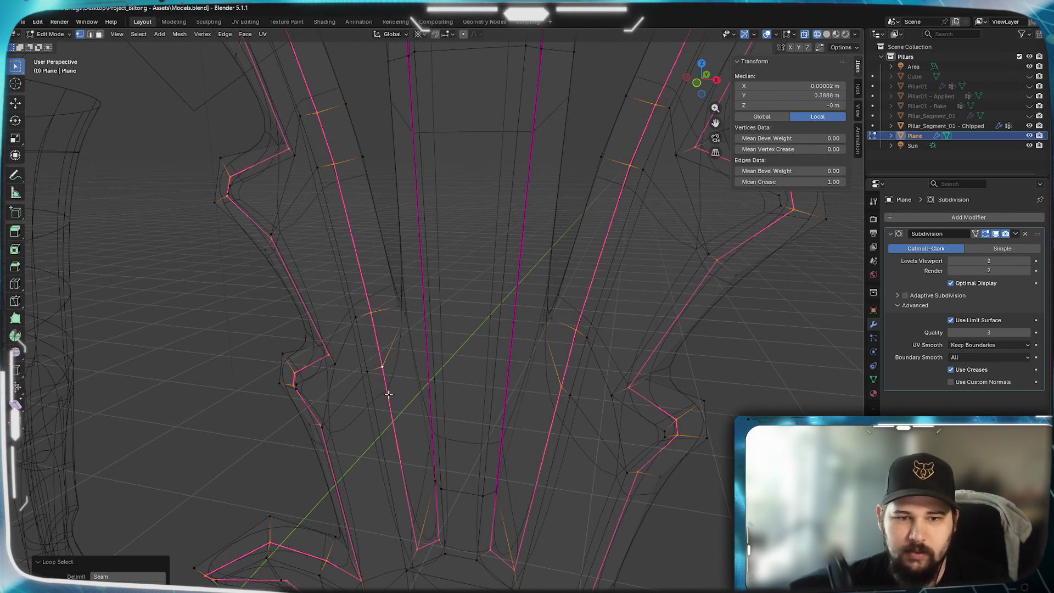
{"action": "scroll", "coordinate": [789, 193], "scroll_direction": "down", "scroll_amount": 2}
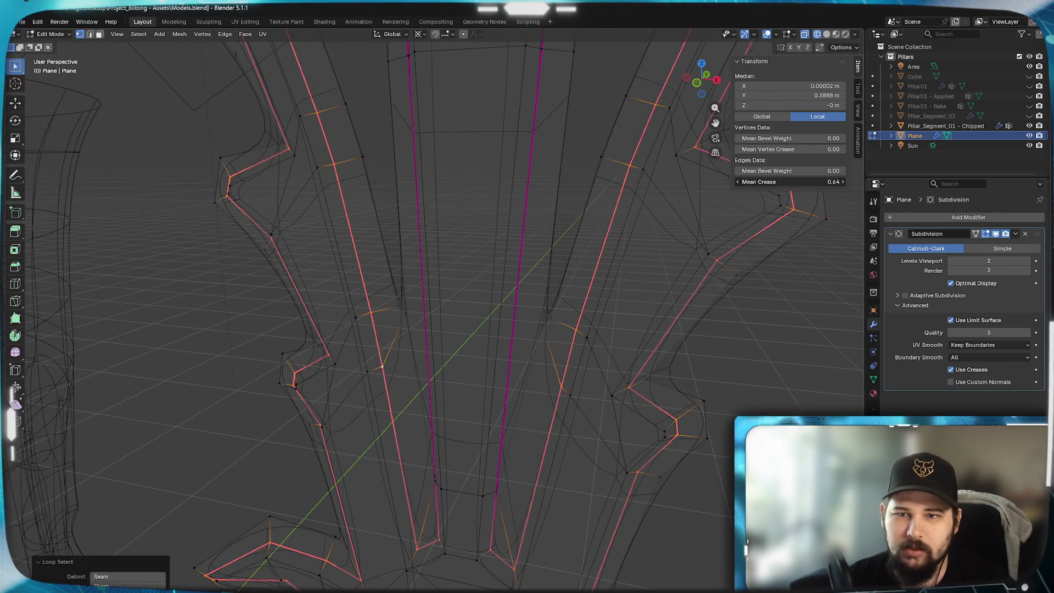
{"action": "scroll", "coordinate": [629, 388], "scroll_direction": "down", "scroll_amount": 2}
- Return to object mode and show the leaf with solid shading from a low angle
{"action": "key", "text": "Tab"}
{"action": "scroll", "coordinate": [316, 399], "scroll_direction": "down", "scroll_amount": 2}
{"action": "scroll", "coordinate": [323, 402], "scroll_direction": "down", "scroll_amount": 3}
{"action": "mouse_move", "coordinate": [406, 331]}
{"action": "middle_mouse_down"}
{"action": "mouse_move", "coordinate": [430, 252]}
{"action": "mouse_move", "coordinate": [405, 235]}
{"action": "mouse_move", "coordinate": [390, 251]}
{"action": "mouse_move", "coordinate": [392, 306]}
{"action": "mouse_move", "coordinate": [417, 334]}
{"action": "middle_mouse_up"}
{"action": "key", "text": "z"}
{"action": "left_click", "coordinate": [501, 350]}
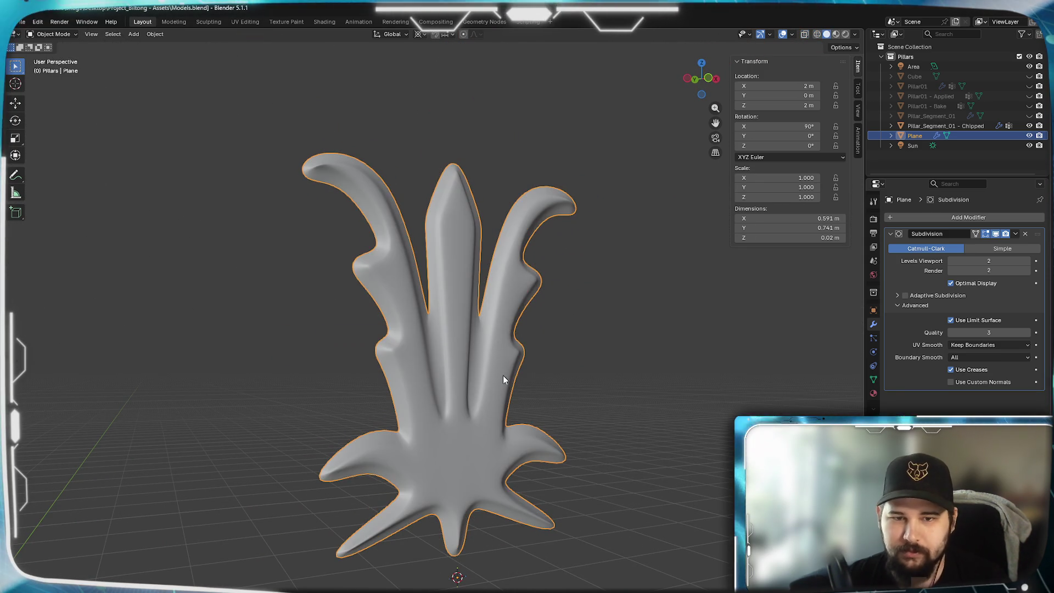
- Set the centre spike's edge loop crease to 0, select the whole mesh and return to object mode
{"action": "mouse_move", "coordinate": [652, 359]}
{"action": "middle_mouse_down"}
{"action": "mouse_move", "coordinate": [596, 396]}
{"action": "mouse_move", "coordinate": [571, 329]}
{"action": "mouse_move", "coordinate": [580, 299]}
{"action": "mouse_move", "coordinate": [461, 382]}
{"action": "mouse_move", "coordinate": [525, 376]}
{"action": "mouse_move", "coordinate": [640, 330]}
{"action": "mouse_move", "coordinate": [678, 348]}
{"action": "mouse_move", "coordinate": [673, 370]}
{"action": "middle_mouse_up"}
{"action": "scroll", "coordinate": [607, 348], "scroll_direction": "up", "scroll_amount": 5}
{"action": "scroll", "coordinate": [544, 357], "scroll_direction": "up", "scroll_amount": 3}
{"action": "key", "text": "Tab"}
{"action": "scroll", "coordinate": [544, 356], "scroll_direction": "down", "scroll_amount": 5}
{"action": "left_click", "coordinate": [446, 140], "text": "alt"}
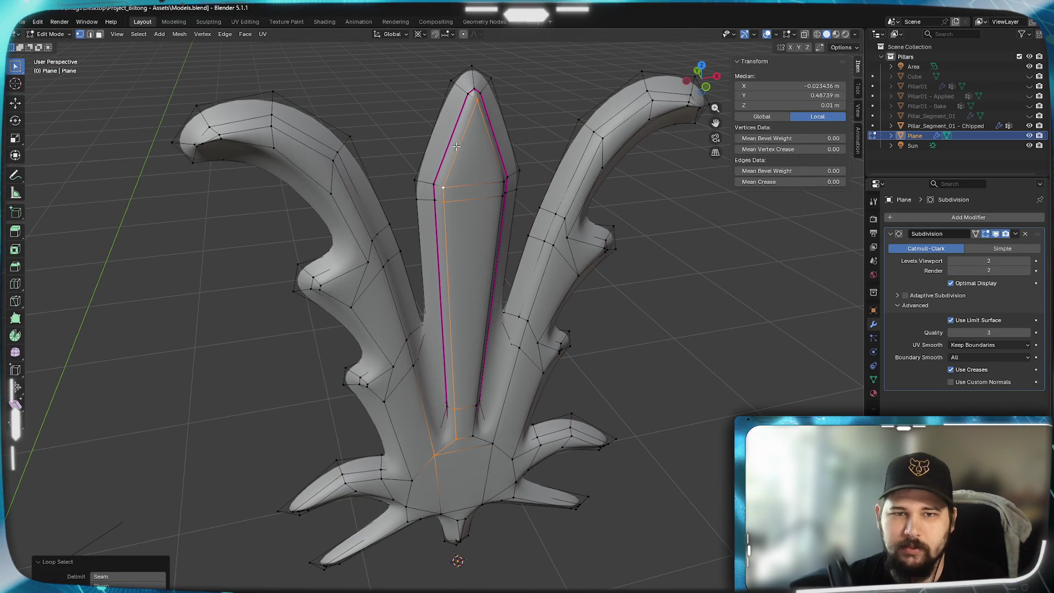
{"action": "left_click", "coordinate": [791, 181]}
{"action": "type", "text": "0"}
{"action": "key", "text": "Return"}
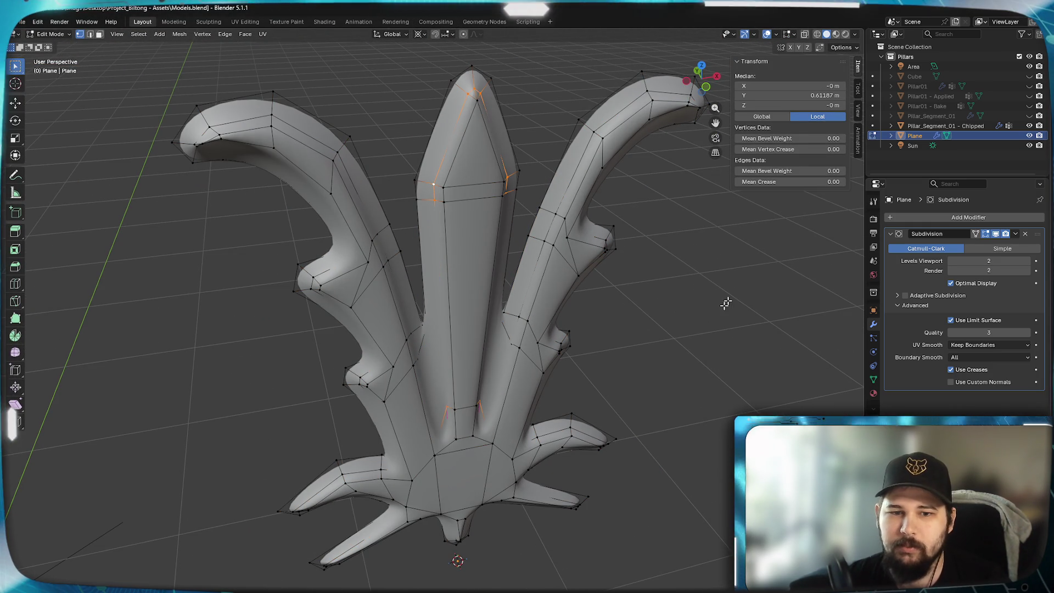
{"action": "key", "text": "alt+a"}
{"action": "key", "text": "a"}
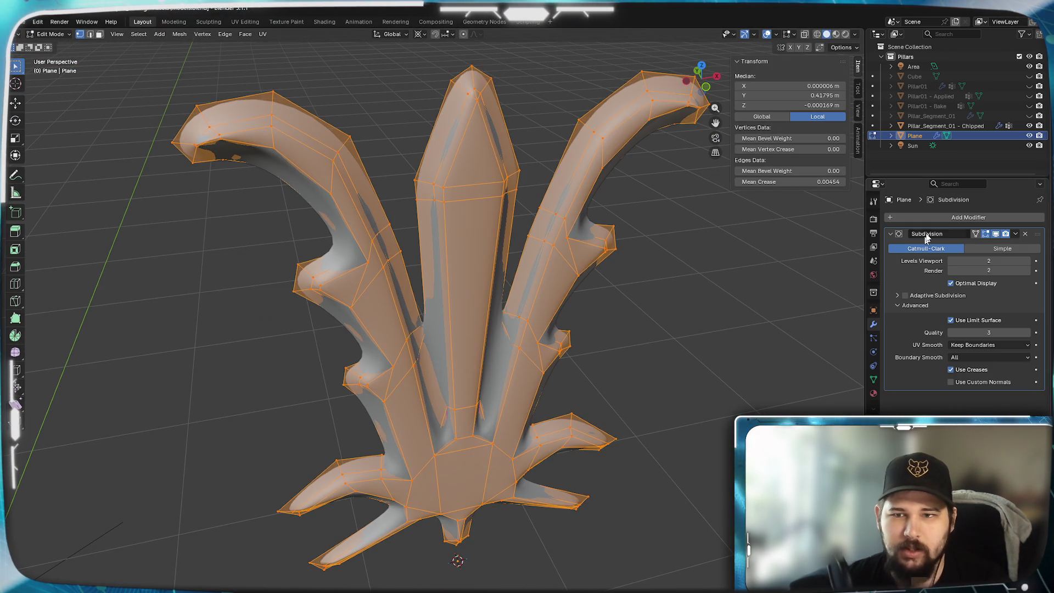
{"action": "key", "text": "Tab"}
- Orbit to view the smoothed ornament front-on beside the pillar and centre it in view
{"action": "mouse_move", "coordinate": [538, 292]}
{"action": "middle_mouse_down"}
{"action": "mouse_move", "coordinate": [485, 418]}
{"action": "mouse_move", "coordinate": [436, 381]}
{"action": "mouse_move", "coordinate": [462, 428]}
{"action": "mouse_move", "coordinate": [498, 391]}
{"action": "middle_mouse_up"}
{"action": "scroll", "coordinate": [487, 355], "scroll_direction": "up", "scroll_amount": 2}
{"action": "scroll", "coordinate": [482, 367], "scroll_direction": "down", "scroll_amount": 2}
{"action": "scroll", "coordinate": [482, 367], "scroll_direction": "down", "scroll_amount": 3}
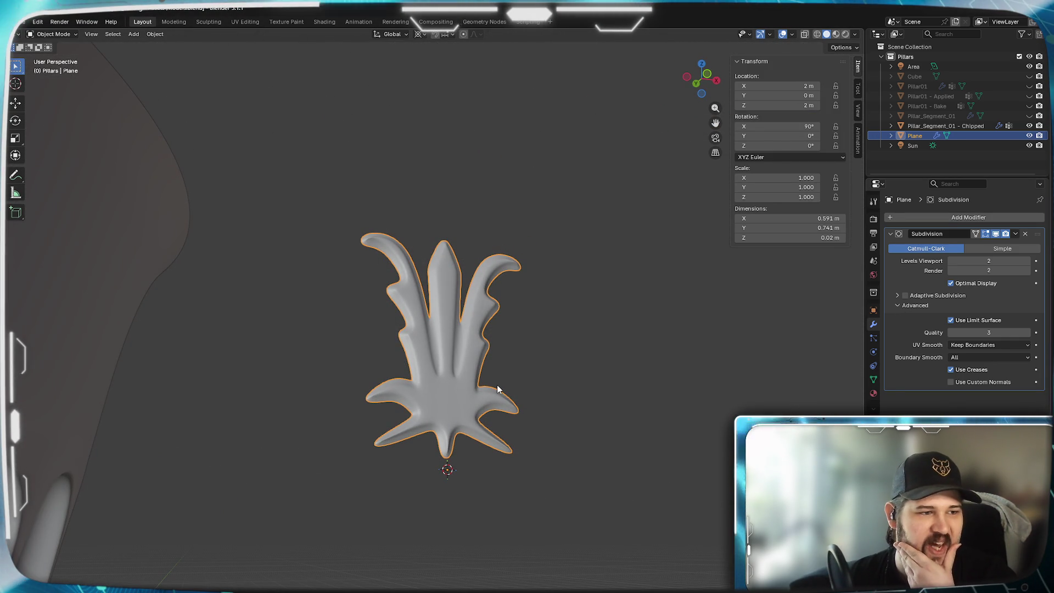
{"action": "mouse_move", "coordinate": [507, 383]}
{"action": "middle_mouse_down"}
{"action": "mouse_move", "coordinate": [478, 387]}
{"action": "mouse_move", "coordinate": [492, 363]}
{"action": "mouse_move", "coordinate": [514, 360]}
{"action": "mouse_move", "coordinate": [487, 404]}
{"action": "mouse_move", "coordinate": [500, 447]}
{"action": "mouse_move", "coordinate": [566, 335]}
{"action": "mouse_move", "coordinate": [580, 342]}
{"action": "mouse_move", "coordinate": [506, 350]}
{"action": "middle_mouse_up"}
{"action": "scroll", "coordinate": [467, 386], "scroll_direction": "up", "scroll_amount": 4}
{"action": "key", "text": "Tab"}
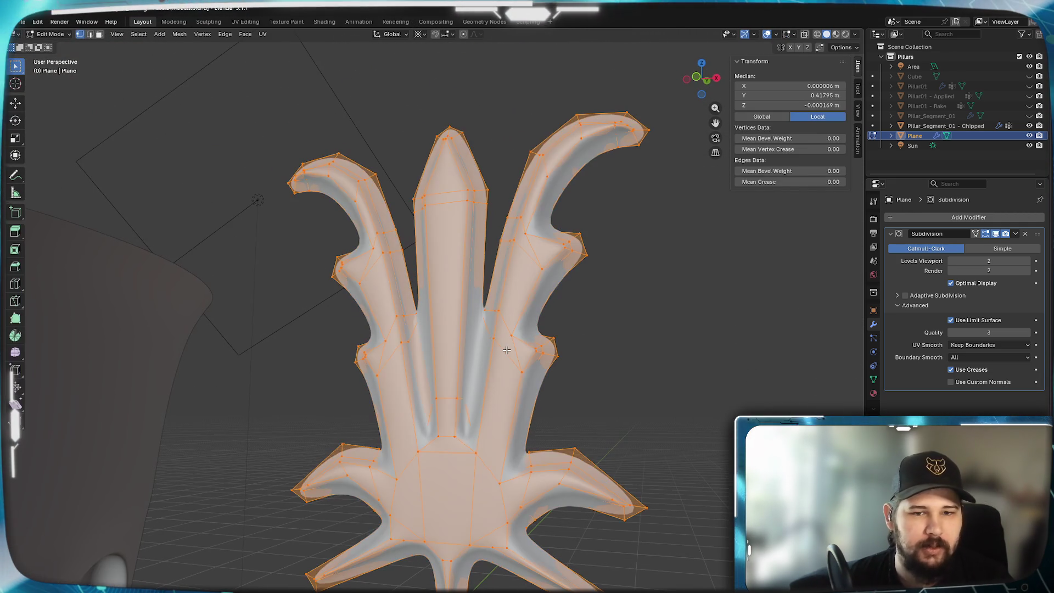
{"action": "scroll", "coordinate": [486, 404], "scroll_direction": "down", "scroll_amount": 3}
{"action": "scroll", "coordinate": [486, 403], "scroll_direction": "down", "scroll_amount": 3}
{"action": "middle_click_drag", "start_coordinate": [486, 404], "coordinate": [617, 308]}
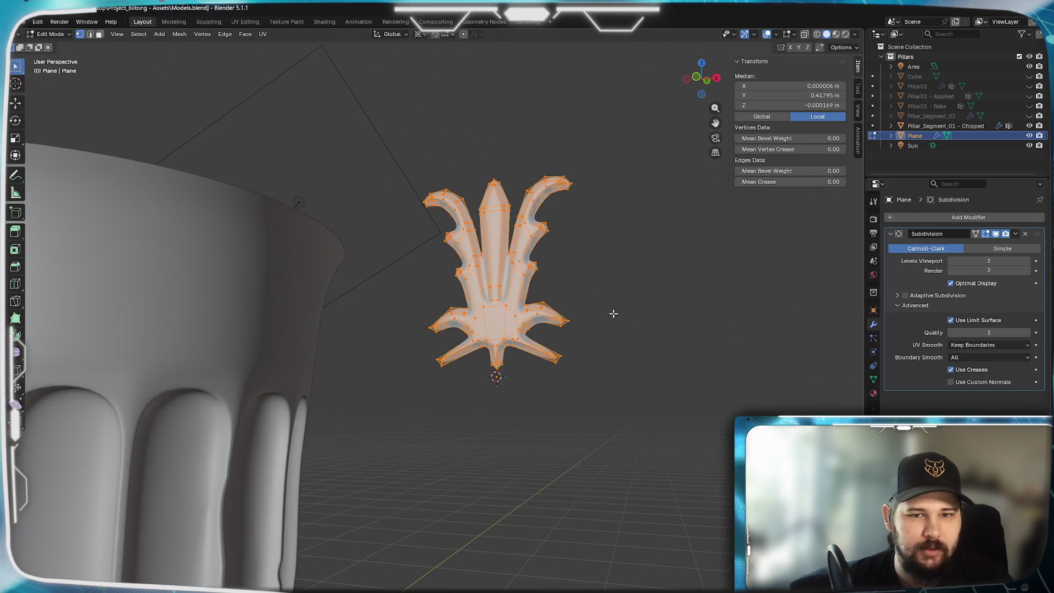
{"action": "key", "text": "Tab"}
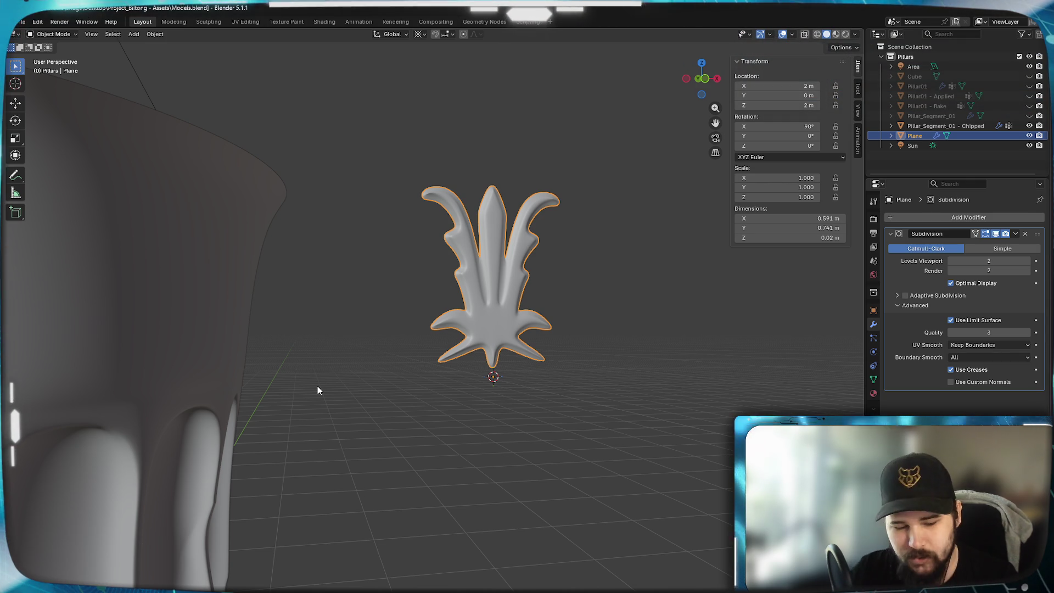
{"action": "scroll", "coordinate": [495, 333], "scroll_direction": "down", "scroll_amount": 2}
{"action": "scroll", "coordinate": [438, 380], "scroll_direction": "down", "scroll_amount": 3}
- Face the pillar squarely, then bring up the reference photo browser window and position it
{"action": "middle_click_drag", "start_coordinate": [384, 428], "coordinate": [520, 394]}
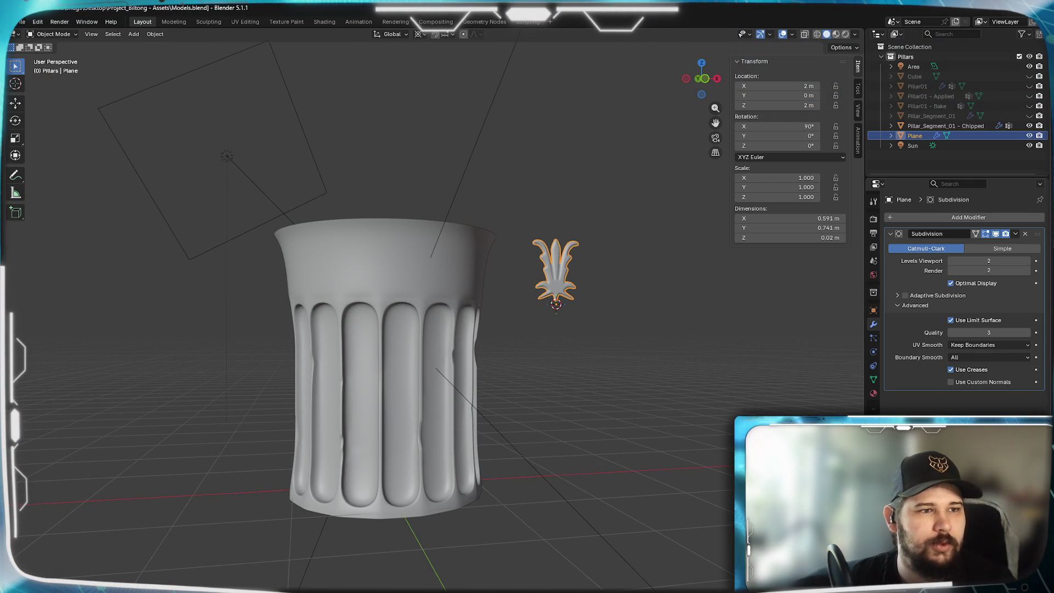
{"action": "key", "text": "alt+Tab"}
{"action": "left_click_drag", "start_coordinate": [589, 79], "coordinate": [639, 58]}
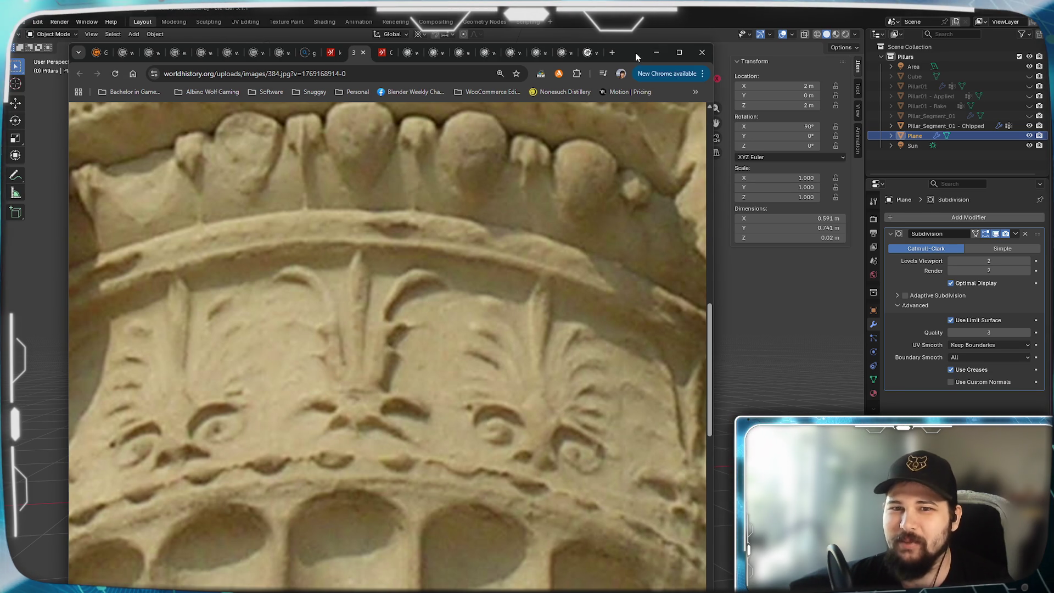
- Drag the Chrome window with the stone frieze photo to the left beside the model, then hide it
{"action": "left_click_drag", "start_coordinate": [636, 54], "coordinate": [585, 53]}
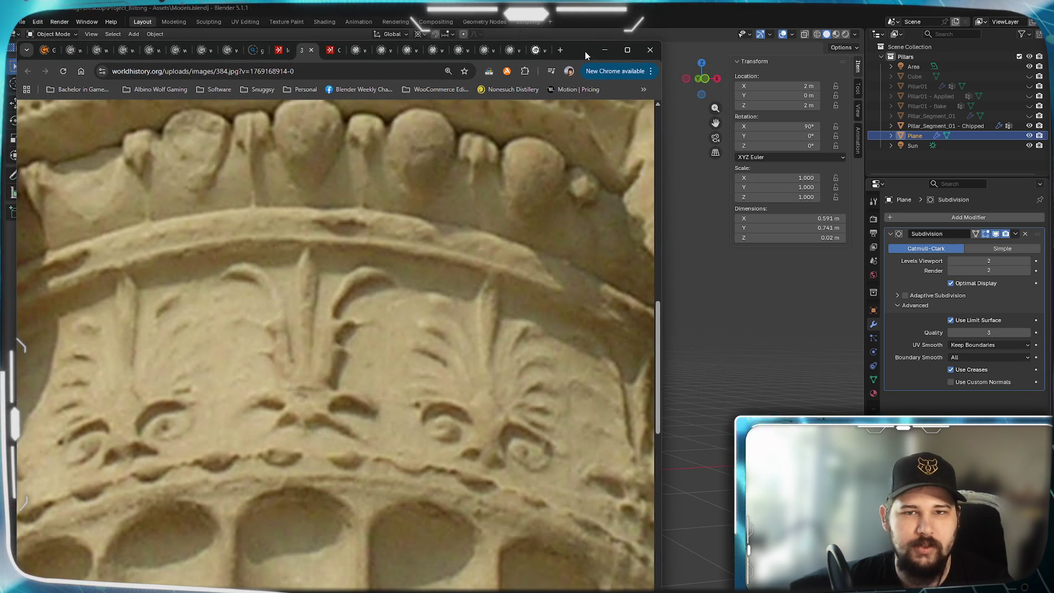
{"action": "left_click_drag", "start_coordinate": [587, 53], "coordinate": [577, 54]}
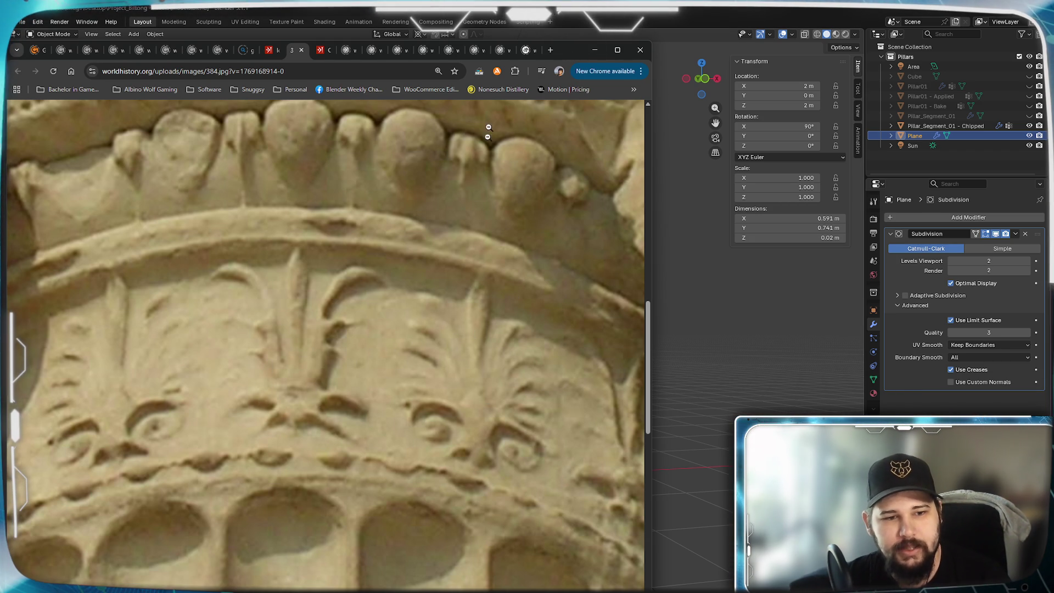
{"action": "left_click_drag", "start_coordinate": [566, 44], "coordinate": [566, 73]}
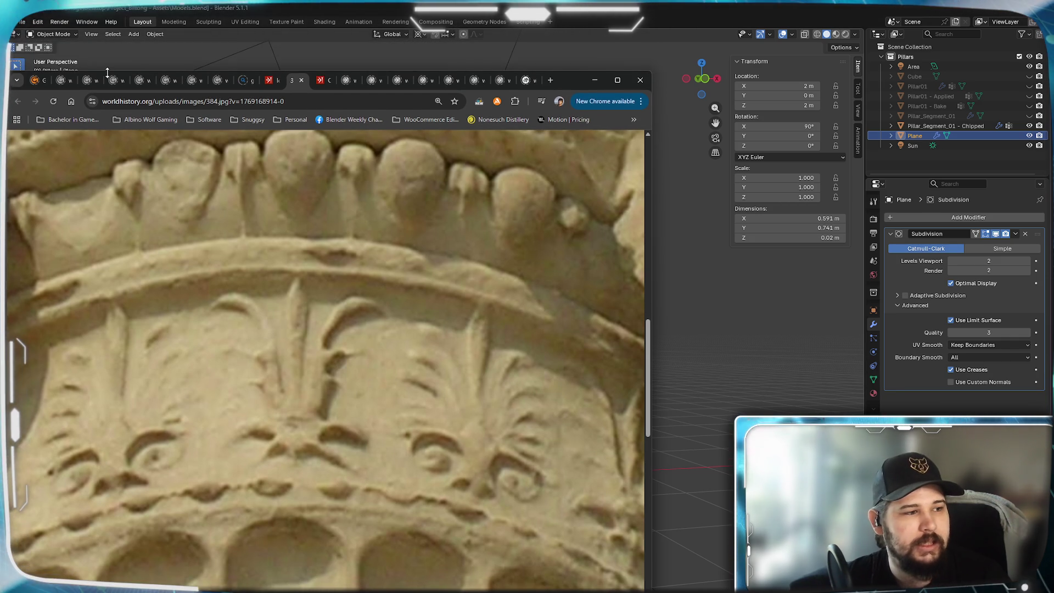
{"action": "left_click_drag", "start_coordinate": [107, 74], "coordinate": [107, 36]}
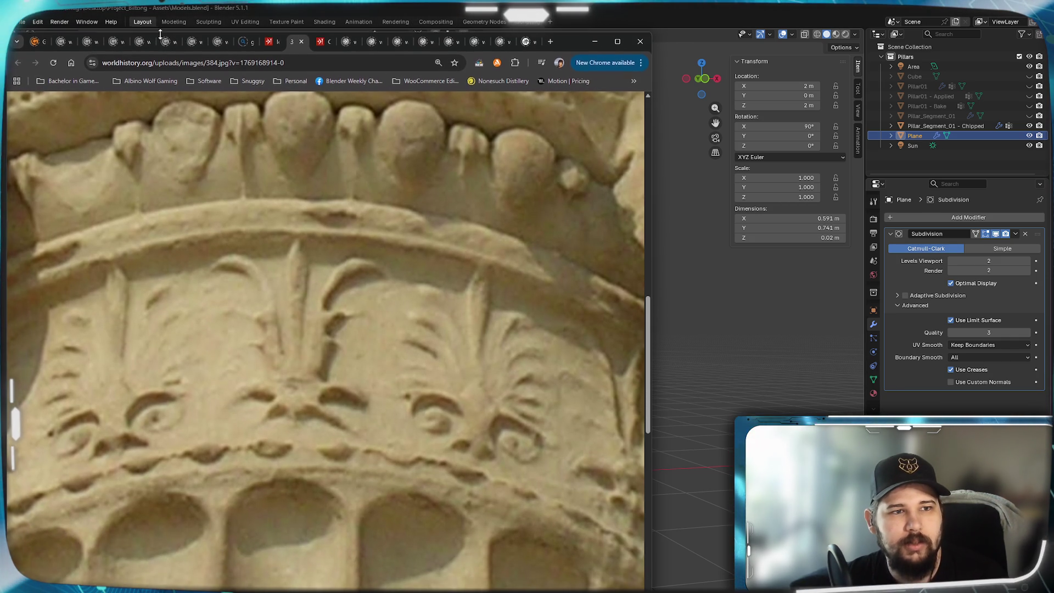
{"action": "left_click", "coordinate": [595, 42]}
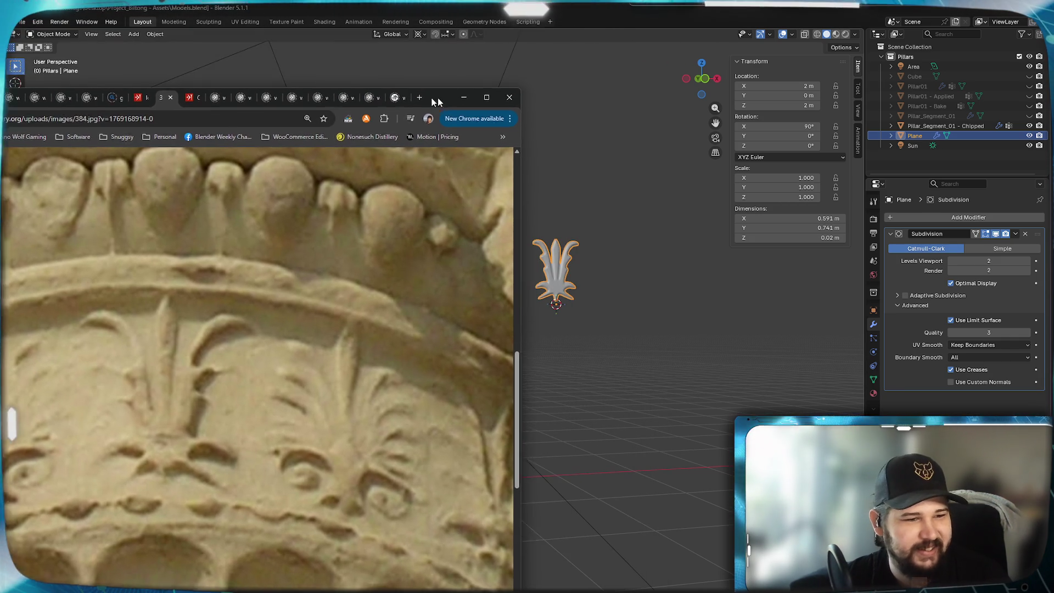
{"action": "scroll", "coordinate": [609, 305], "scroll_direction": "up", "scroll_amount": 5}
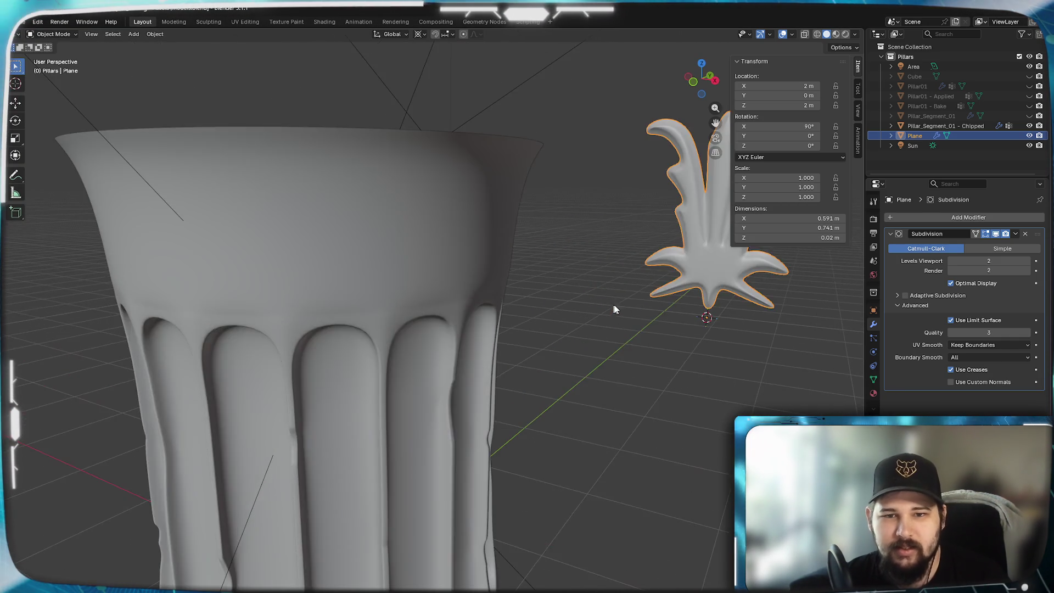
{"action": "scroll", "coordinate": [517, 354], "scroll_direction": "up", "scroll_amount": 2}
- Add an Array modifier to the leaf ornament so it repeats as about five spaced copies
{"action": "middle_click_drag", "start_coordinate": [517, 355], "coordinate": [510, 308]}
{"action": "scroll", "coordinate": [539, 352], "scroll_direction": "up", "scroll_amount": 2}
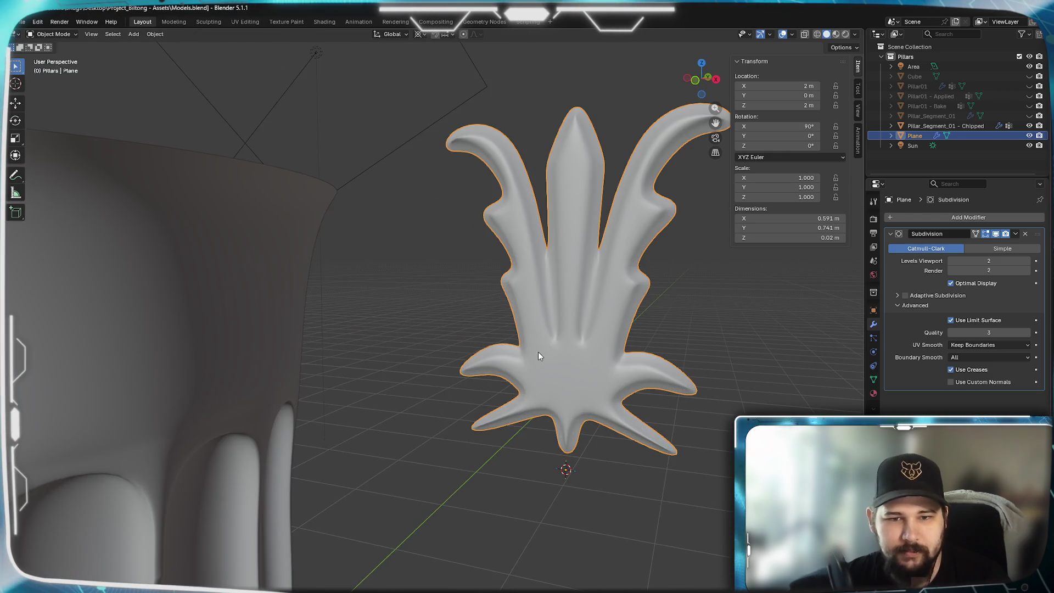
{"action": "scroll", "coordinate": [538, 354], "scroll_direction": "up", "scroll_amount": 2}
{"action": "middle_click_drag", "start_coordinate": [538, 354], "coordinate": [437, 342]}
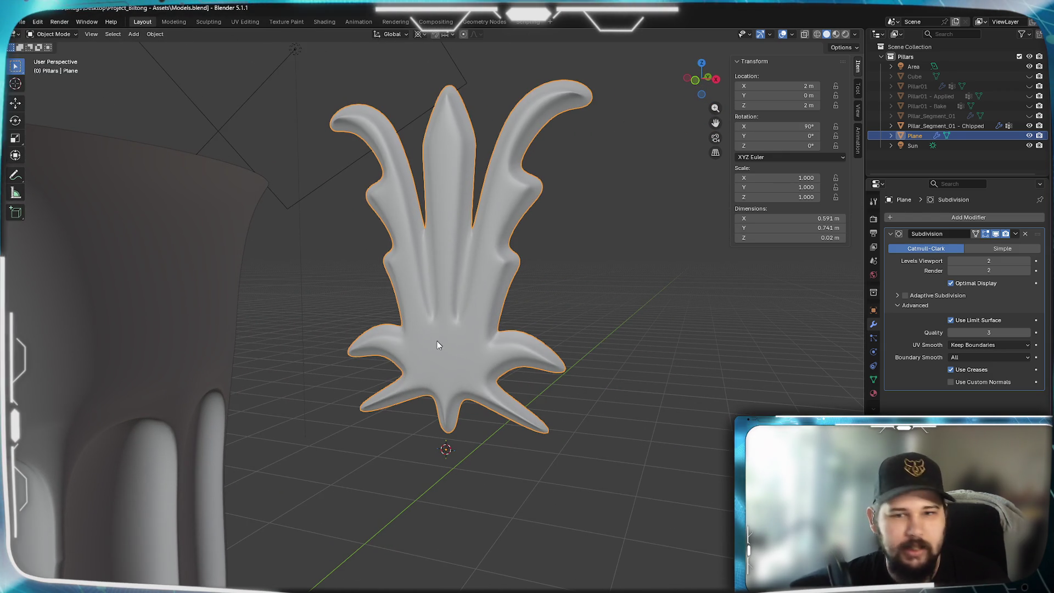
{"action": "left_click", "coordinate": [931, 216]}
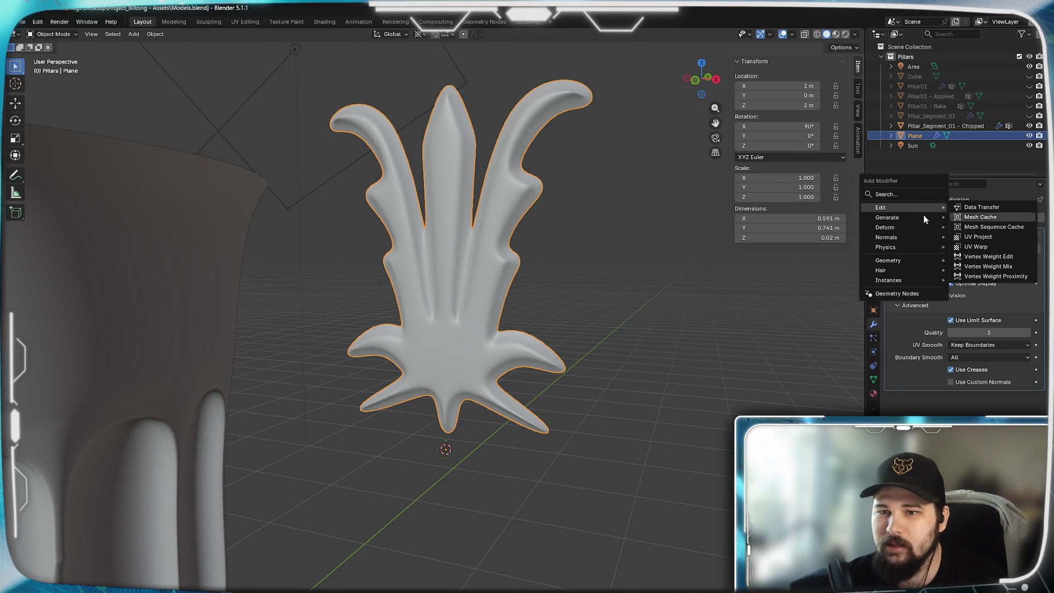
{"action": "left_click", "coordinate": [989, 218]}
{"action": "scroll", "coordinate": [661, 370], "scroll_direction": "down", "scroll_amount": 5}
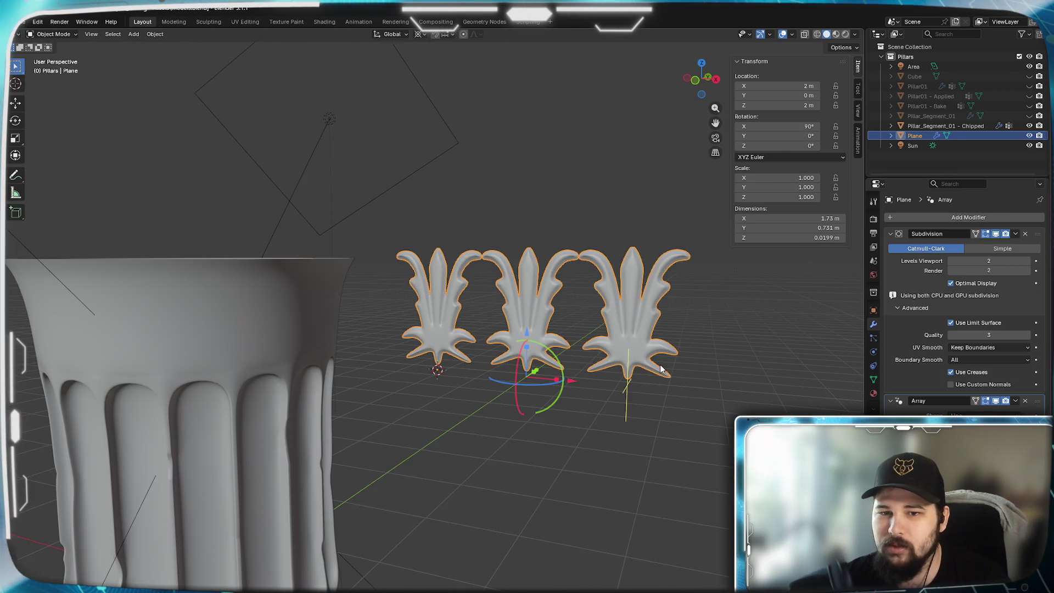
{"action": "middle_click_drag", "start_coordinate": [660, 370], "coordinate": [394, 346]}
{"action": "scroll", "coordinate": [428, 350], "scroll_direction": "up", "scroll_amount": 4}
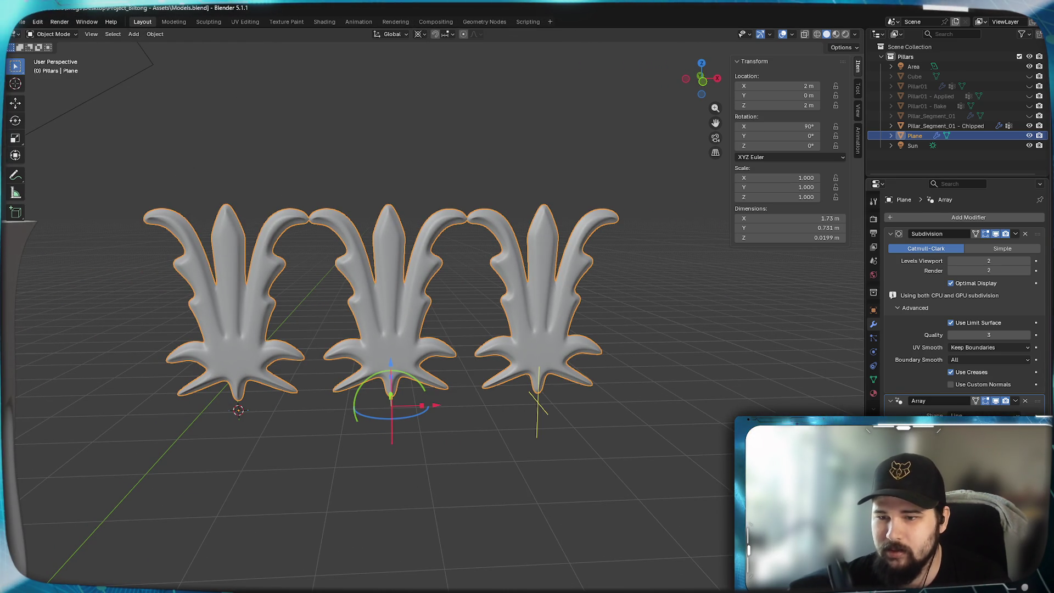
{"action": "scroll", "coordinate": [956, 371], "scroll_direction": "down", "scroll_amount": 1}
{"action": "scroll", "coordinate": [956, 415], "scroll_direction": "up", "scroll_amount": 2, "text": "ctrl"}
{"action": "scroll", "coordinate": [980, 424], "scroll_direction": "up", "scroll_amount": 2, "text": "ctrl"}
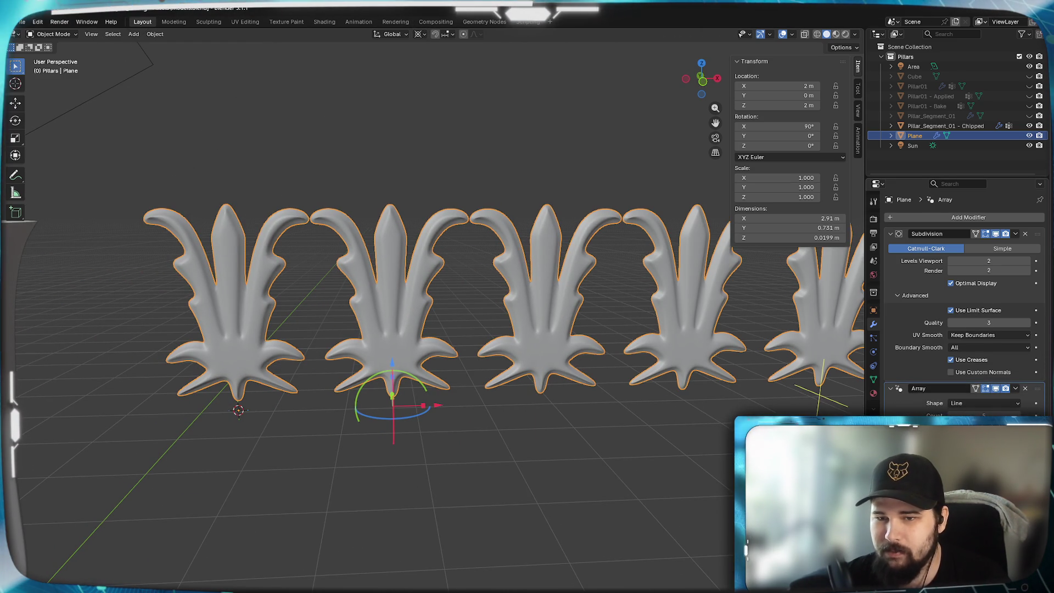
{"action": "scroll", "coordinate": [981, 424], "scroll_direction": "up", "scroll_amount": 2, "text": "ctrl"}
{"action": "scroll", "coordinate": [981, 424], "scroll_direction": "up", "scroll_amount": 2, "text": "ctrl"}
{"action": "scroll", "coordinate": [981, 425], "scroll_direction": "up", "scroll_amount": 2, "text": "ctrl"}
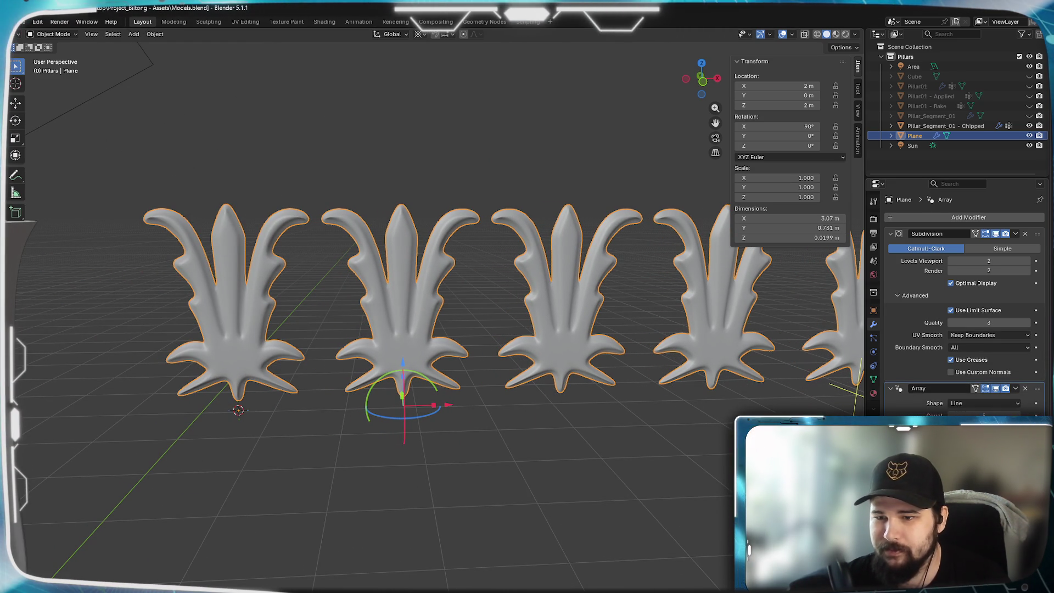
{"action": "scroll", "coordinate": [981, 424], "scroll_direction": "up", "scroll_amount": 1, "text": "ctrl"}
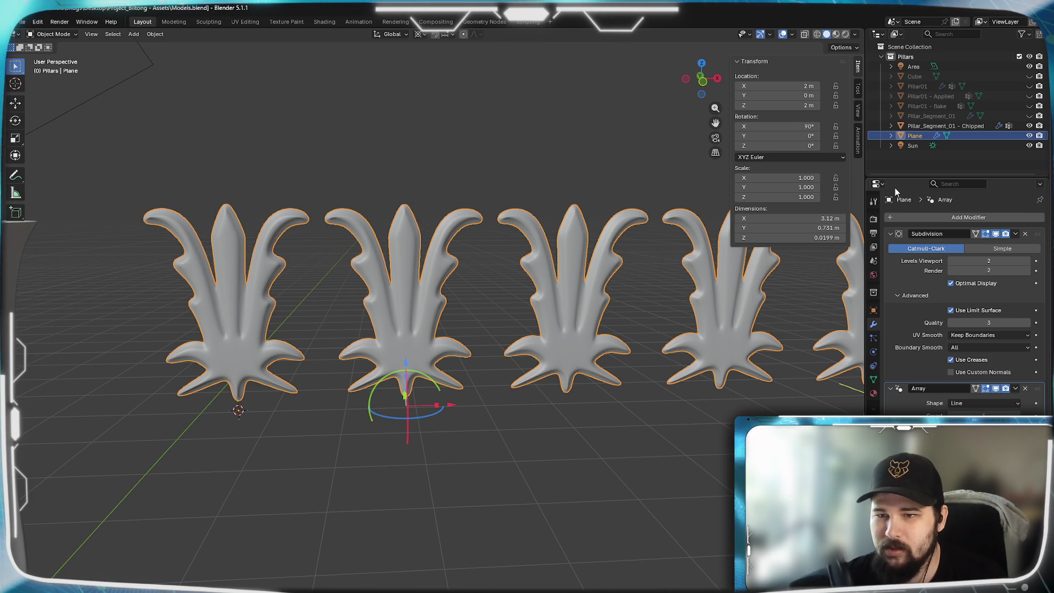
{"action": "scroll", "coordinate": [357, 378], "scroll_direction": "down", "scroll_amount": 3}
- Set the Array modifier's shape to Circle so the leaf copies form a ring
{"action": "mouse_move", "coordinate": [357, 378]}
{"action": "middle_mouse_down"}
{"action": "mouse_move", "coordinate": [380, 388]}
{"action": "mouse_move", "coordinate": [605, 365]}
{"action": "mouse_move", "coordinate": [490, 413]}
{"action": "mouse_move", "coordinate": [532, 401]}
{"action": "mouse_move", "coordinate": [543, 355]}
{"action": "middle_mouse_up"}
{"action": "scroll", "coordinate": [604, 365], "scroll_direction": "up", "scroll_amount": 2}
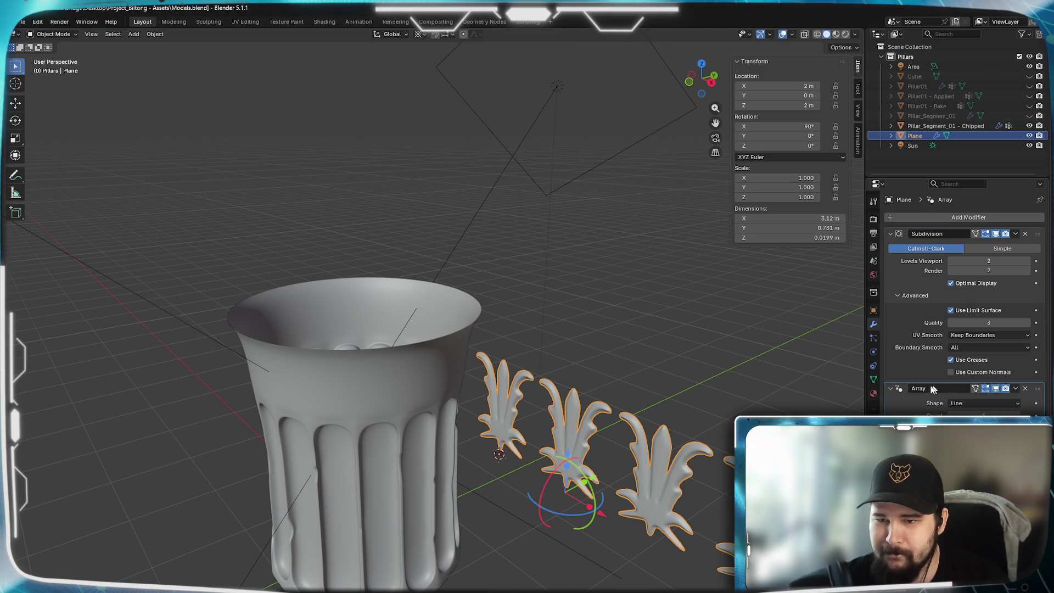
{"action": "left_click", "coordinate": [984, 403]}
{"action": "left_click", "coordinate": [985, 422]}
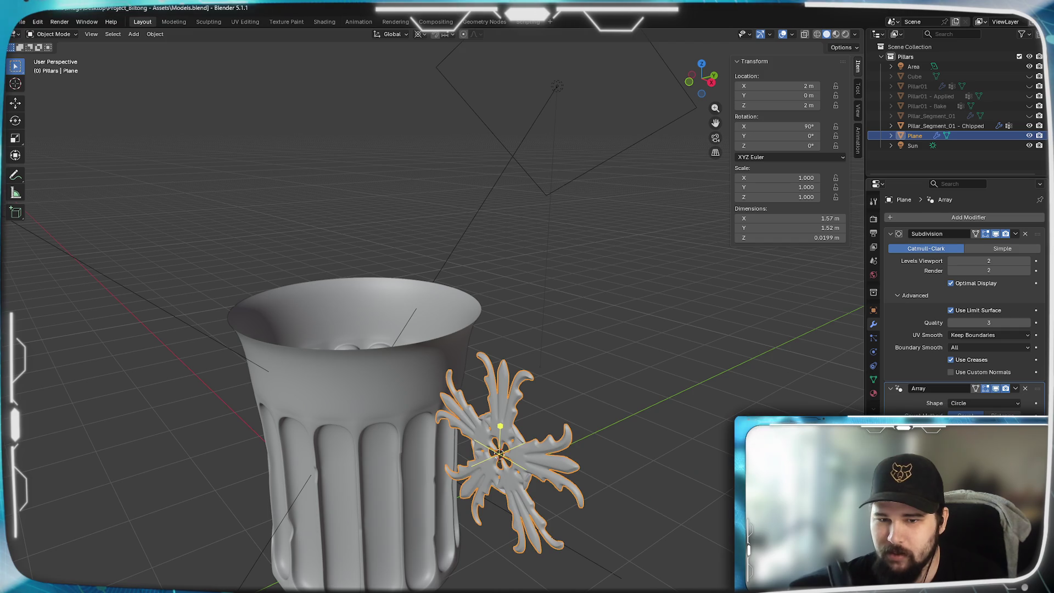
{"action": "scroll", "coordinate": [639, 475], "scroll_direction": "down", "scroll_amount": 2}
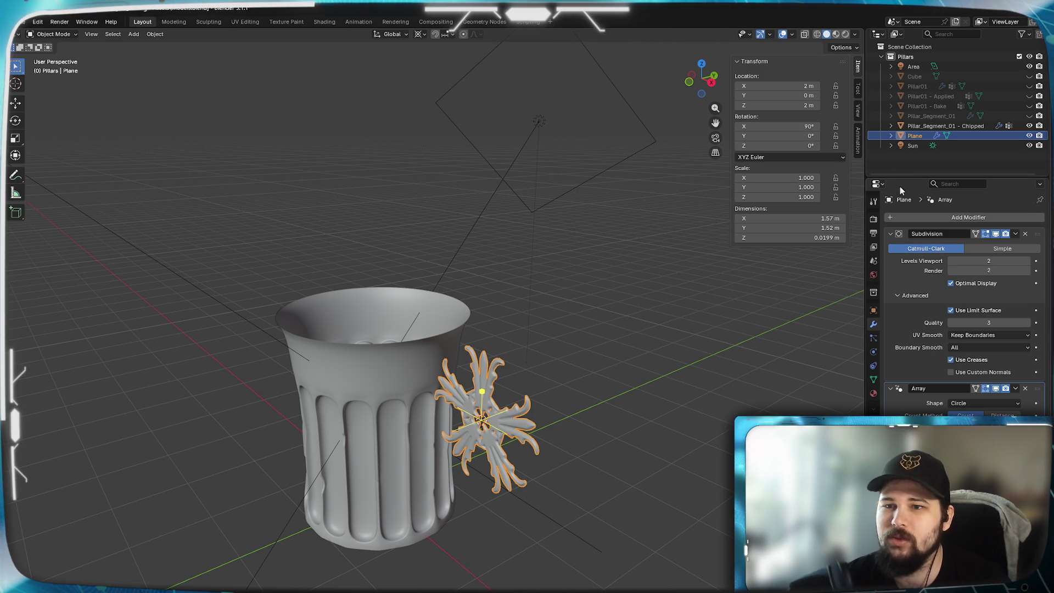
- Try applying the ornament's location and rotation (Ctrl+A), then undo it
{"action": "key", "text": "ctrl+a"}
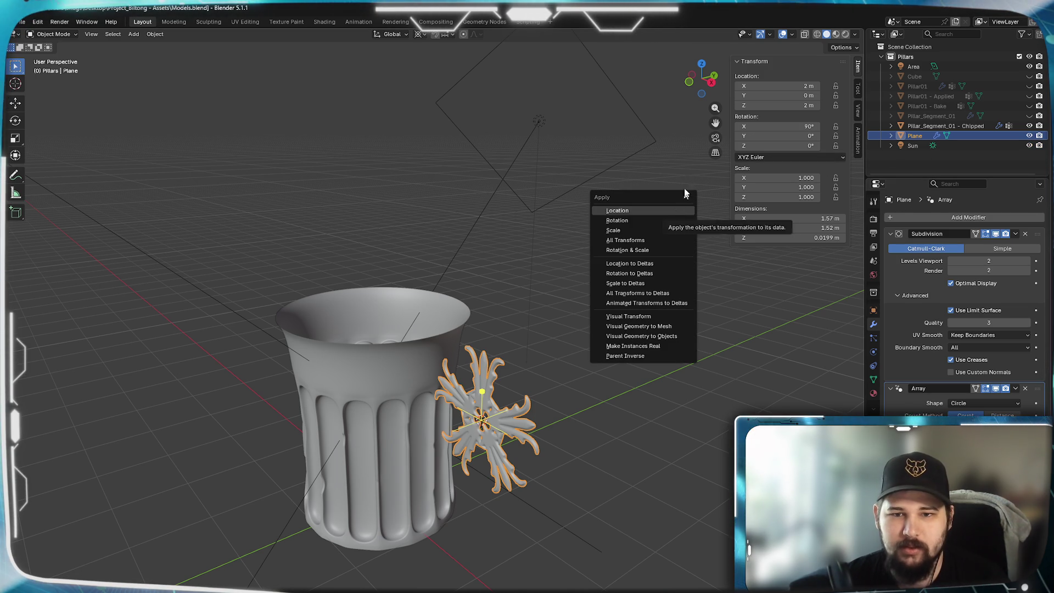
{"action": "left_click", "coordinate": [651, 240]}
{"action": "mouse_move", "coordinate": [356, 370]}
{"action": "middle_mouse_down"}
{"action": "mouse_move", "coordinate": [431, 354]}
{"action": "mouse_move", "coordinate": [422, 381]}
{"action": "middle_mouse_up"}
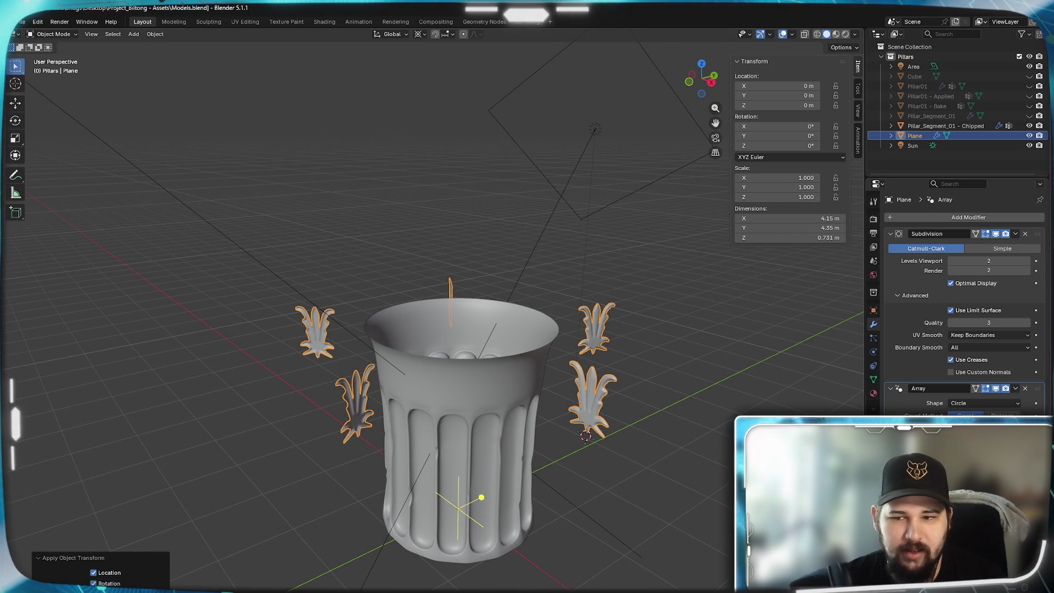
{"action": "key", "text": "ctrl+z"}
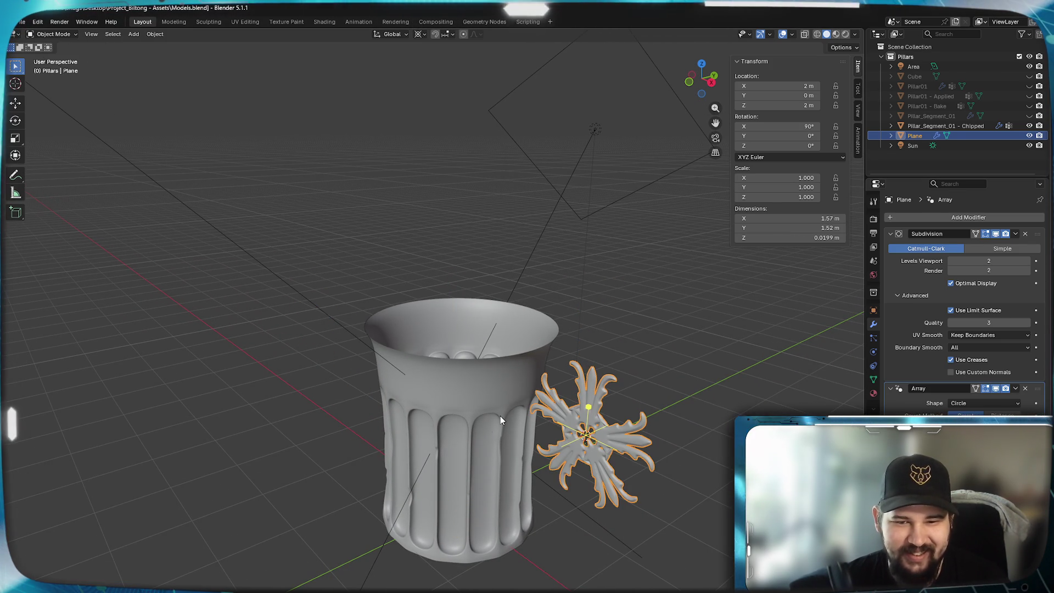
{"action": "middle_click_drag", "start_coordinate": [515, 393], "coordinate": [502, 376]}
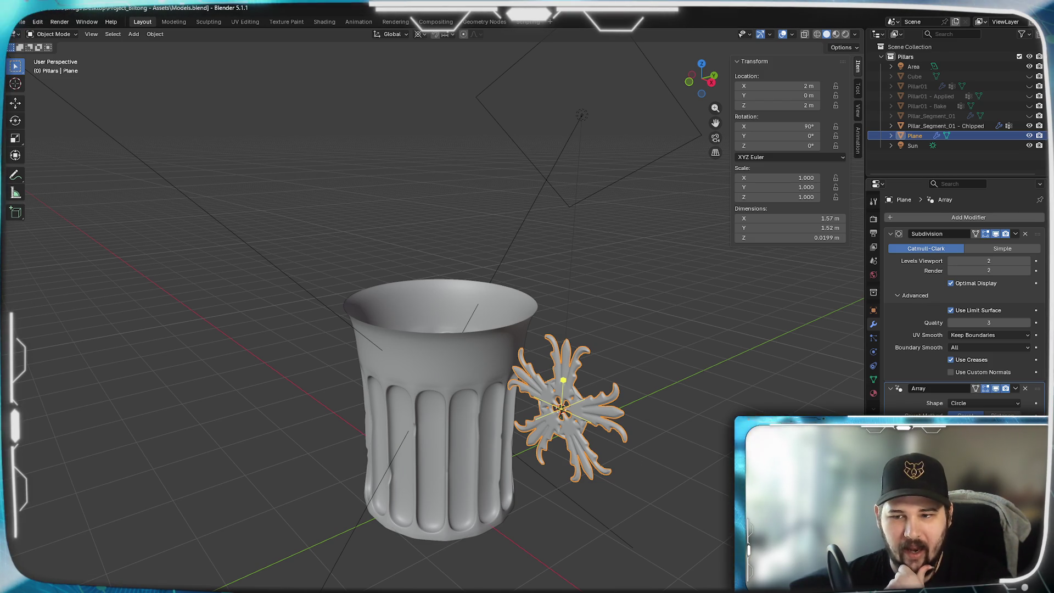
{"action": "key", "text": "ctrl+a"}
{"action": "left_click", "coordinate": [620, 371]}
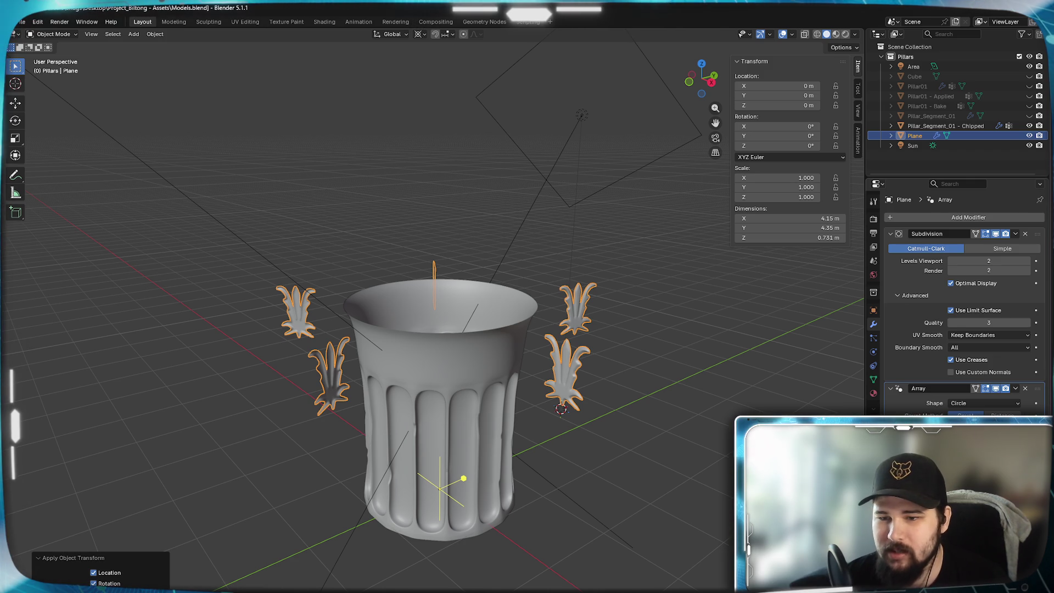
{"action": "key", "text": "ctrl+z"}
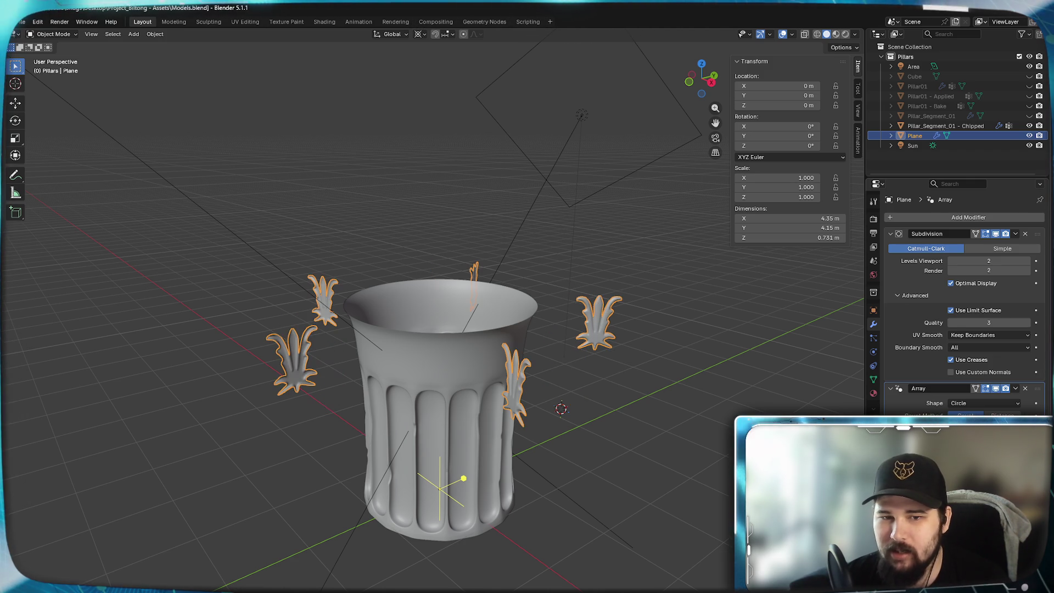
{"action": "key", "text": "ctrl+z"}
- Step through undo/redo history to compare ring orientations and keep the leaves upright
{"action": "key", "text": "ctrl+shift+z"}
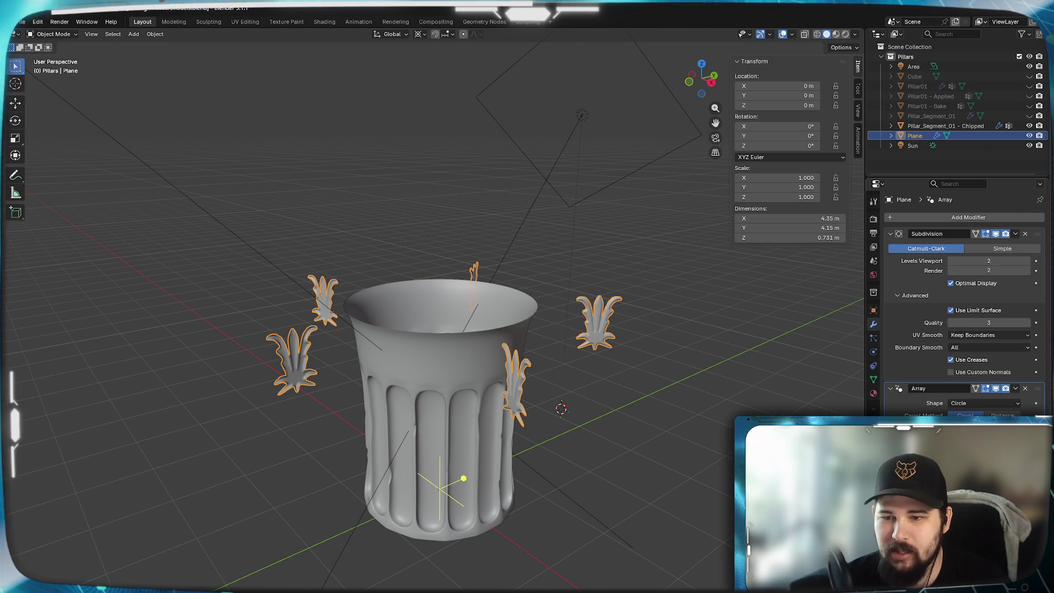
{"action": "key", "text": "ctrl+shift+z"}
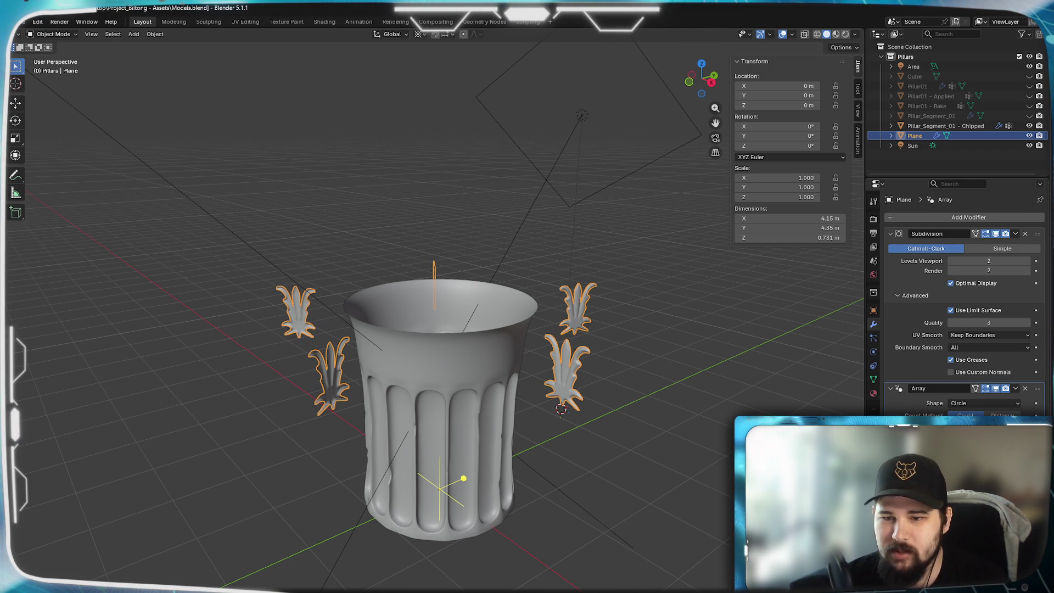
{"action": "key", "text": "ctrl+shift+z"}
{"action": "key", "text": "ctrl+shift+z"}
{"action": "key", "text": "ctrl+z"}
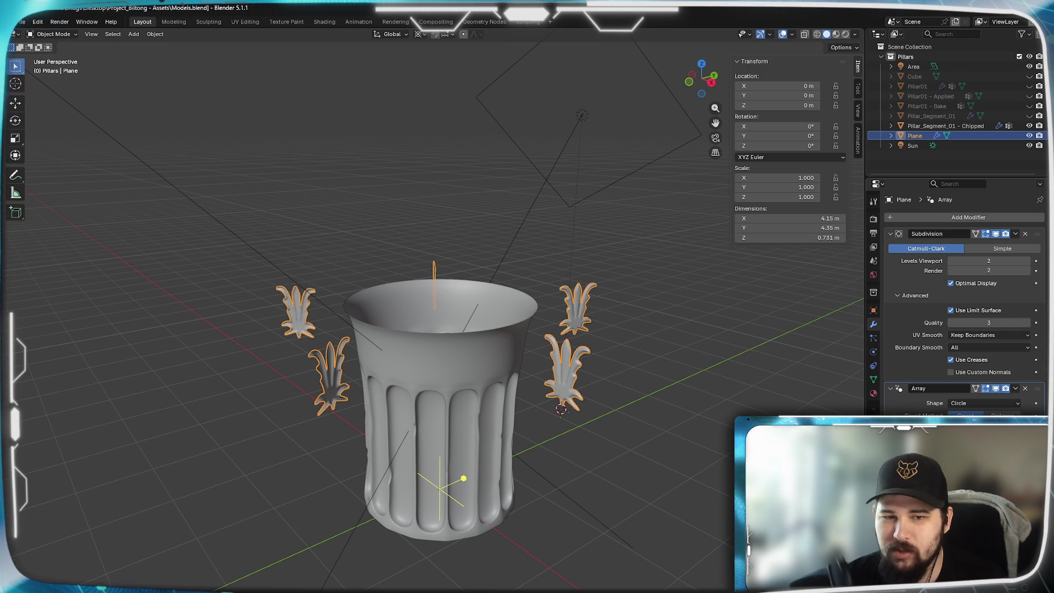
{"action": "key", "text": "ctrl+z"}
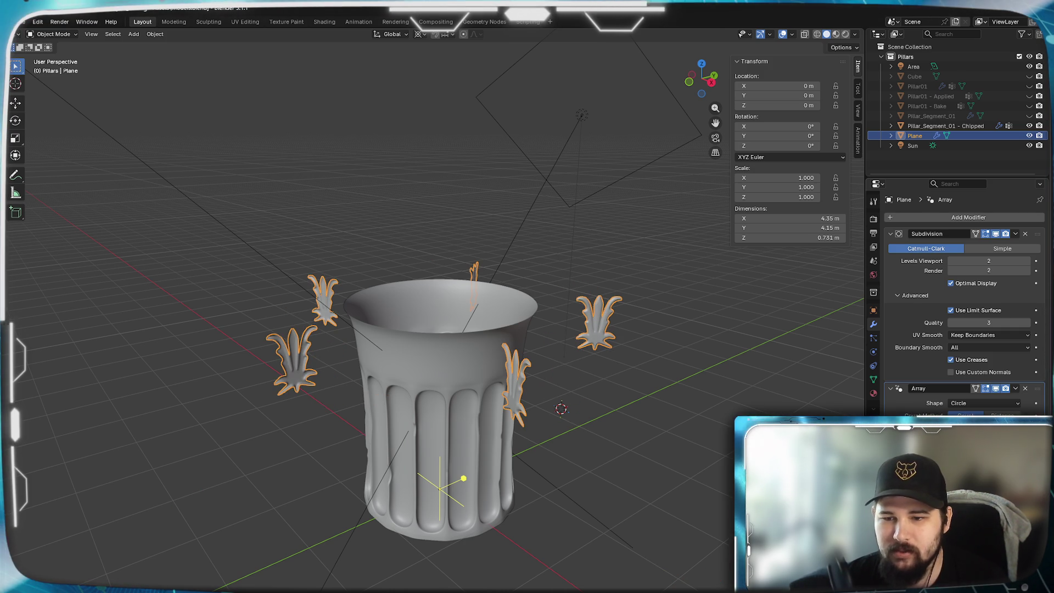
{"action": "key", "text": "ctrl+shift+z"}
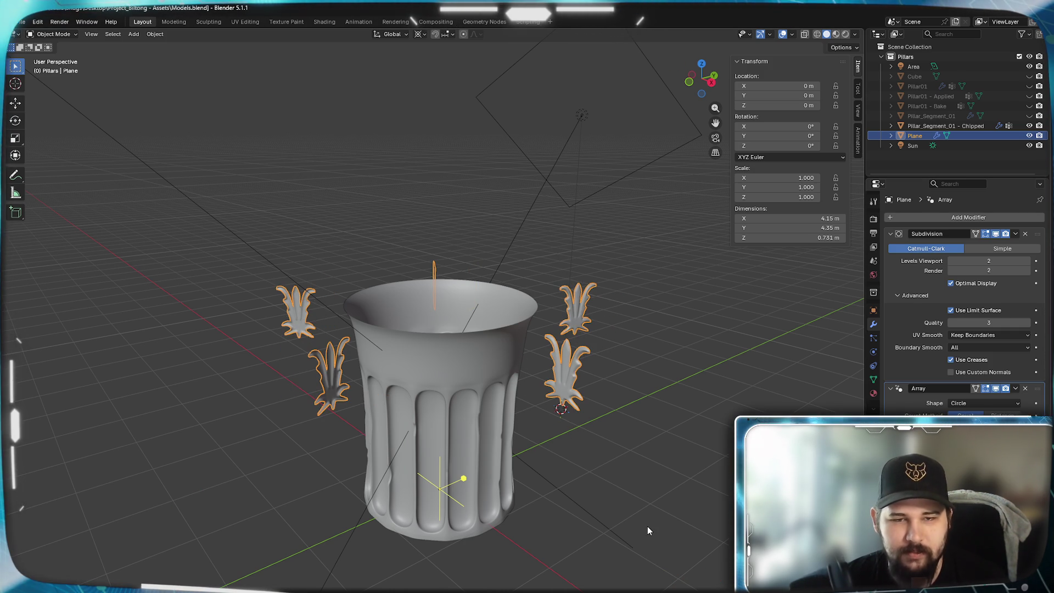
- Start a Z-axis rotation of the leaf ring, cancel it, and try spreading the leaves wider
{"action": "key", "text": "r"}
{"action": "key", "text": "z"}
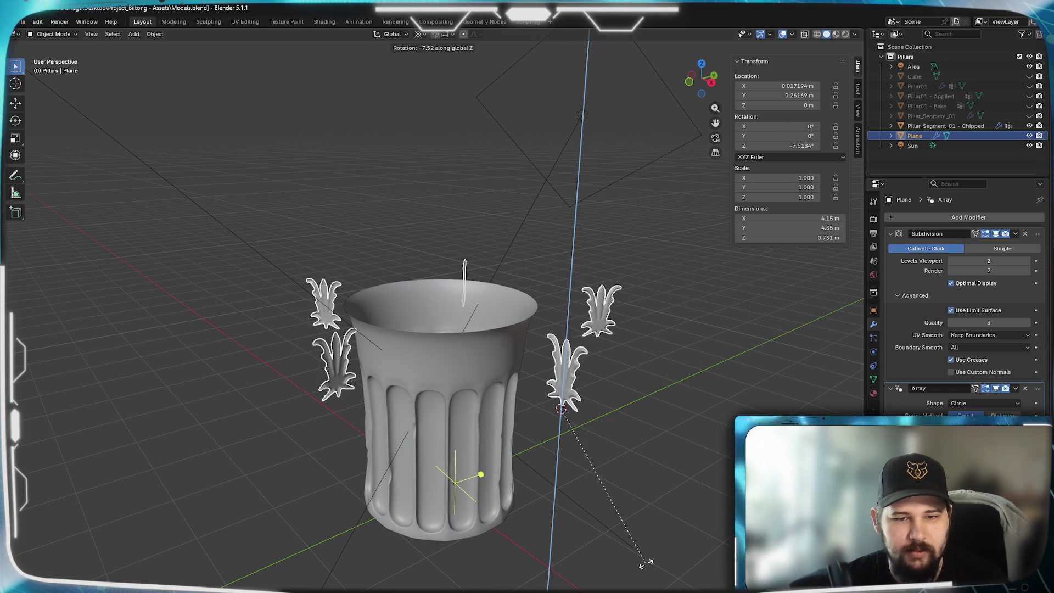
{"action": "key", "text": "Escape"}
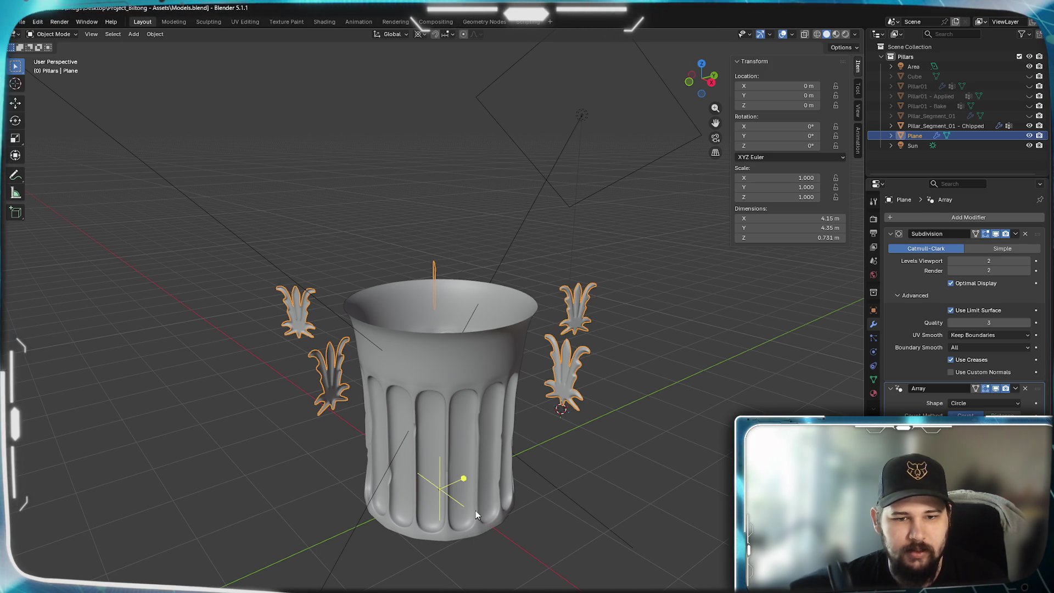
{"action": "mouse_move", "coordinate": [462, 479]}
{"action": "left_mouse_down"}
{"action": "mouse_move", "coordinate": [561, 456]}
{"action": "mouse_move", "coordinate": [449, 522]}
{"action": "left_mouse_up"}
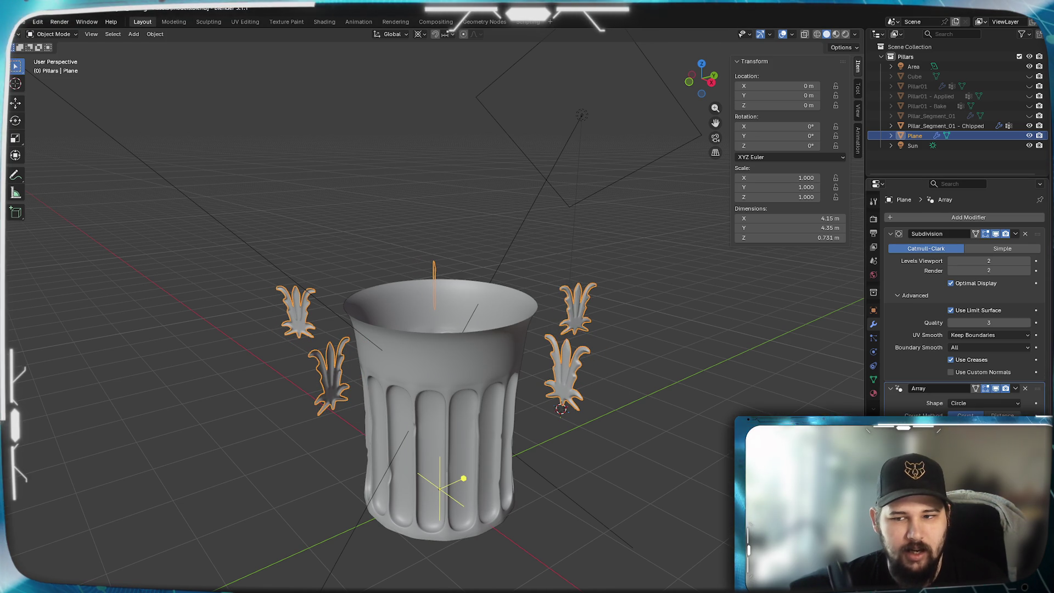
- Test 90° rotations about X and Y, undo them to keep the ring upright, and enter Edit Mode
{"action": "key", "text": "r"}
{"action": "key", "text": "x"}
{"action": "key", "text": "9"}
{"action": "key", "text": "0"}
{"action": "key", "text": "Return"}
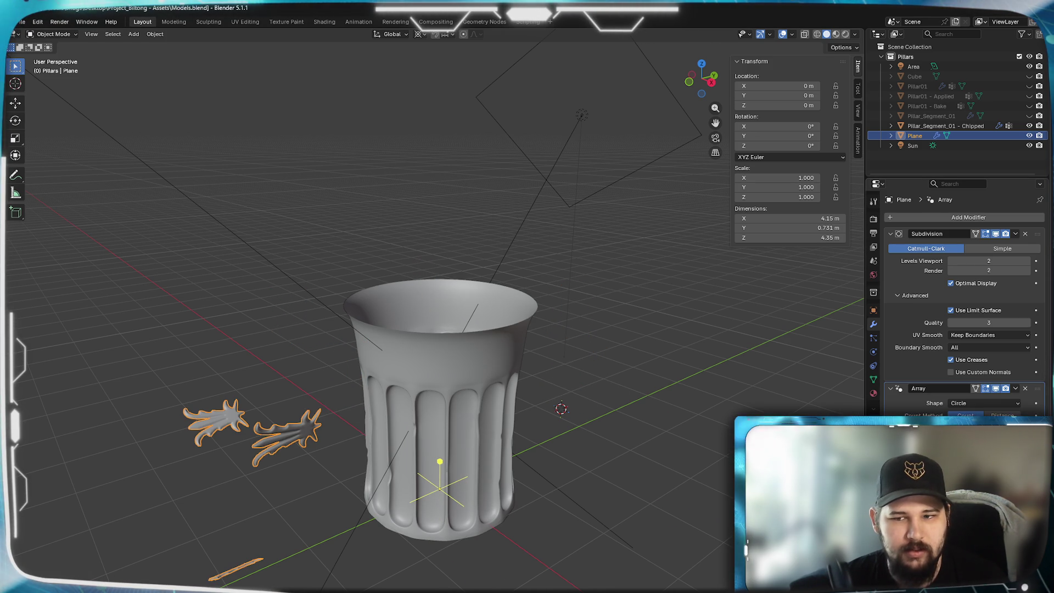
{"action": "key", "text": "ctrl+z"}
{"action": "key", "text": "r"}
{"action": "key", "text": "y"}
{"action": "key", "text": "9"}
{"action": "key", "text": "0"}
{"action": "key", "text": "Return"}
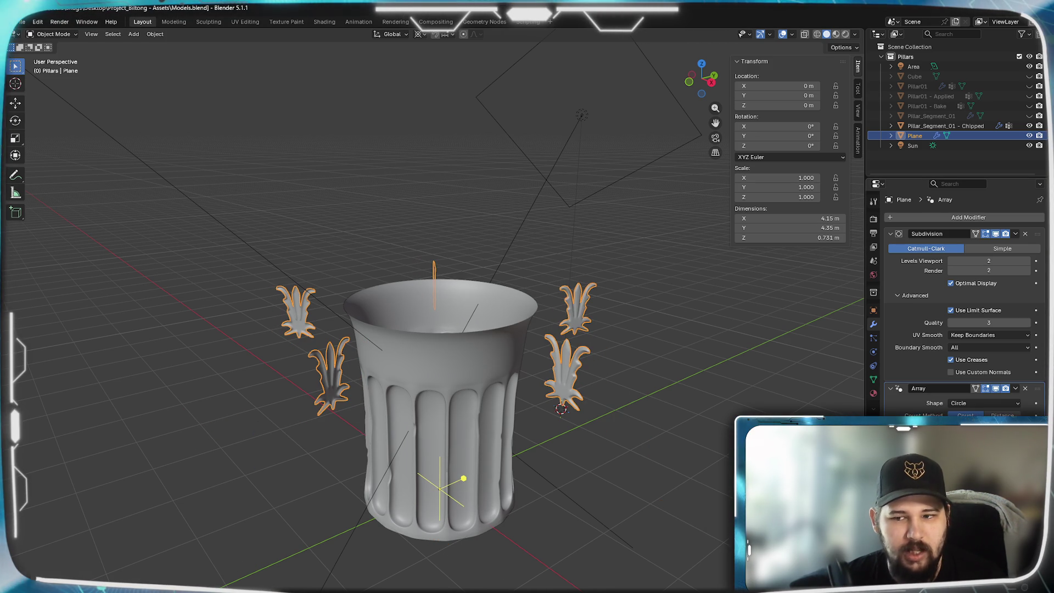
{"action": "key", "text": "ctrl+z"}
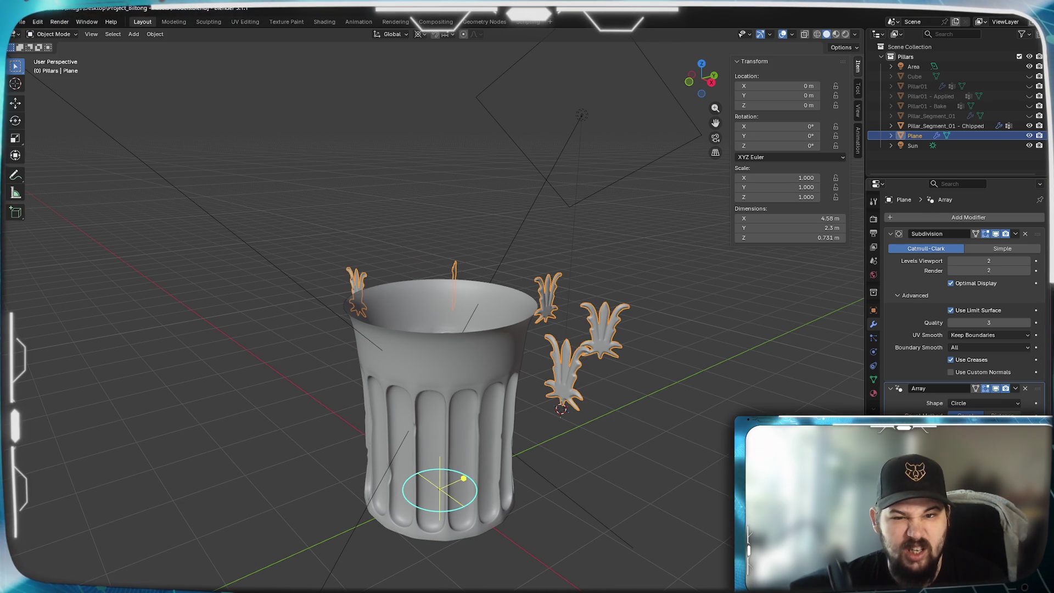
{"action": "key", "text": "ctrl+shift+z"}
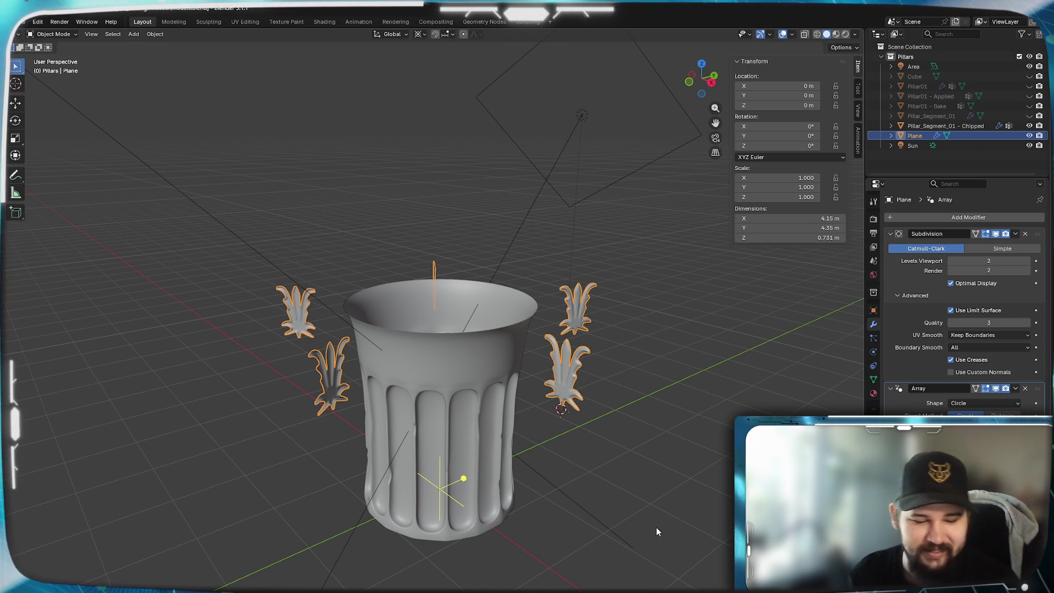
{"action": "key", "text": "Tab"}
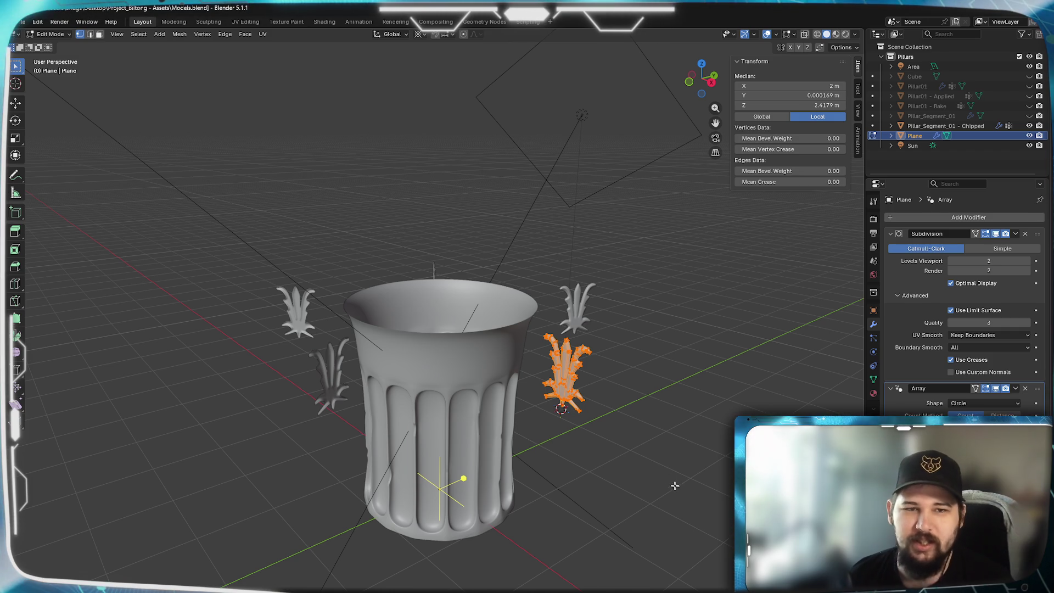
- Rotate the leaf mesh 90° about the Z axis and return to Object Mode
{"action": "key", "text": "z"}
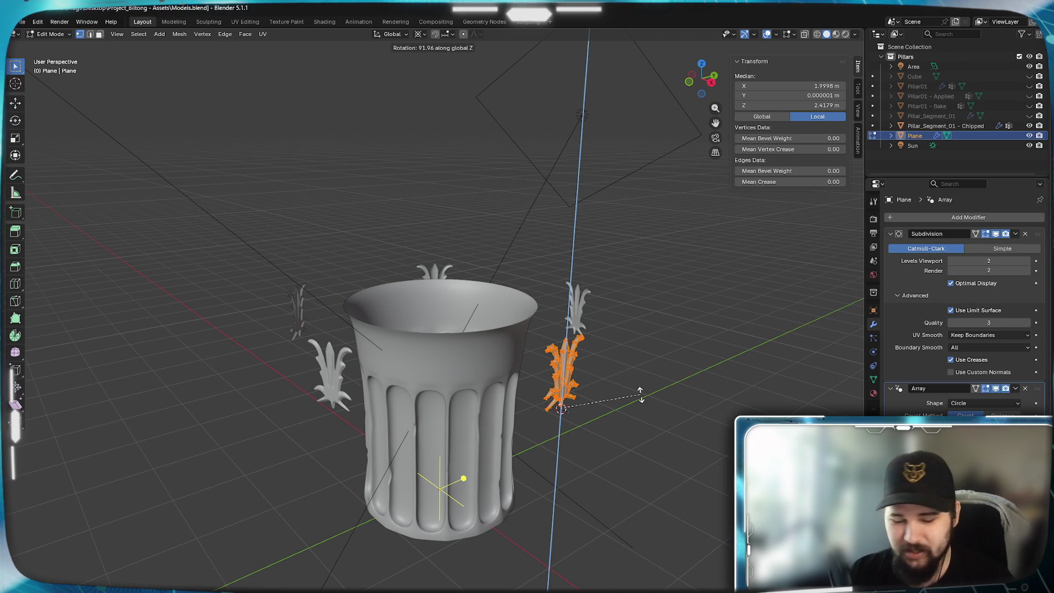
{"action": "type", "text": "90"}
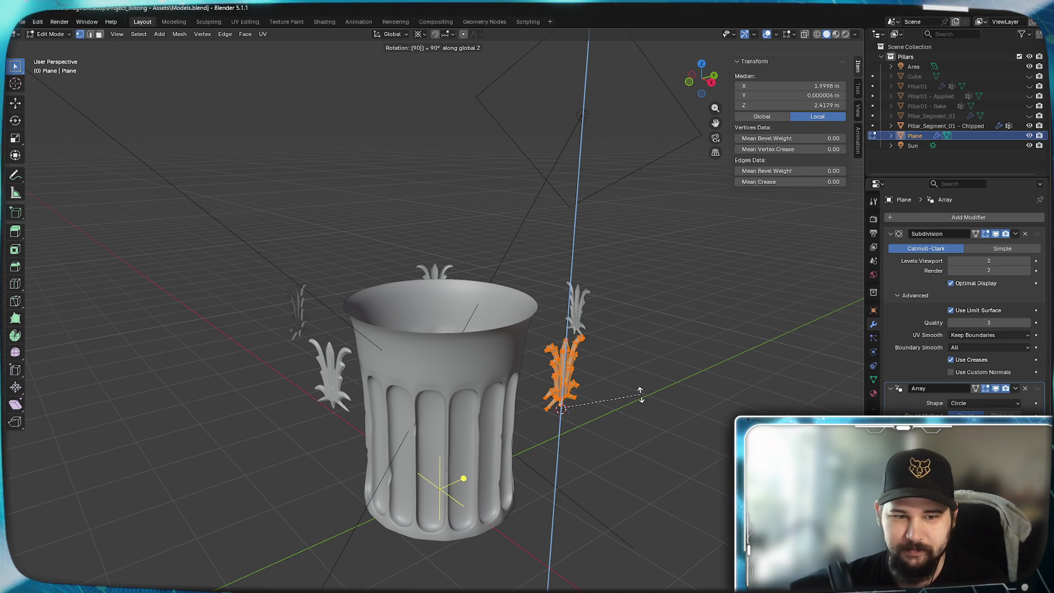
{"action": "key", "text": "Return"}
{"action": "scroll", "coordinate": [640, 394], "scroll_direction": "up", "scroll_amount": 3}
{"action": "scroll", "coordinate": [619, 424], "scroll_direction": "down", "scroll_amount": 2}
{"action": "scroll", "coordinate": [570, 516], "scroll_direction": "up", "scroll_amount": 2}
{"action": "middle_click_drag", "start_coordinate": [571, 515], "coordinate": [488, 468]}
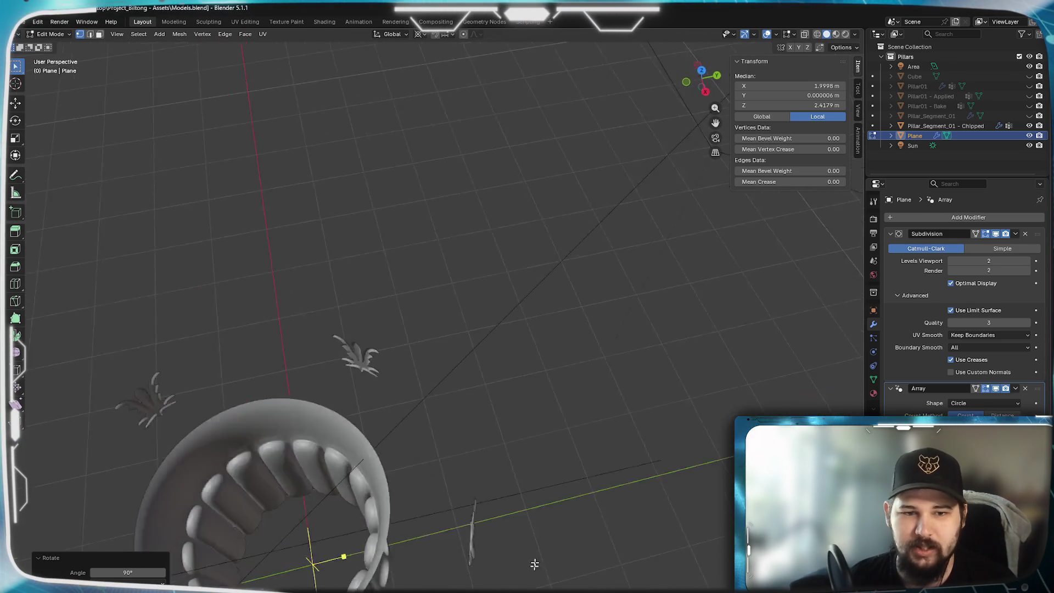
{"action": "scroll", "coordinate": [489, 468], "scroll_direction": "down", "scroll_amount": 1}
{"action": "key", "text": "Tab"}
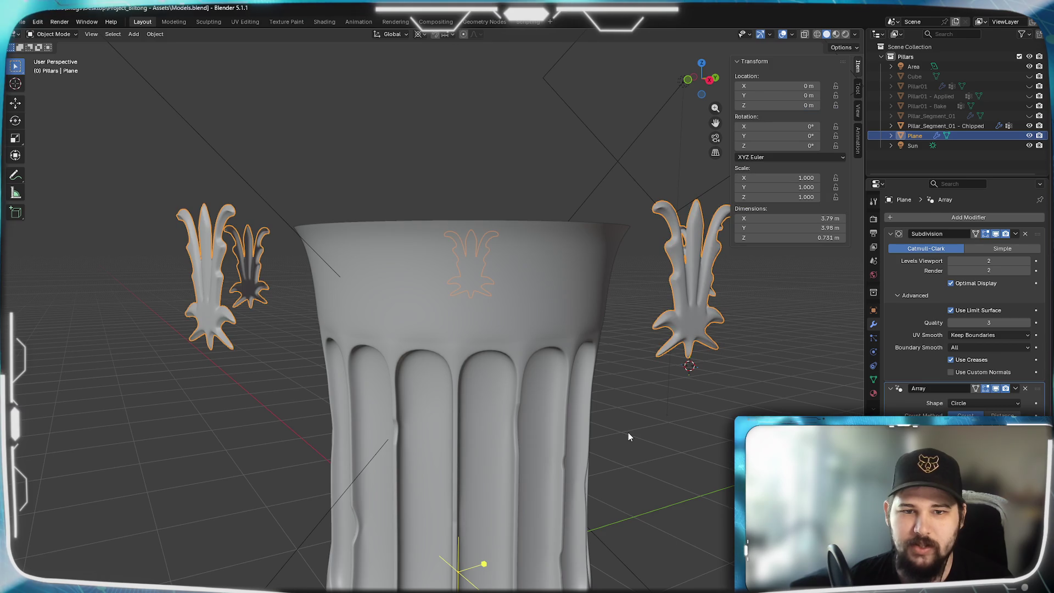
{"action": "scroll", "coordinate": [629, 432], "scroll_direction": "down", "scroll_amount": 2}
{"action": "scroll", "coordinate": [625, 470], "scroll_direction": "down", "scroll_amount": 2}
- Try an X-axis move of the ornament ring in Object Mode and cancel it
{"action": "middle_click_drag", "start_coordinate": [625, 470], "coordinate": [603, 475]}
{"action": "key", "text": "g"}
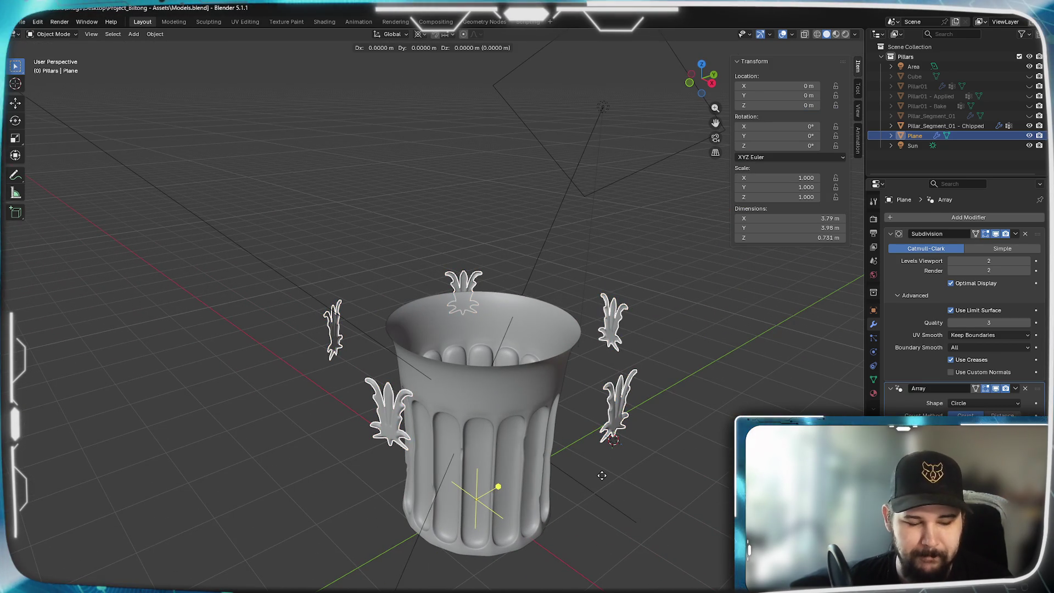
{"action": "key", "text": "x"}
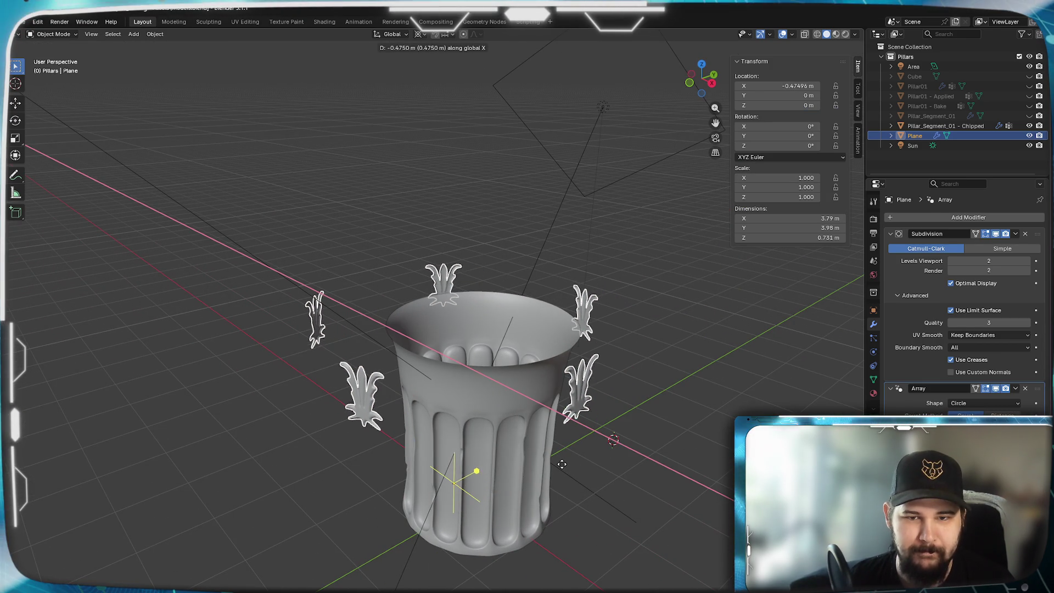
{"action": "key", "text": "Escape"}
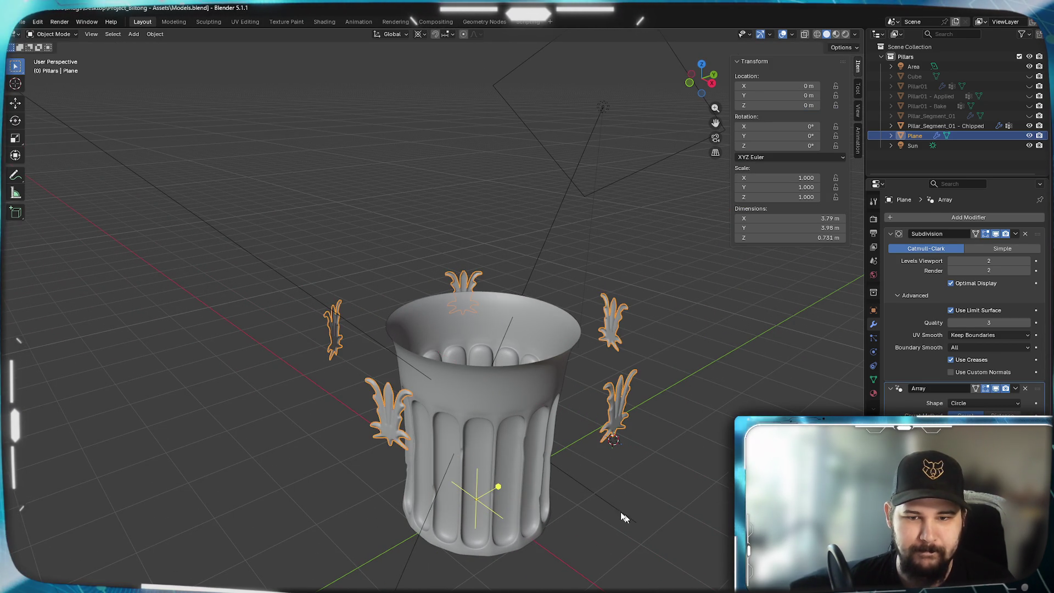
{"action": "middle_click_drag", "start_coordinate": [505, 465], "coordinate": [496, 467]}
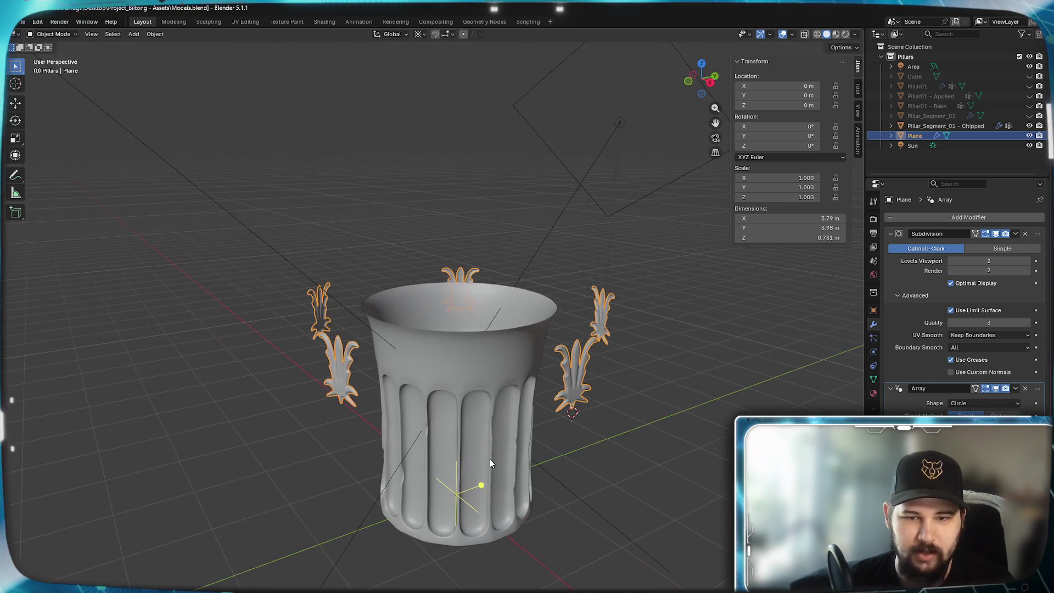
{"action": "scroll", "coordinate": [497, 467], "scroll_direction": "up", "scroll_amount": 4}
{"action": "middle_click_drag", "start_coordinate": [516, 477], "coordinate": [497, 415]}
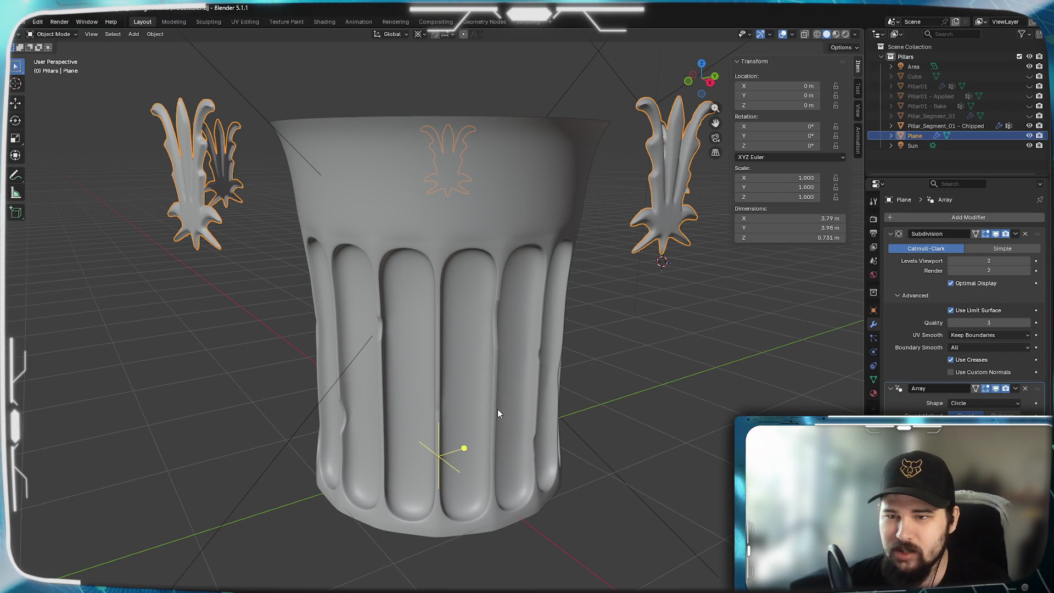
{"action": "key", "text": "Tab"}
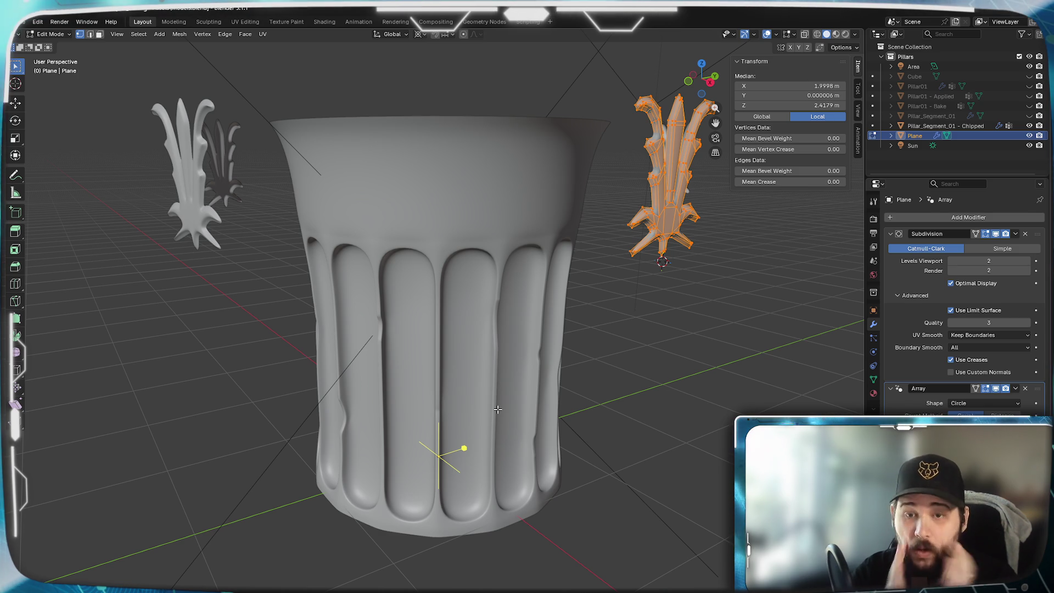
{"action": "key", "text": "Tab"}
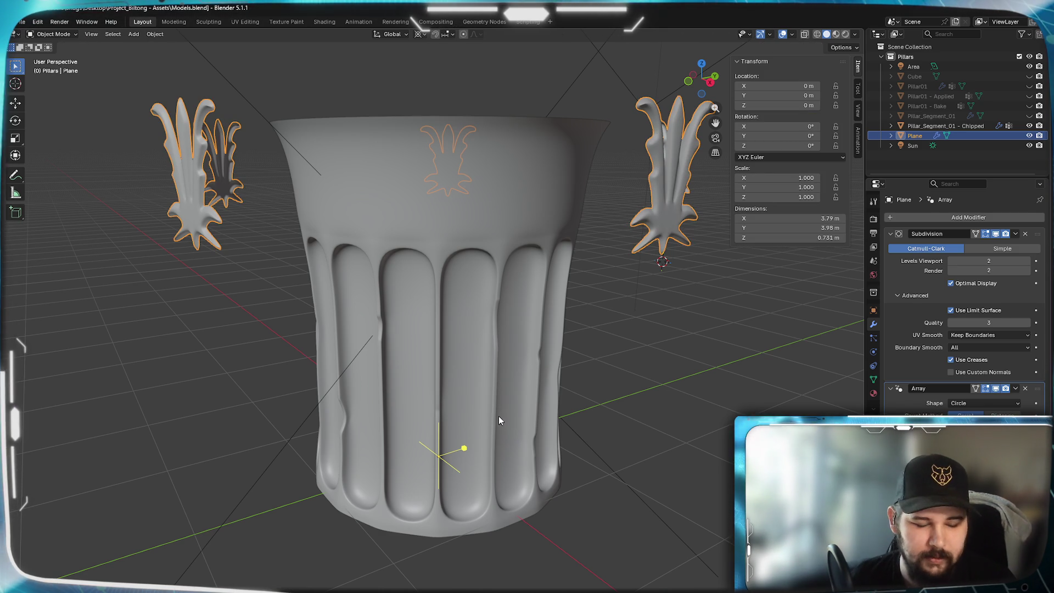
- Snap the 3D cursor to the ornament's origin, then move the leaf mesh inward about -0.53 m along X in Edit Mode
{"action": "key", "text": "shift+s"}
{"action": "left_click", "coordinate": [519, 468]}
{"action": "mouse_move", "coordinate": [549, 432]}
{"action": "middle_mouse_down"}
{"action": "mouse_move", "coordinate": [475, 418]}
{"action": "mouse_move", "coordinate": [485, 377]}
{"action": "middle_mouse_up"}
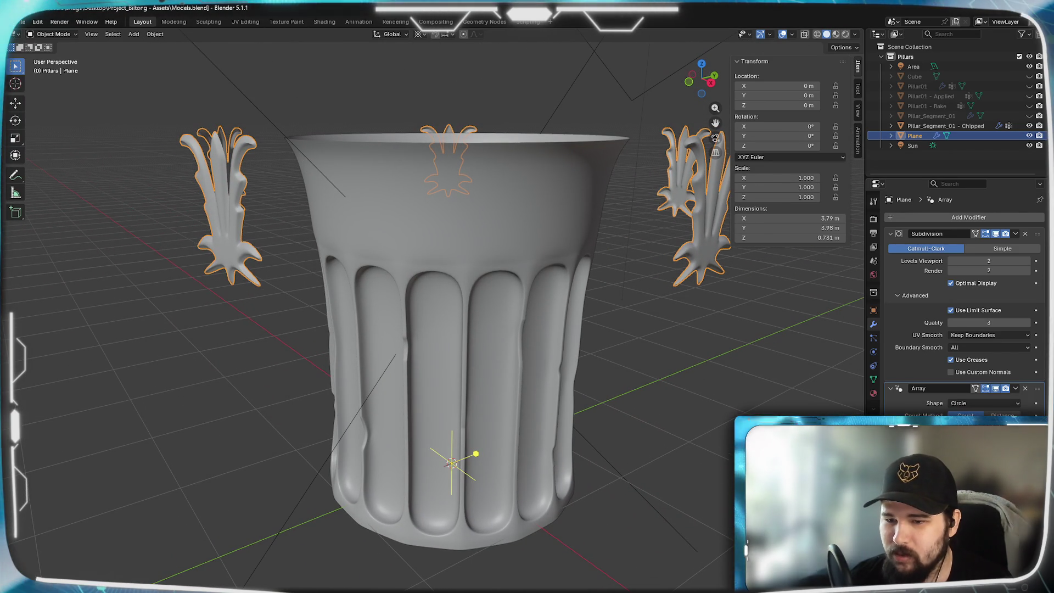
{"action": "key", "text": "Tab"}
{"action": "middle_click_drag", "start_coordinate": [710, 391], "coordinate": [596, 455]}
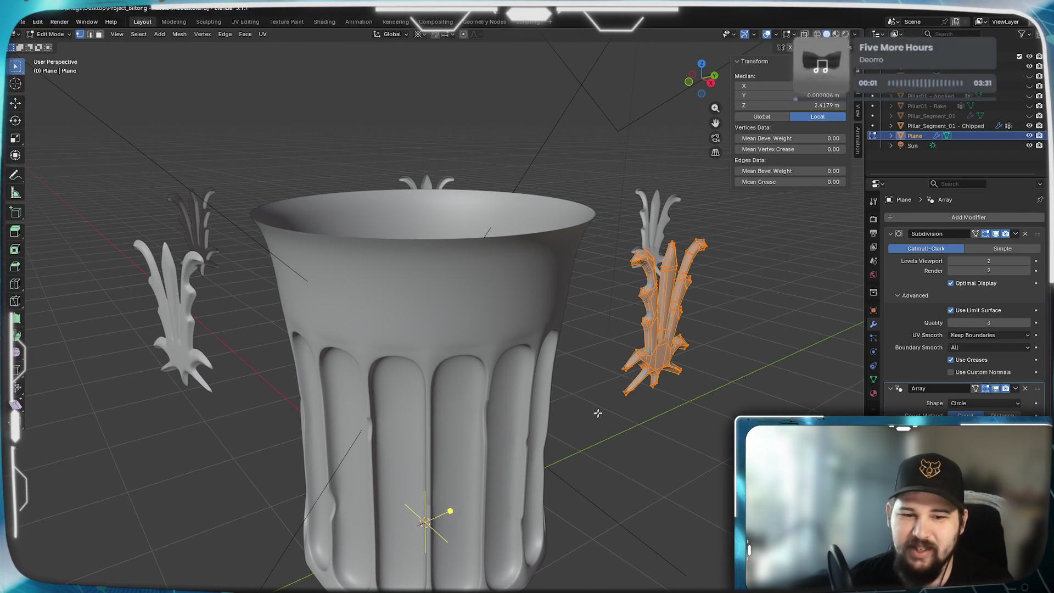
{"action": "key", "text": "g"}
{"action": "key", "text": "x"}
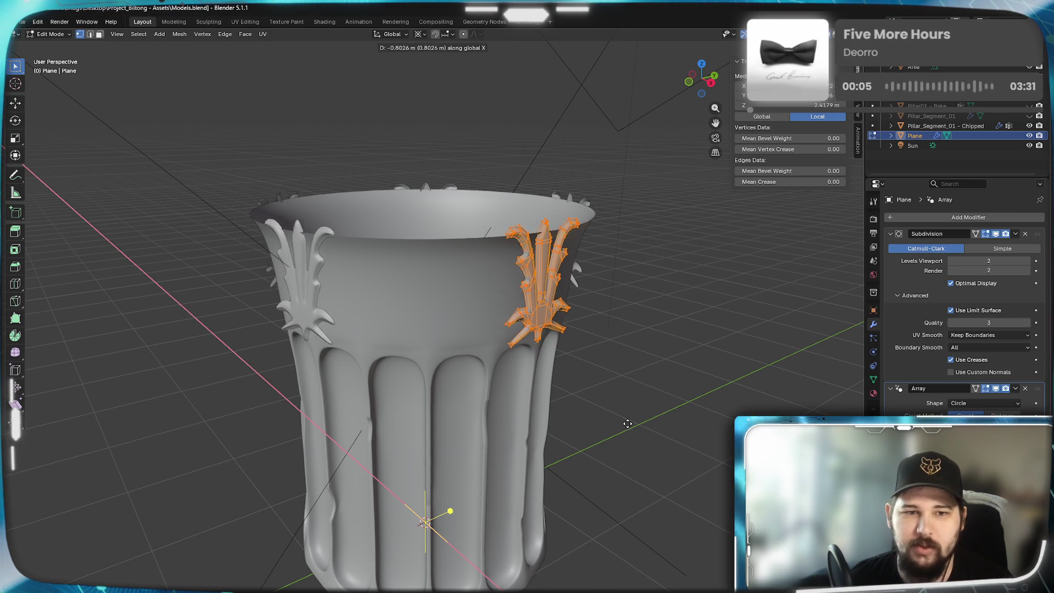
{"action": "left_click", "coordinate": [648, 431]}
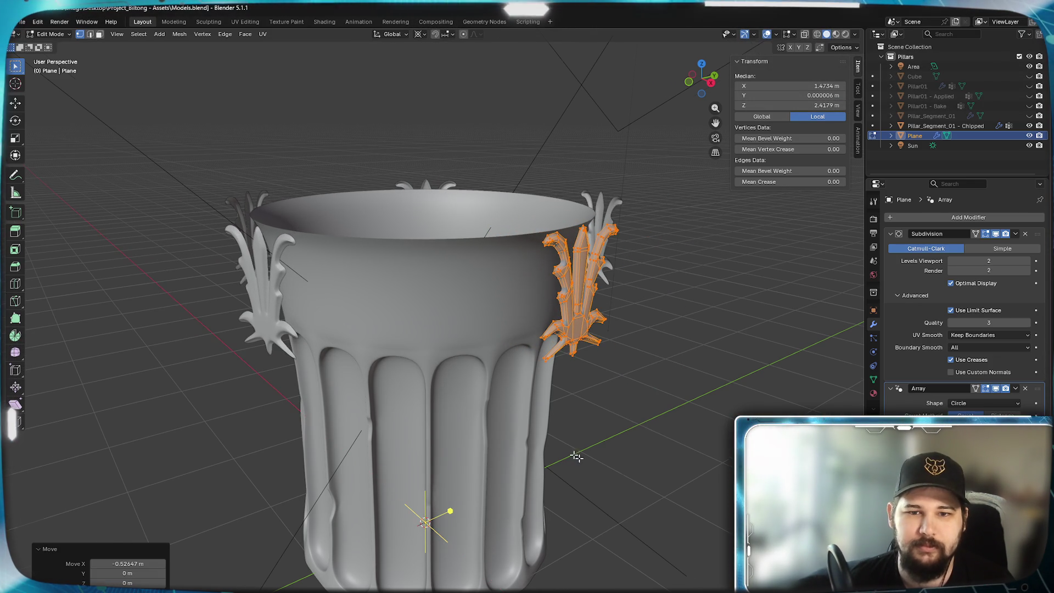
{"action": "middle_click_drag", "start_coordinate": [597, 470], "coordinate": [548, 449]}
{"action": "key", "text": "Tab"}
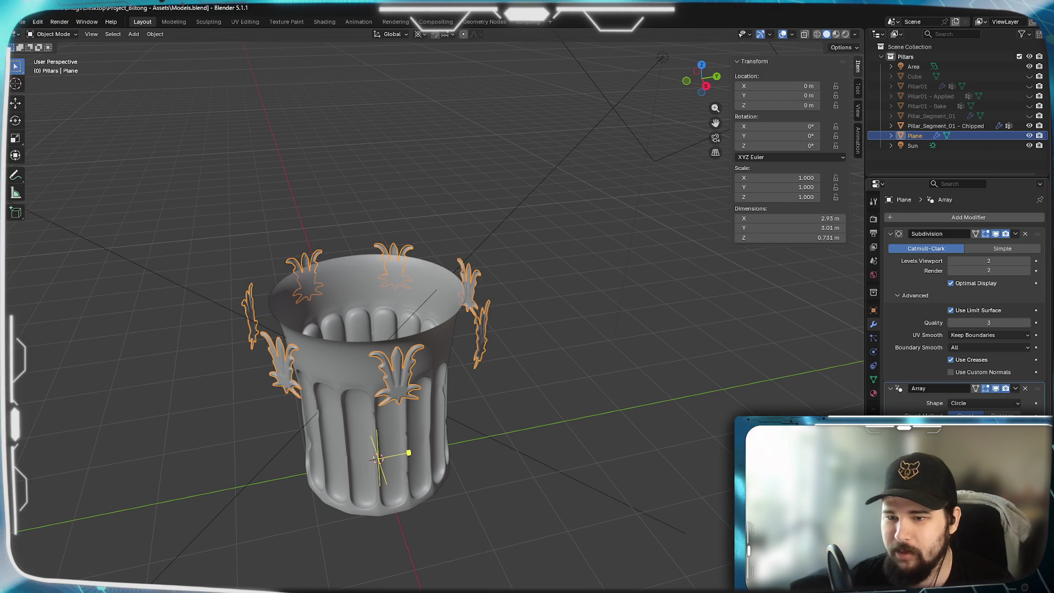
{"action": "mouse_move", "coordinate": [301, 392]}
{"action": "middle_mouse_down"}
{"action": "mouse_move", "coordinate": [338, 346]}
{"action": "mouse_move", "coordinate": [380, 357]}
{"action": "mouse_move", "coordinate": [341, 388]}
{"action": "mouse_move", "coordinate": [283, 354]}
{"action": "mouse_move", "coordinate": [407, 402]}
{"action": "middle_mouse_up"}
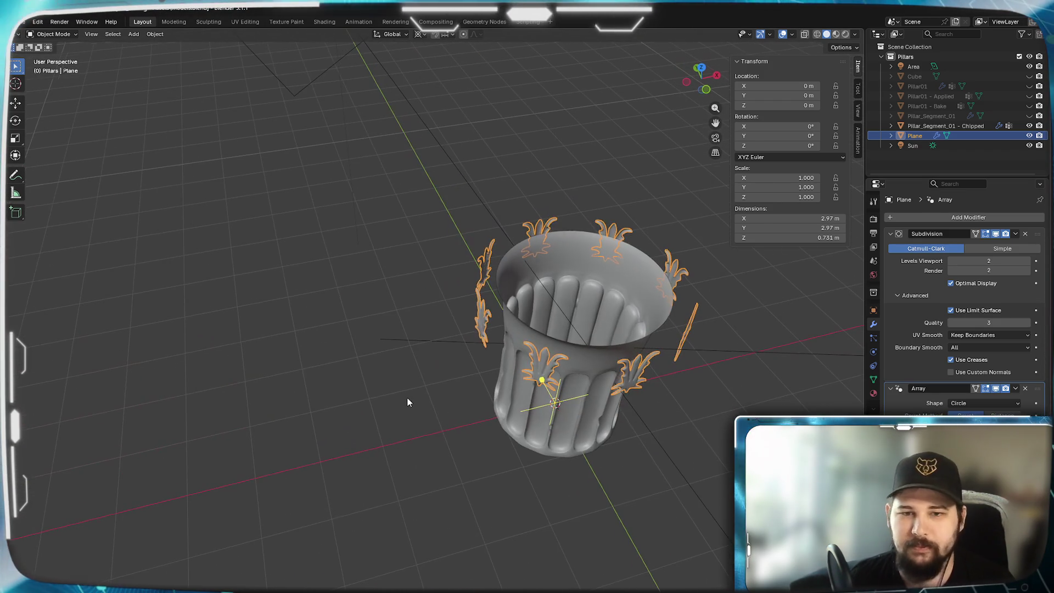
{"action": "scroll", "coordinate": [448, 357], "scroll_direction": "up", "scroll_amount": 2}
{"action": "scroll", "coordinate": [549, 395], "scroll_direction": "up", "scroll_amount": 1}
{"action": "mouse_move", "coordinate": [554, 459]}
{"action": "middle_mouse_down"}
{"action": "mouse_move", "coordinate": [446, 447]}
{"action": "mouse_move", "coordinate": [411, 431]}
{"action": "mouse_move", "coordinate": [485, 446]}
{"action": "middle_mouse_up"}
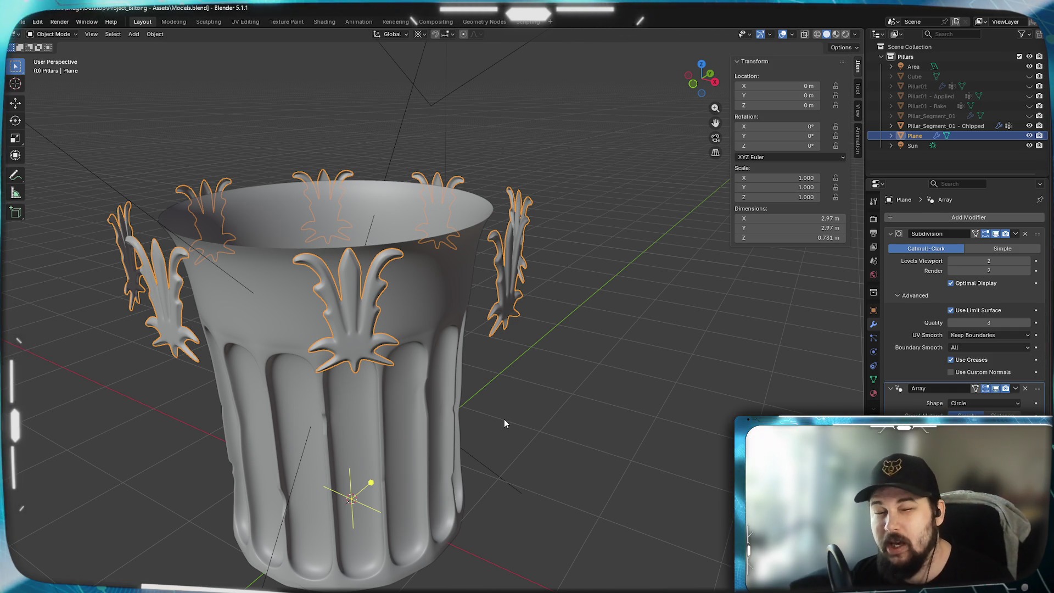
{"action": "mouse_move", "coordinate": [506, 345]}
{"action": "middle_mouse_down"}
{"action": "mouse_move", "coordinate": [557, 368]}
{"action": "mouse_move", "coordinate": [581, 431]}
{"action": "mouse_move", "coordinate": [516, 388]}
{"action": "mouse_move", "coordinate": [346, 371]}
{"action": "mouse_move", "coordinate": [412, 386]}
{"action": "mouse_move", "coordinate": [368, 380]}
{"action": "mouse_move", "coordinate": [393, 388]}
{"action": "mouse_move", "coordinate": [463, 362]}
{"action": "mouse_move", "coordinate": [412, 360]}
{"action": "mouse_move", "coordinate": [444, 369]}
{"action": "middle_mouse_up"}
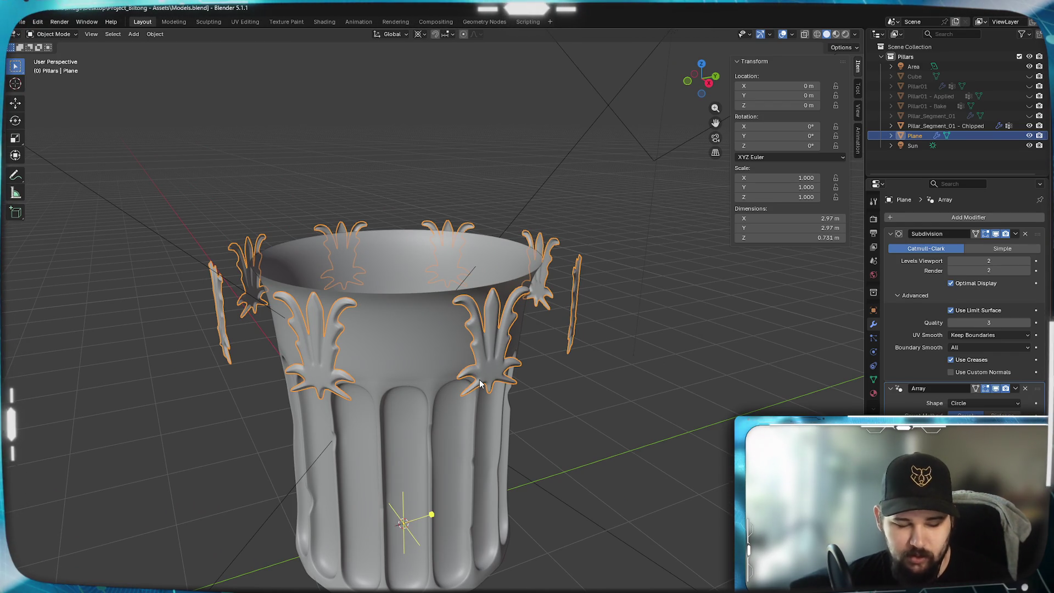
{"action": "mouse_move", "coordinate": [458, 377]}
{"action": "middle_mouse_down"}
{"action": "mouse_move", "coordinate": [424, 368]}
{"action": "mouse_move", "coordinate": [505, 347]}
{"action": "mouse_move", "coordinate": [435, 215]}
{"action": "mouse_move", "coordinate": [483, 325]}
{"action": "mouse_move", "coordinate": [468, 282]}
{"action": "mouse_move", "coordinate": [406, 322]}
{"action": "middle_mouse_up"}
{"action": "scroll", "coordinate": [505, 347], "scroll_direction": "up", "scroll_amount": 2}
{"action": "scroll", "coordinate": [507, 349], "scroll_direction": "up", "scroll_amount": 2}
{"action": "scroll", "coordinate": [436, 214], "scroll_direction": "up", "scroll_amount": 3}
- Enter Edit Mode, select a tip vertex, and change the Transform Pivot Point before closing in on the curled leaf tip
{"action": "key", "text": "Tab"}
{"action": "scroll", "coordinate": [439, 328], "scroll_direction": "up", "scroll_amount": 5}
{"action": "scroll", "coordinate": [439, 328], "scroll_direction": "down", "scroll_amount": 5}
{"action": "left_click", "coordinate": [398, 323]}
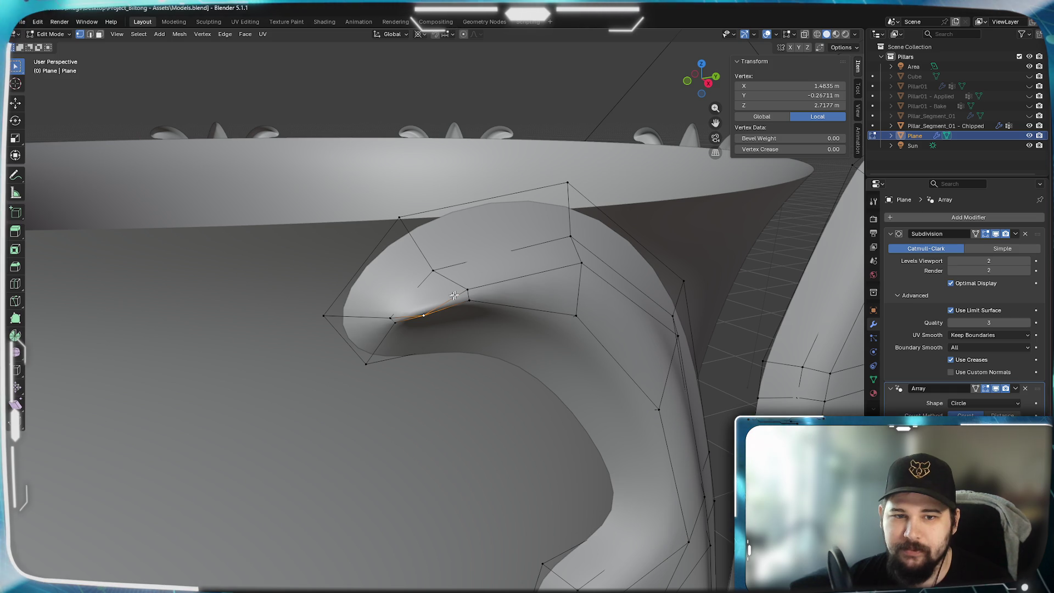
{"action": "scroll", "coordinate": [435, 306], "scroll_direction": "up", "scroll_amount": 3}
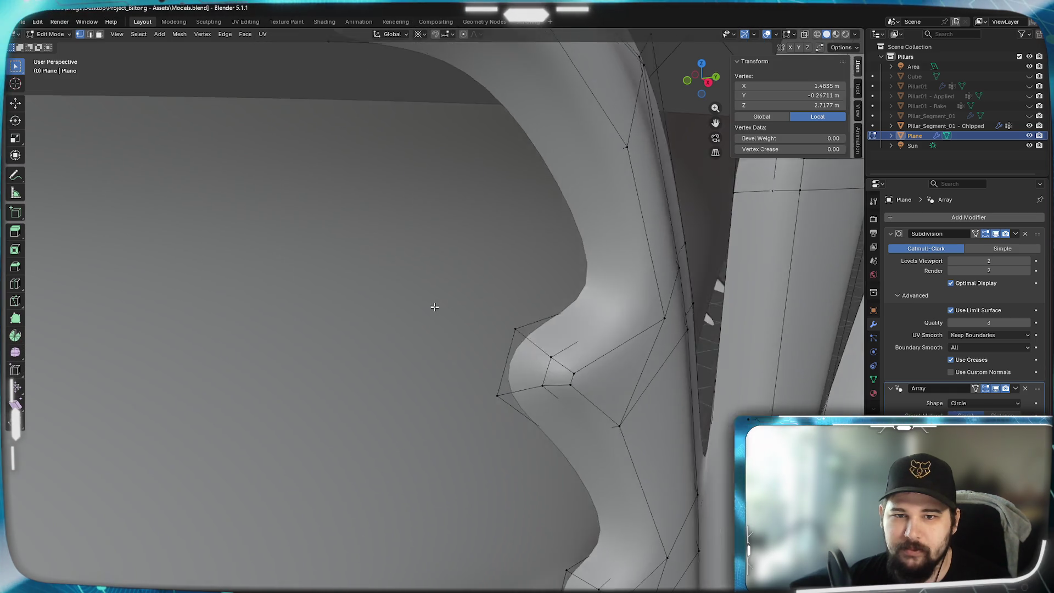
{"action": "scroll", "coordinate": [434, 306], "scroll_direction": "down", "scroll_amount": 3}
{"action": "scroll", "coordinate": [440, 305], "scroll_direction": "down", "scroll_amount": 4}
{"action": "middle_click_drag", "start_coordinate": [440, 305], "coordinate": [475, 392]}
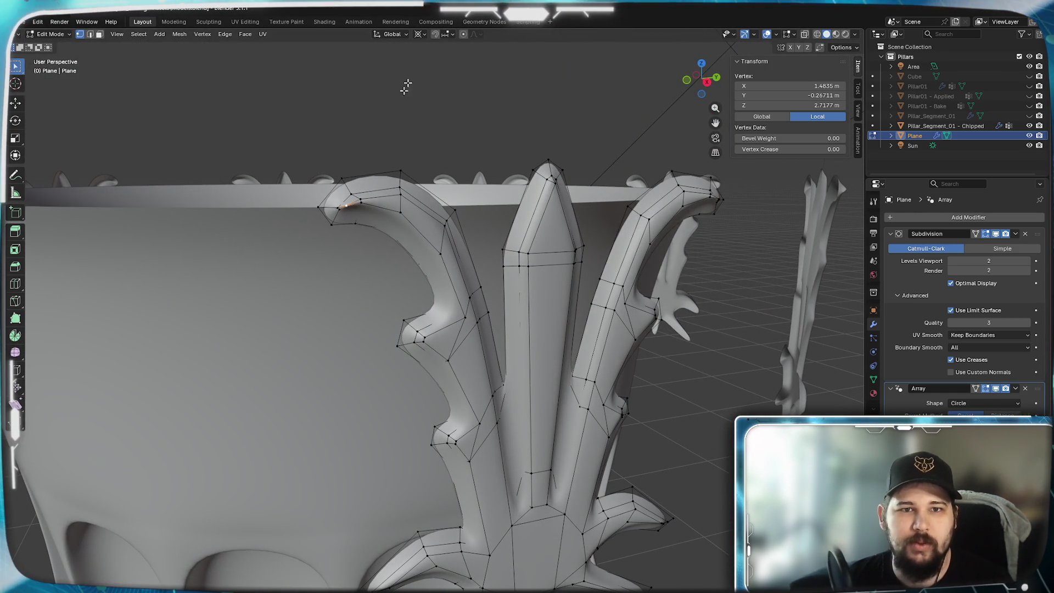
{"action": "left_click", "coordinate": [419, 35]}
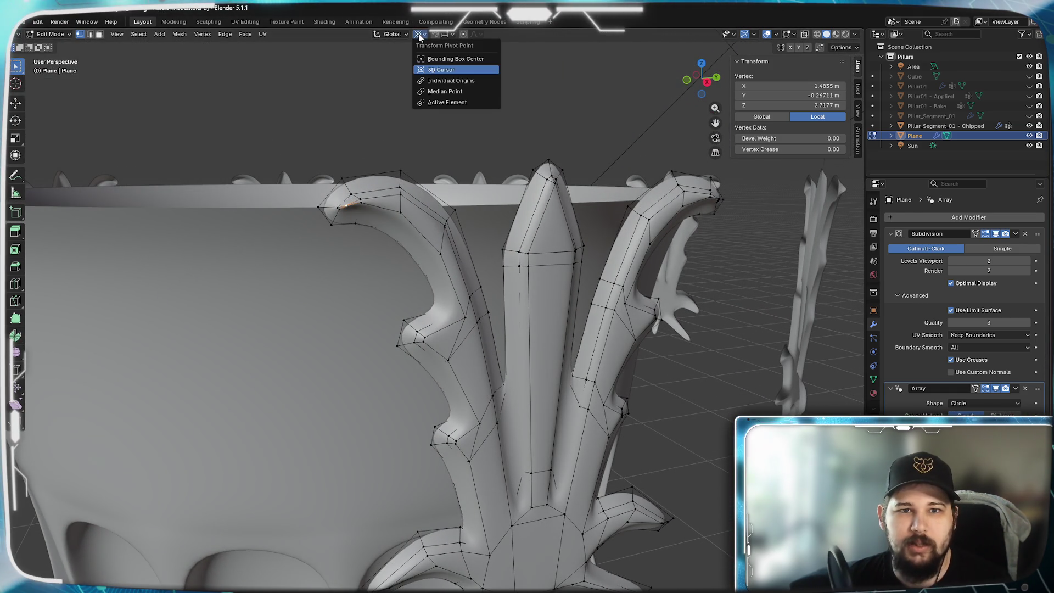
{"action": "left_click", "coordinate": [440, 92]}
{"action": "middle_click_drag", "start_coordinate": [322, 348], "coordinate": [345, 337]}
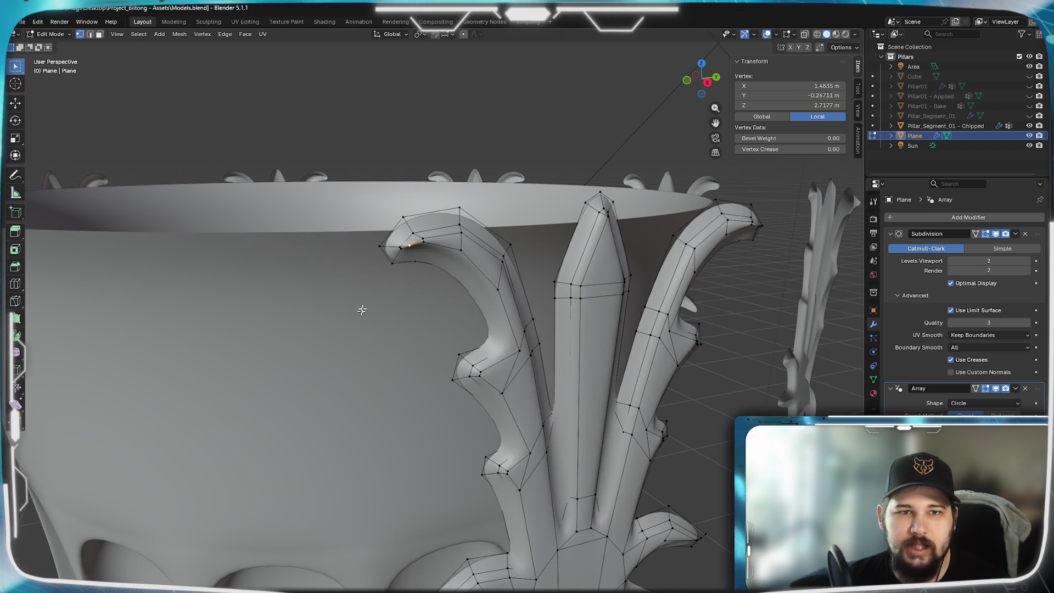
{"action": "scroll", "coordinate": [345, 336], "scroll_direction": "down", "scroll_amount": 2}
{"action": "scroll", "coordinate": [345, 336], "scroll_direction": "down", "scroll_amount": 6}
{"action": "mouse_move", "coordinate": [404, 300]}
{"action": "middle_mouse_down"}
{"action": "mouse_move", "coordinate": [463, 312]}
{"action": "mouse_move", "coordinate": [435, 294]}
{"action": "middle_mouse_up"}
{"action": "scroll", "coordinate": [464, 312], "scroll_direction": "up", "scroll_amount": 5}
{"action": "scroll", "coordinate": [463, 313], "scroll_direction": "up", "scroll_amount": 3}
{"action": "scroll", "coordinate": [436, 293], "scroll_direction": "up", "scroll_amount": 2}
{"action": "scroll", "coordinate": [387, 334], "scroll_direction": "up", "scroll_amount": 3}
{"action": "scroll", "coordinate": [386, 334], "scroll_direction": "down", "scroll_amount": 3}
{"action": "scroll", "coordinate": [401, 328], "scroll_direction": "down", "scroll_amount": 3}
{"action": "scroll", "coordinate": [401, 327], "scroll_direction": "up", "scroll_amount": 1}
{"action": "scroll", "coordinate": [390, 329], "scroll_direction": "up", "scroll_amount": 1}
{"action": "middle_click_drag", "start_coordinate": [391, 328], "coordinate": [399, 336], "text": "shift"}
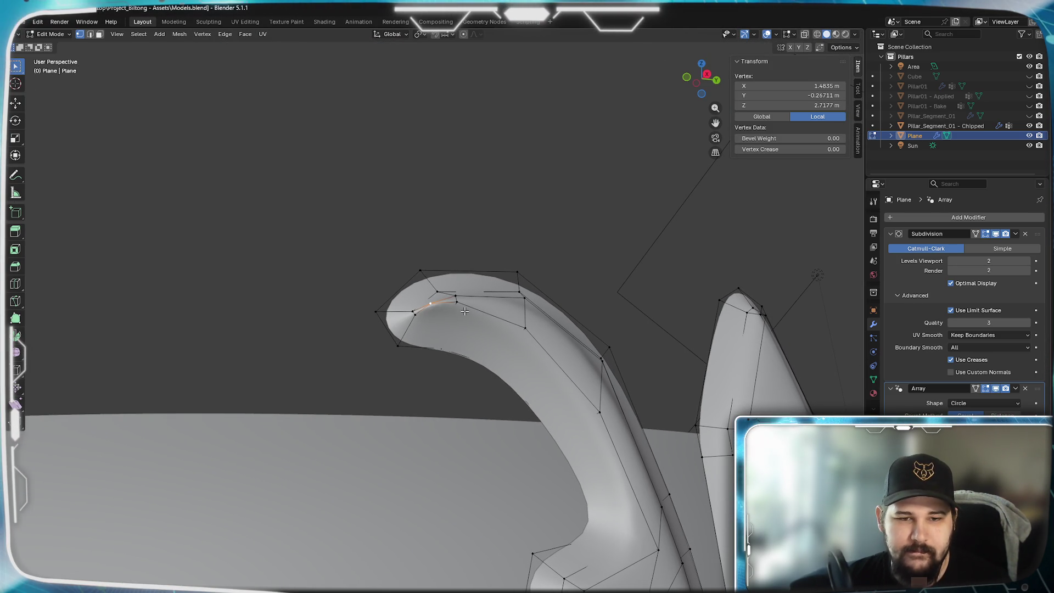
- Dissolve the leaf-tip vertex, then undo it and cancel a stray transform
{"action": "key", "text": "x"}
{"action": "left_click", "coordinate": [444, 347]}
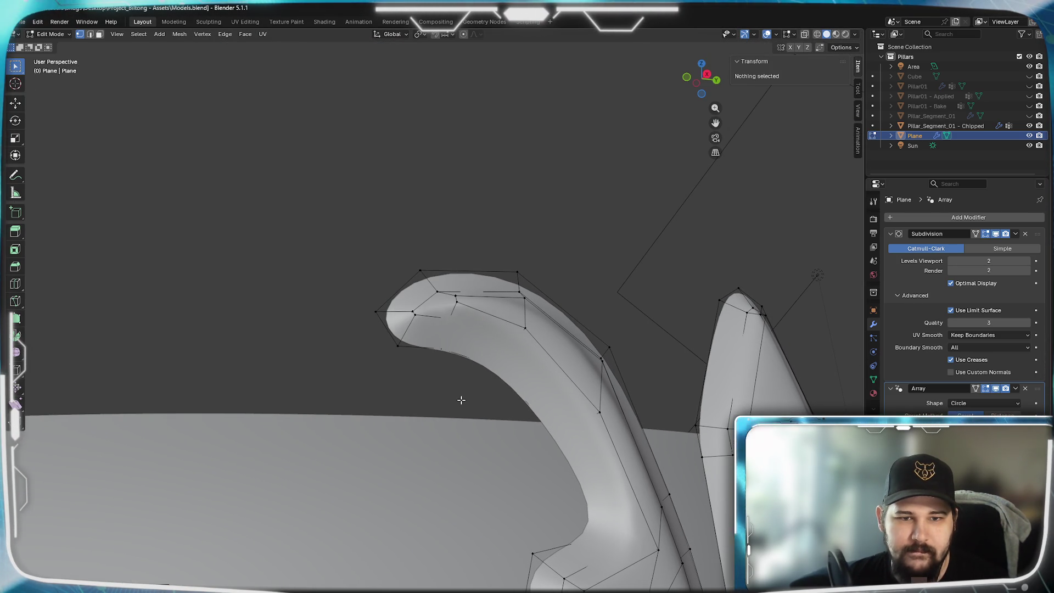
{"action": "key", "text": "ctrl+z"}
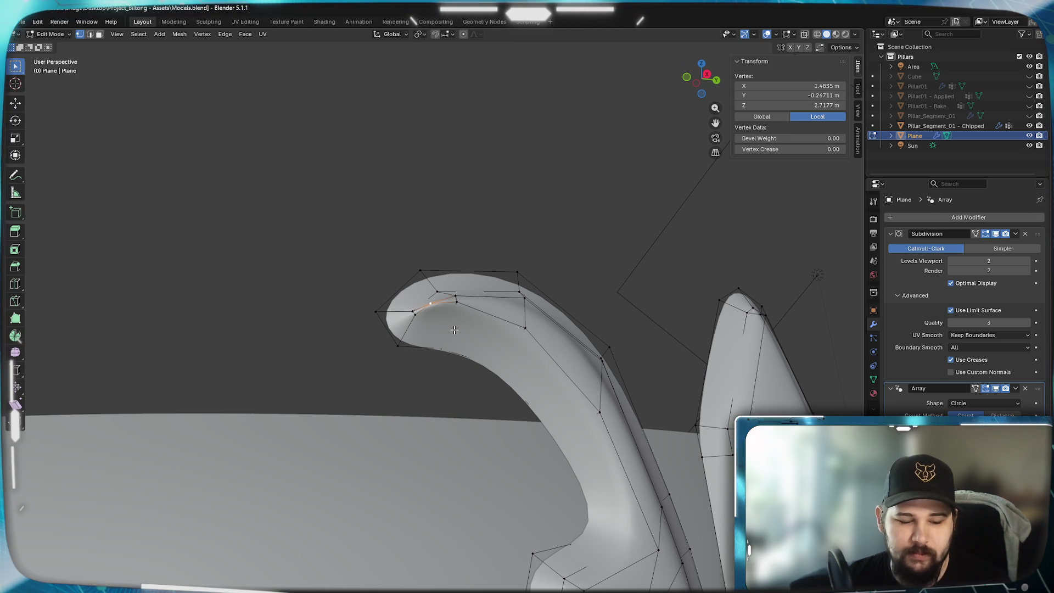
{"action": "key", "text": "z"}
{"action": "key", "text": "Escape"}
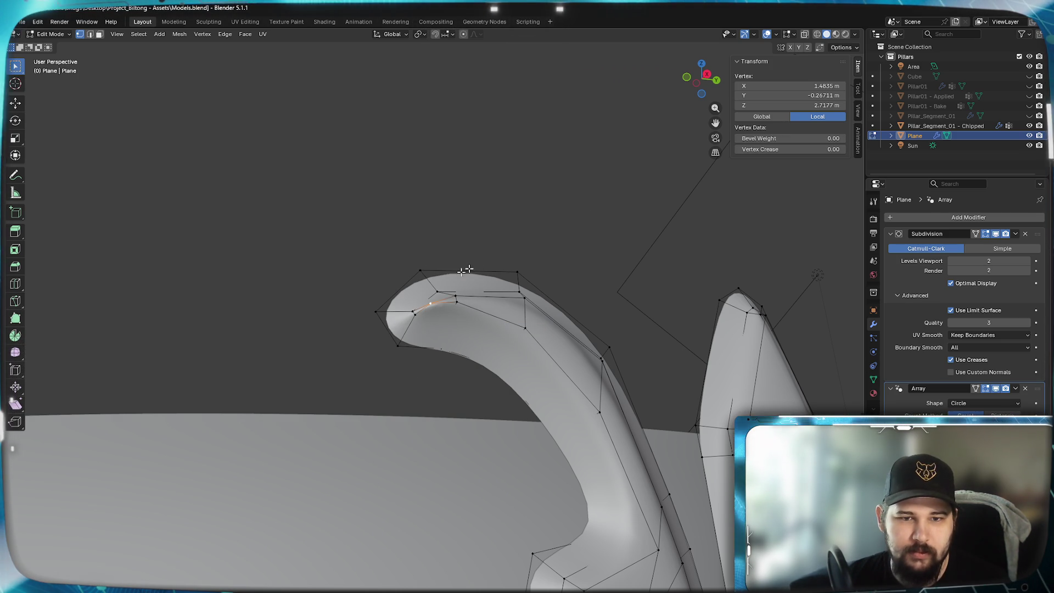
- Delete the tip edge and fill the resulting hole with F, selecting the surrounding edges
{"action": "key", "text": "x"}
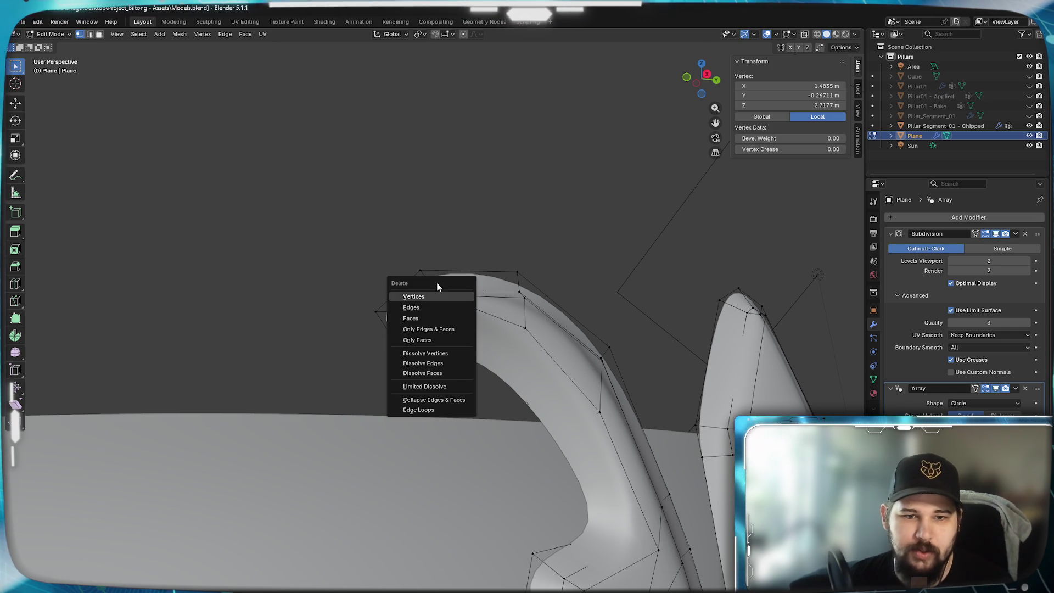
{"action": "left_click", "coordinate": [427, 293]}
{"action": "left_click", "coordinate": [415, 314]}
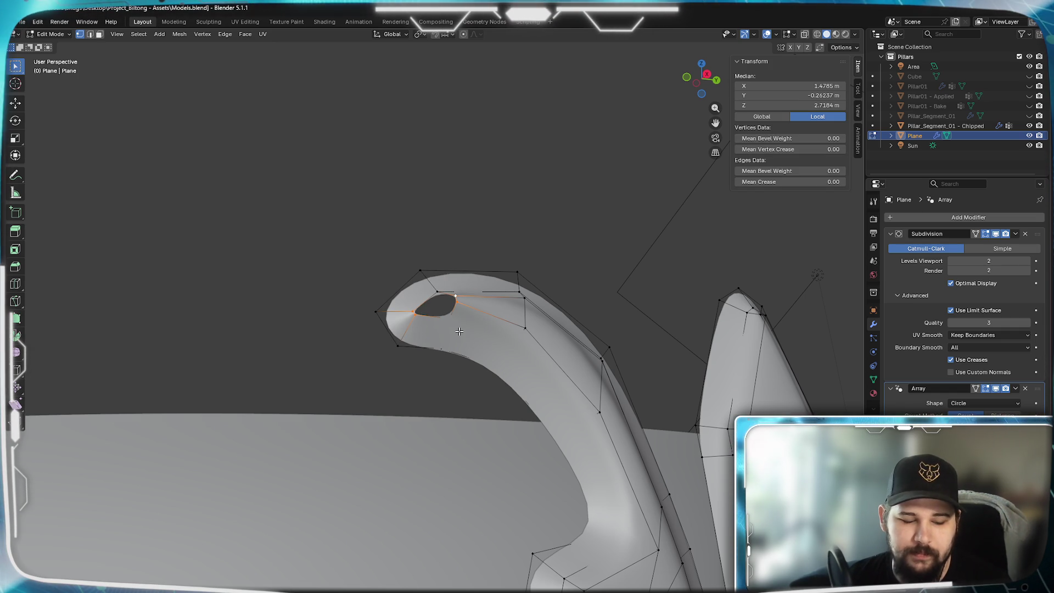
{"action": "key", "text": "f"}
{"action": "left_click", "coordinate": [459, 292]}
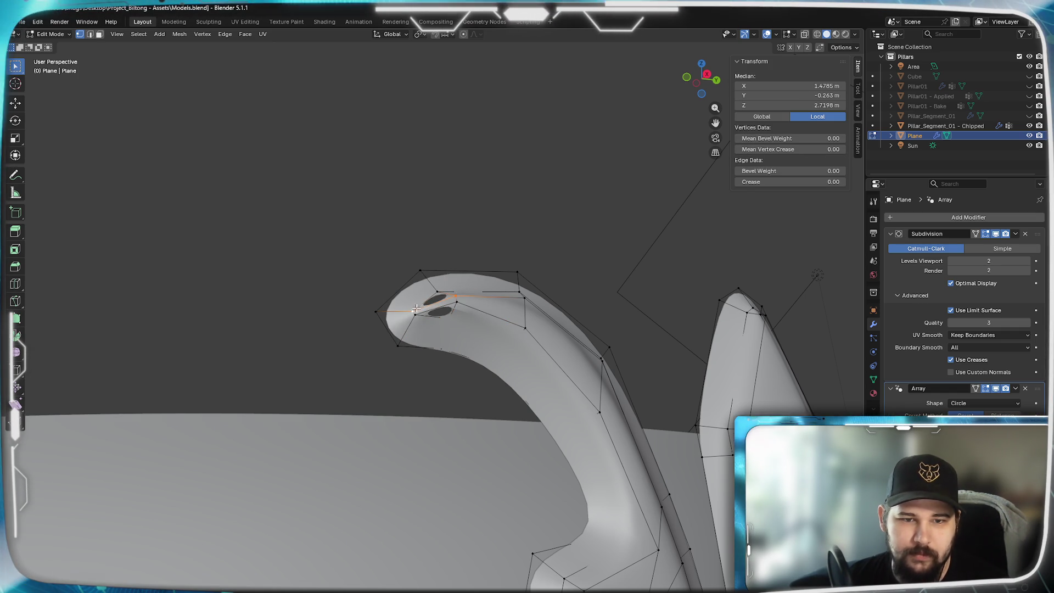
{"action": "left_click", "coordinate": [451, 324]}
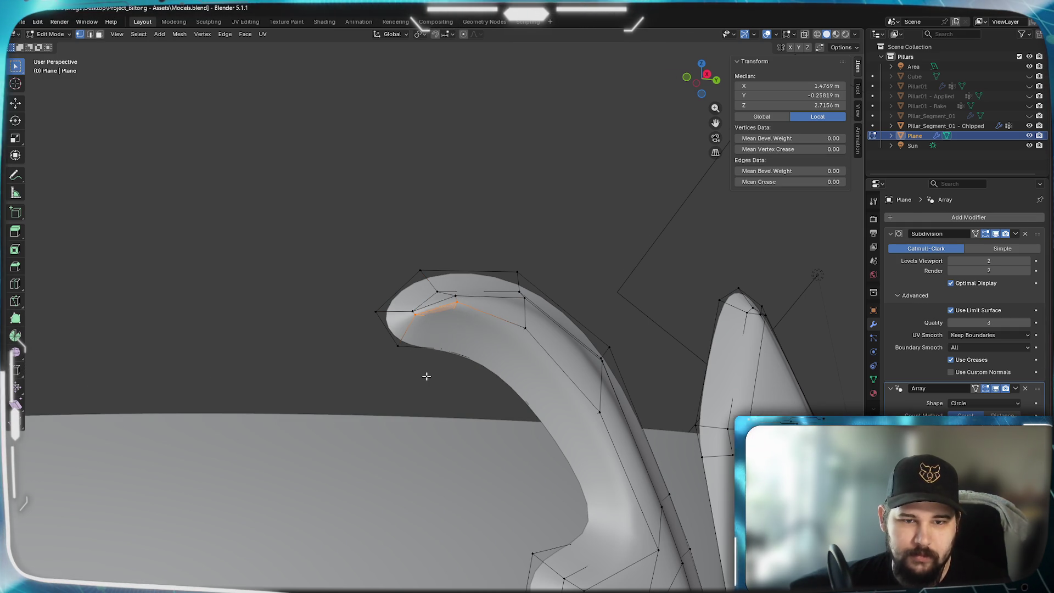
{"action": "scroll", "coordinate": [424, 375], "scroll_direction": "down", "scroll_amount": 3}
- On the other curled leaf, delete a tip vertex and connect across the new hole
{"action": "mouse_move", "coordinate": [424, 375]}
{"action": "middle_mouse_down"}
{"action": "mouse_move", "coordinate": [302, 404]}
{"action": "mouse_move", "coordinate": [516, 372]}
{"action": "middle_mouse_up"}
{"action": "scroll", "coordinate": [273, 401], "scroll_direction": "up", "scroll_amount": 2}
{"action": "scroll", "coordinate": [516, 371], "scroll_direction": "down", "scroll_amount": 3}
{"action": "scroll", "coordinate": [516, 372], "scroll_direction": "up", "scroll_amount": 4}
{"action": "left_click", "coordinate": [599, 339]}
{"action": "key", "text": "x"}
{"action": "left_click", "coordinate": [566, 356]}
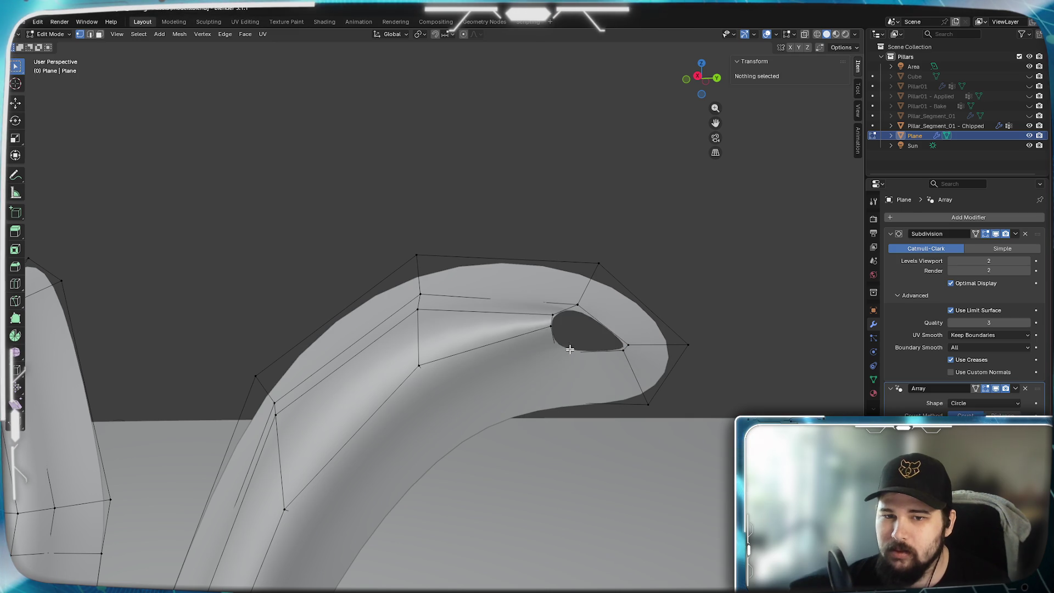
{"action": "left_click", "coordinate": [621, 358], "text": "alt"}
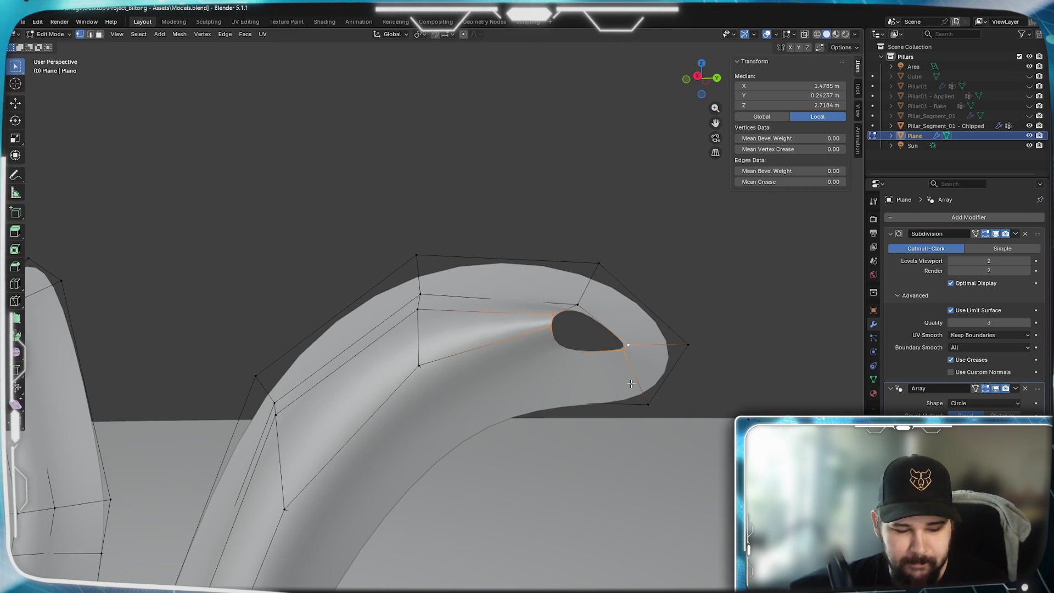
{"action": "key", "text": "f"}
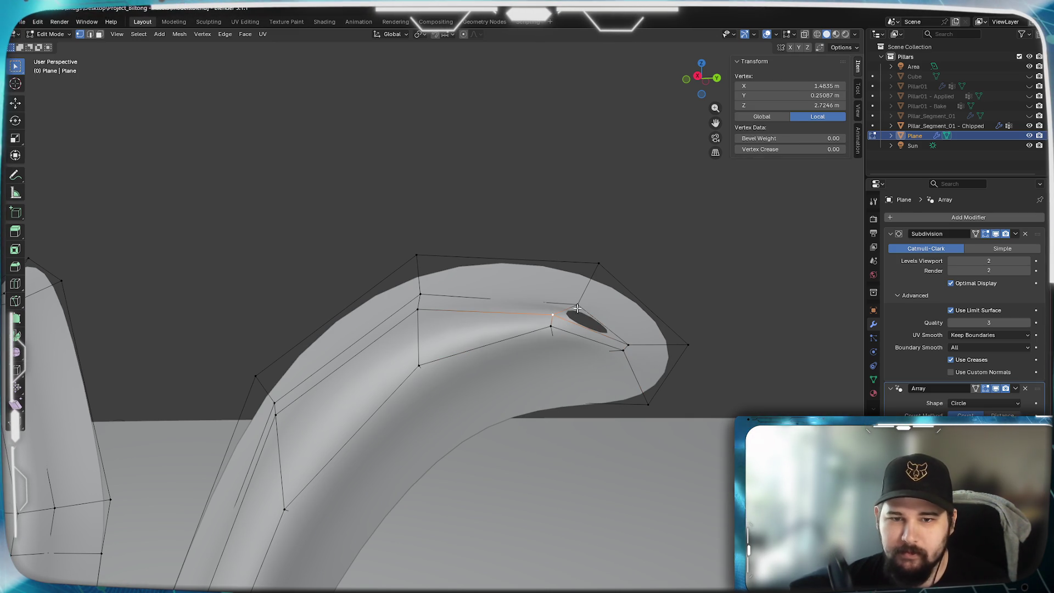
{"action": "left_click", "coordinate": [627, 345], "text": "alt"}
{"action": "scroll", "coordinate": [574, 383], "scroll_direction": "down", "scroll_amount": 5}
{"action": "middle_click_drag", "start_coordinate": [574, 384], "coordinate": [494, 370]}
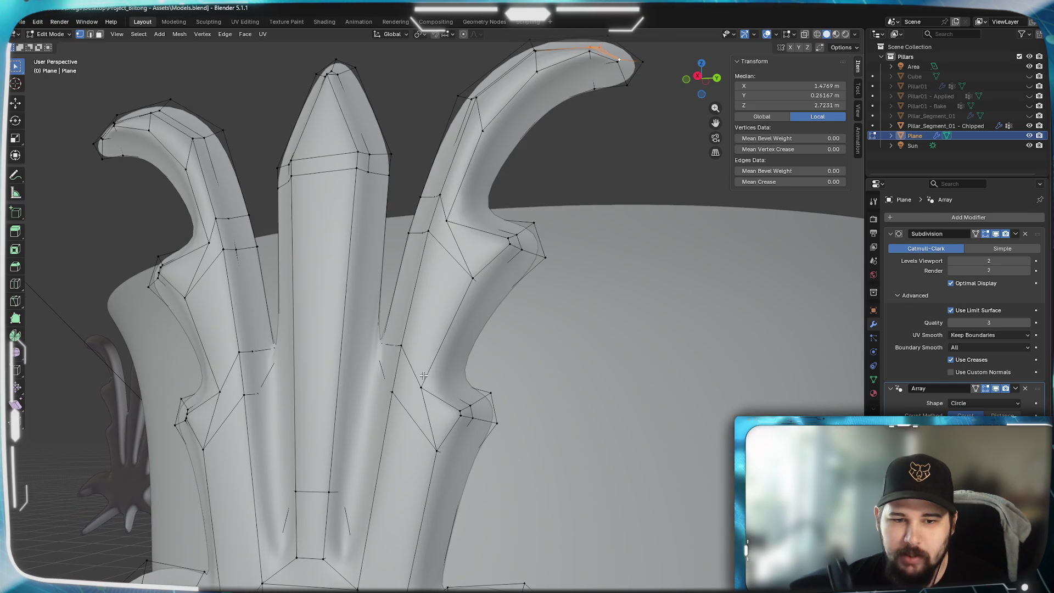
{"action": "scroll", "coordinate": [416, 364], "scroll_direction": "up", "scroll_amount": 4}
- Undo a small vertex change at the star-shaped base, check it in Object Mode, and return to editing the leaf tip
{"action": "middle_click_drag", "start_coordinate": [417, 364], "coordinate": [555, 368]}
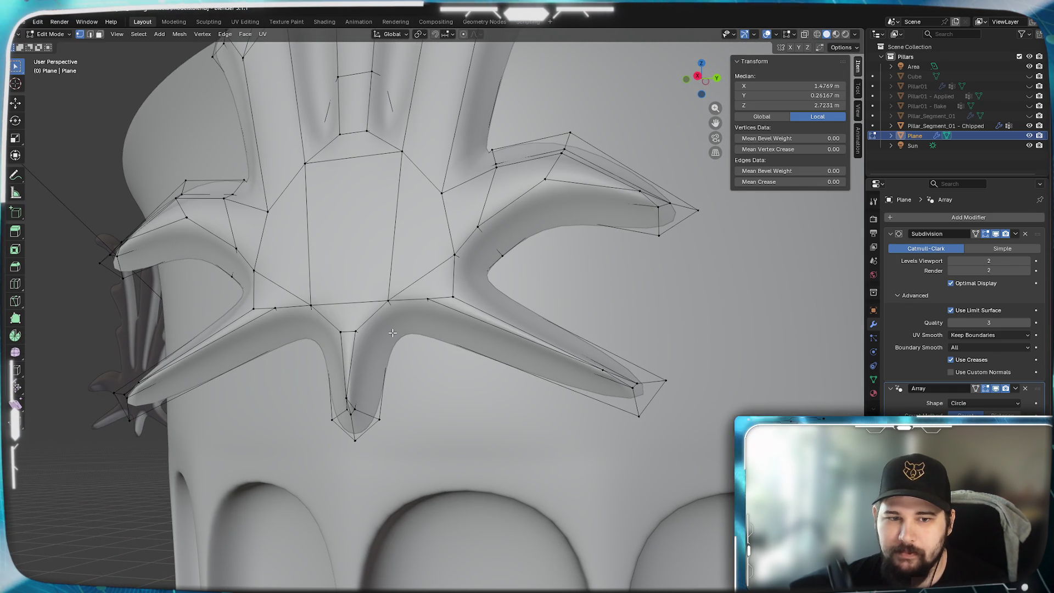
{"action": "mouse_move", "coordinate": [393, 332]}
{"action": "middle_mouse_down"}
{"action": "mouse_move", "coordinate": [481, 335]}
{"action": "mouse_move", "coordinate": [392, 341]}
{"action": "middle_mouse_up"}
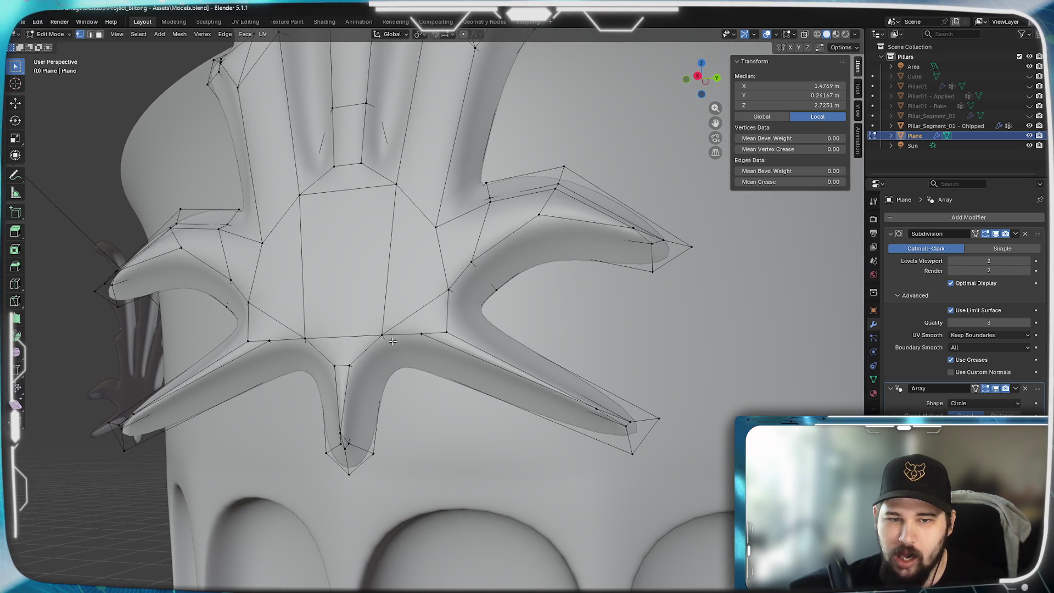
{"action": "key", "text": "ctrl+z"}
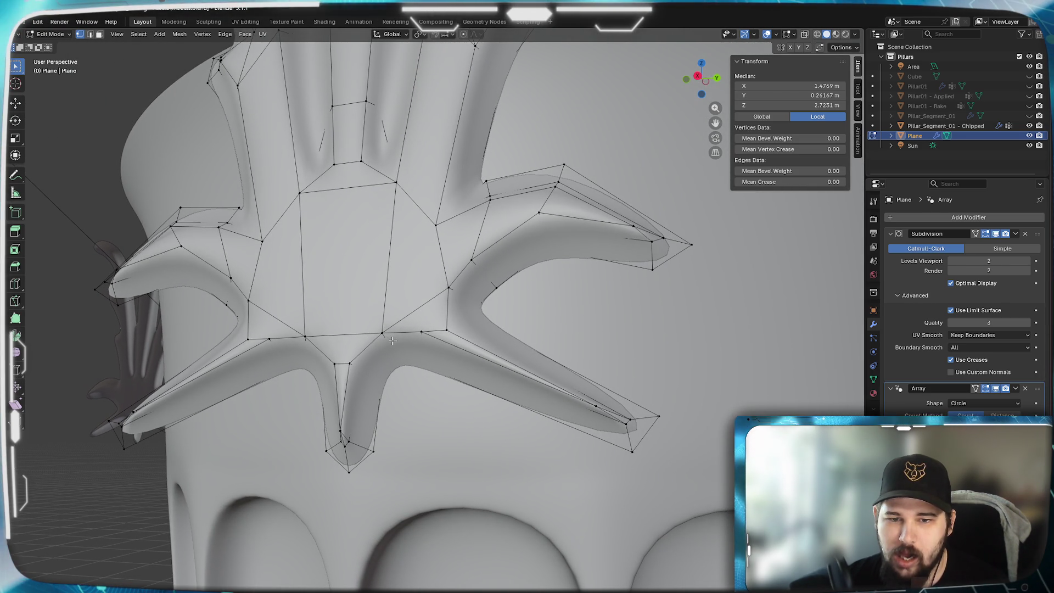
{"action": "key", "text": "Tab"}
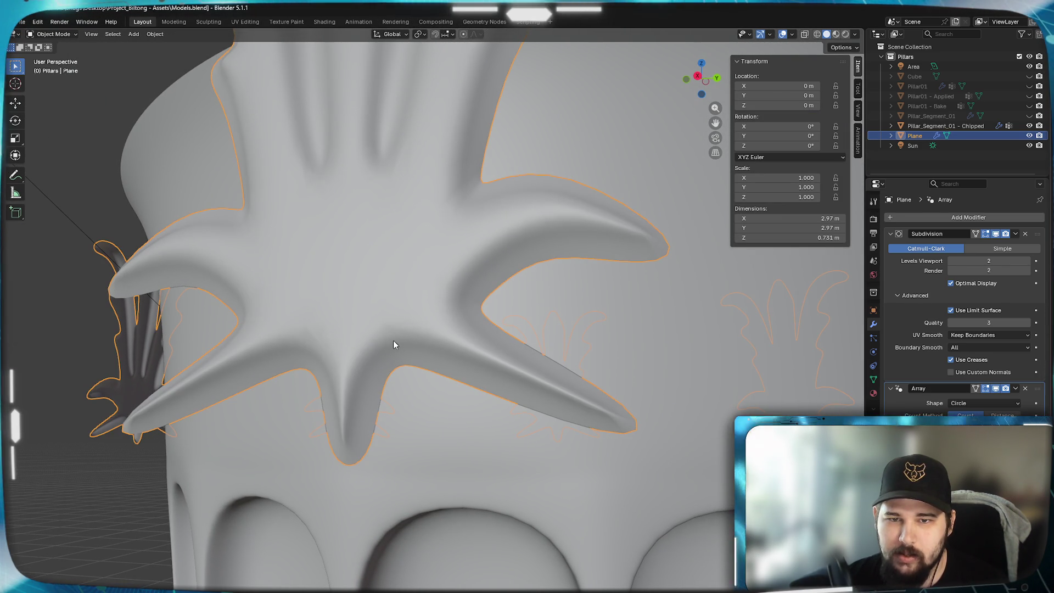
{"action": "scroll", "coordinate": [393, 341], "scroll_direction": "down", "scroll_amount": 3}
{"action": "mouse_move", "coordinate": [393, 340]}
{"action": "middle_mouse_down"}
{"action": "mouse_move", "coordinate": [407, 345]}
{"action": "mouse_move", "coordinate": [401, 368]}
{"action": "middle_mouse_up"}
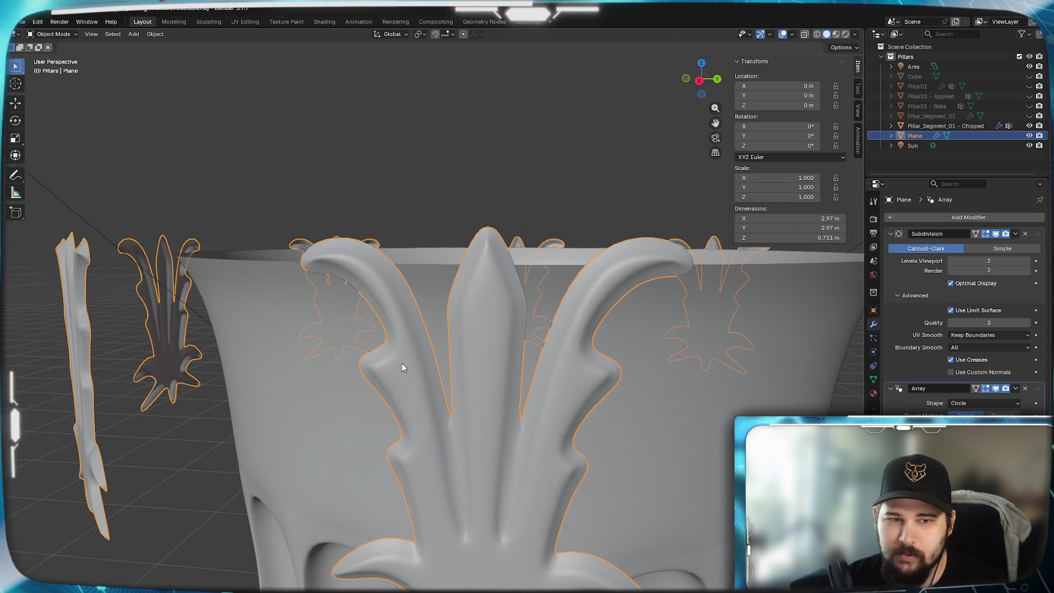
{"action": "key", "text": "Tab"}
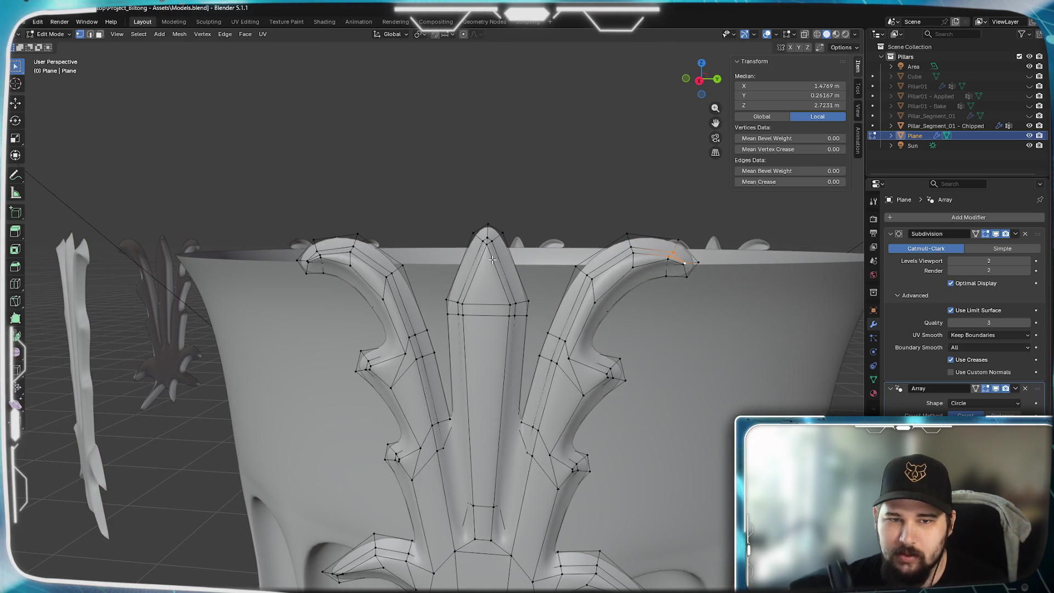
{"action": "scroll", "coordinate": [569, 325], "scroll_direction": "up", "scroll_amount": 3}
{"action": "scroll", "coordinate": [572, 321], "scroll_direction": "up", "scroll_amount": 3}
{"action": "middle_click_drag", "start_coordinate": [571, 322], "coordinate": [531, 316]}
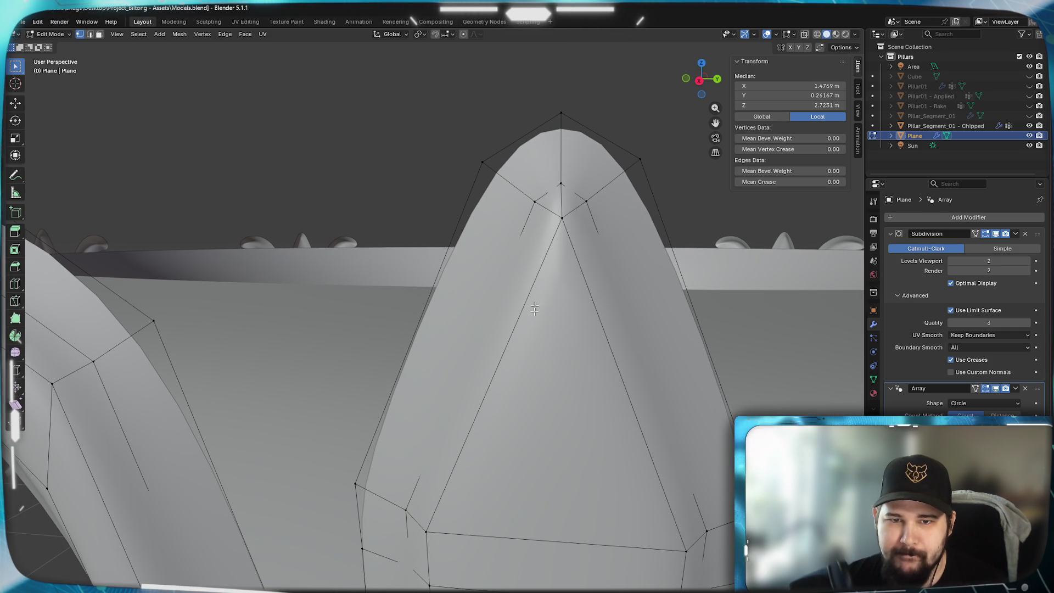
{"action": "scroll", "coordinate": [541, 291], "scroll_direction": "up", "scroll_amount": 2}
{"action": "scroll", "coordinate": [535, 290], "scroll_direction": "up", "scroll_amount": 3}
{"action": "scroll", "coordinate": [527, 287], "scroll_direction": "up", "scroll_amount": 3}
{"action": "scroll", "coordinate": [520, 285], "scroll_direction": "up", "scroll_amount": 3}
{"action": "scroll", "coordinate": [520, 286], "scroll_direction": "down", "scroll_amount": 2}
{"action": "scroll", "coordinate": [511, 297], "scroll_direction": "down", "scroll_amount": 4}
{"action": "scroll", "coordinate": [503, 309], "scroll_direction": "down", "scroll_amount": 1}
{"action": "scroll", "coordinate": [494, 322], "scroll_direction": "up", "scroll_amount": 1}
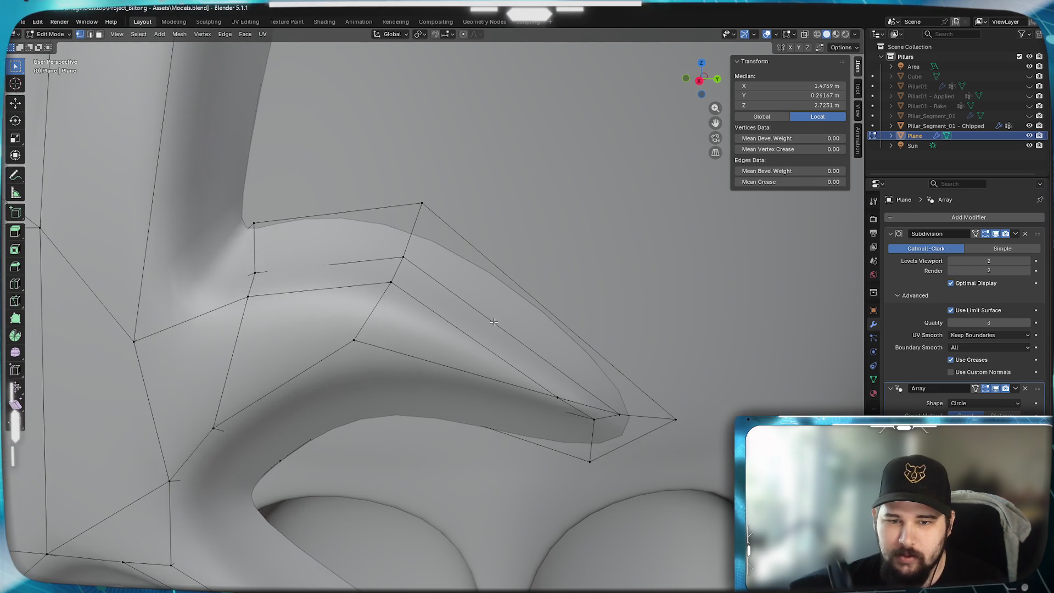
{"action": "scroll", "coordinate": [493, 321], "scroll_direction": "down", "scroll_amount": 1, "text": "shift"}
{"action": "scroll", "coordinate": [494, 427], "scroll_direction": "down", "scroll_amount": 3}
{"action": "scroll", "coordinate": [507, 399], "scroll_direction": "up", "scroll_amount": 1}
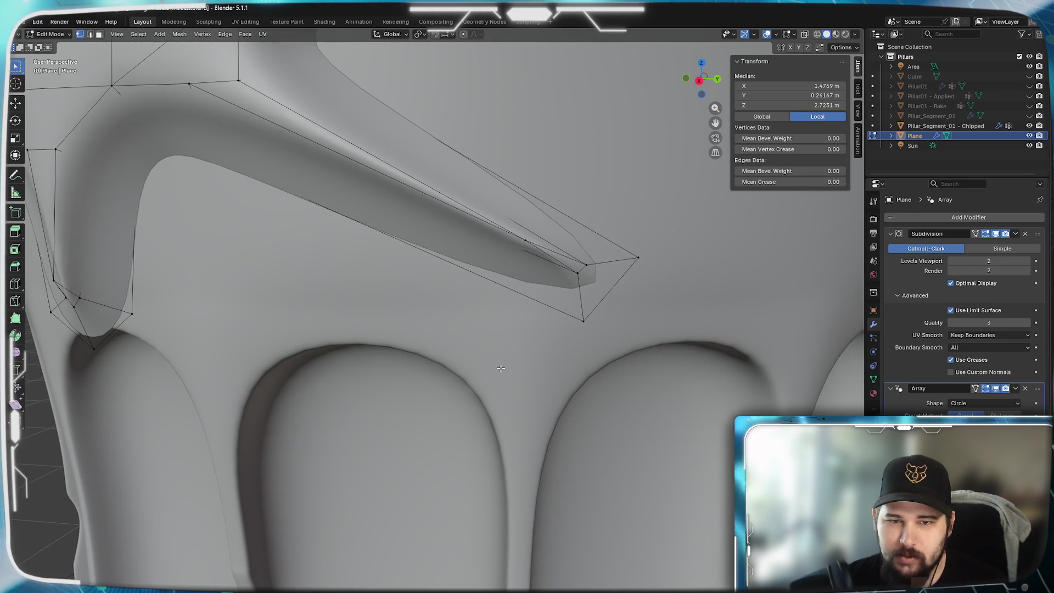
{"action": "scroll", "coordinate": [527, 363], "scroll_direction": "up", "scroll_amount": 2}
{"action": "scroll", "coordinate": [547, 321], "scroll_direction": "up", "scroll_amount": 1}
{"action": "key", "text": "Tab"}
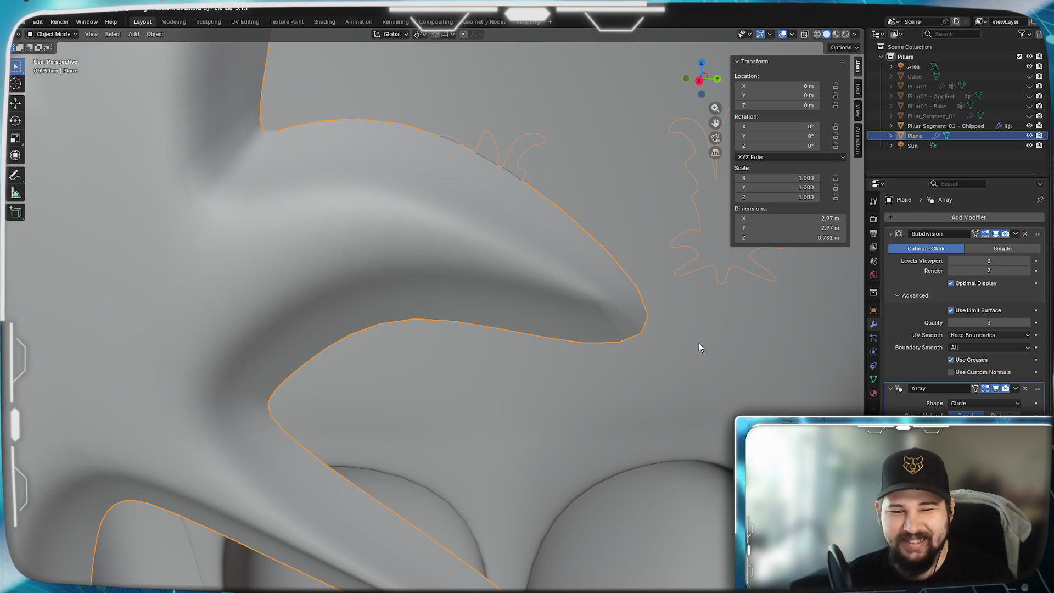
{"action": "mouse_move", "coordinate": [483, 404]}
{"action": "middle_mouse_down"}
{"action": "mouse_move", "coordinate": [551, 296]}
{"action": "mouse_move", "coordinate": [560, 311]}
{"action": "mouse_move", "coordinate": [536, 372]}
{"action": "middle_mouse_up"}
{"action": "middle_click_drag", "start_coordinate": [497, 465], "coordinate": [614, 419]}
{"action": "key", "text": "Tab"}
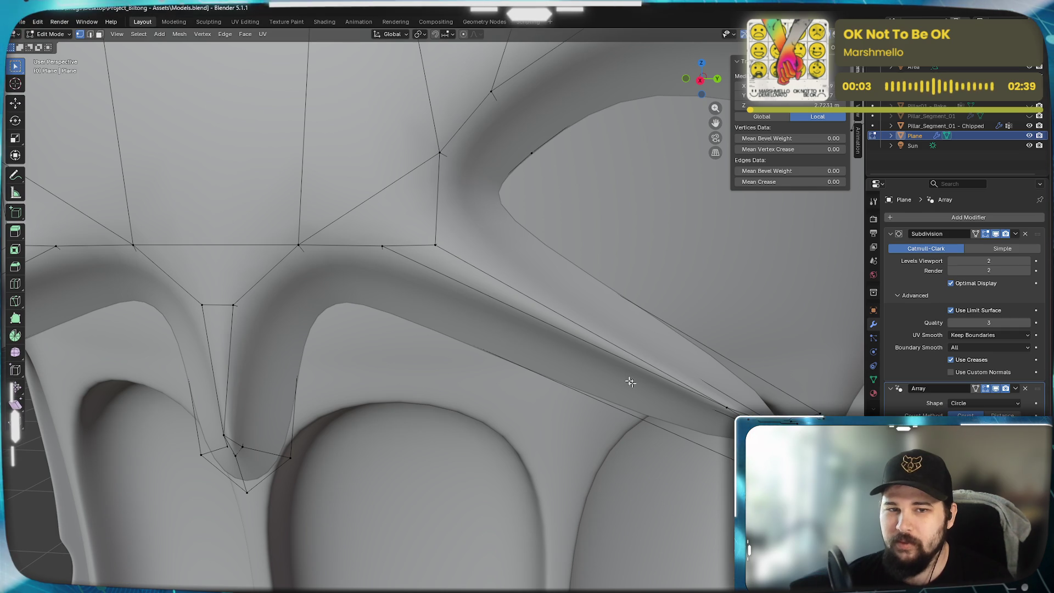
{"action": "left_click", "coordinate": [709, 392]}
{"action": "middle_click_drag", "start_coordinate": [707, 412], "coordinate": [645, 420]}
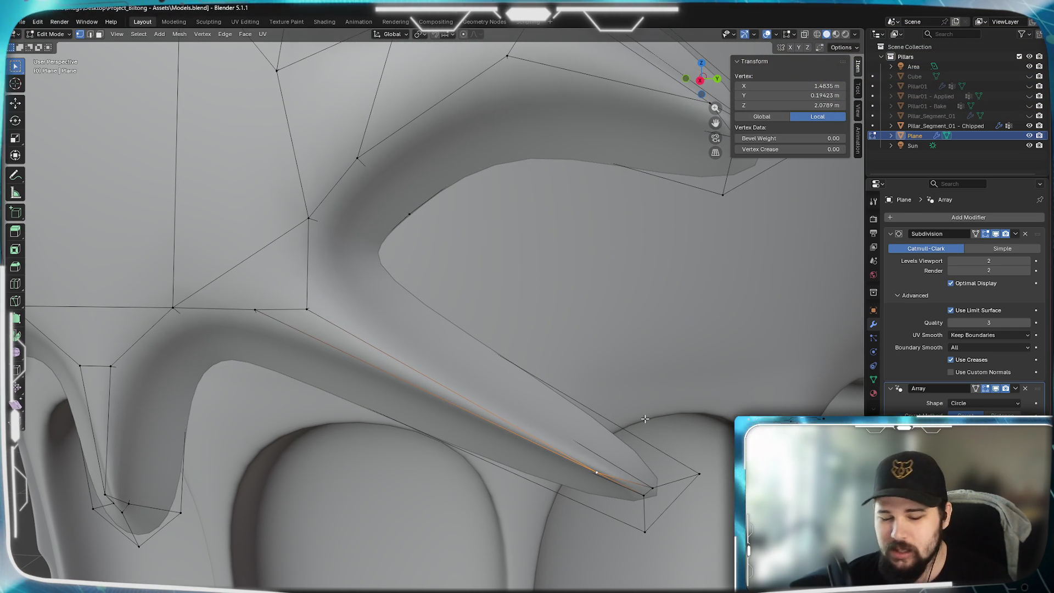
{"action": "key", "text": "x"}
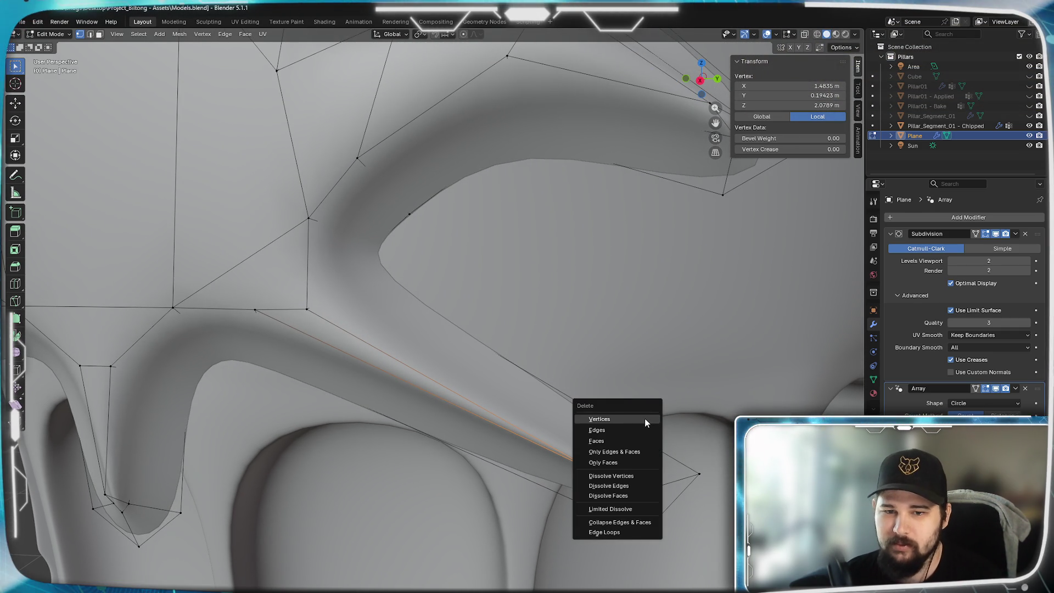
{"action": "left_click", "coordinate": [617, 424]}
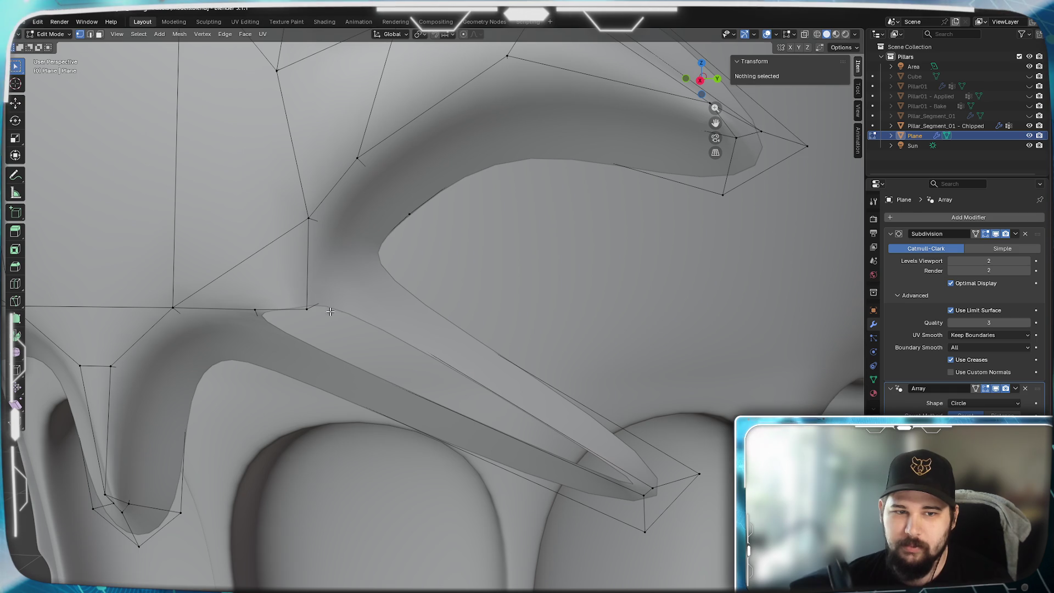
{"action": "left_click", "coordinate": [307, 309]}
{"action": "left_click", "coordinate": [255, 310], "text": "shift"}
{"action": "left_click", "coordinate": [651, 490], "text": "shift"}
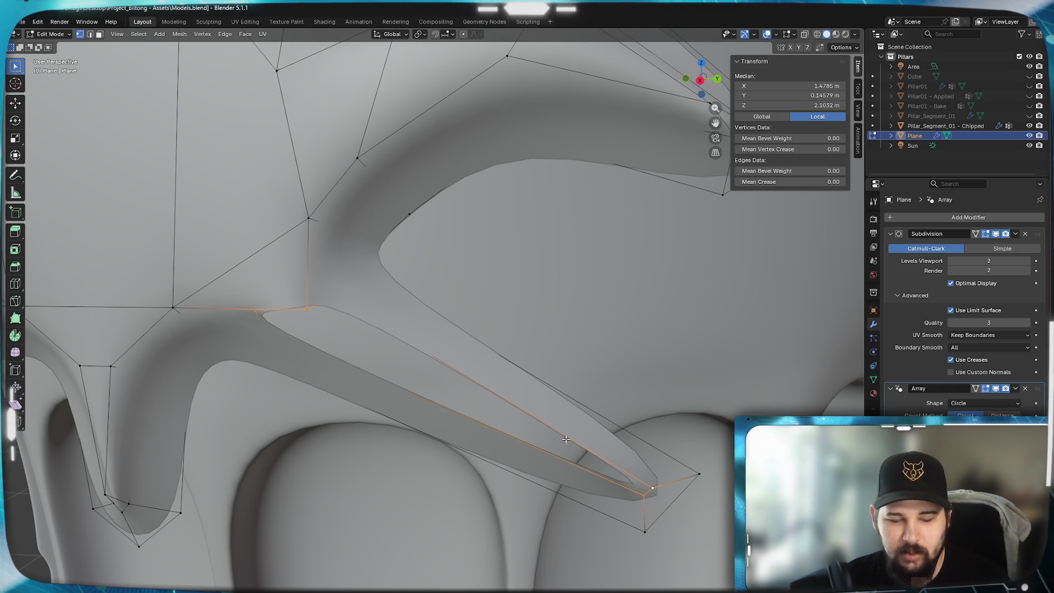
{"action": "key", "text": "f"}
{"action": "key", "text": "ctrl+z"}
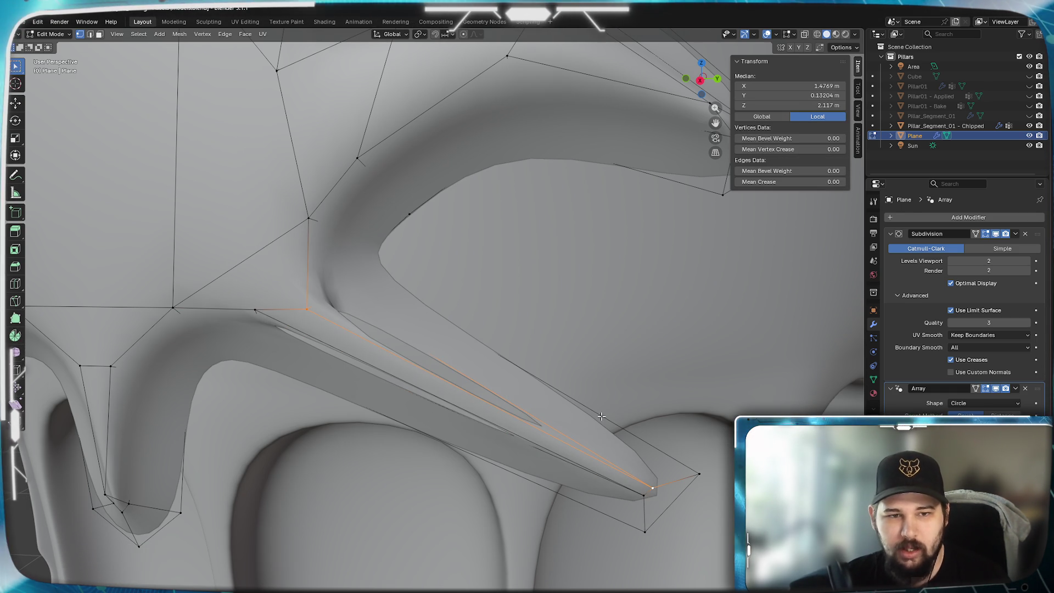
{"action": "key", "text": "f"}
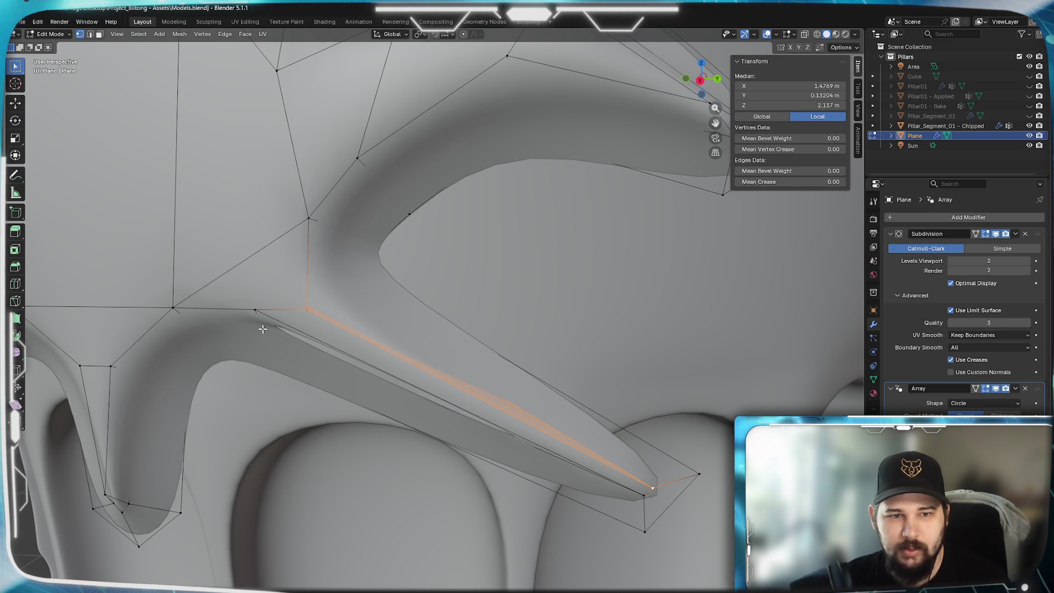
{"action": "left_click", "coordinate": [257, 313]}
{"action": "key", "text": "z"}
{"action": "left_click", "coordinate": [260, 406]}
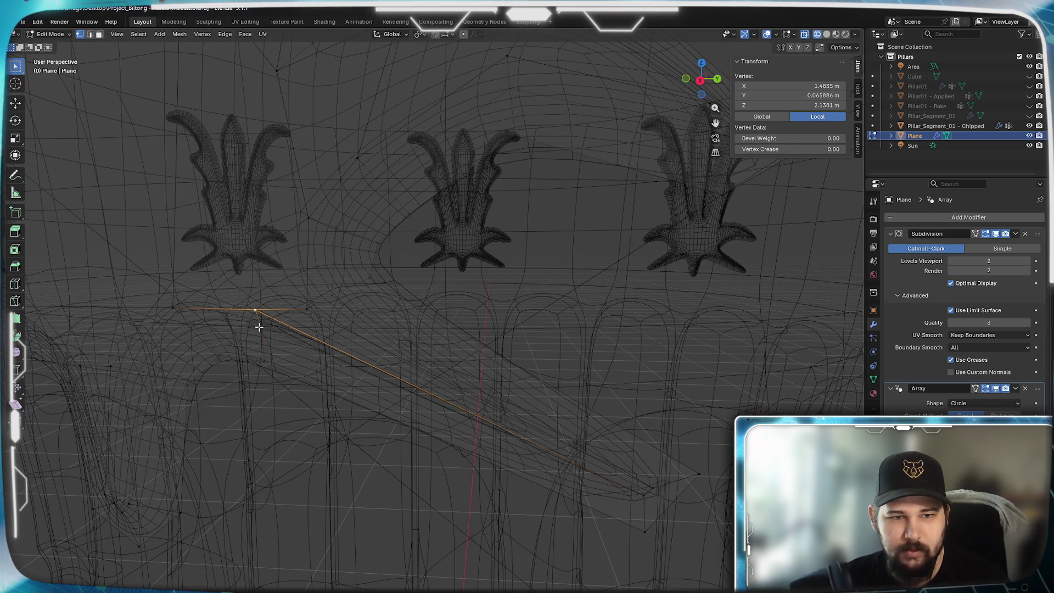
{"action": "left_click", "coordinate": [263, 360], "text": "shift"}
{"action": "left_click", "coordinate": [640, 497], "text": "shift"}
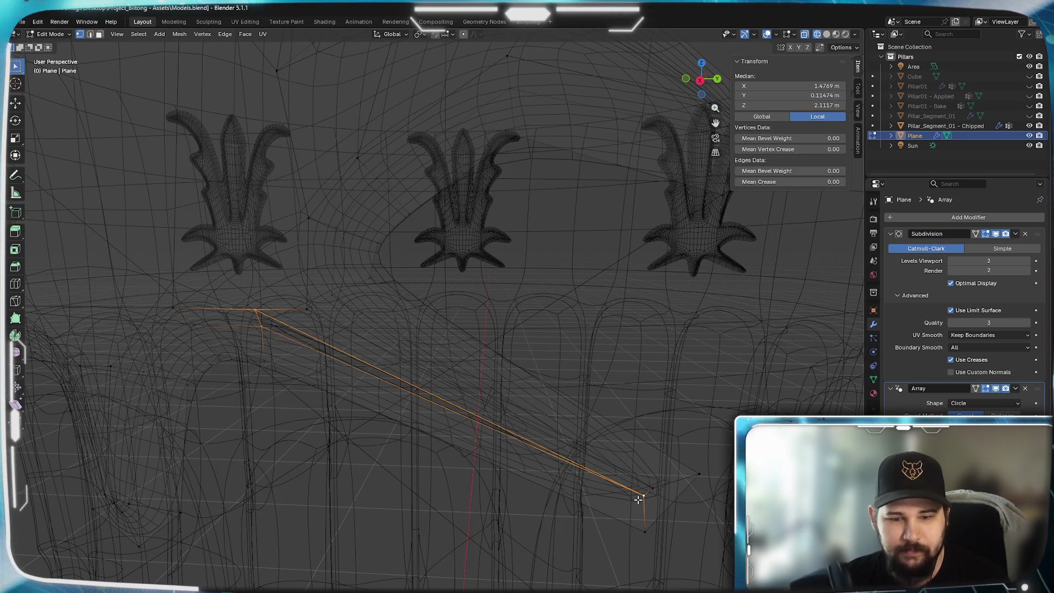
{"action": "key", "text": "z"}
{"action": "left_click", "coordinate": [701, 506]}
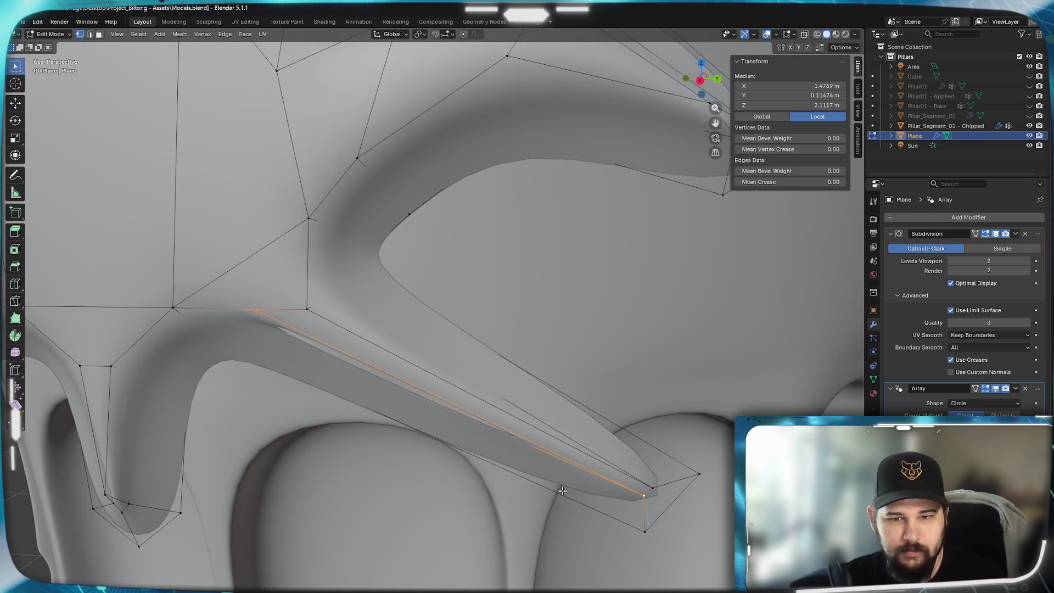
{"action": "key", "text": "Tab"}
- Delete the faces at the blade tip vertex and join it to a second vertex with J
{"action": "mouse_move", "coordinate": [332, 455]}
{"action": "middle_mouse_down"}
{"action": "mouse_move", "coordinate": [329, 431]}
{"action": "mouse_move", "coordinate": [243, 426]}
{"action": "mouse_move", "coordinate": [423, 419]}
{"action": "mouse_move", "coordinate": [359, 426]}
{"action": "mouse_move", "coordinate": [392, 404]}
{"action": "middle_mouse_up"}
{"action": "key", "text": "Tab"}
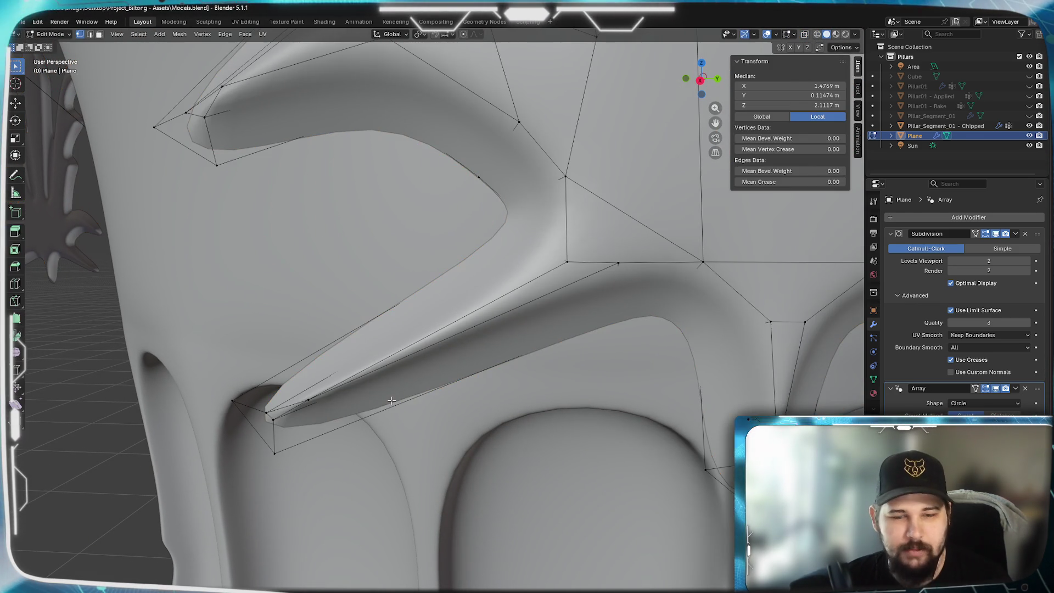
{"action": "left_click", "coordinate": [328, 412]}
{"action": "right_click", "coordinate": [329, 411]}
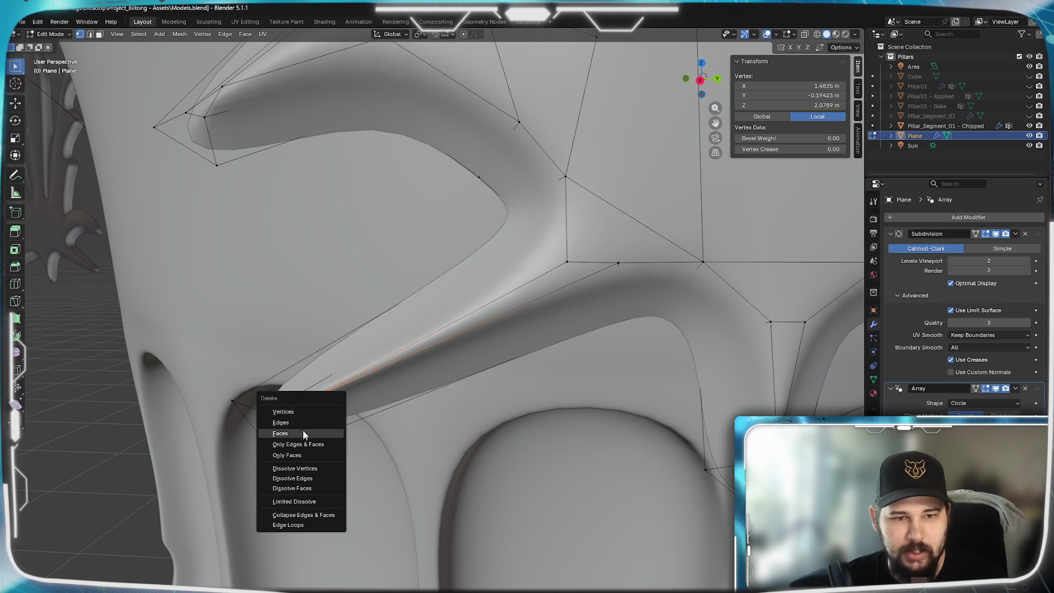
{"action": "left_click", "coordinate": [298, 409]}
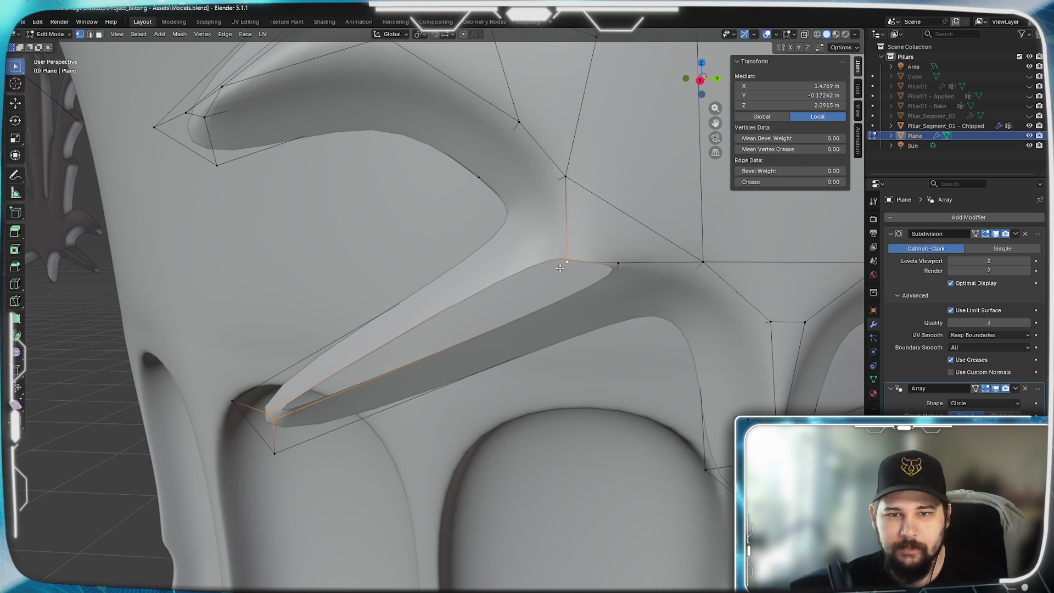
{"action": "left_click", "coordinate": [619, 263], "text": "shift"}
{"action": "key", "text": "j"}
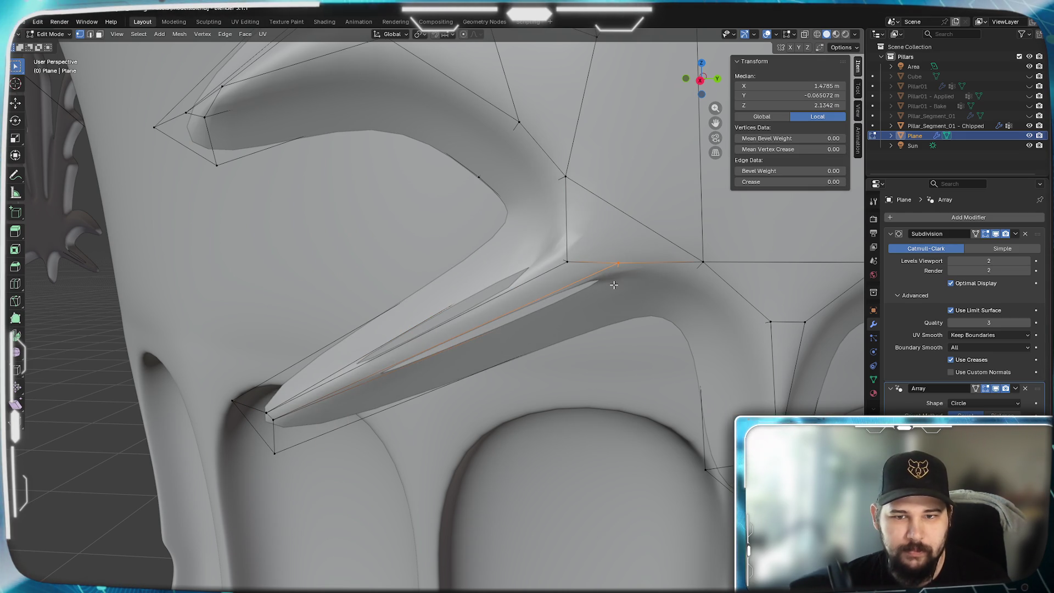
- Select the blade tip and central vertices, check the shape in Object Mode, and select the central dip vertex
{"action": "left_click", "coordinate": [268, 410]}
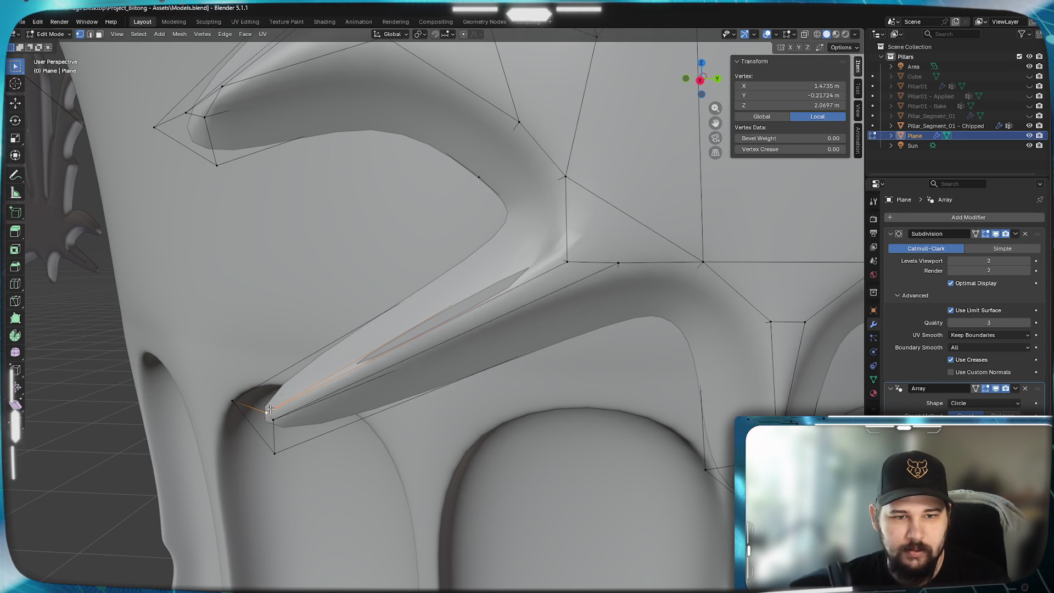
{"action": "left_click", "coordinate": [560, 275], "text": "shift"}
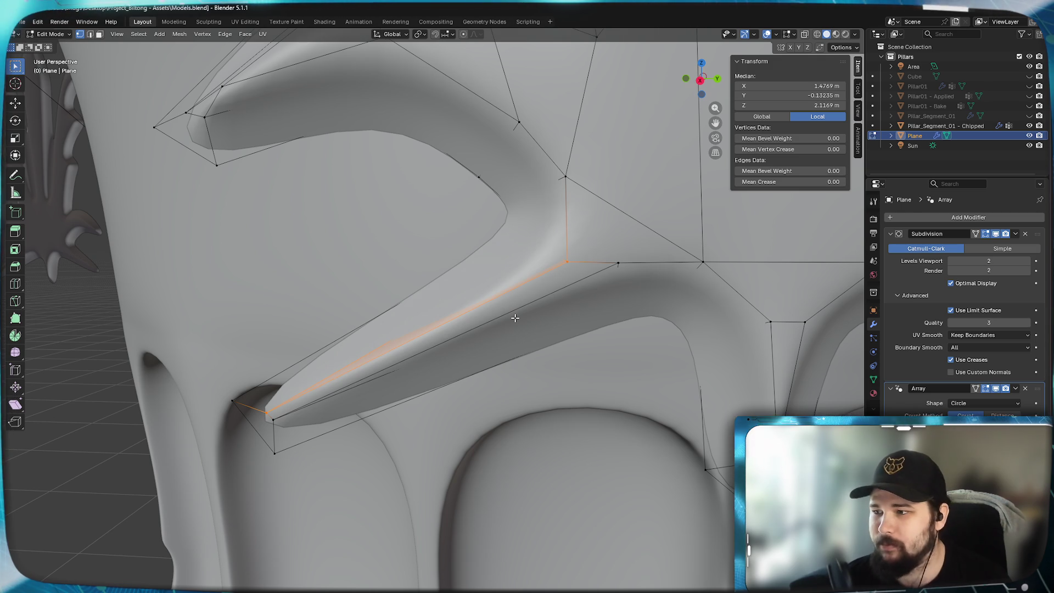
{"action": "scroll", "coordinate": [547, 322], "scroll_direction": "down", "scroll_amount": 3}
{"action": "key", "text": "Tab"}
{"action": "scroll", "coordinate": [530, 331], "scroll_direction": "up", "scroll_amount": 2}
{"action": "scroll", "coordinate": [539, 388], "scroll_direction": "up", "scroll_amount": 2}
{"action": "key", "text": "Tab"}
{"action": "scroll", "coordinate": [445, 416], "scroll_direction": "up", "scroll_amount": 3}
{"action": "scroll", "coordinate": [456, 418], "scroll_direction": "down", "scroll_amount": 3}
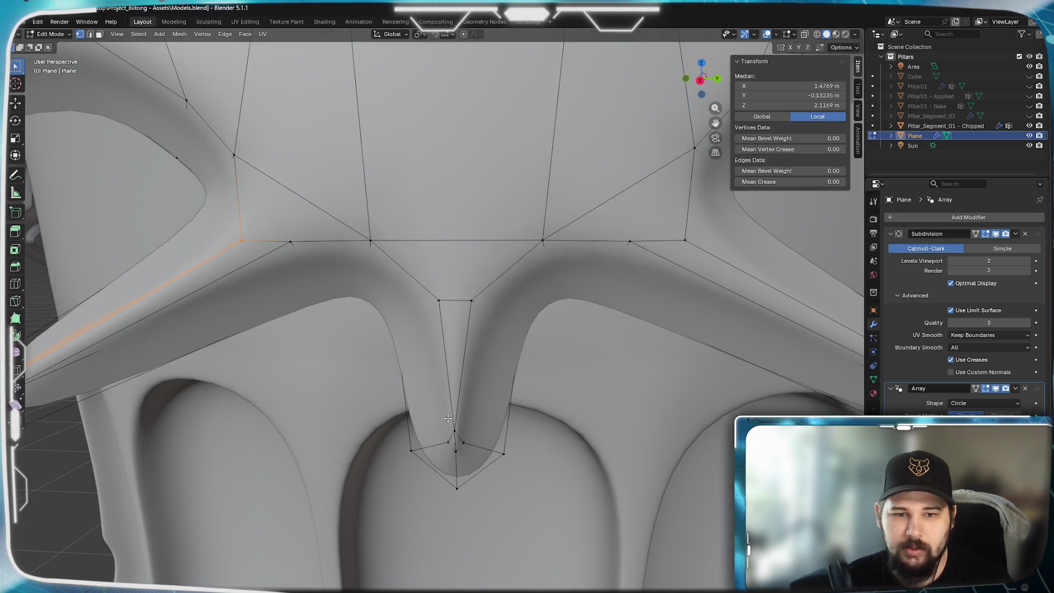
{"action": "left_click", "coordinate": [472, 425]}
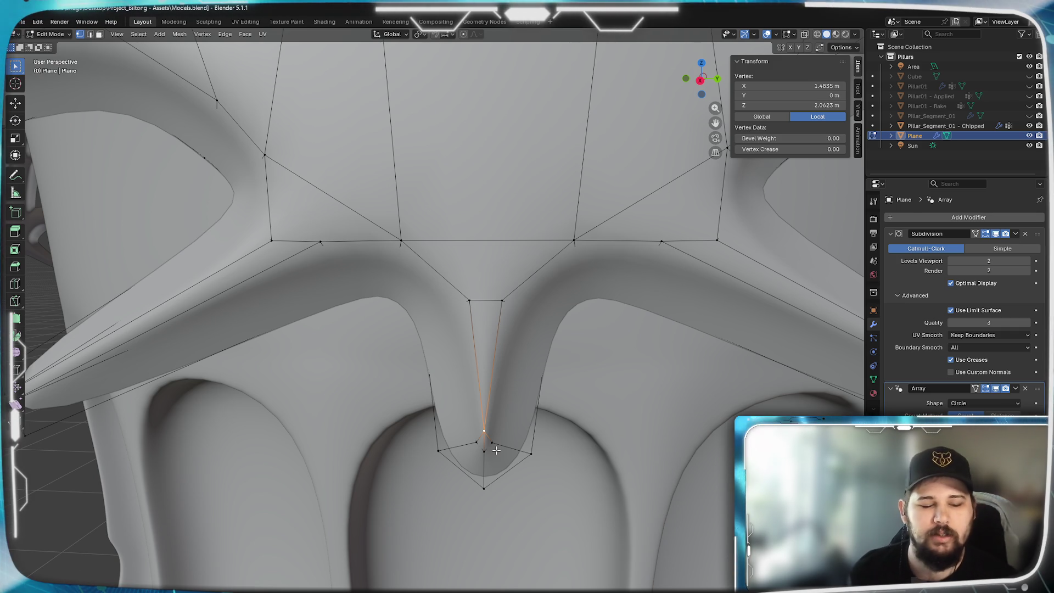
- Inspect the smoothed ornament in Object Mode from several angles, then re-enter Edit Mode
{"action": "key", "text": "Tab"}
{"action": "scroll", "coordinate": [497, 450], "scroll_direction": "down", "scroll_amount": 5}
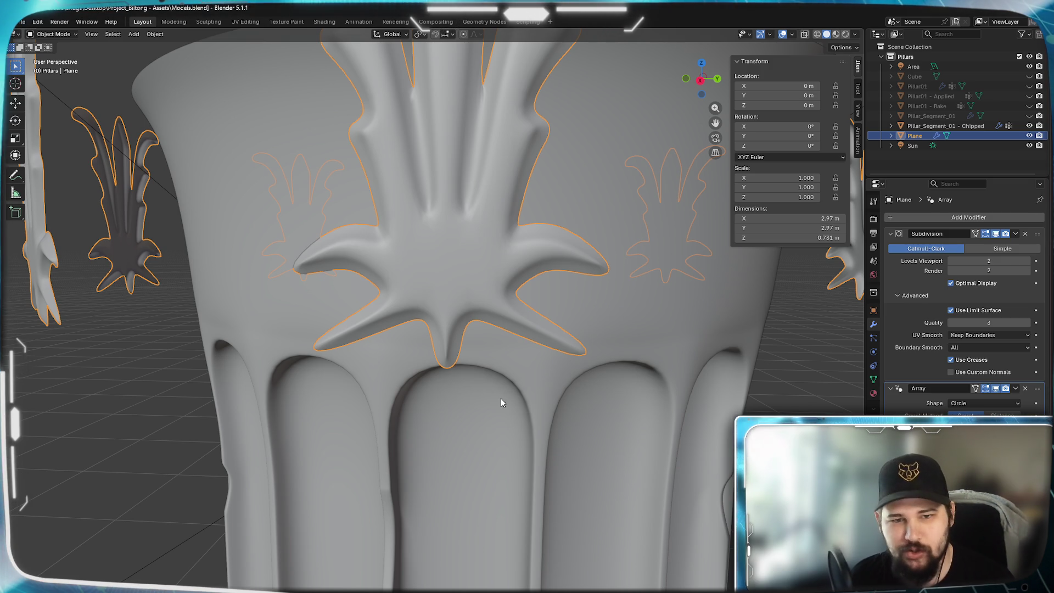
{"action": "scroll", "coordinate": [467, 366], "scroll_direction": "up", "scroll_amount": 3}
{"action": "mouse_move", "coordinate": [471, 376]}
{"action": "middle_mouse_down"}
{"action": "mouse_move", "coordinate": [447, 384]}
{"action": "mouse_move", "coordinate": [476, 392]}
{"action": "mouse_move", "coordinate": [484, 382]}
{"action": "middle_mouse_up"}
{"action": "scroll", "coordinate": [477, 391], "scroll_direction": "down", "scroll_amount": 3}
{"action": "scroll", "coordinate": [456, 458], "scroll_direction": "up", "scroll_amount": 4}
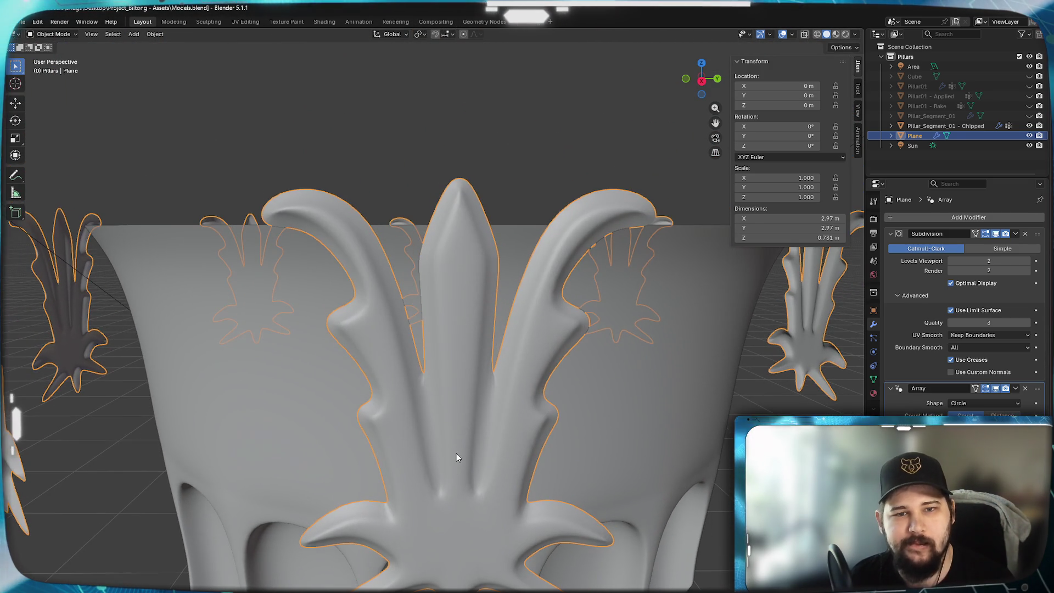
{"action": "middle_click_drag", "start_coordinate": [453, 432], "coordinate": [446, 343]}
{"action": "mouse_move", "coordinate": [419, 386]}
{"action": "middle_mouse_down"}
{"action": "mouse_move", "coordinate": [415, 324]}
{"action": "mouse_move", "coordinate": [447, 303]}
{"action": "mouse_move", "coordinate": [494, 305]}
{"action": "mouse_move", "coordinate": [469, 302]}
{"action": "middle_mouse_up"}
{"action": "scroll", "coordinate": [425, 373], "scroll_direction": "up", "scroll_amount": 3}
{"action": "key", "text": "Tab"}
{"action": "scroll", "coordinate": [500, 282], "scroll_direction": "up", "scroll_amount": 5}
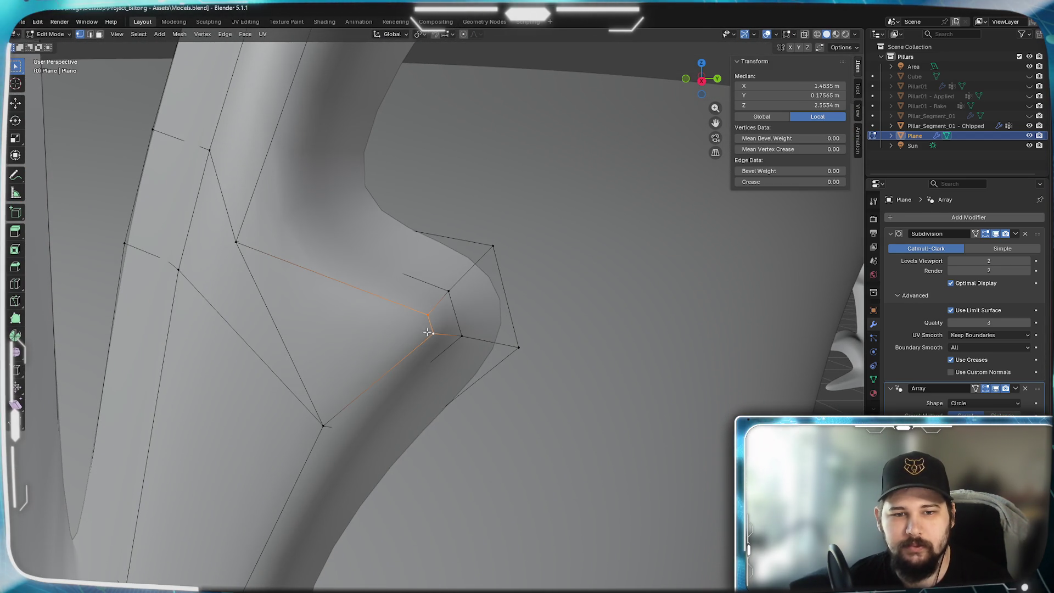
- Scale the two mirrored notch vertices on the curled arms inward to about 0.6
{"action": "key", "text": "alt+a"}
{"action": "left_click", "coordinate": [418, 36]}
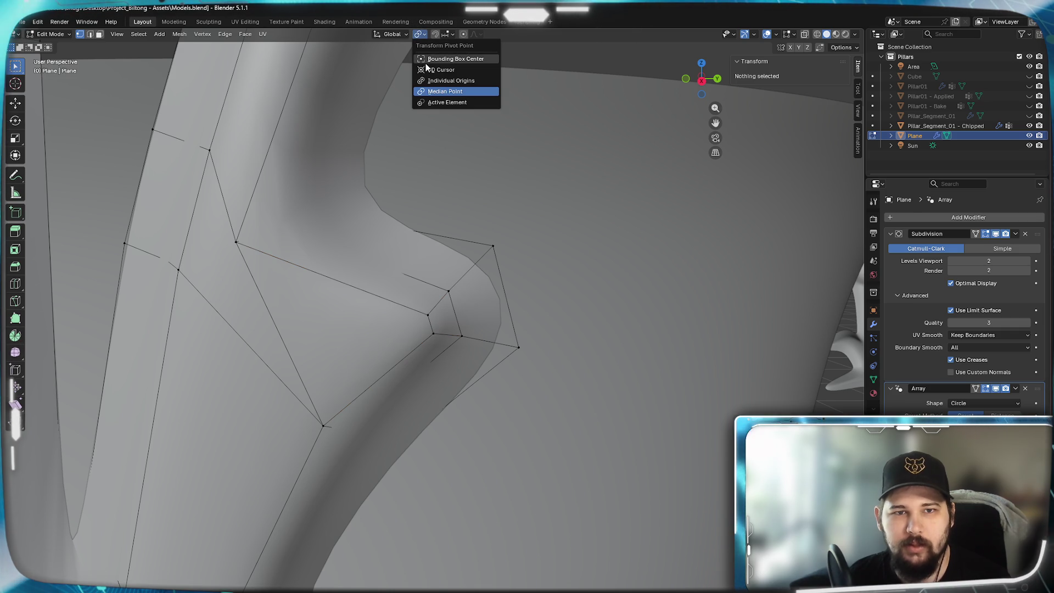
{"action": "left_click", "coordinate": [431, 323]}
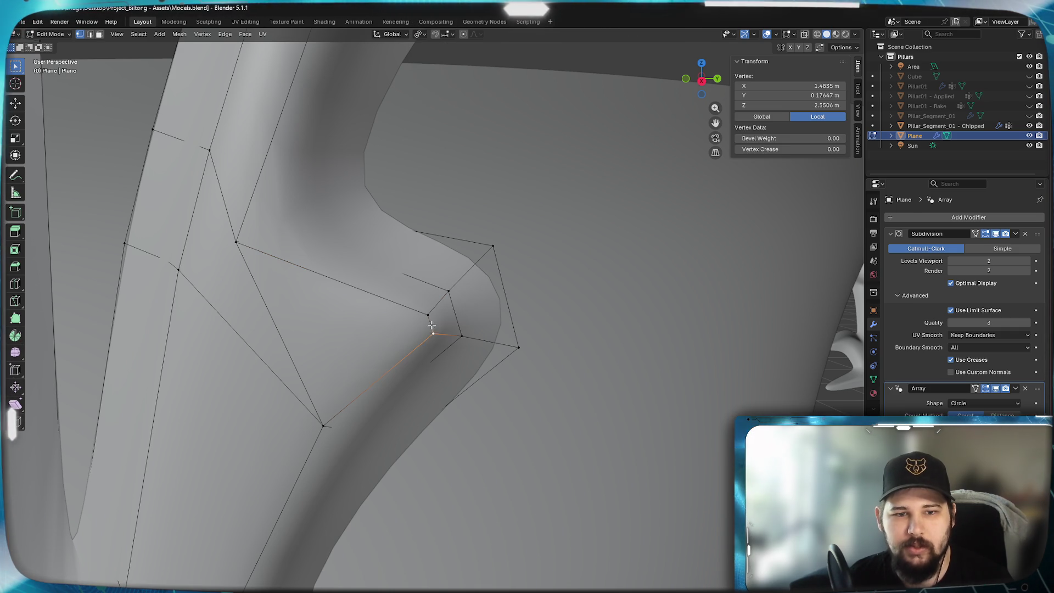
{"action": "scroll", "coordinate": [423, 314], "scroll_direction": "down", "scroll_amount": 5}
{"action": "scroll", "coordinate": [327, 352], "scroll_direction": "up", "scroll_amount": 5}
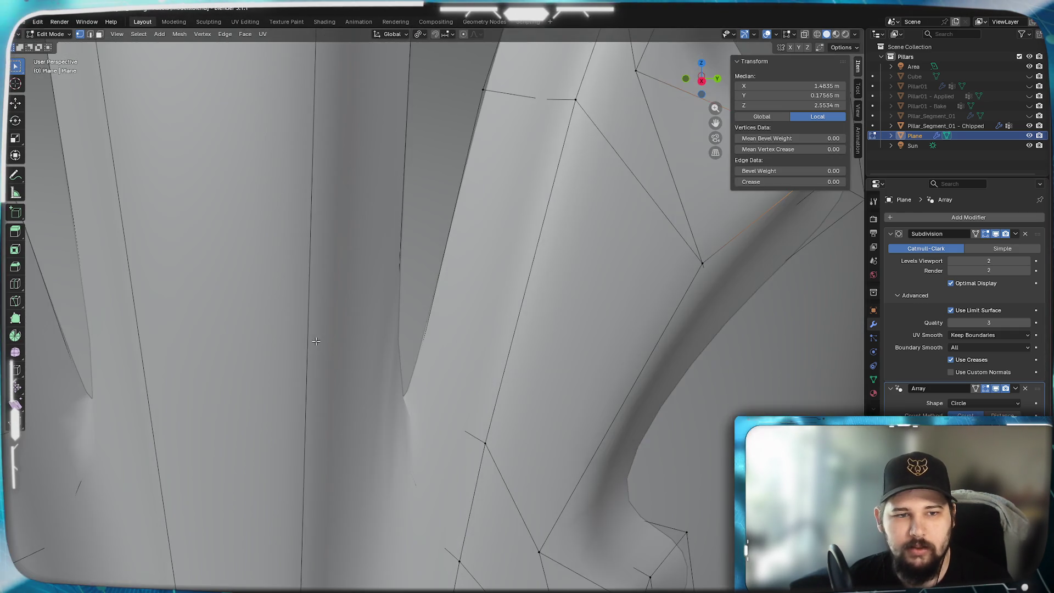
{"action": "scroll", "coordinate": [247, 346], "scroll_direction": "down", "scroll_amount": 3}
{"action": "left_click", "coordinate": [145, 263], "text": "shift"}
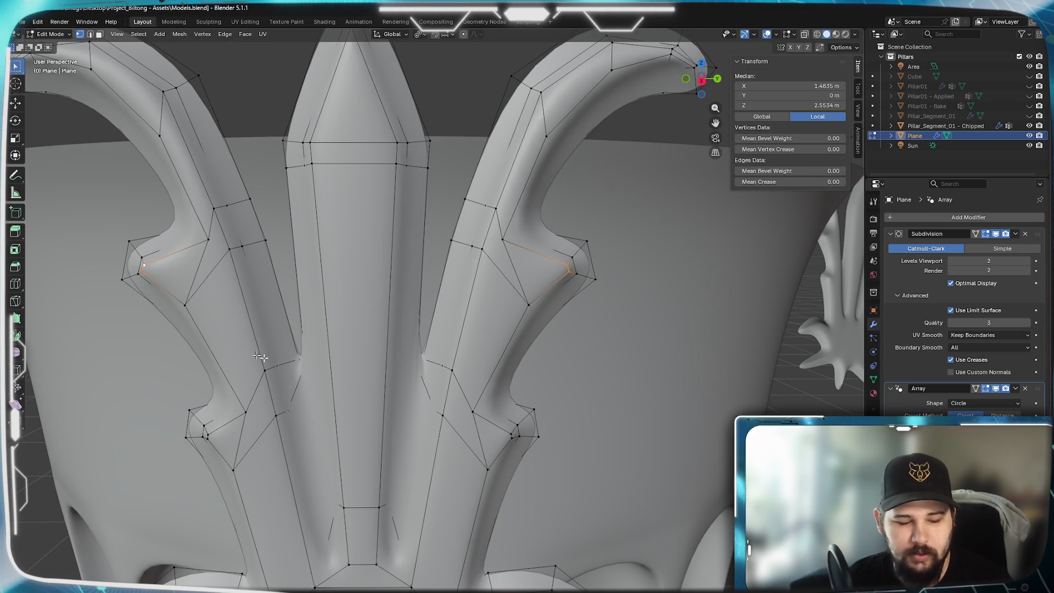
{"action": "key", "text": "s"}
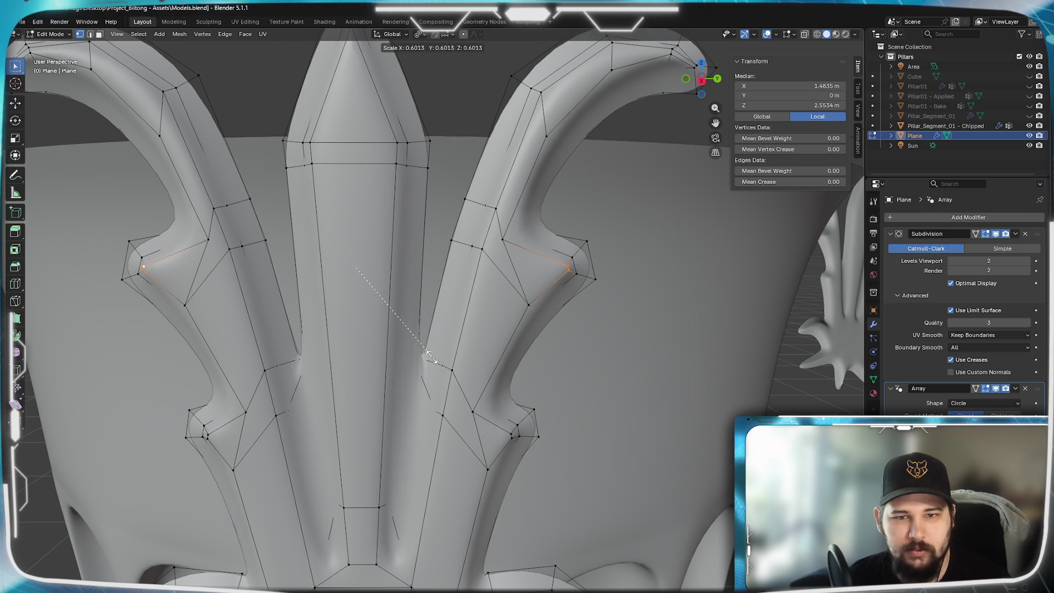
{"action": "left_click", "coordinate": [417, 336]}
- Leave mesh editing and orbit to review the whole vase from above
{"action": "key", "text": "Tab"}
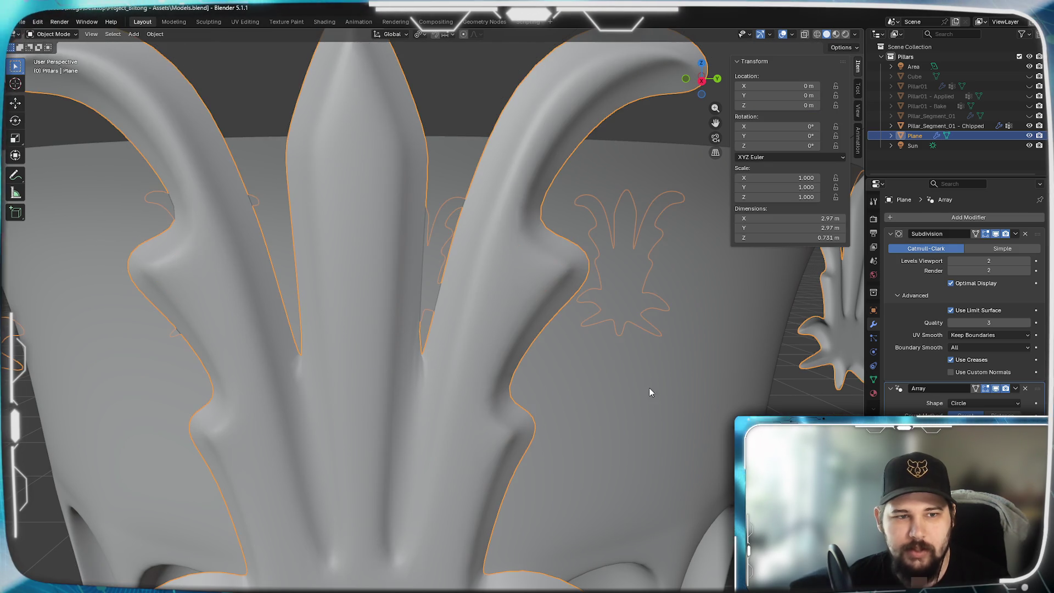
{"action": "scroll", "coordinate": [483, 393], "scroll_direction": "down", "scroll_amount": 3}
{"action": "scroll", "coordinate": [484, 388], "scroll_direction": "down", "scroll_amount": 3}
{"action": "mouse_move", "coordinate": [483, 380]}
{"action": "middle_mouse_down"}
{"action": "mouse_move", "coordinate": [493, 337]}
{"action": "mouse_move", "coordinate": [531, 389]}
{"action": "mouse_move", "coordinate": [574, 400]}
{"action": "mouse_move", "coordinate": [510, 391]}
{"action": "mouse_move", "coordinate": [511, 353]}
{"action": "middle_mouse_up"}
{"action": "scroll", "coordinate": [530, 394], "scroll_direction": "down", "scroll_amount": 3}
{"action": "scroll", "coordinate": [529, 396], "scroll_direction": "down", "scroll_amount": 3}
{"action": "mouse_move", "coordinate": [511, 334]}
{"action": "middle_mouse_down"}
{"action": "mouse_move", "coordinate": [429, 380]}
{"action": "mouse_move", "coordinate": [469, 388]}
{"action": "mouse_move", "coordinate": [500, 415]}
{"action": "middle_mouse_up"}
- Scale the entire ornament mesh along the X axis and return to object mode
{"action": "key", "text": "Tab"}
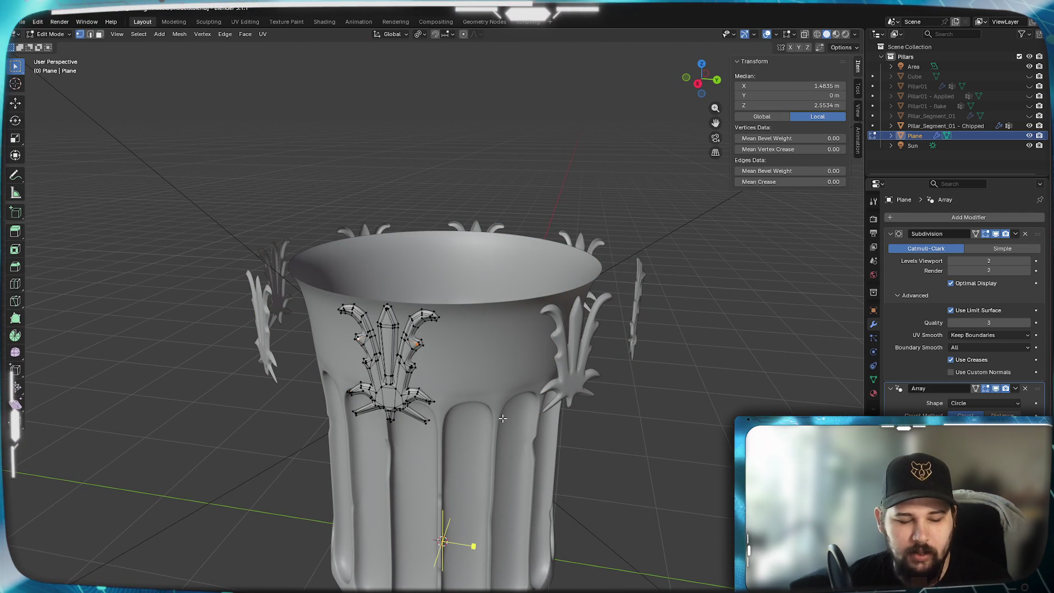
{"action": "key", "text": "a"}
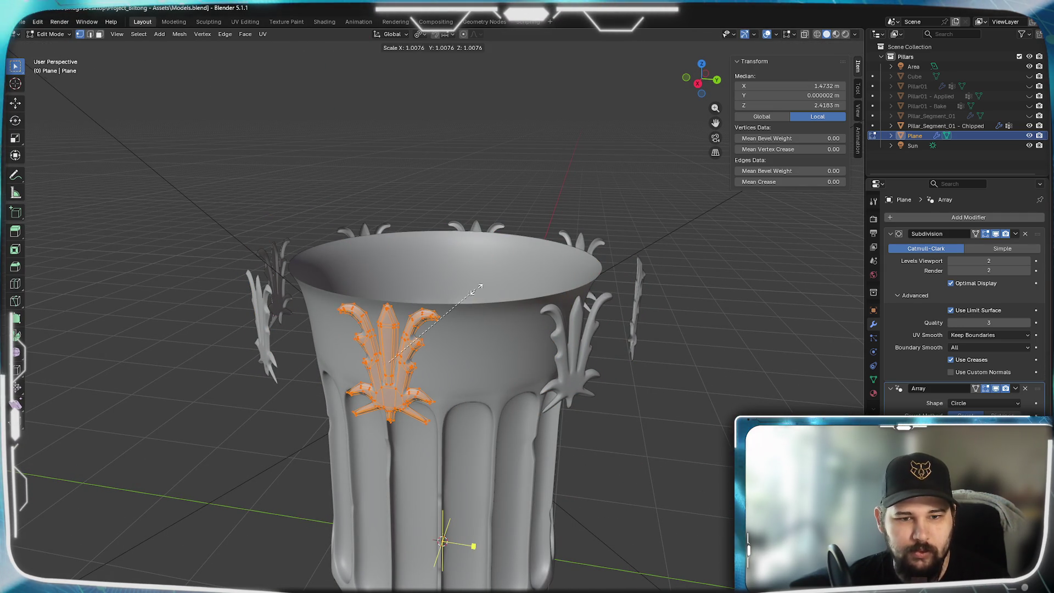
{"action": "key", "text": "s"}
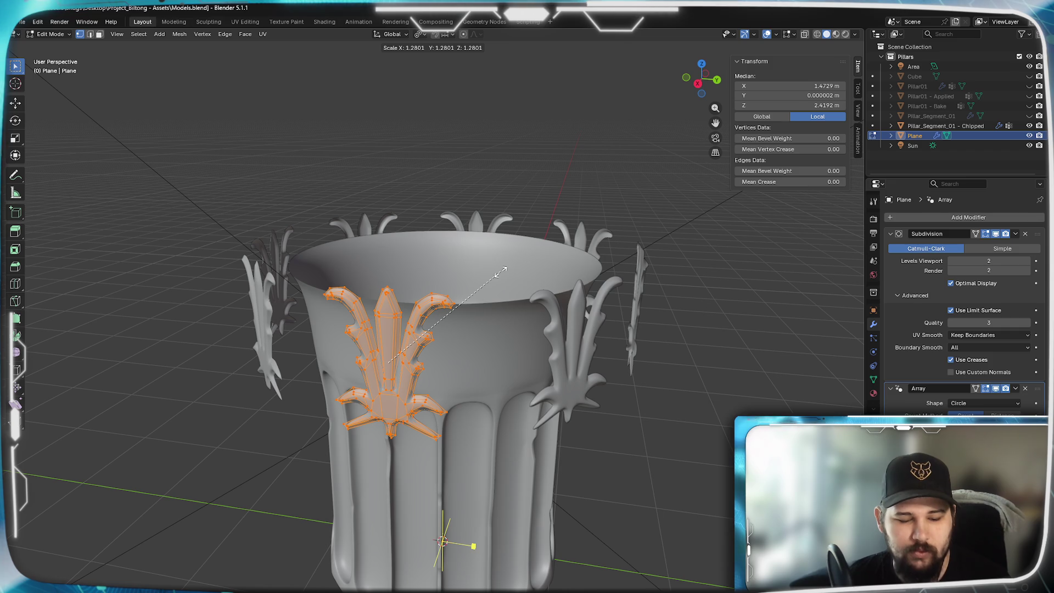
{"action": "key", "text": "x"}
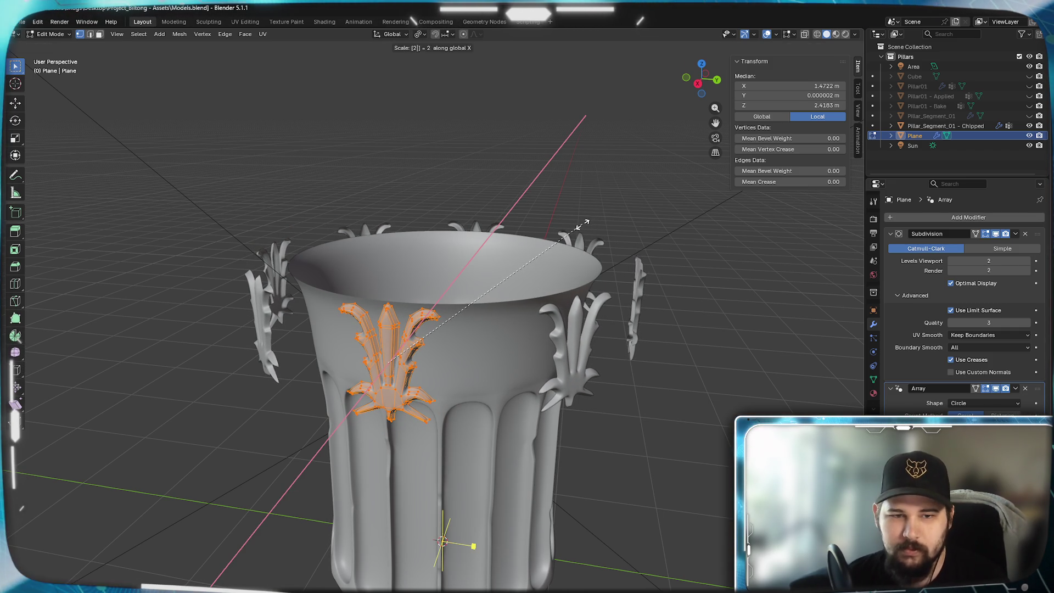
{"action": "key", "text": "Return"}
{"action": "key", "text": "Tab"}
- Clear the mesh selection and orbit to a frontal, level view of the pillar
{"action": "mouse_move", "coordinate": [436, 389]}
{"action": "middle_mouse_down"}
{"action": "mouse_move", "coordinate": [545, 358]}
{"action": "mouse_move", "coordinate": [364, 373]}
{"action": "mouse_move", "coordinate": [526, 383]}
{"action": "mouse_move", "coordinate": [511, 374]}
{"action": "mouse_move", "coordinate": [503, 387]}
{"action": "mouse_move", "coordinate": [506, 365]}
{"action": "mouse_move", "coordinate": [374, 385]}
{"action": "mouse_move", "coordinate": [398, 396]}
{"action": "middle_mouse_up"}
{"action": "key", "text": "Tab"}
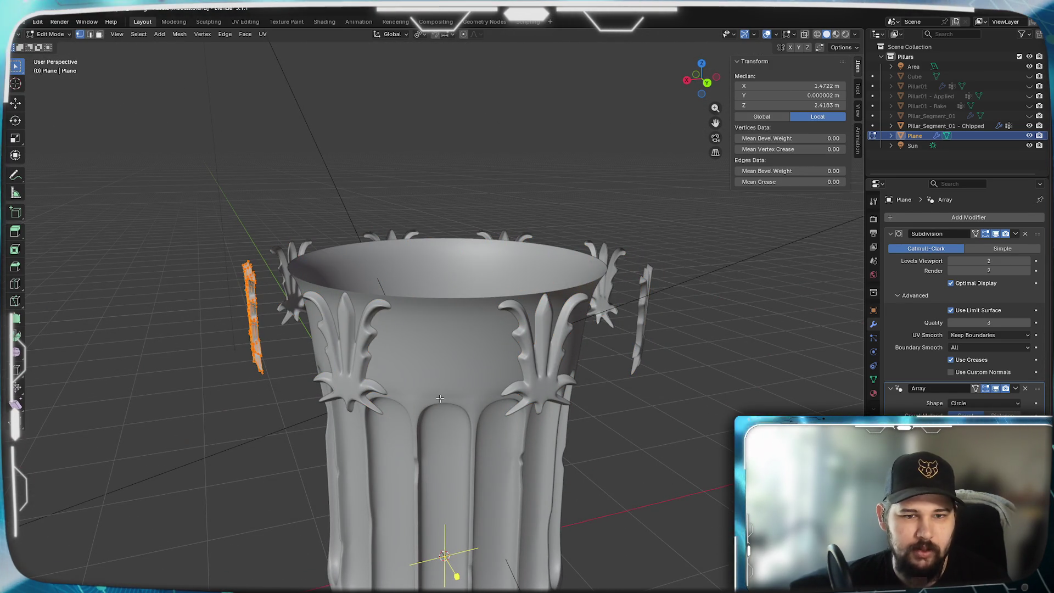
{"action": "key", "text": "alt+a"}
{"action": "key", "text": "Tab"}
{"action": "mouse_move", "coordinate": [440, 398]}
{"action": "middle_mouse_down"}
{"action": "mouse_move", "coordinate": [486, 434]}
{"action": "mouse_move", "coordinate": [407, 414]}
{"action": "mouse_move", "coordinate": [484, 421]}
{"action": "mouse_move", "coordinate": [470, 396]}
{"action": "mouse_move", "coordinate": [407, 432]}
{"action": "mouse_move", "coordinate": [475, 426]}
{"action": "middle_mouse_up"}
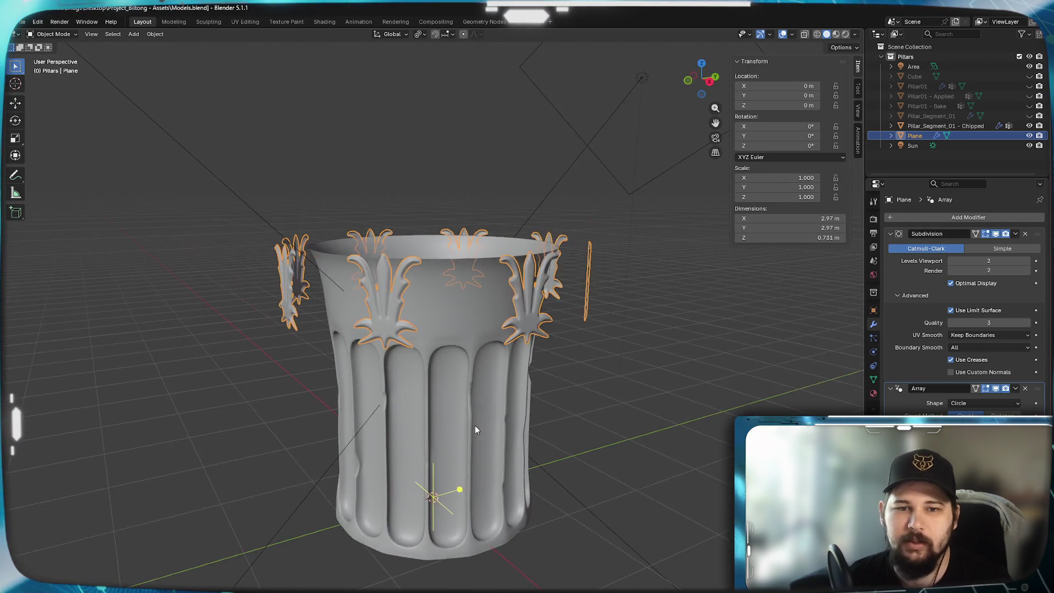
{"action": "scroll", "coordinate": [475, 426], "scroll_direction": "up", "scroll_amount": 2}
- Delete the selected half of the ornament's vertices and pan along the remaining open edge
{"action": "middle_click_drag", "start_coordinate": [552, 419], "coordinate": [511, 428]}
{"action": "scroll", "coordinate": [480, 422], "scroll_direction": "up", "scroll_amount": 2}
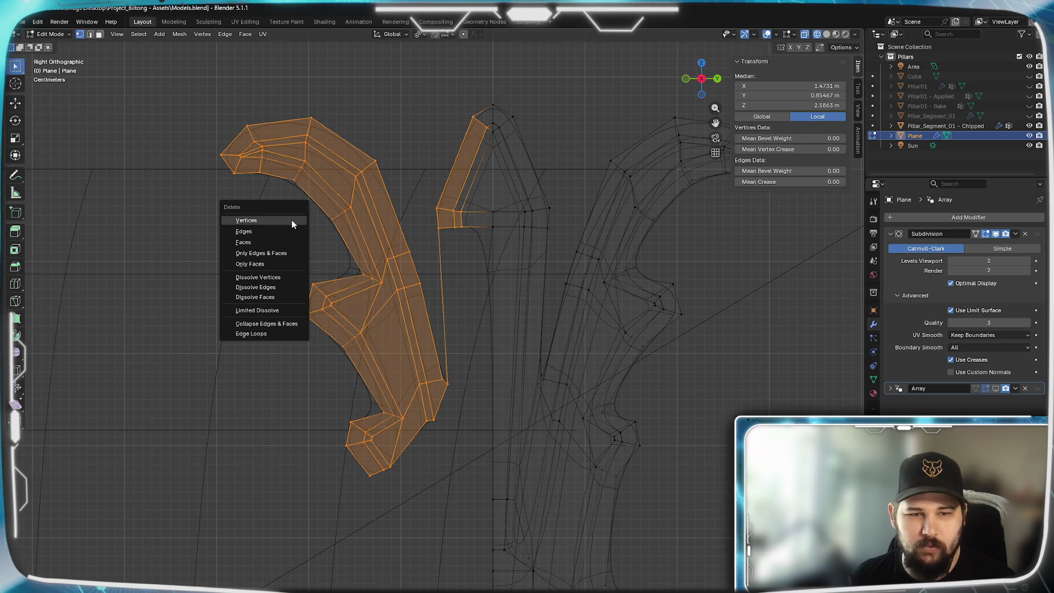
{"action": "left_click", "coordinate": [275, 228]}
{"action": "scroll", "coordinate": [391, 314], "scroll_direction": "up", "scroll_amount": 3}
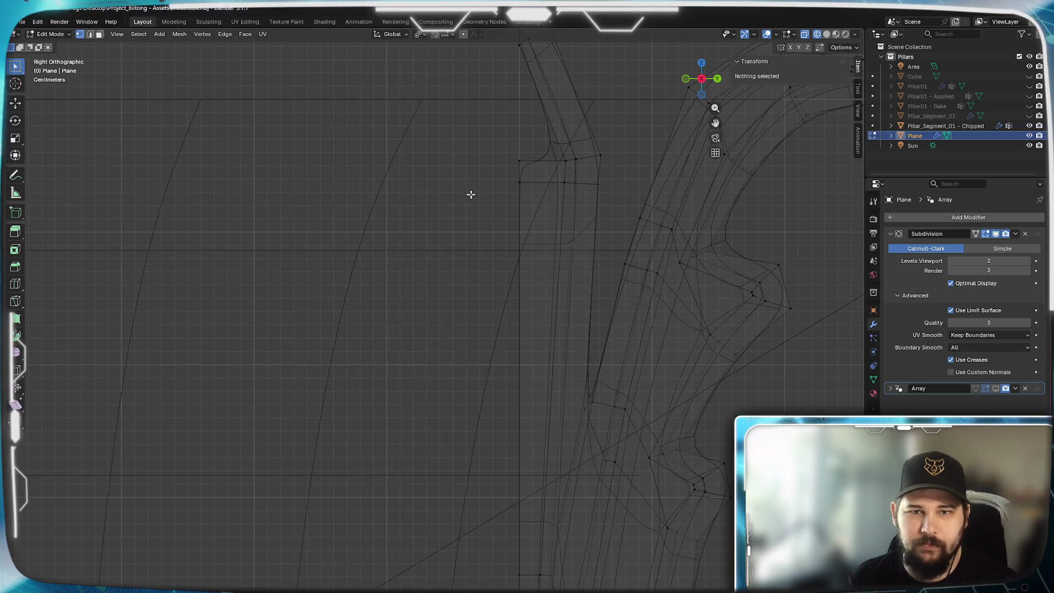
{"action": "middle_click_drag", "start_coordinate": [471, 193], "coordinate": [415, 352], "text": "shift"}
{"action": "scroll", "coordinate": [415, 351], "scroll_direction": "up", "scroll_amount": 2}
- Fill a small triangular face between open-edge vertices near the spike tip, then restore solid shading
{"action": "left_click", "coordinate": [392, 331]}
{"action": "left_click", "coordinate": [486, 332], "text": "shift"}
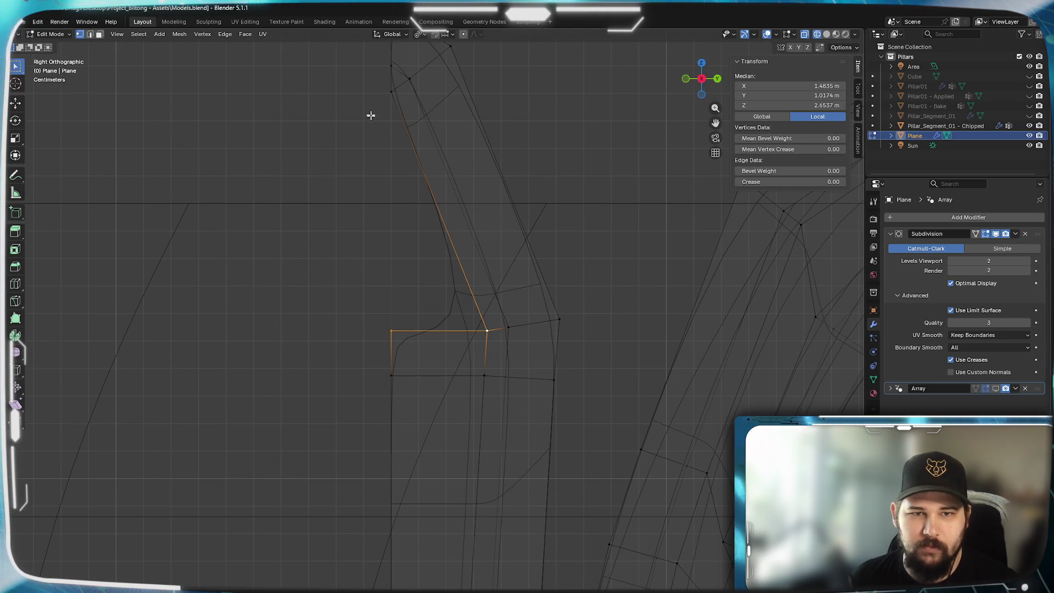
{"action": "key", "text": "f"}
{"action": "scroll", "coordinate": [341, 474], "scroll_direction": "down", "scroll_amount": 3}
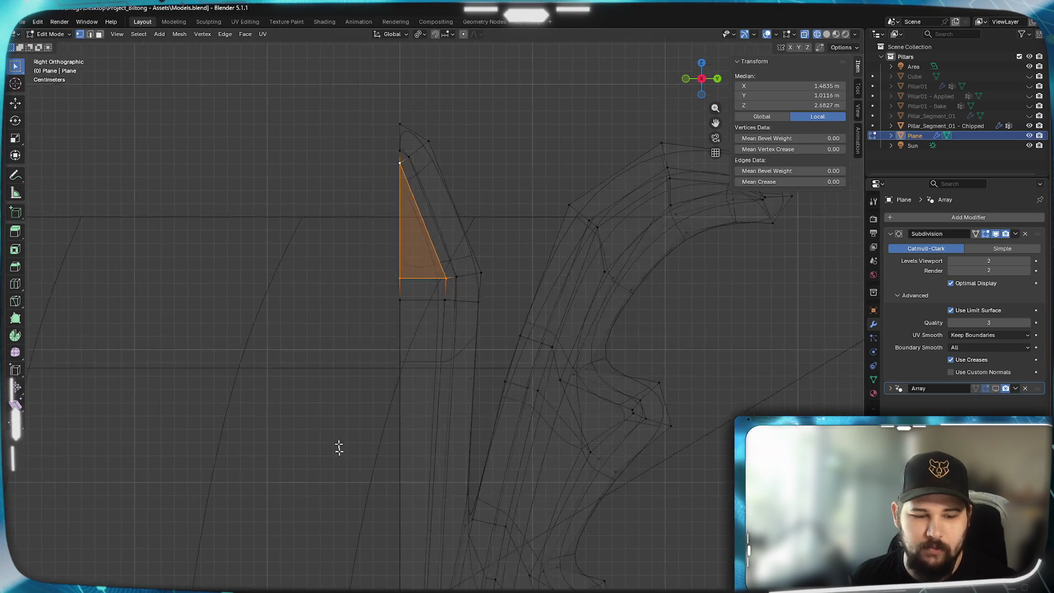
{"action": "middle_click_drag", "start_coordinate": [341, 473], "coordinate": [339, 308], "text": "shift"}
{"action": "key", "text": "z"}
{"action": "left_click", "coordinate": [411, 307]}
{"action": "middle_click_drag", "start_coordinate": [410, 308], "coordinate": [415, 404], "text": "shift"}
{"action": "scroll", "coordinate": [411, 380], "scroll_direction": "up", "scroll_amount": 2}
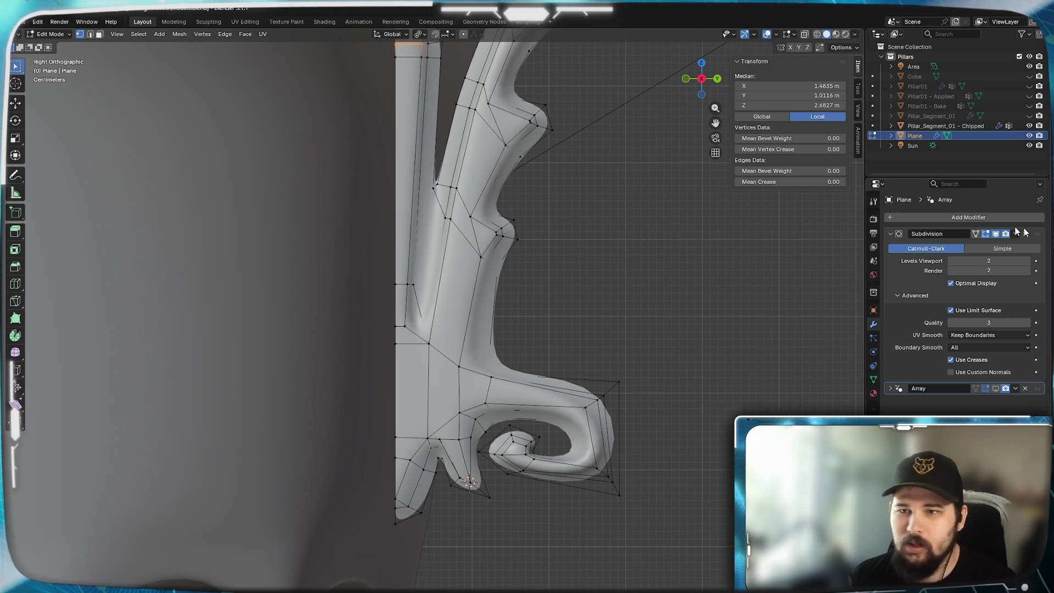
{"action": "left_click", "coordinate": [906, 220]}
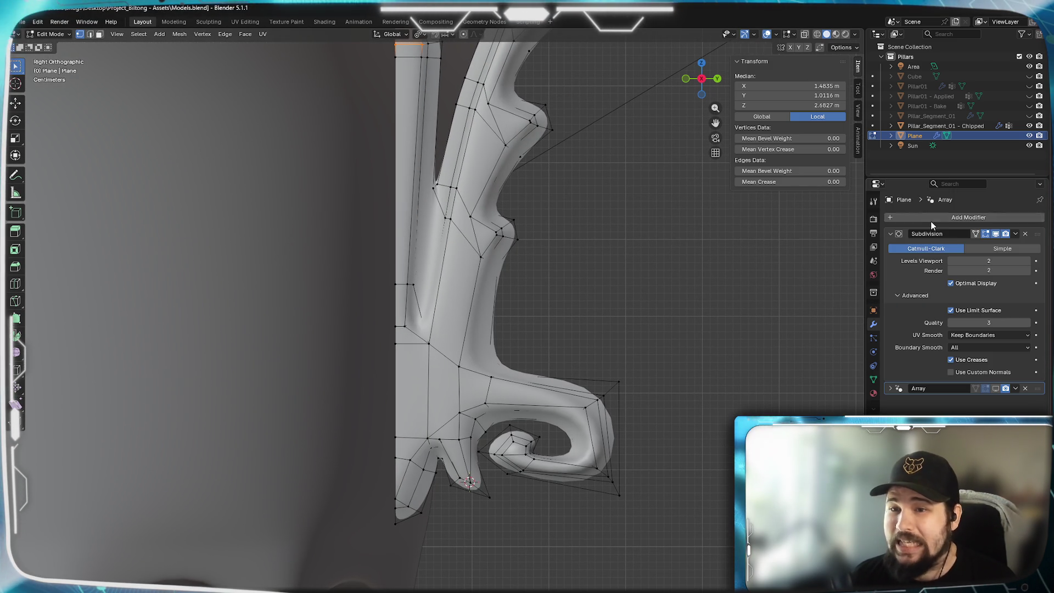
{"action": "left_click", "coordinate": [956, 218]}
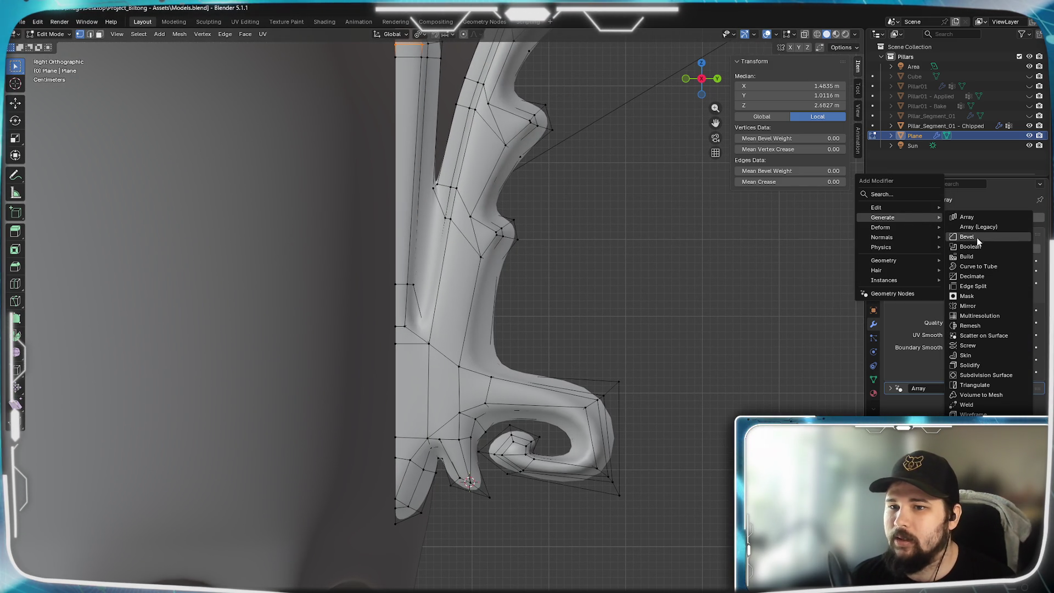
{"action": "left_click", "coordinate": [968, 306]}
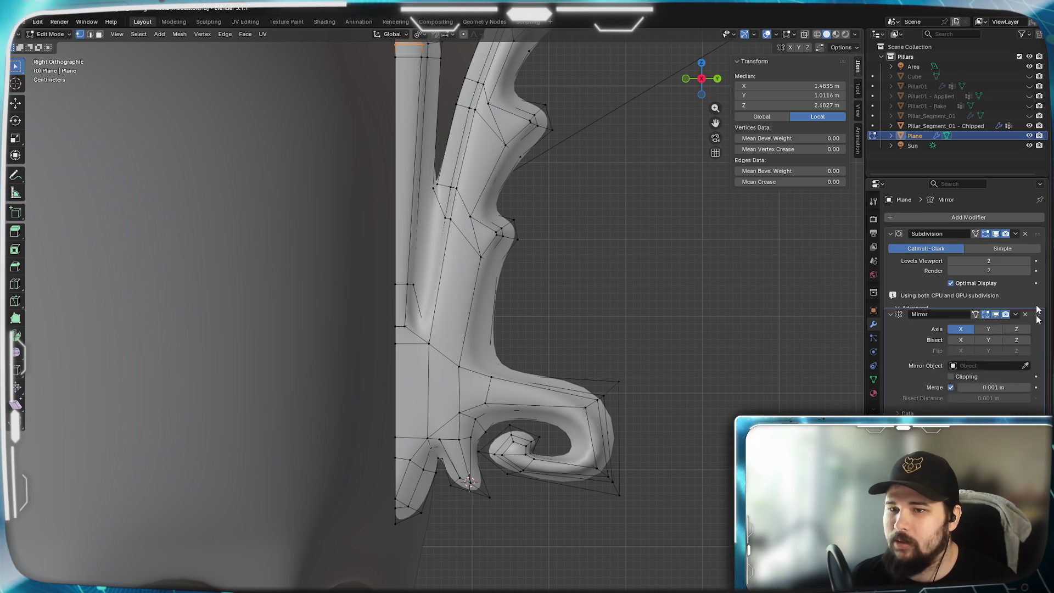
{"action": "left_click_drag", "start_coordinate": [1036, 412], "coordinate": [994, 272]}
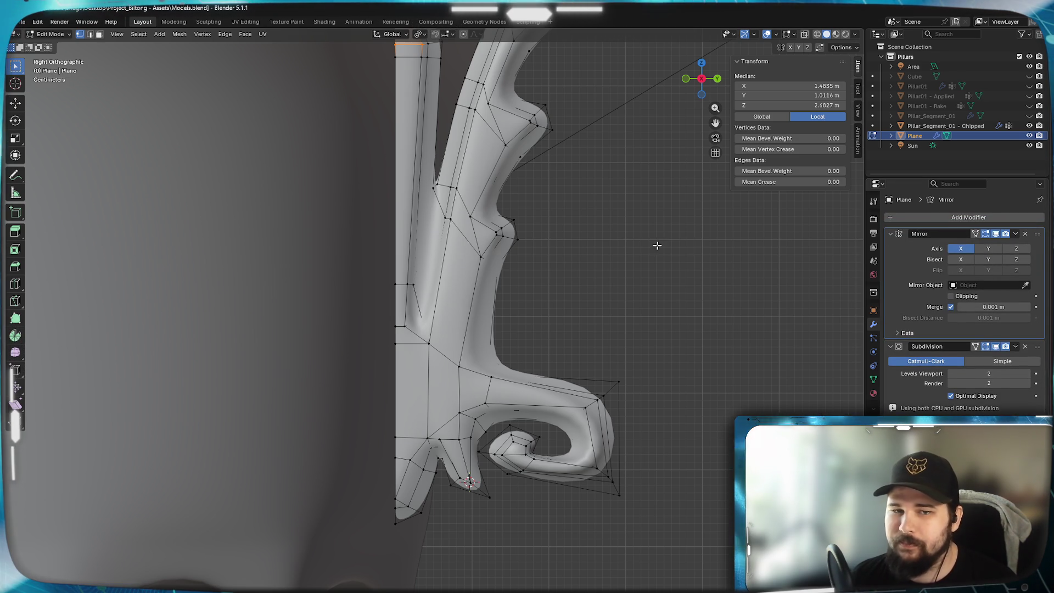
{"action": "left_click", "coordinate": [988, 249]}
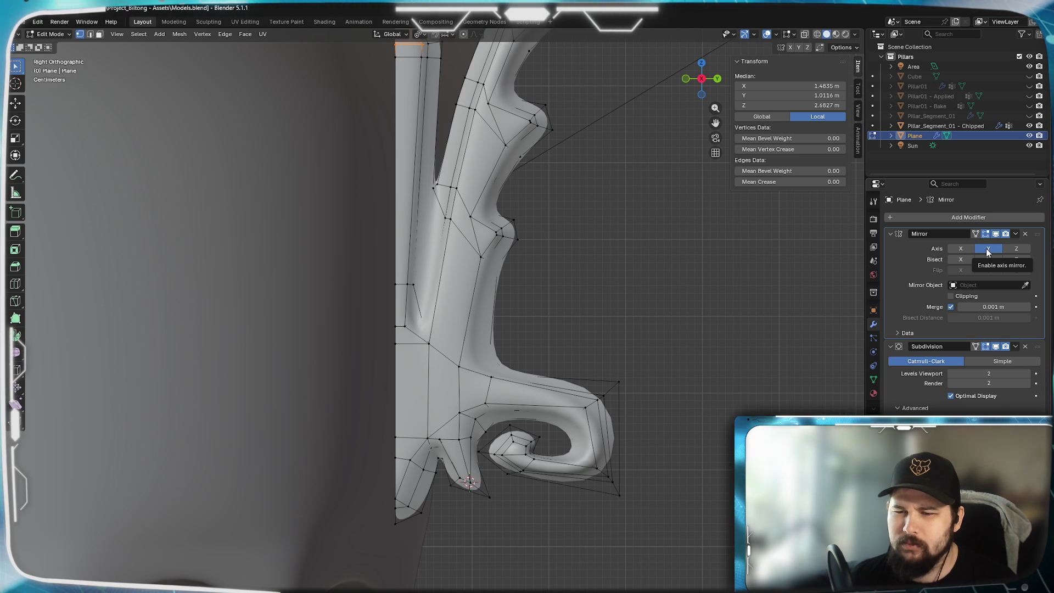
{"action": "scroll", "coordinate": [480, 289], "scroll_direction": "down", "scroll_amount": 3}
{"action": "scroll", "coordinate": [346, 282], "scroll_direction": "down", "scroll_amount": 2}
{"action": "scroll", "coordinate": [208, 276], "scroll_direction": "down", "scroll_amount": 2}
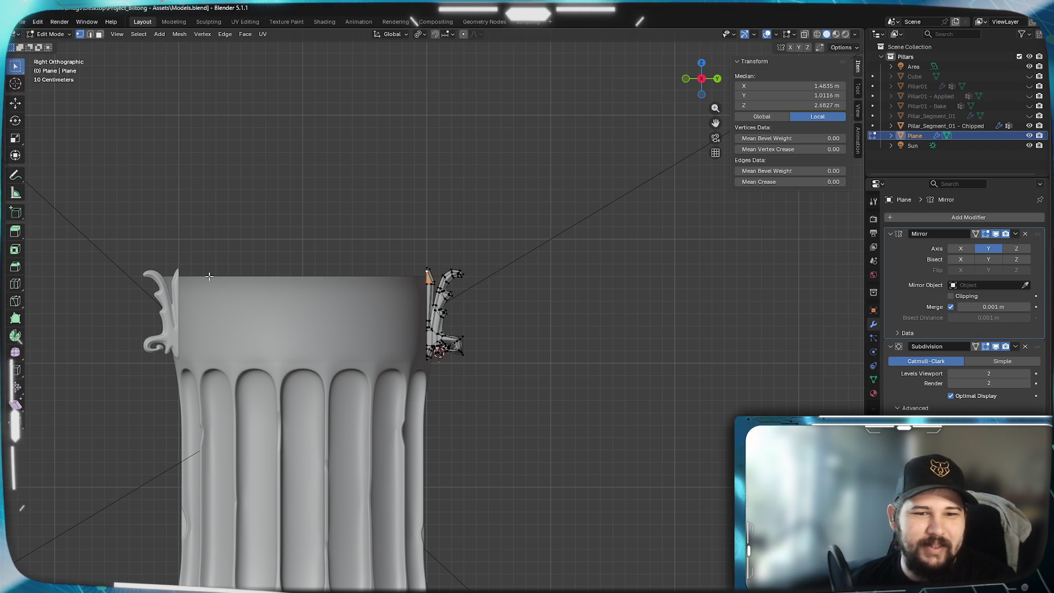
{"action": "scroll", "coordinate": [329, 311], "scroll_direction": "up", "scroll_amount": 1}
{"action": "scroll", "coordinate": [338, 347], "scroll_direction": "up", "scroll_amount": 3}
{"action": "scroll", "coordinate": [354, 386], "scroll_direction": "up", "scroll_amount": 1}
{"action": "scroll", "coordinate": [372, 371], "scroll_direction": "down", "scroll_amount": 2}
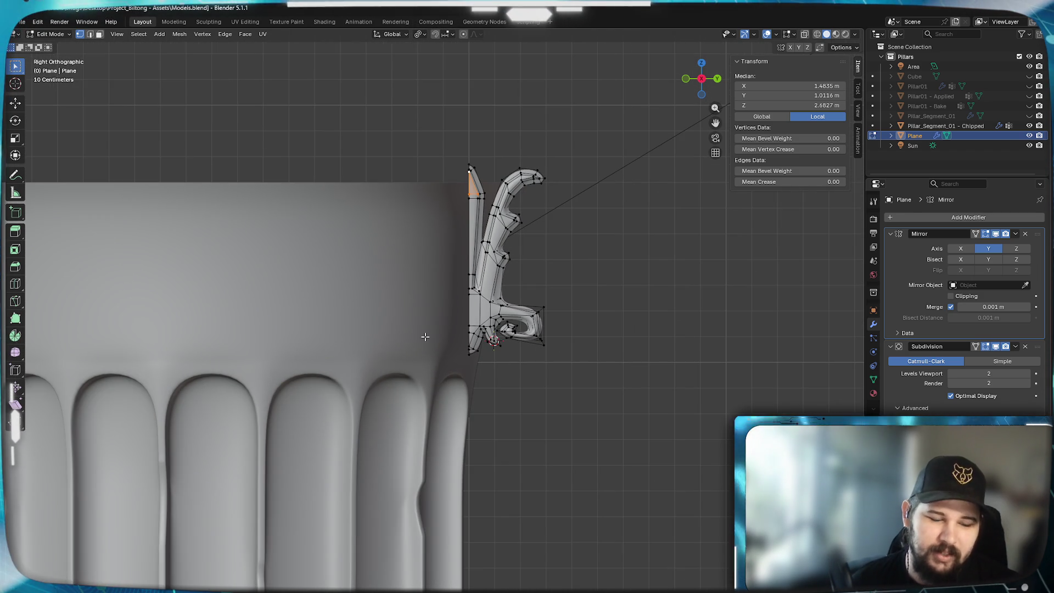
{"action": "scroll", "coordinate": [426, 336], "scroll_direction": "up", "scroll_amount": 5}
{"action": "scroll", "coordinate": [457, 386], "scroll_direction": "down", "scroll_amount": 1}
{"action": "scroll", "coordinate": [490, 434], "scroll_direction": "down", "scroll_amount": 2}
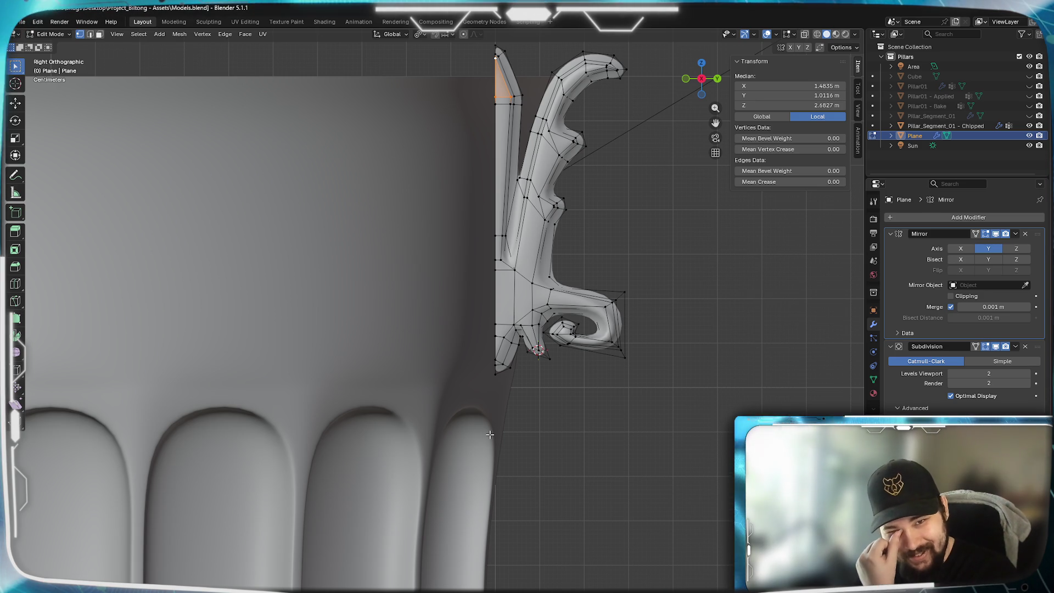
{"action": "left_click", "coordinate": [1026, 234]}
{"action": "scroll", "coordinate": [687, 426], "scroll_direction": "down", "scroll_amount": 5}
{"action": "mouse_move", "coordinate": [419, 318]}
{"action": "middle_mouse_down", "text": "shift"}
{"action": "mouse_move", "coordinate": [495, 415]}
{"action": "mouse_move", "coordinate": [444, 404]}
{"action": "middle_mouse_up", "text": "shift"}
- Select the whole linked leaf mesh and separate it into its own object
{"action": "key", "text": "Tab"}
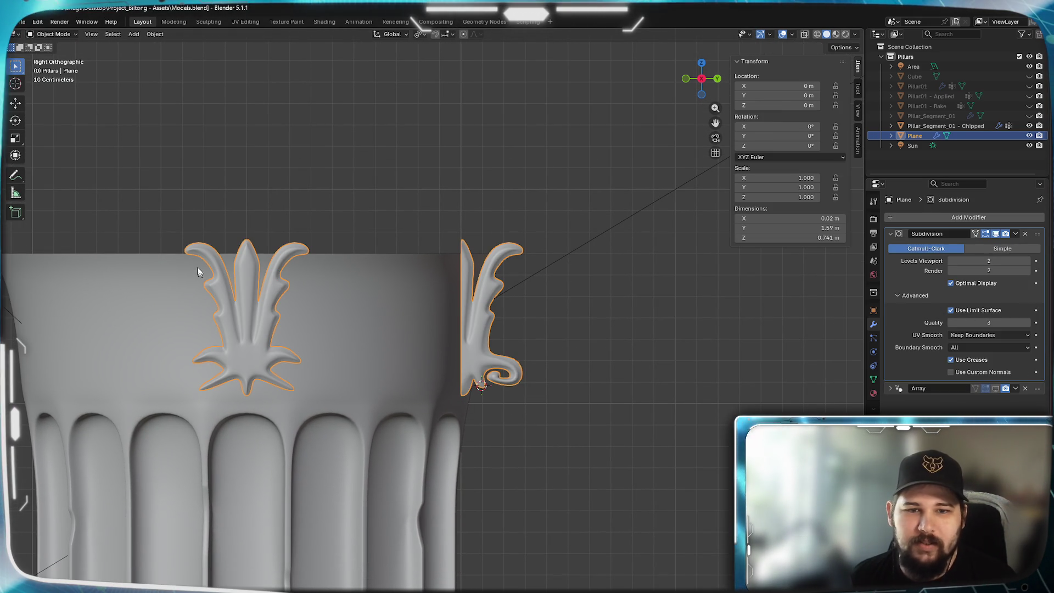
{"action": "scroll", "coordinate": [395, 371], "scroll_direction": "up", "scroll_amount": 5}
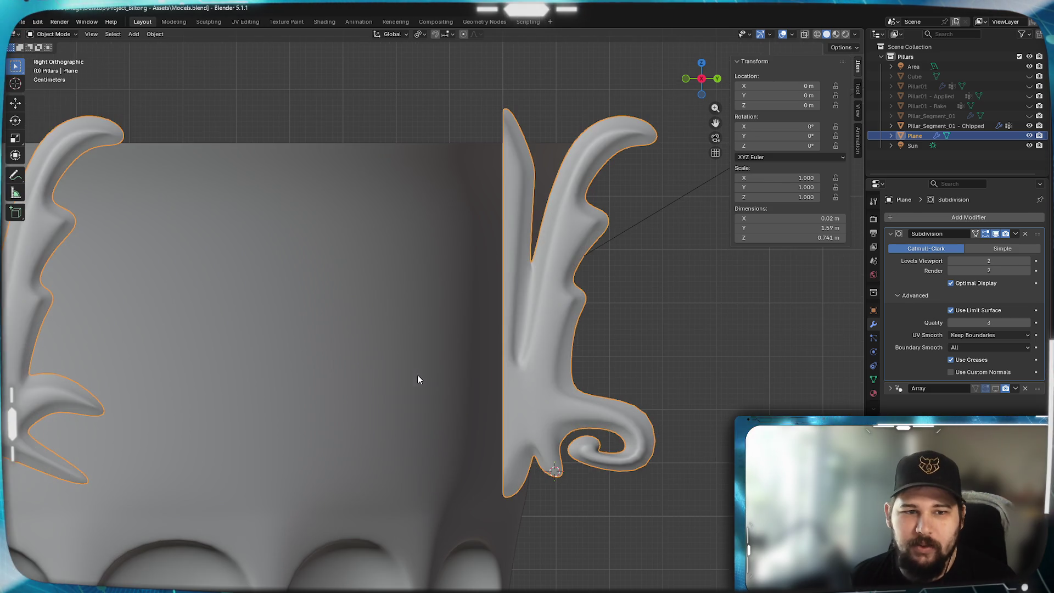
{"action": "key", "text": "Tab"}
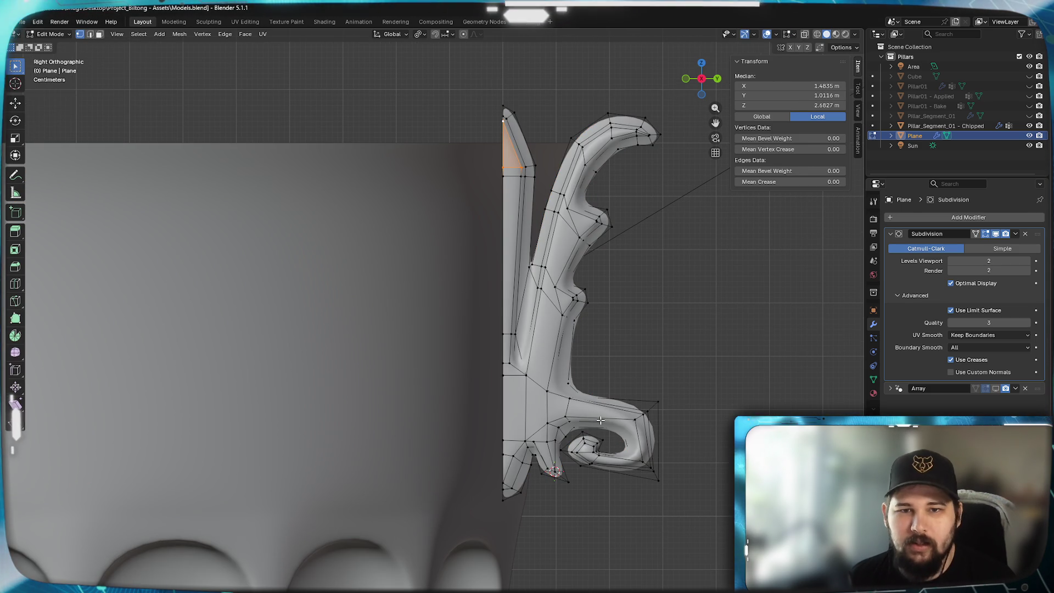
{"action": "key", "text": "ctrl+l"}
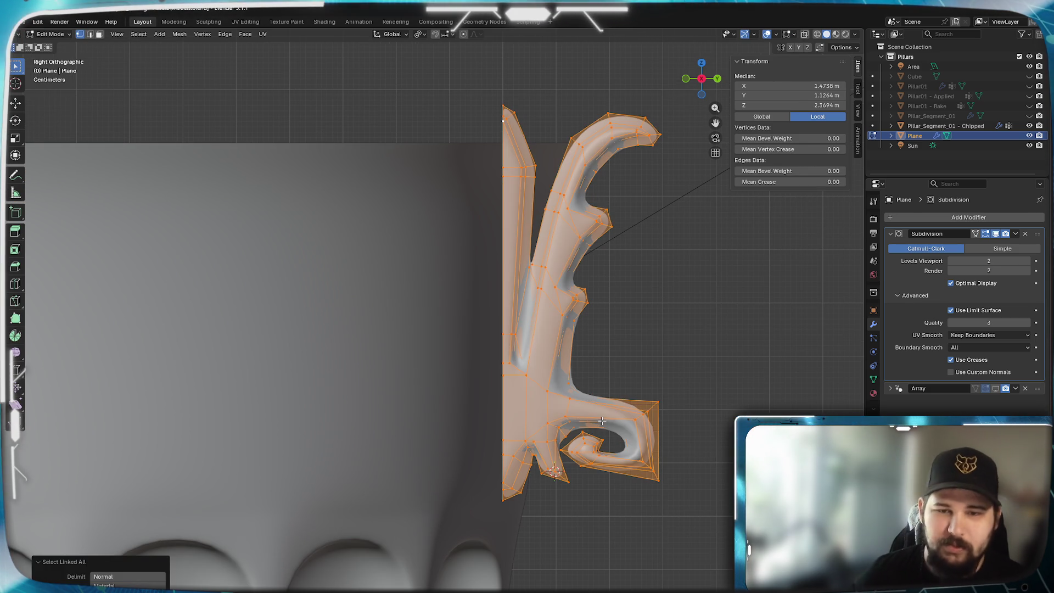
{"action": "key", "text": "p"}
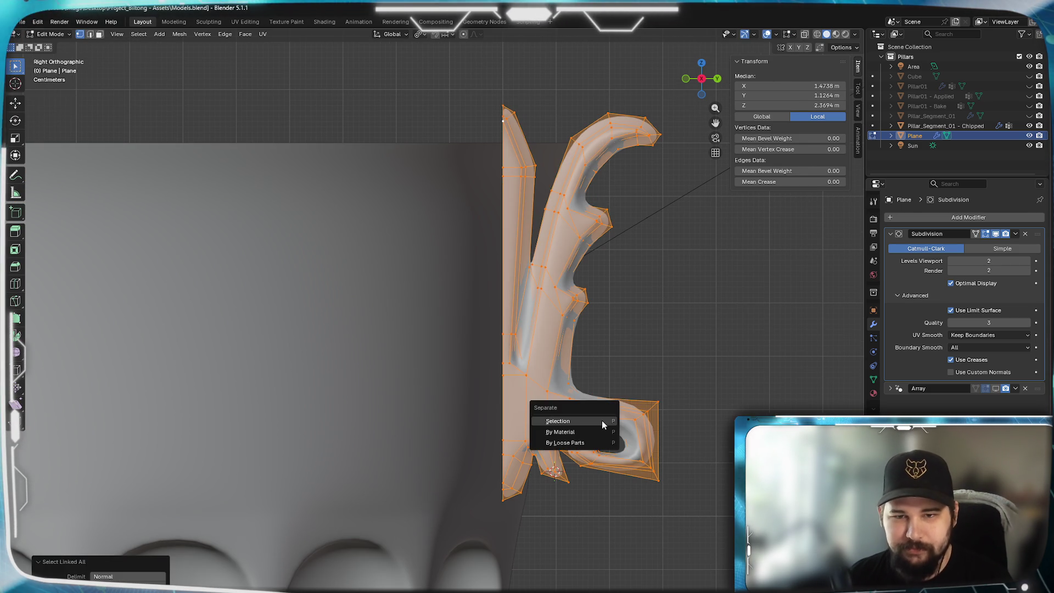
{"action": "left_click", "coordinate": [603, 421]}
- Switch to the new Plane.001 object and select the vertex at the leaf's bottom tip
{"action": "key", "text": "Tab"}
{"action": "left_click", "coordinate": [539, 377]}
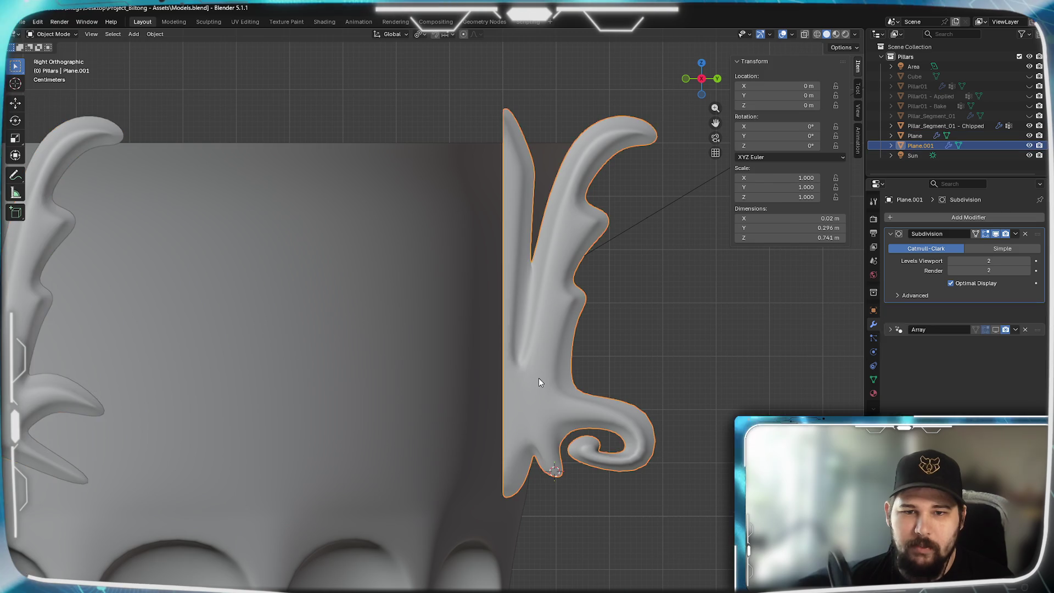
{"action": "scroll", "coordinate": [452, 442], "scroll_direction": "down", "scroll_amount": 2}
{"action": "scroll", "coordinate": [490, 470], "scroll_direction": "up", "scroll_amount": 2}
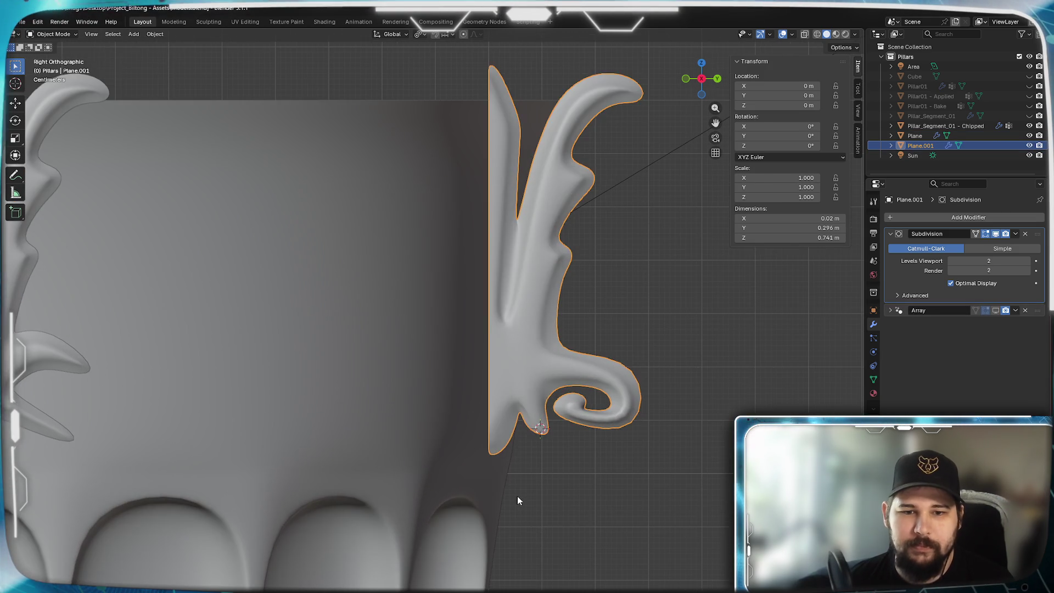
{"action": "key", "text": "Tab"}
{"action": "scroll", "coordinate": [511, 503], "scroll_direction": "up", "scroll_amount": 3}
{"action": "left_click", "coordinate": [515, 518]}
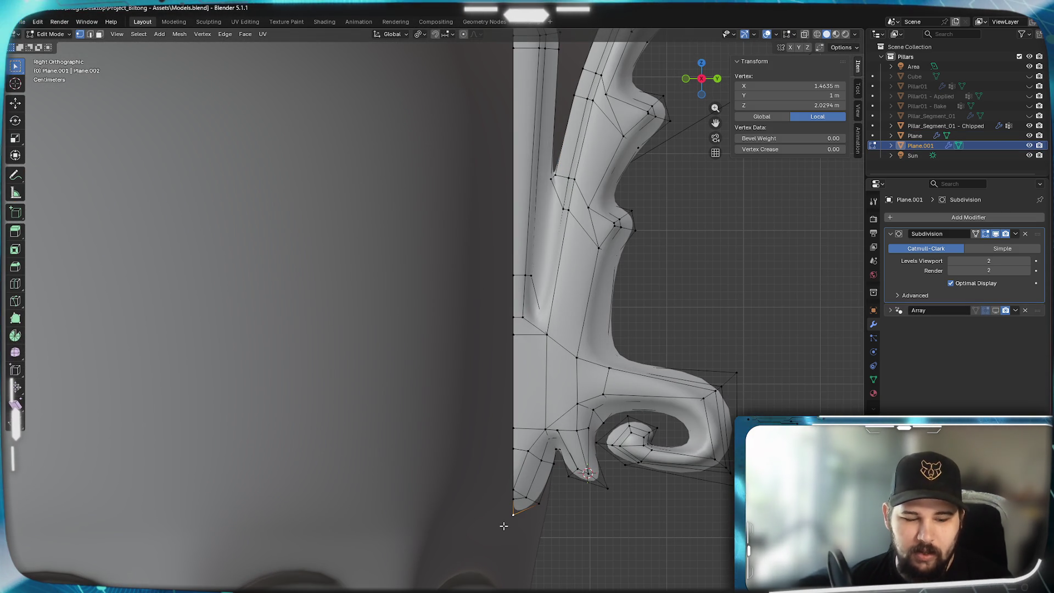
- Snap the 3D cursor to the selected bottom-tip vertex and return to object mode
{"action": "key", "text": "shift+s"}
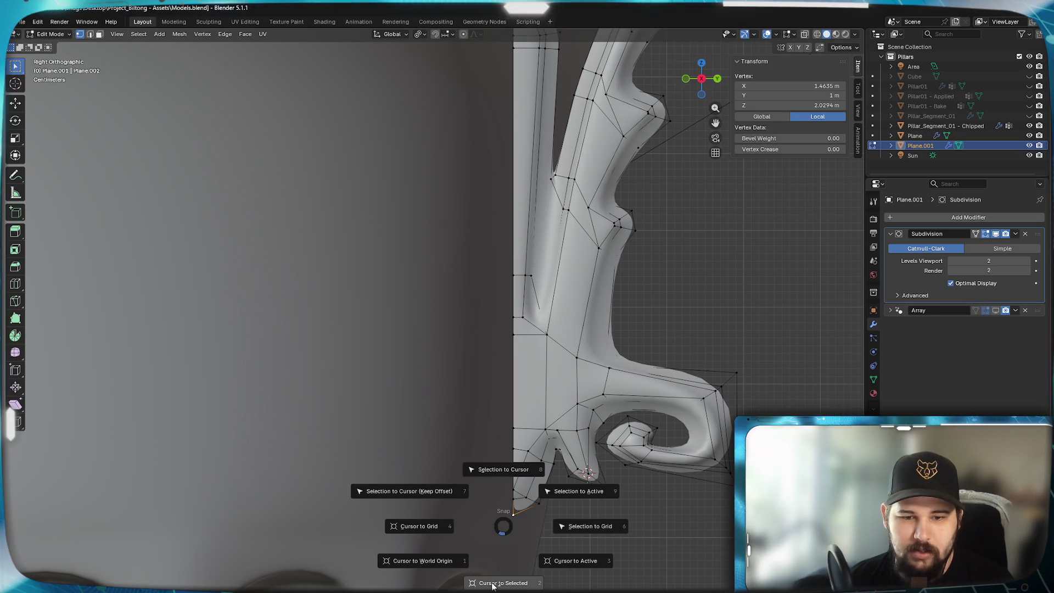
{"action": "left_click", "coordinate": [493, 584]}
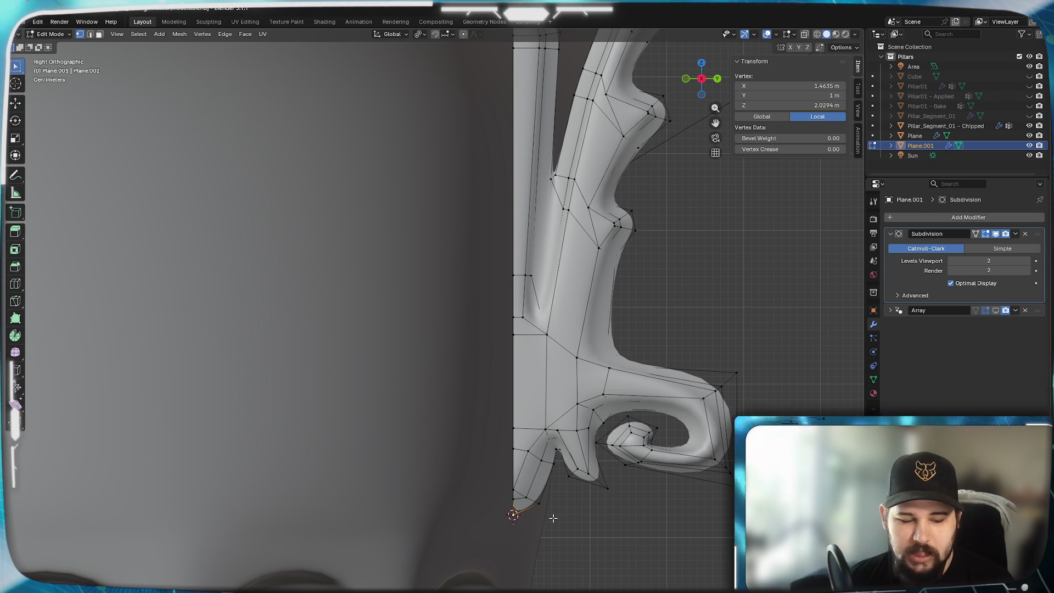
{"action": "key", "text": "Tab"}
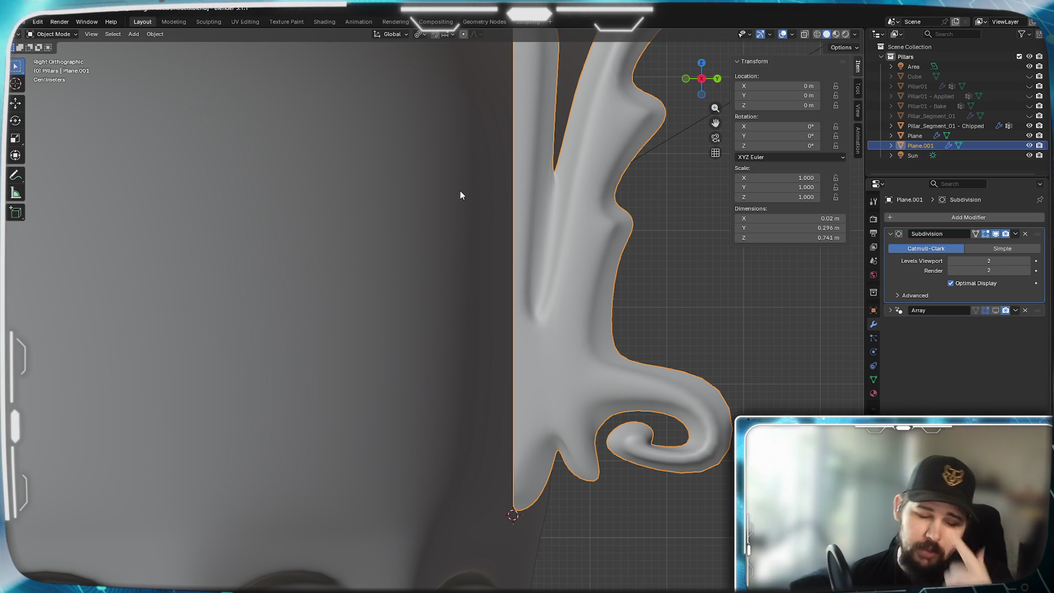
{"action": "scroll", "coordinate": [461, 195], "scroll_direction": "down", "scroll_amount": 3}
- Reset to the right orthographic view and dismiss the snap menu without changes
{"action": "middle_click_drag", "start_coordinate": [460, 196], "coordinate": [461, 196]}
{"action": "key", "text": "KP_3"}
{"action": "scroll", "coordinate": [461, 195], "scroll_direction": "down", "scroll_amount": 5}
{"action": "scroll", "coordinate": [457, 425], "scroll_direction": "up", "scroll_amount": 2}
{"action": "scroll", "coordinate": [511, 527], "scroll_direction": "up", "scroll_amount": 3}
{"action": "scroll", "coordinate": [466, 241], "scroll_direction": "up", "scroll_amount": 2}
{"action": "scroll", "coordinate": [426, 297], "scroll_direction": "up", "scroll_amount": 1}
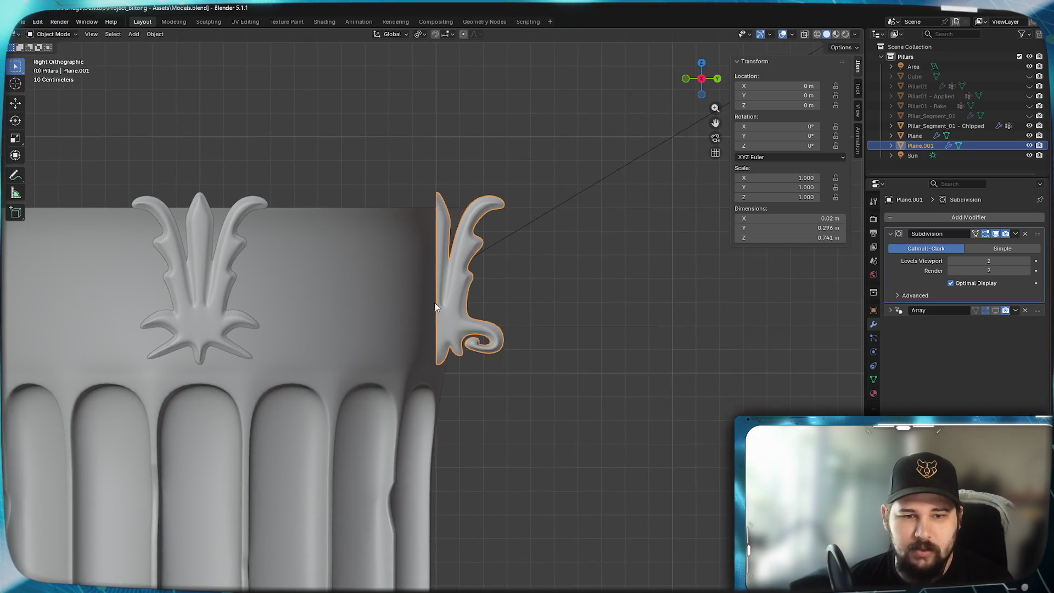
{"action": "scroll", "coordinate": [454, 338], "scroll_direction": "up", "scroll_amount": 2}
{"action": "scroll", "coordinate": [494, 377], "scroll_direction": "up", "scroll_amount": 1}
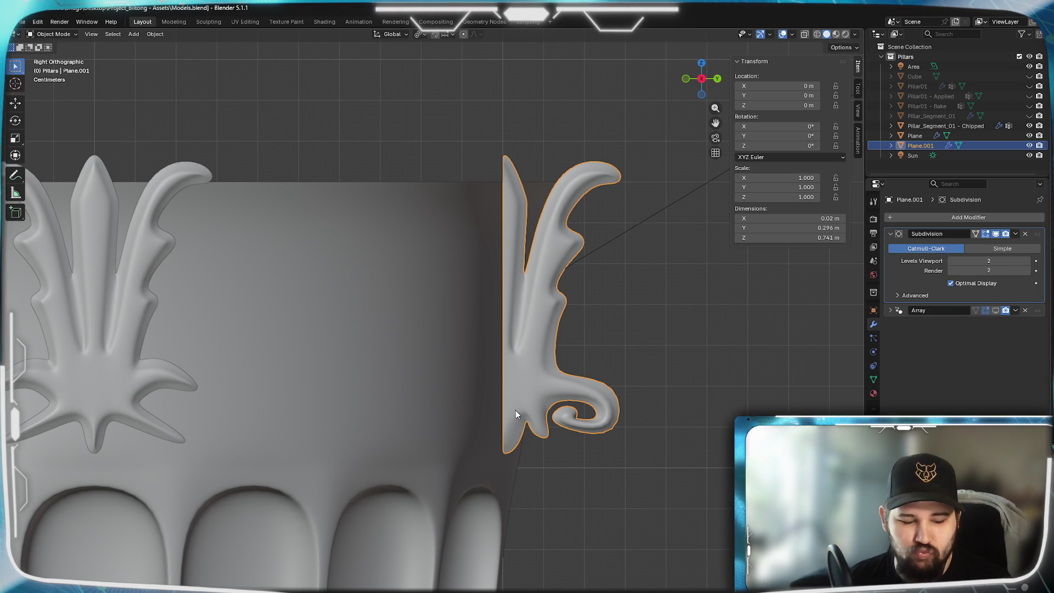
{"action": "key", "text": "shift+s"}
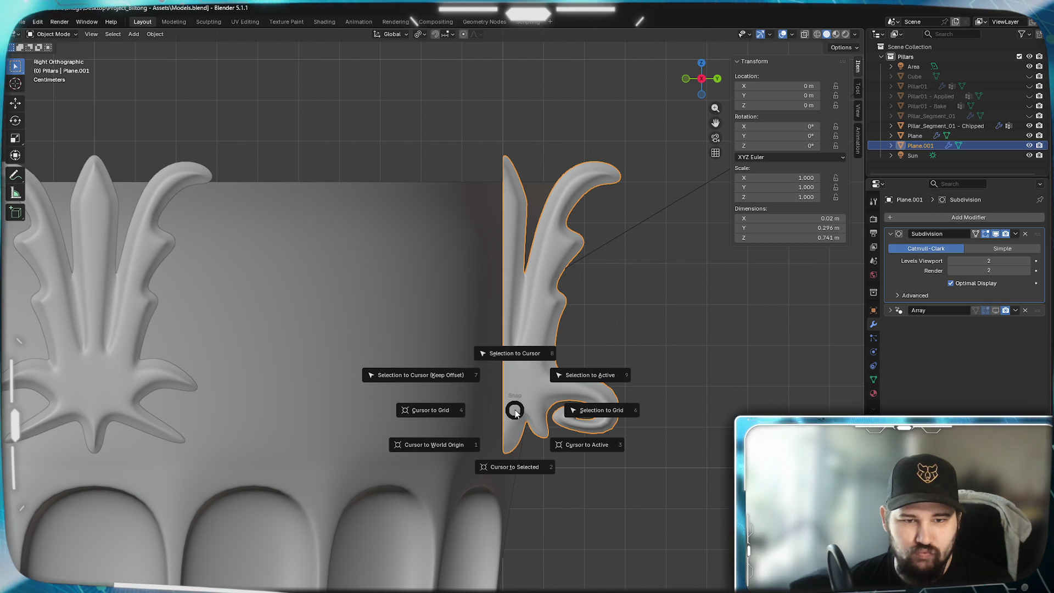
{"action": "left_click", "coordinate": [492, 400]}
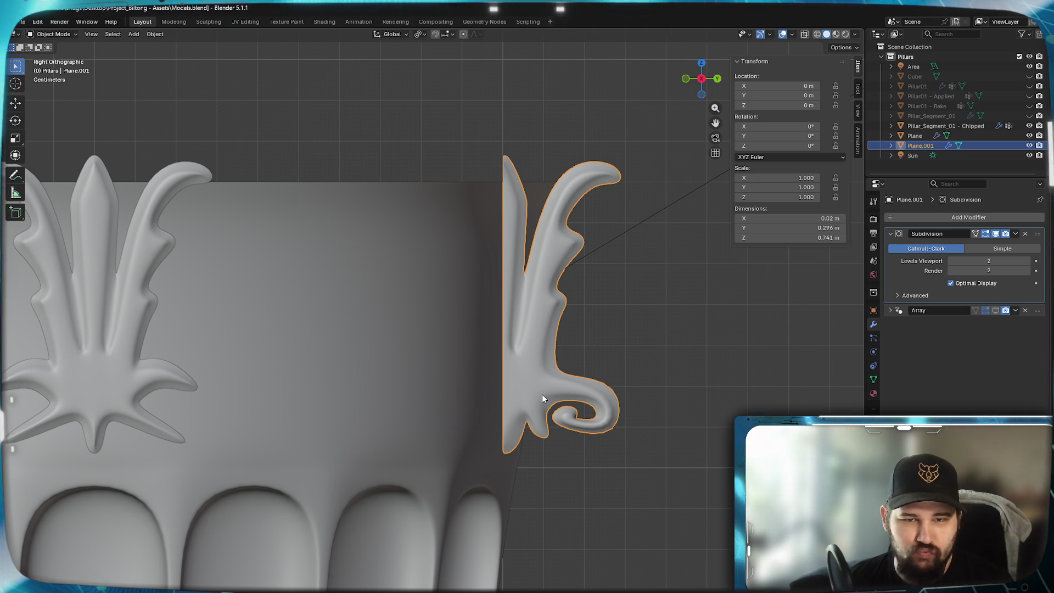
- Browse the Object menu and snap options without applying anything
{"action": "left_click", "coordinate": [156, 34]}
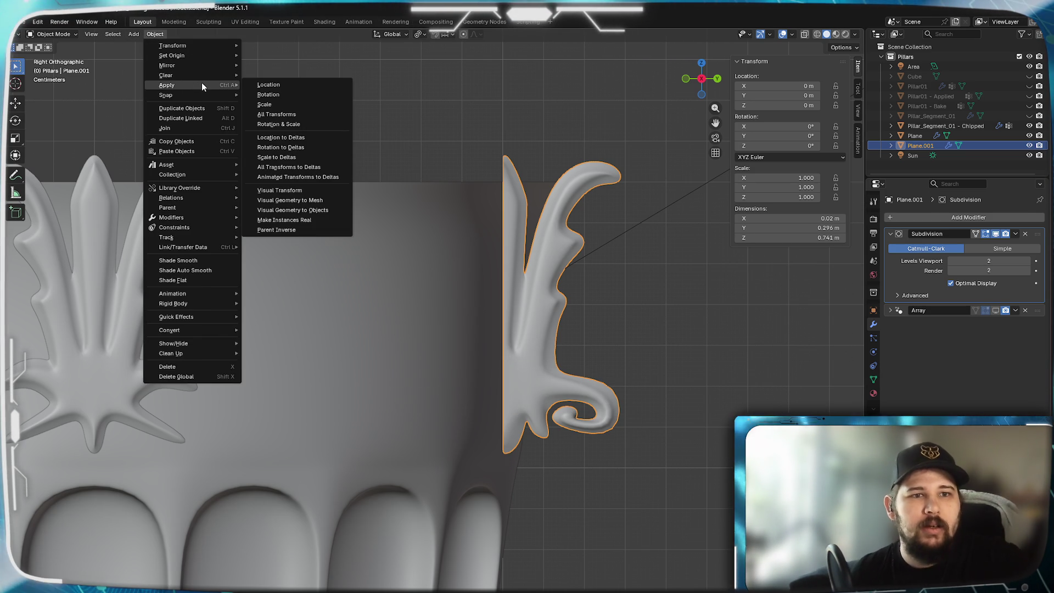
{"action": "mouse_move", "coordinate": [172, 55]}
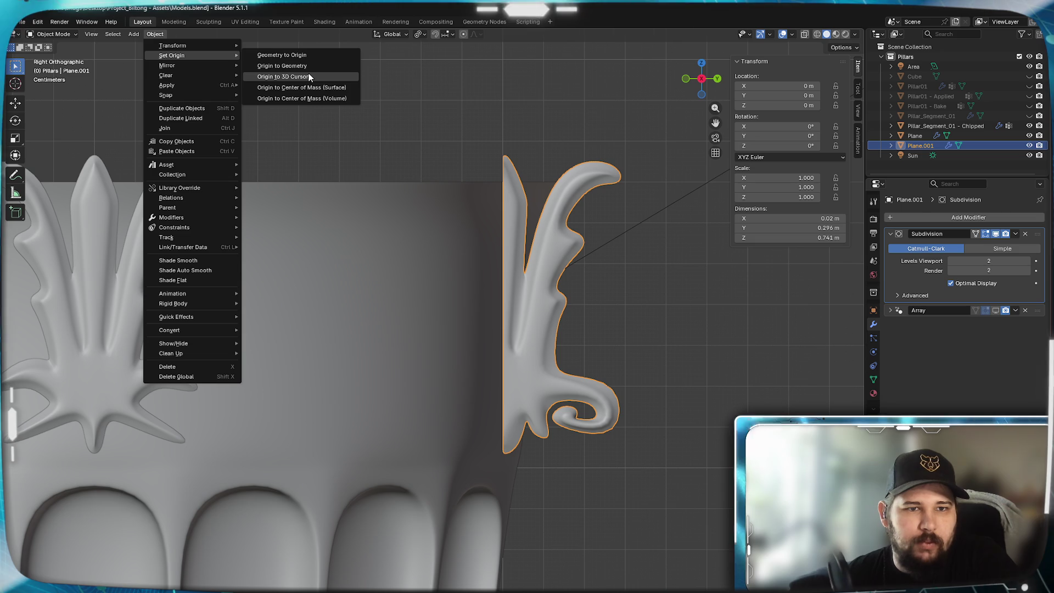
{"action": "left_click", "coordinate": [156, 34]}
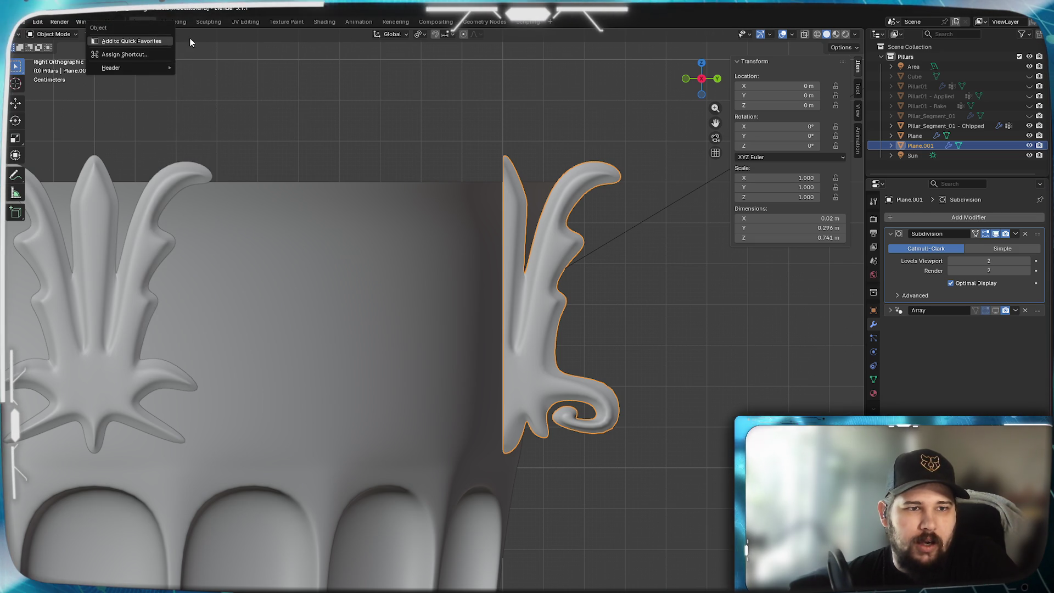
{"action": "left_click", "coordinate": [155, 36]}
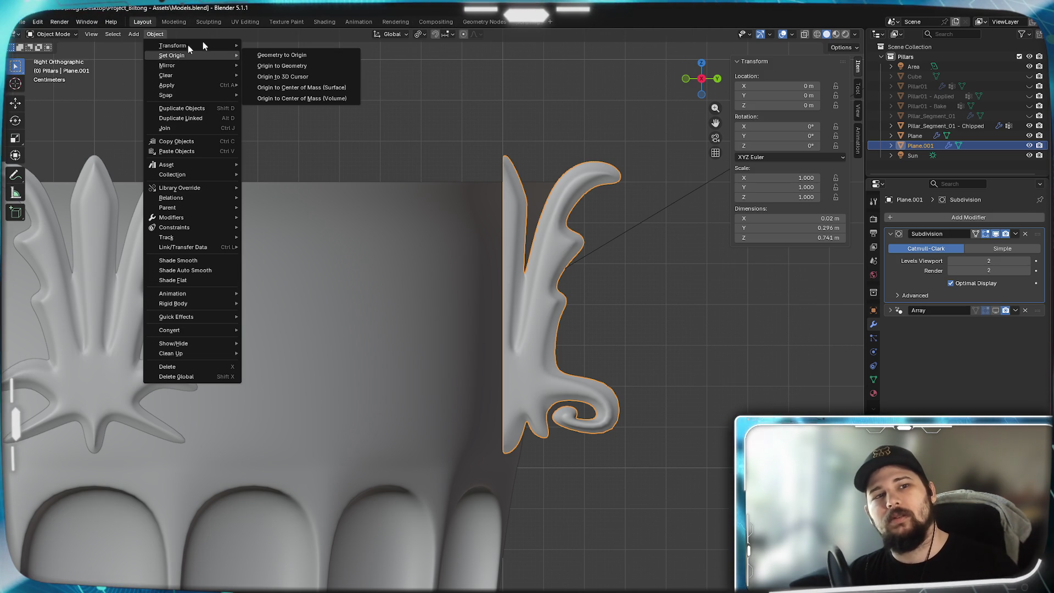
{"action": "left_click", "coordinate": [255, 34]}
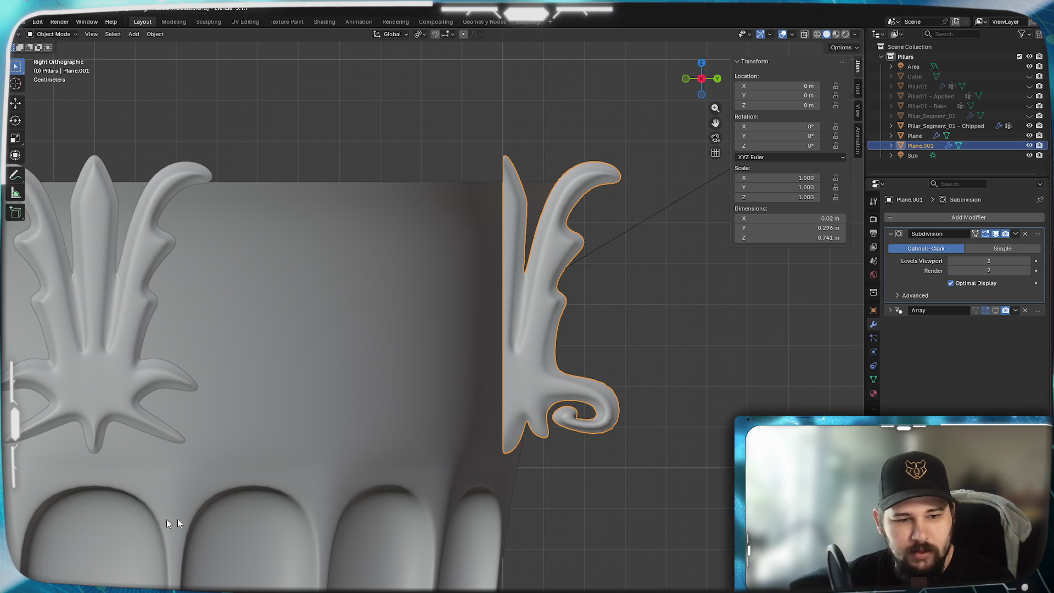
{"action": "key", "text": "shift+s"}
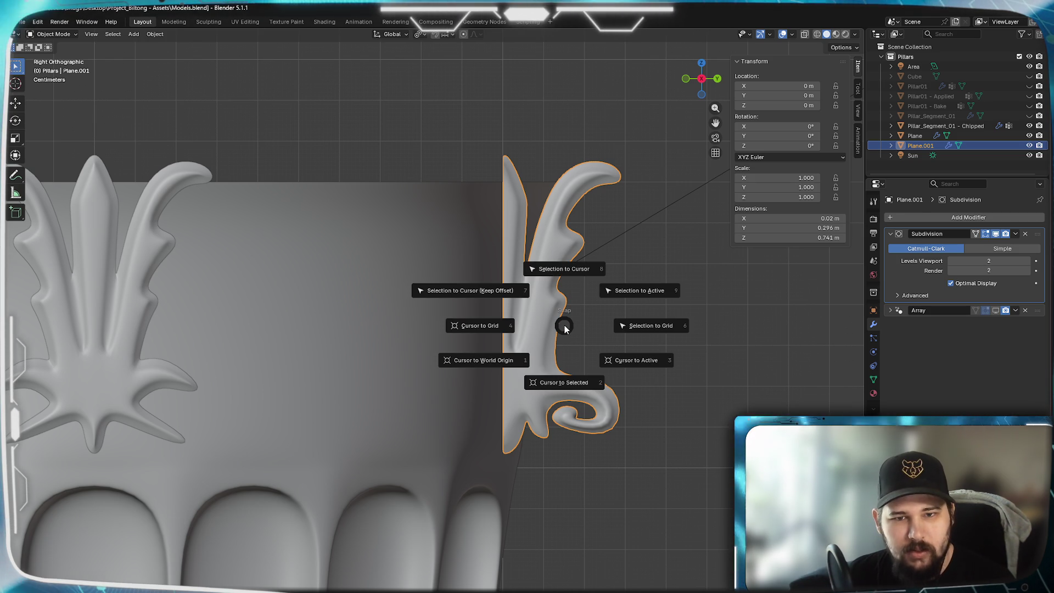
{"action": "key", "text": "Escape"}
- Back out of the file browser and Set Origin menu unchanged, then reopen the leaf mesh for editing
{"action": "left_click", "coordinate": [156, 34]}
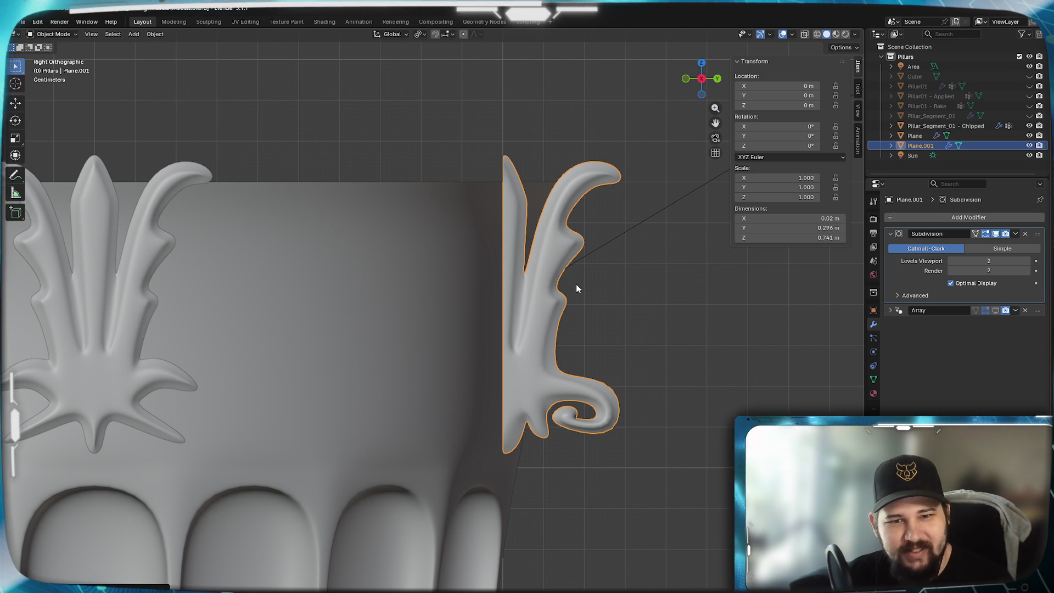
{"action": "key", "text": "ctrl+o"}
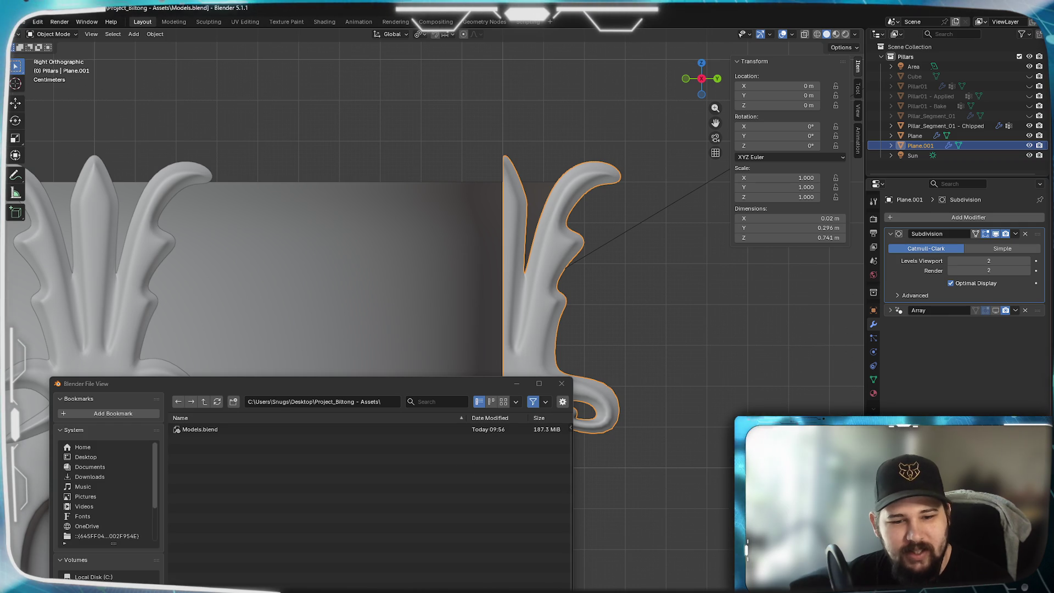
{"action": "key", "text": "Escape"}
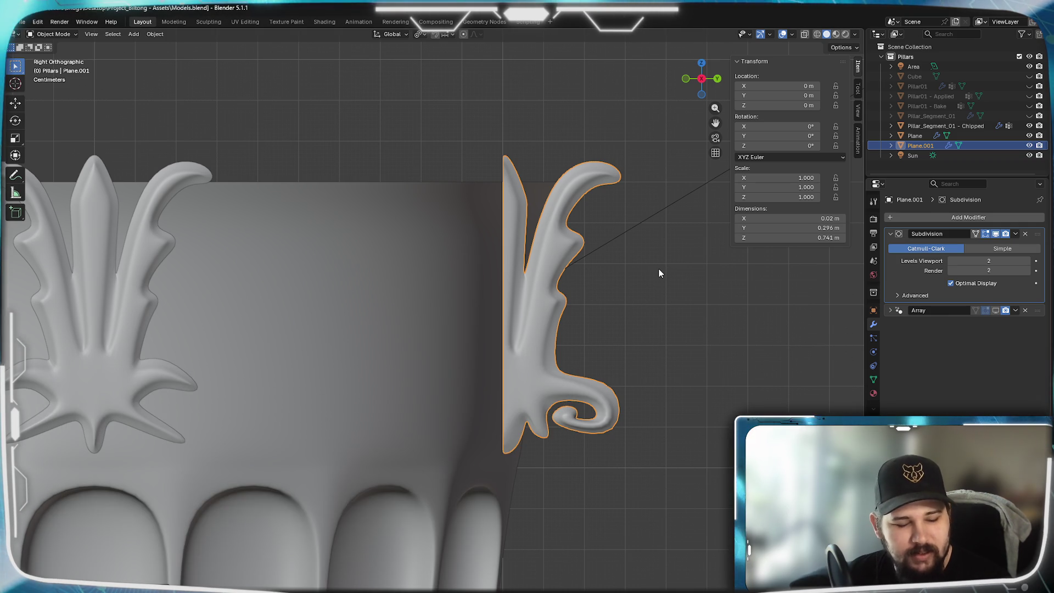
{"action": "key", "text": "shift+s"}
{"action": "key", "text": "Escape"}
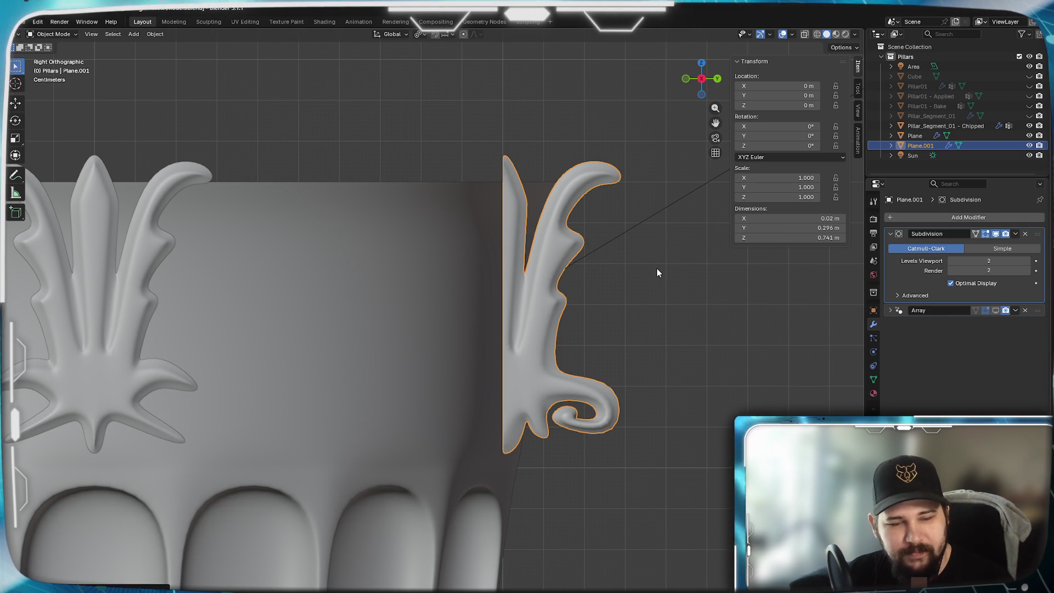
{"action": "left_click", "coordinate": [154, 34]}
{"action": "mouse_move", "coordinate": [173, 55]}
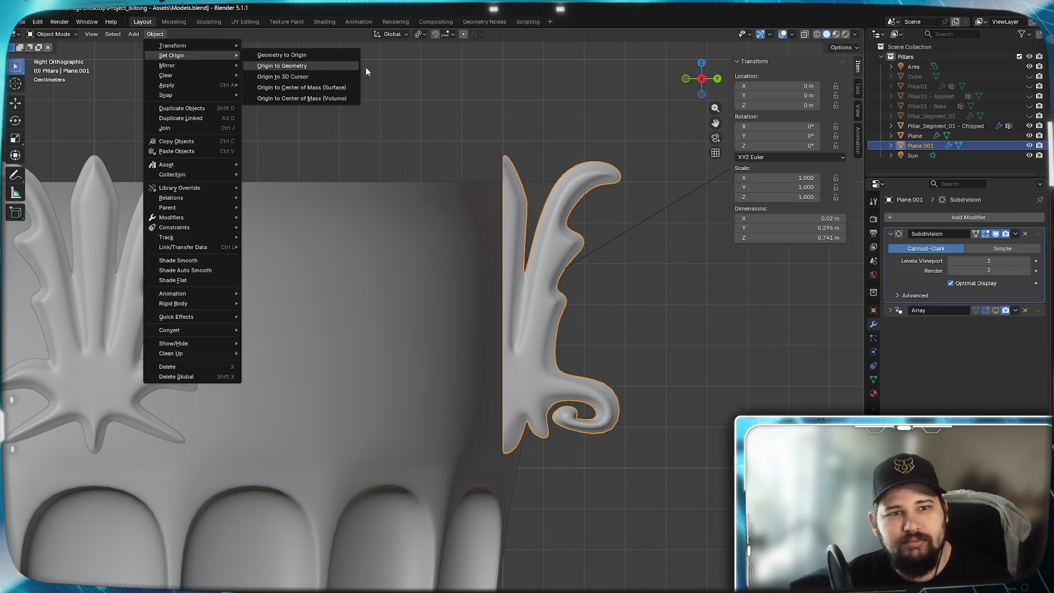
{"action": "left_click", "coordinate": [311, 76]}
{"action": "scroll", "coordinate": [461, 470], "scroll_direction": "down", "scroll_amount": 4}
{"action": "scroll", "coordinate": [462, 474], "scroll_direction": "down", "scroll_amount": 3}
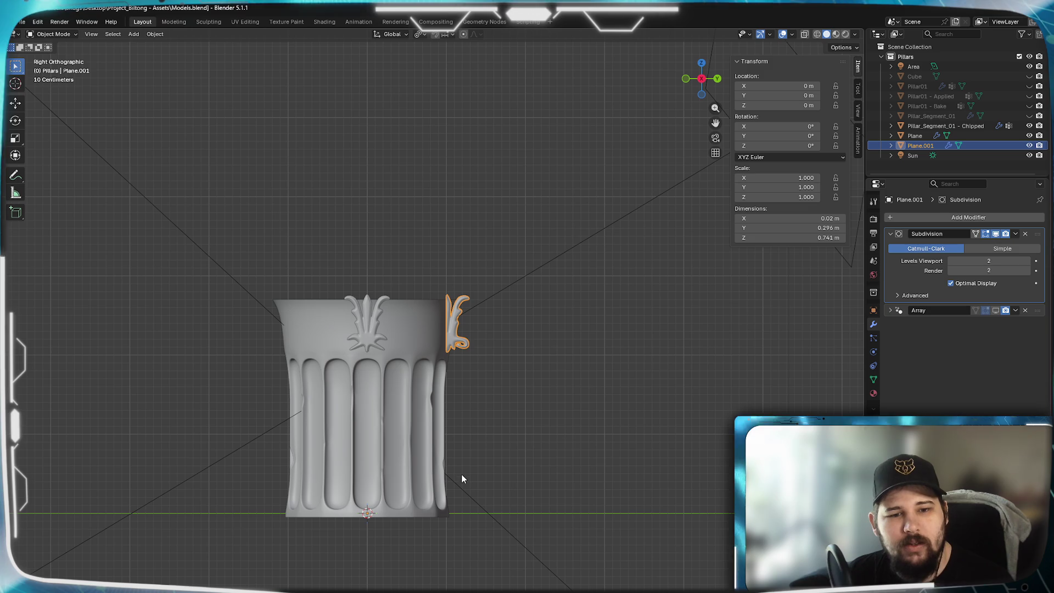
{"action": "scroll", "coordinate": [461, 475], "scroll_direction": "up", "scroll_amount": 5}
{"action": "key", "text": "Tab"}
{"action": "scroll", "coordinate": [481, 480], "scroll_direction": "up", "scroll_amount": 4}
- Snap the 3D cursor to the leaf's base vertex and return to object mode with origin options shown
{"action": "key", "text": "shift+s"}
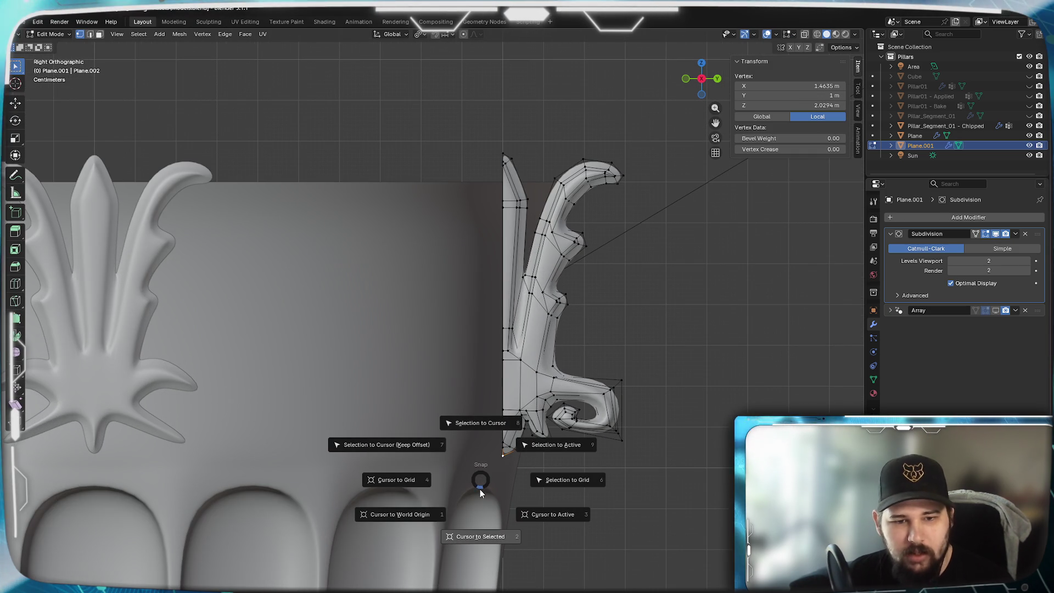
{"action": "left_click", "coordinate": [477, 537]}
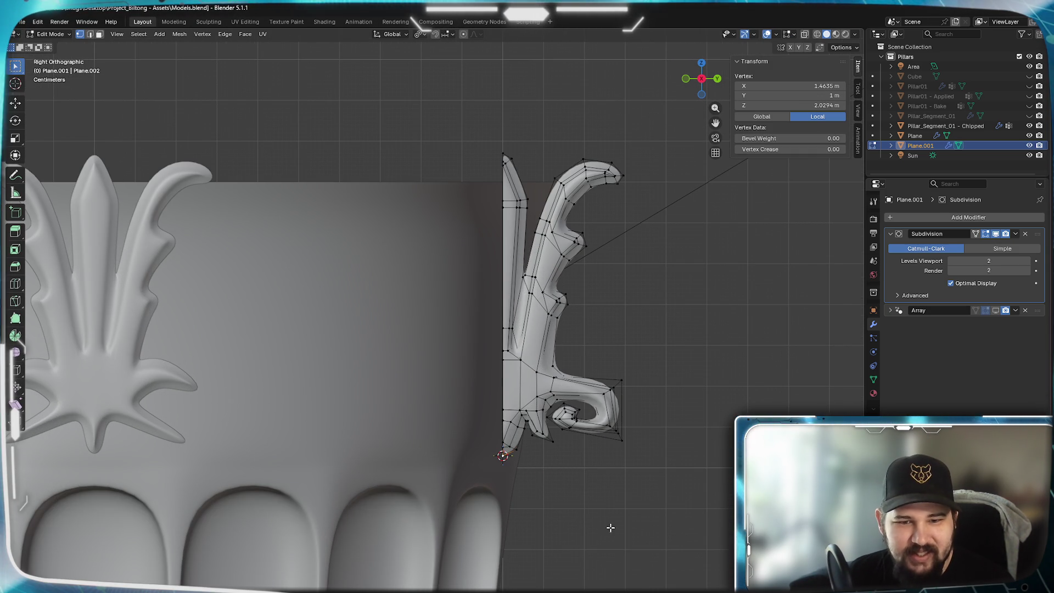
{"action": "key", "text": "Tab"}
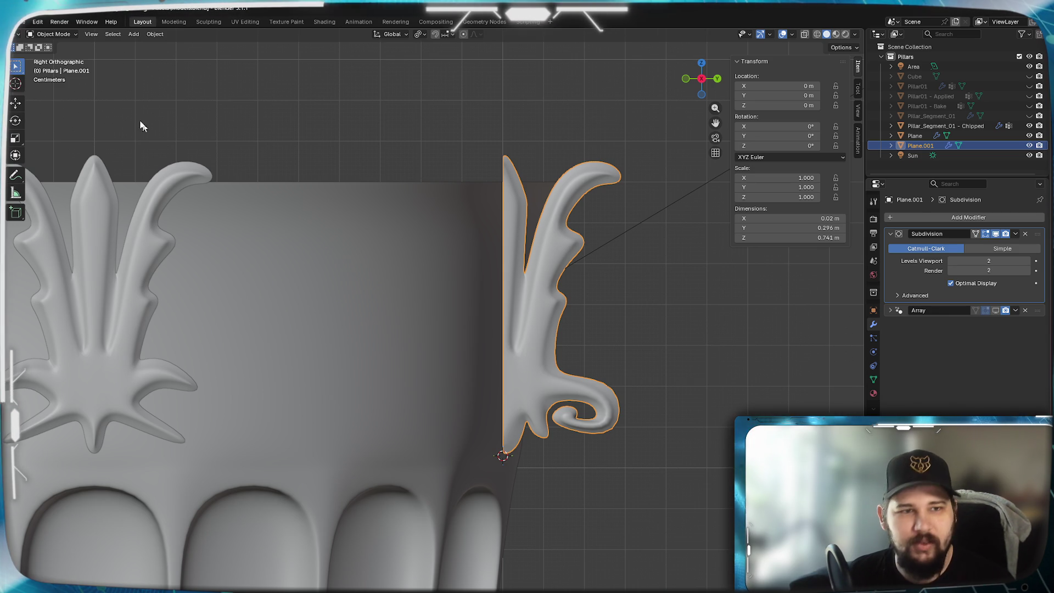
{"action": "left_click", "coordinate": [155, 34]}
{"action": "mouse_move", "coordinate": [190, 55]}
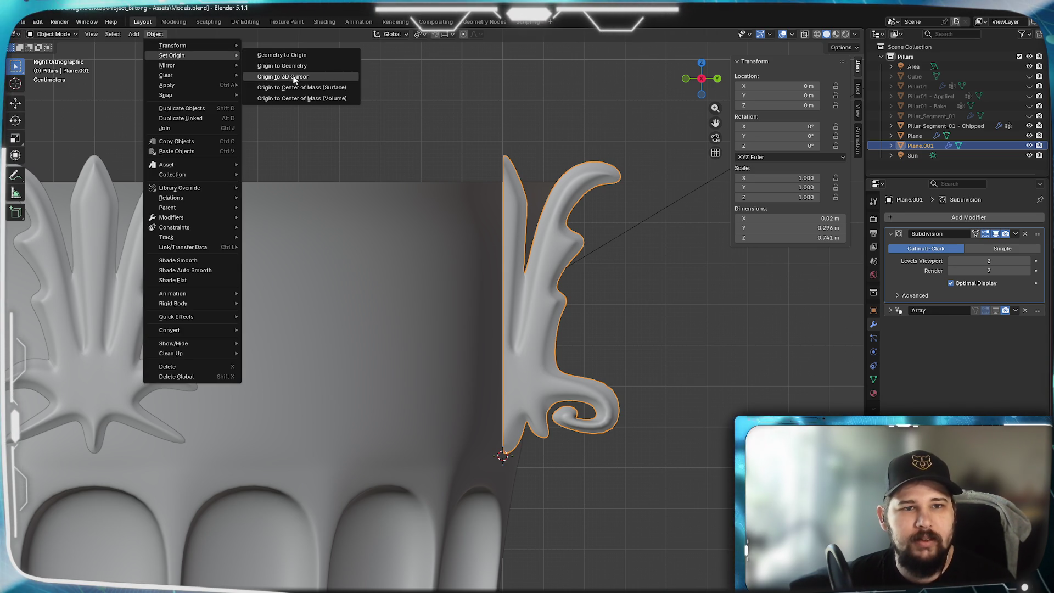
- Set the leaf's origin to the 3D cursor and remove its Array modifier
{"action": "left_click", "coordinate": [282, 77]}
{"action": "scroll", "coordinate": [555, 457], "scroll_direction": "up", "scroll_amount": 2}
{"action": "middle_click_drag", "start_coordinate": [554, 457], "coordinate": [520, 442], "text": "shift"}
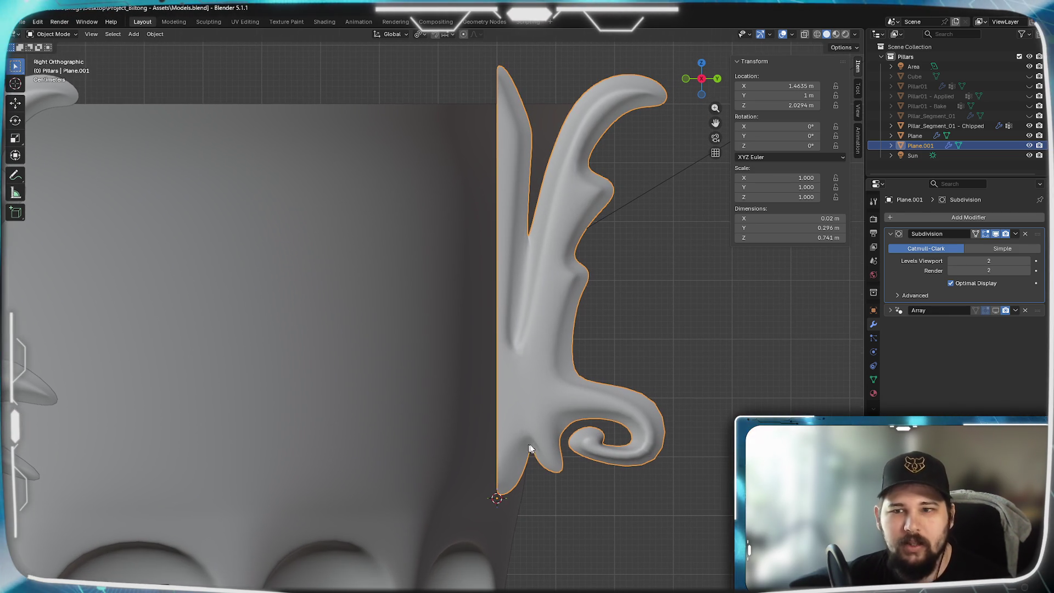
{"action": "left_click", "coordinate": [978, 216]}
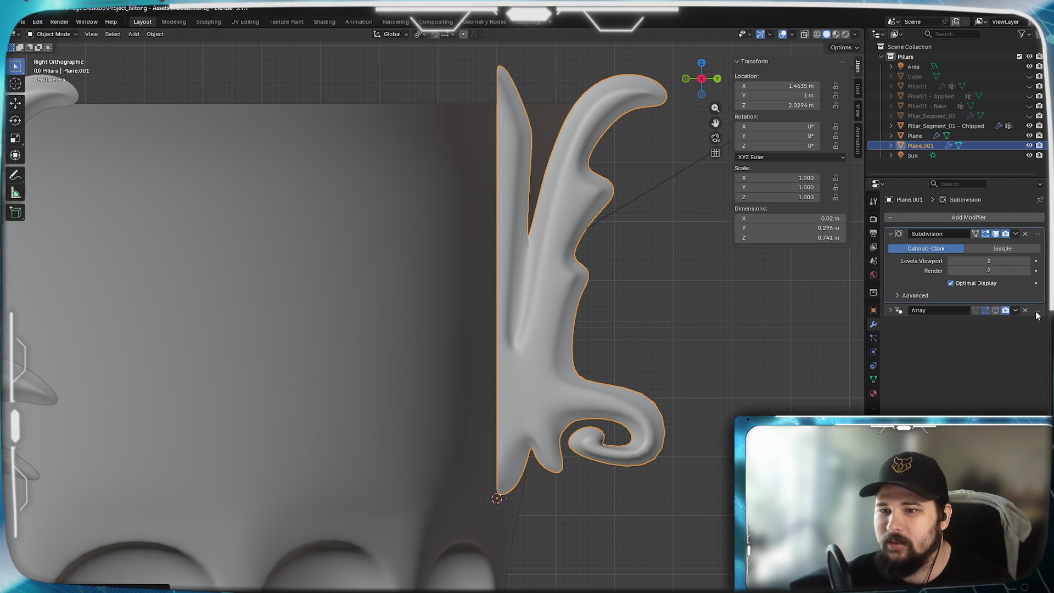
{"action": "left_click_drag", "start_coordinate": [1037, 311], "coordinate": [1025, 233]}
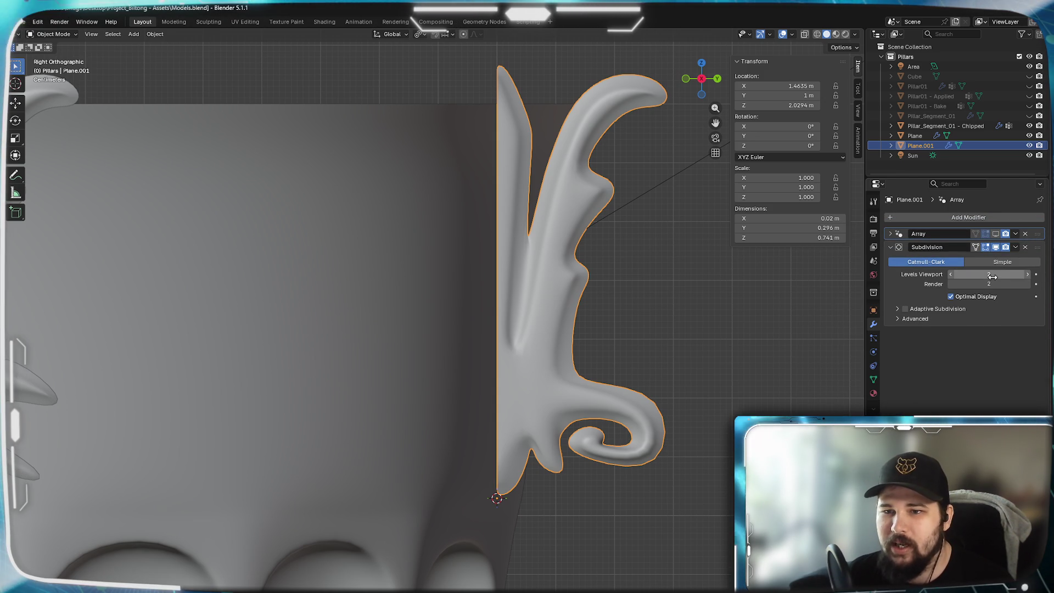
{"action": "left_click", "coordinate": [1026, 228]}
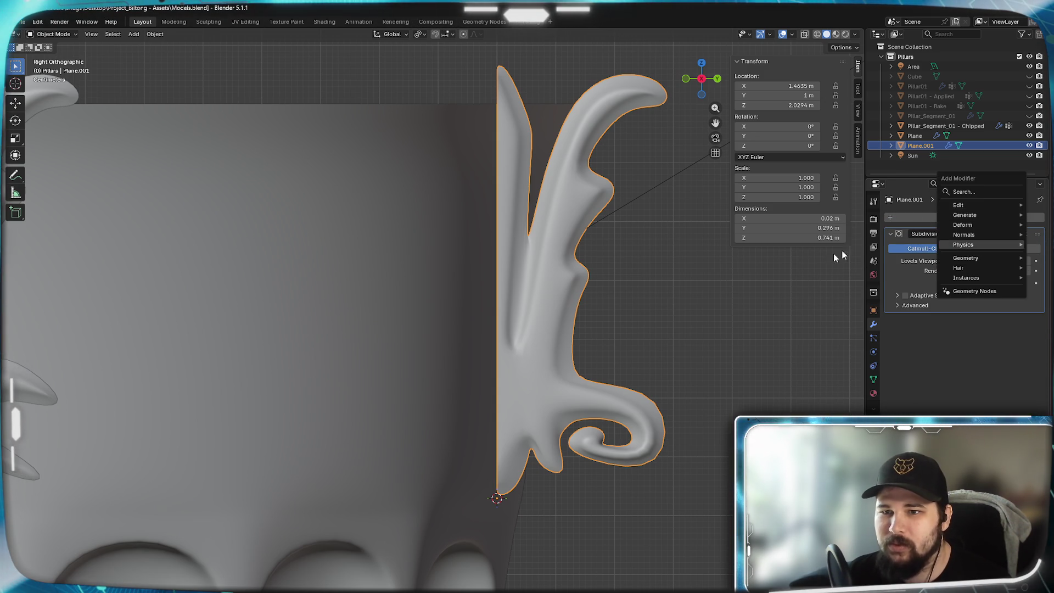
{"action": "mouse_move", "coordinate": [965, 216]}
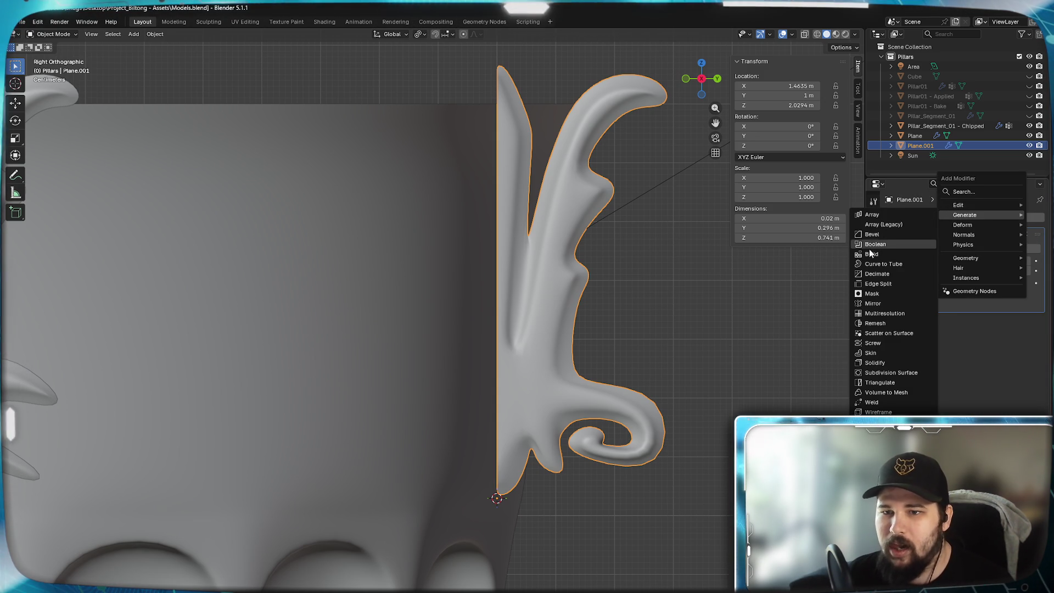
- Add a Mirror modifier across the Y axis so the leaf becomes a symmetric ornament
{"action": "left_click", "coordinate": [882, 305]}
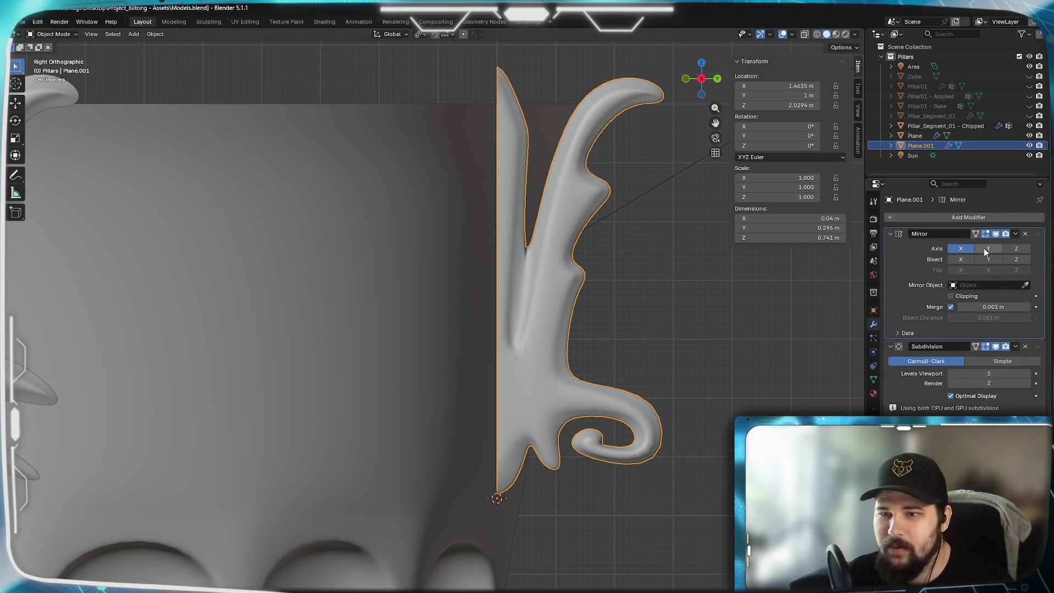
{"action": "left_click", "coordinate": [989, 244]}
{"action": "scroll", "coordinate": [472, 429], "scroll_direction": "up", "scroll_amount": 3}
{"action": "scroll", "coordinate": [597, 452], "scroll_direction": "up", "scroll_amount": 2}
{"action": "scroll", "coordinate": [597, 452], "scroll_direction": "down", "scroll_amount": 3}
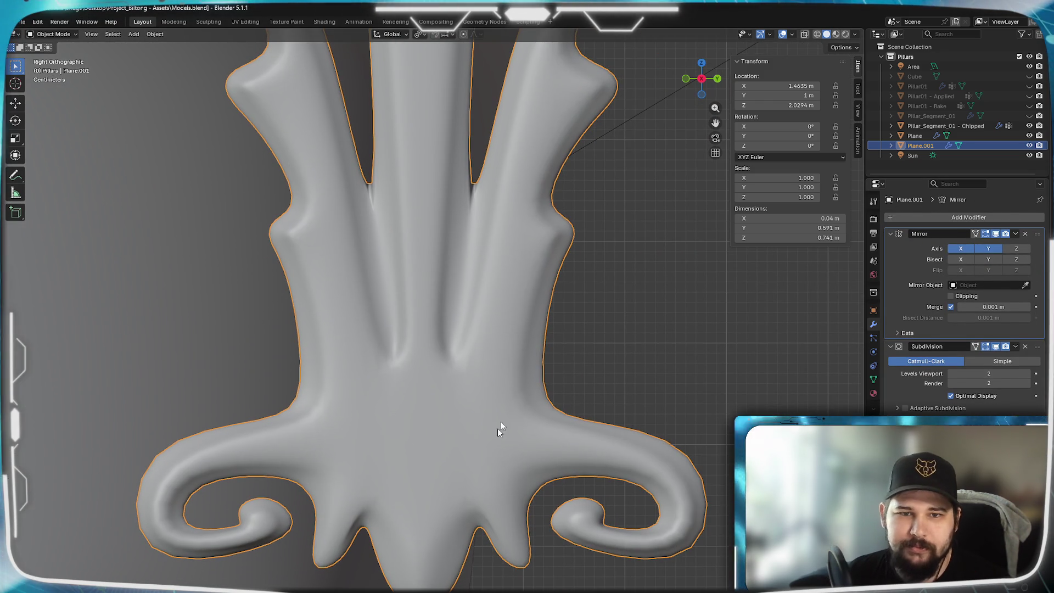
{"action": "key", "text": "Tab"}
{"action": "scroll", "coordinate": [528, 369], "scroll_direction": "up", "scroll_amount": 3}
{"action": "scroll", "coordinate": [526, 411], "scroll_direction": "up", "scroll_amount": 3}
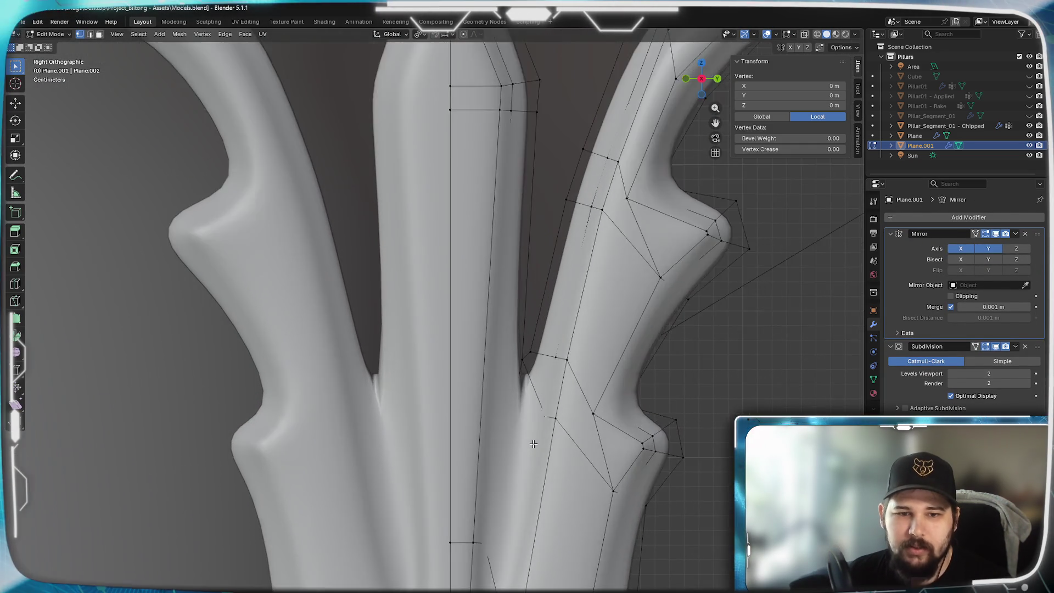
{"action": "scroll", "coordinate": [368, 409], "scroll_direction": "up", "scroll_amount": 2}
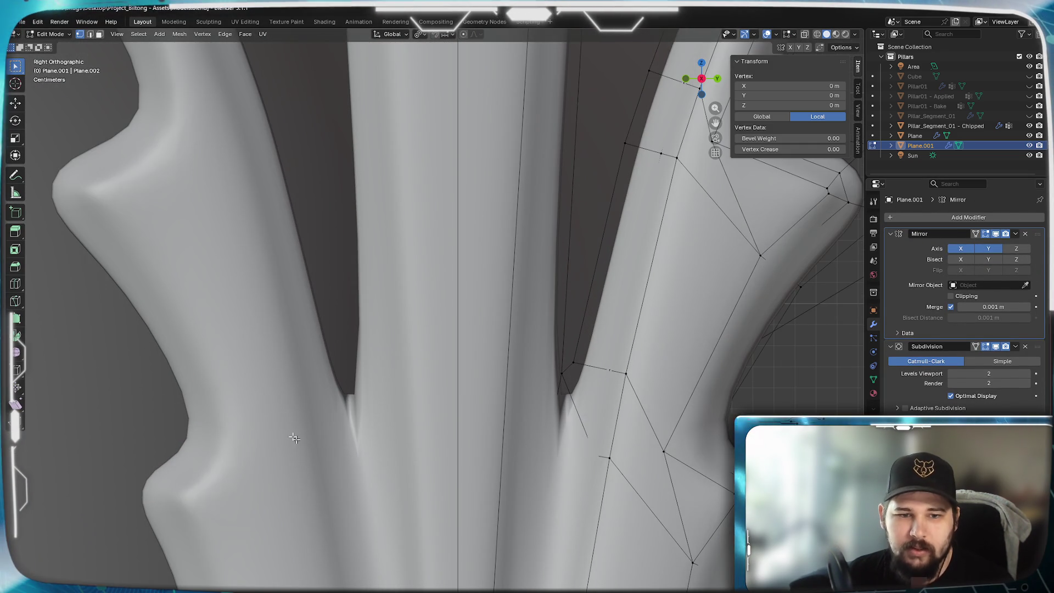
- Select the inner-notch edge loop, extend to the whole connected leaf half, and pan over the centre seam
{"action": "left_click", "coordinate": [578, 368], "text": "alt"}
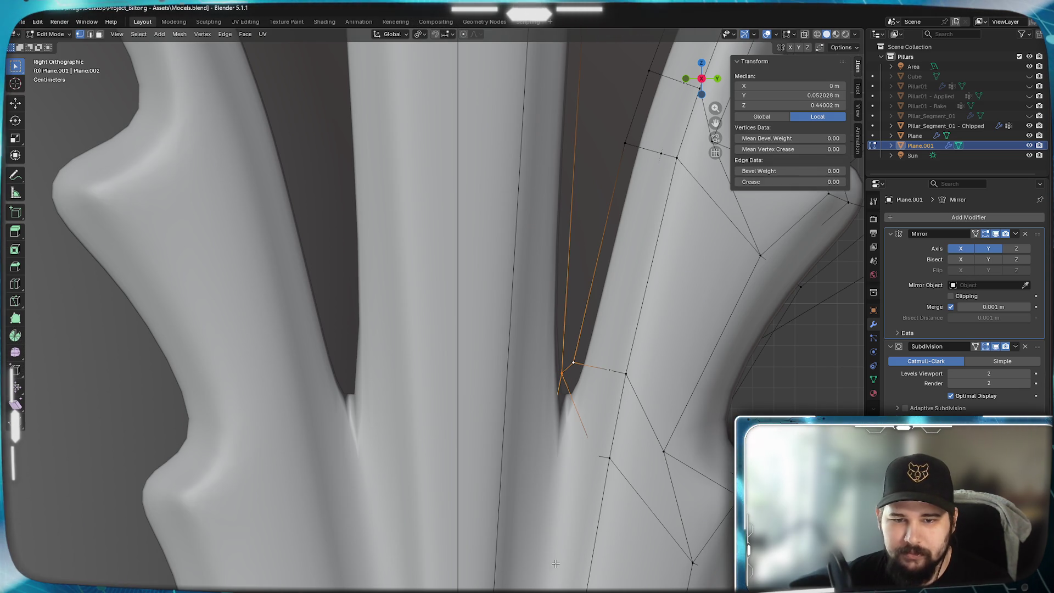
{"action": "key", "text": "ctrl+l"}
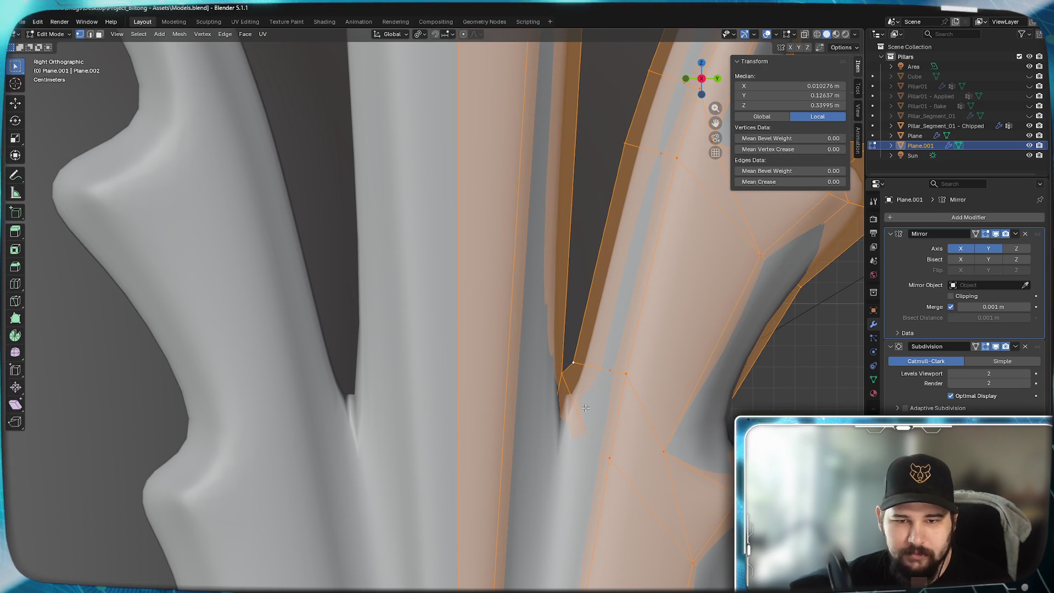
{"action": "right_click", "coordinate": [584, 407]}
{"action": "key", "text": "Escape"}
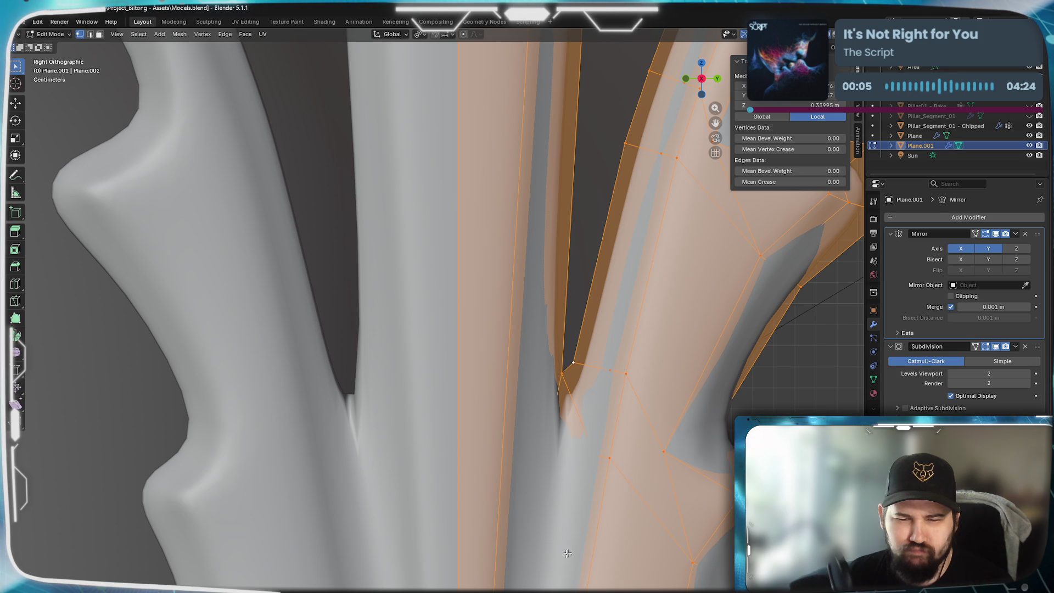
{"action": "middle_click_drag", "start_coordinate": [570, 549], "coordinate": [549, 494], "text": "shift"}
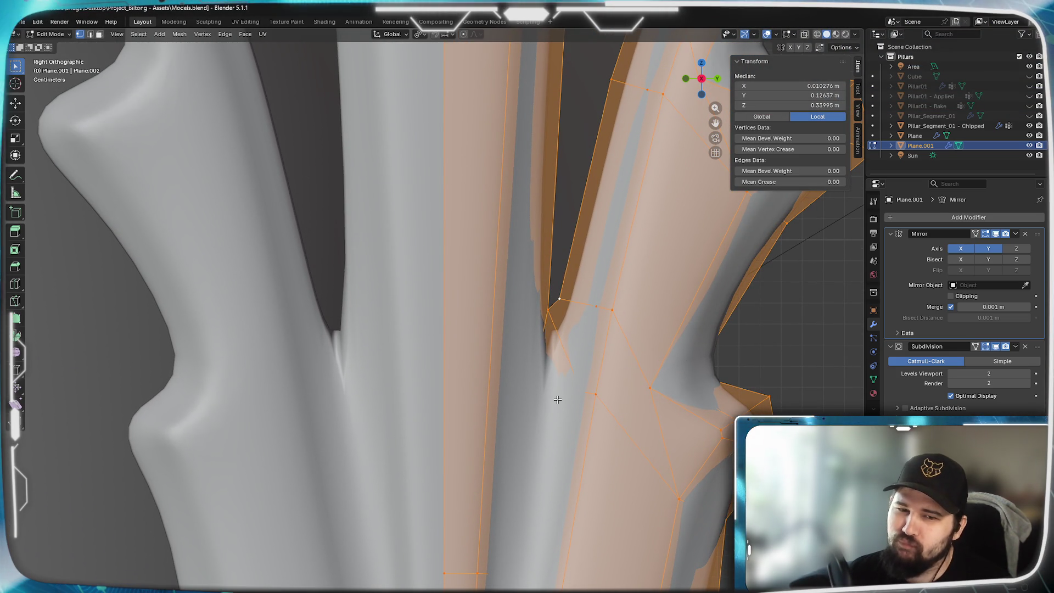
{"action": "middle_click_drag", "start_coordinate": [558, 399], "coordinate": [571, 345], "text": "shift"}
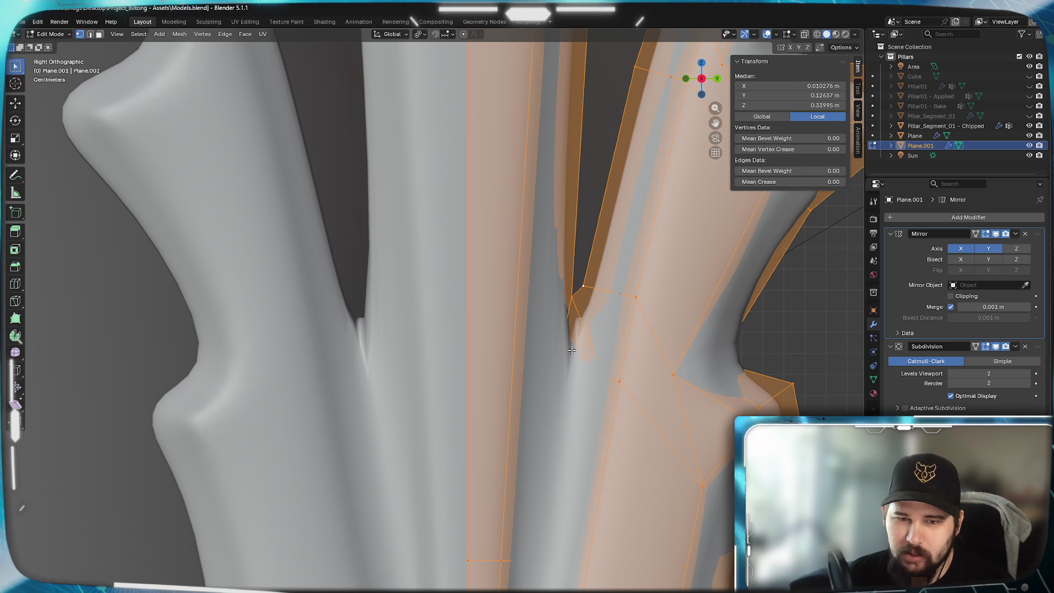
{"action": "key", "text": "z"}
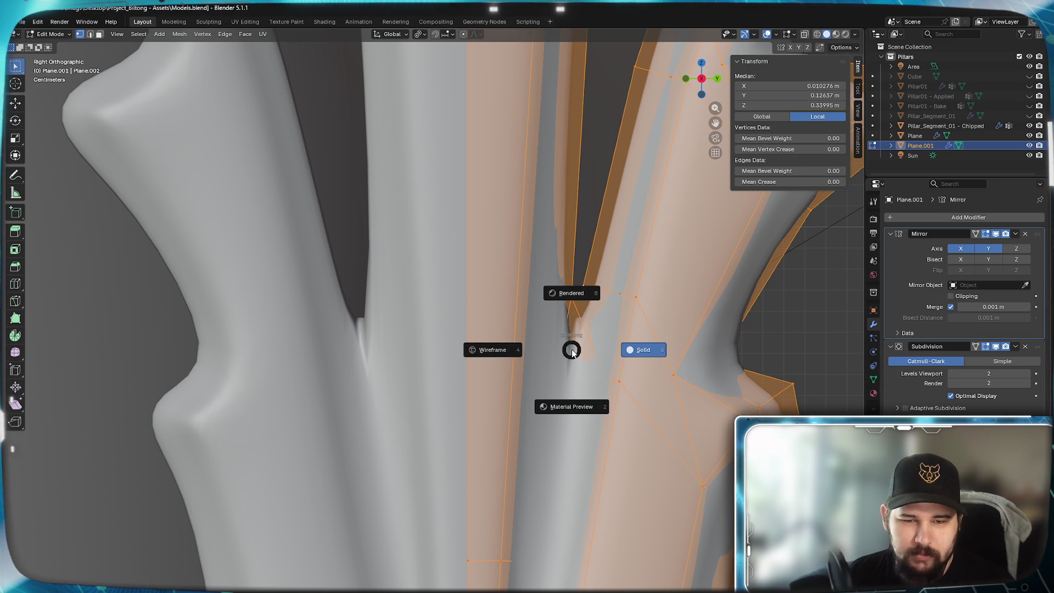
- Switch to wireframe shading and pan across the mirrored leaf mesh down to the spiral arm
{"action": "left_click", "coordinate": [524, 343]}
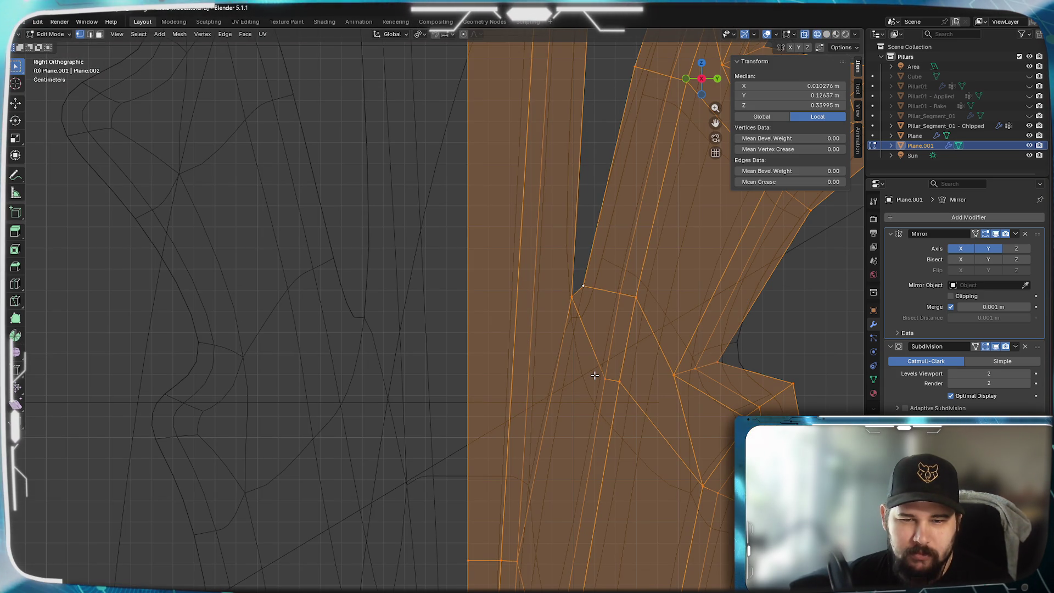
{"action": "middle_click_drag", "start_coordinate": [574, 357], "coordinate": [565, 255], "text": "shift"}
{"action": "middle_click_drag", "start_coordinate": [584, 358], "coordinate": [561, 312], "text": "shift"}
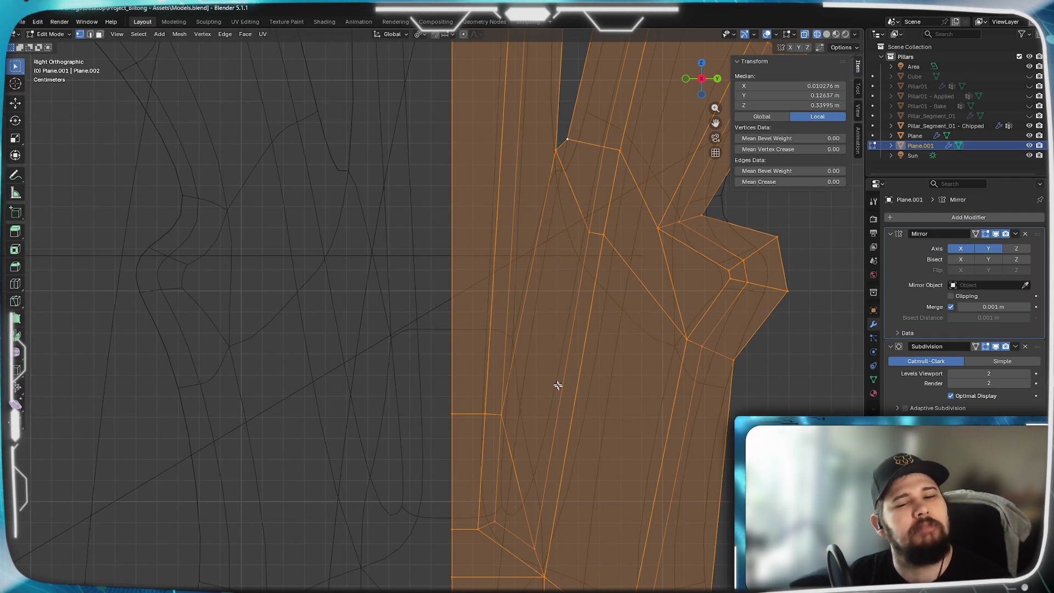
{"action": "scroll", "coordinate": [554, 388], "scroll_direction": "down", "scroll_amount": 1}
{"action": "scroll", "coordinate": [528, 461], "scroll_direction": "down", "scroll_amount": 1}
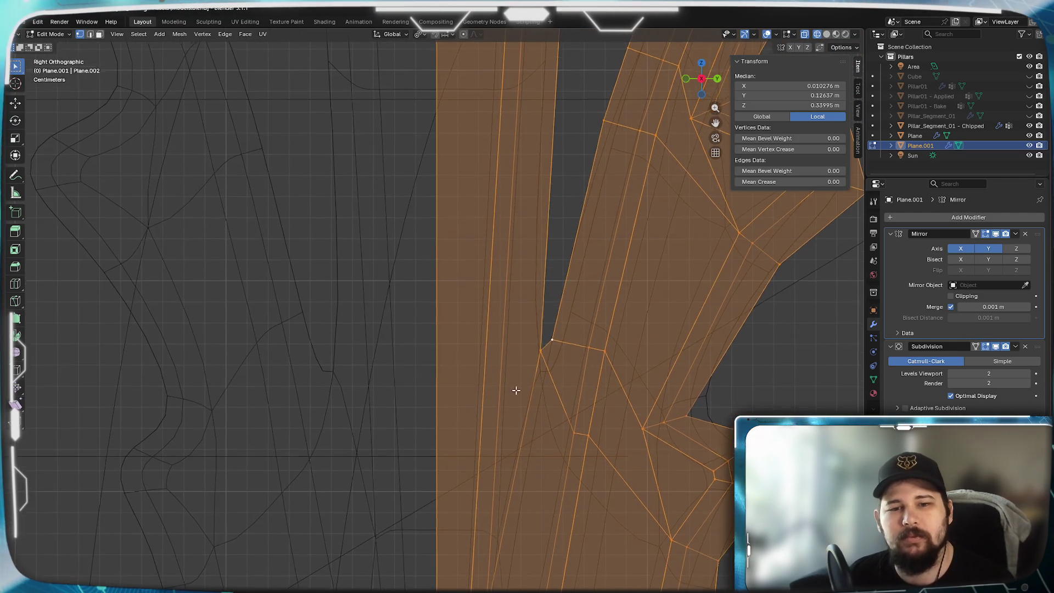
{"action": "scroll", "coordinate": [513, 391], "scroll_direction": "down", "scroll_amount": 1}
{"action": "scroll", "coordinate": [512, 451], "scroll_direction": "down", "scroll_amount": 1}
{"action": "middle_click_drag", "start_coordinate": [512, 451], "coordinate": [515, 392], "text": "shift"}
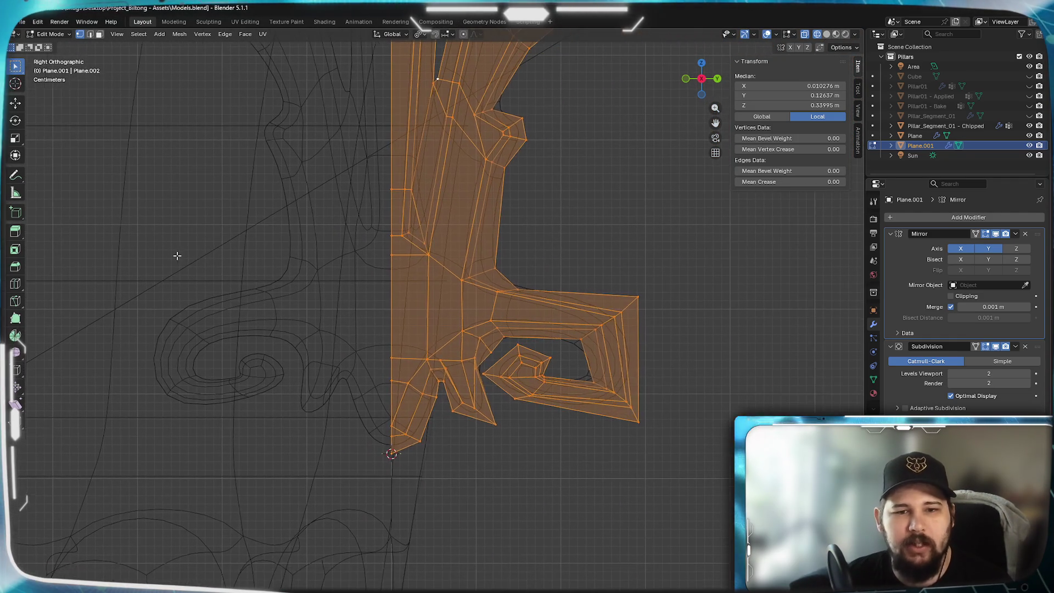
{"action": "scroll", "coordinate": [283, 278], "scroll_direction": "down", "scroll_amount": 3}
{"action": "mouse_move", "coordinate": [283, 277]}
{"action": "middle_mouse_down", "text": "shift"}
{"action": "mouse_move", "coordinate": [499, 358]}
{"action": "mouse_move", "coordinate": [365, 328]}
{"action": "middle_mouse_up", "text": "shift"}
- View the full symmetric palmette in object mode, then reopen the half mesh for editing
{"action": "key", "text": "Tab"}
{"action": "scroll", "coordinate": [461, 371], "scroll_direction": "up", "scroll_amount": 2}
{"action": "scroll", "coordinate": [542, 413], "scroll_direction": "up", "scroll_amount": 1}
{"action": "mouse_move", "coordinate": [513, 407]}
{"action": "middle_mouse_down", "text": "shift"}
{"action": "mouse_move", "coordinate": [412, 392]}
{"action": "mouse_move", "coordinate": [344, 510]}
{"action": "middle_mouse_up", "text": "shift"}
{"action": "scroll", "coordinate": [345, 511], "scroll_direction": "down", "scroll_amount": 2}
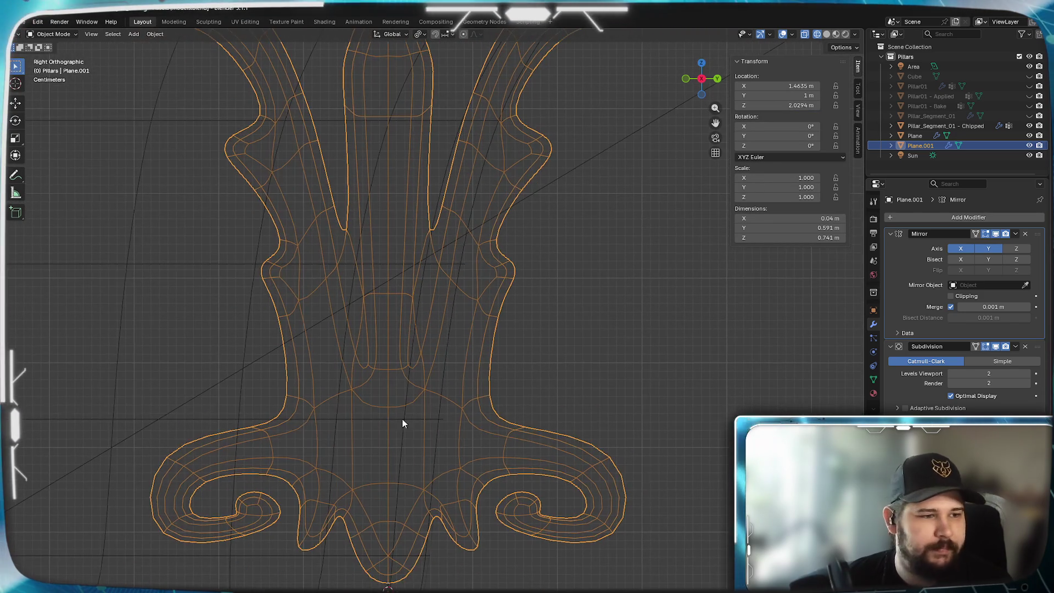
{"action": "scroll", "coordinate": [506, 365], "scroll_direction": "down", "scroll_amount": 1}
{"action": "scroll", "coordinate": [519, 370], "scroll_direction": "down", "scroll_amount": 1}
{"action": "middle_click_drag", "start_coordinate": [492, 378], "coordinate": [481, 432], "text": "shift"}
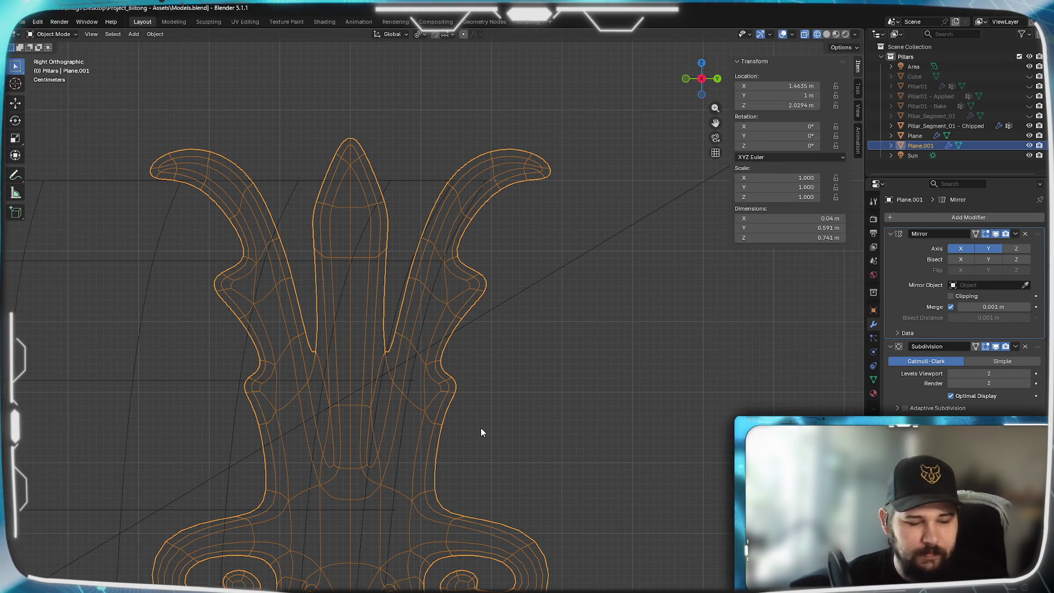
{"action": "key", "text": "Tab"}
{"action": "scroll", "coordinate": [480, 429], "scroll_direction": "up", "scroll_amount": 2}
{"action": "scroll", "coordinate": [464, 506], "scroll_direction": "up", "scroll_amount": 2}
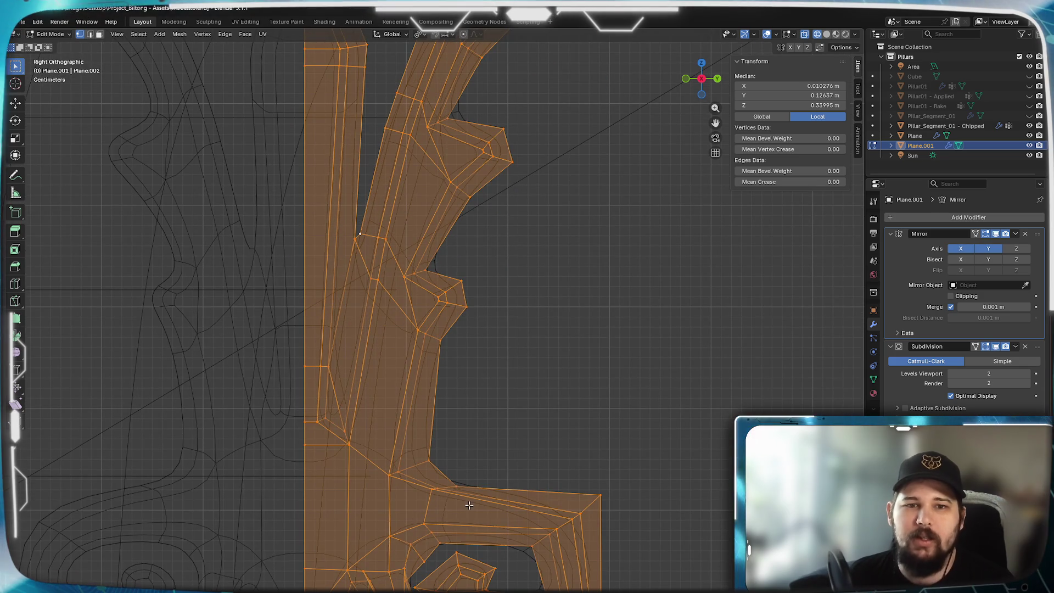
{"action": "scroll", "coordinate": [497, 282], "scroll_direction": "down", "scroll_amount": 2}
{"action": "scroll", "coordinate": [494, 330], "scroll_direction": "down", "scroll_amount": 2}
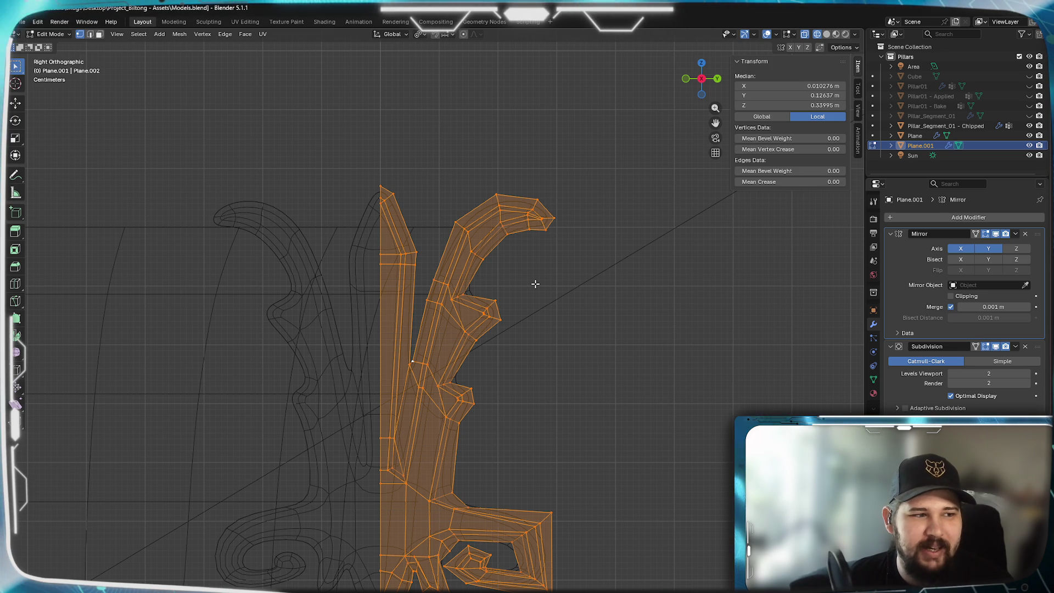
{"action": "scroll", "coordinate": [527, 272], "scroll_direction": "up", "scroll_amount": 2}
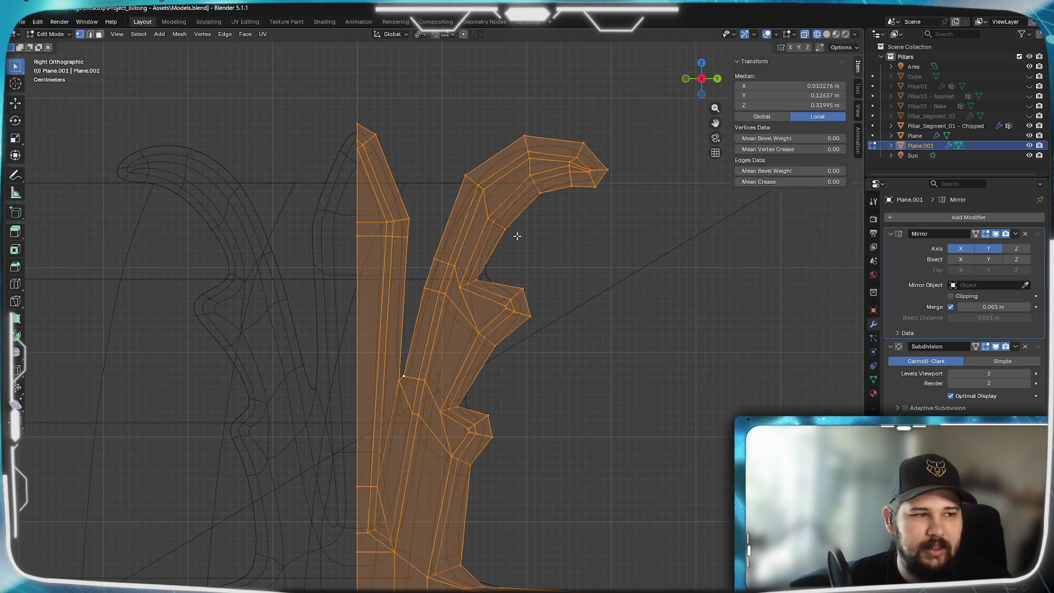
{"action": "middle_click_drag", "start_coordinate": [523, 294], "coordinate": [486, 492], "text": "shift"}
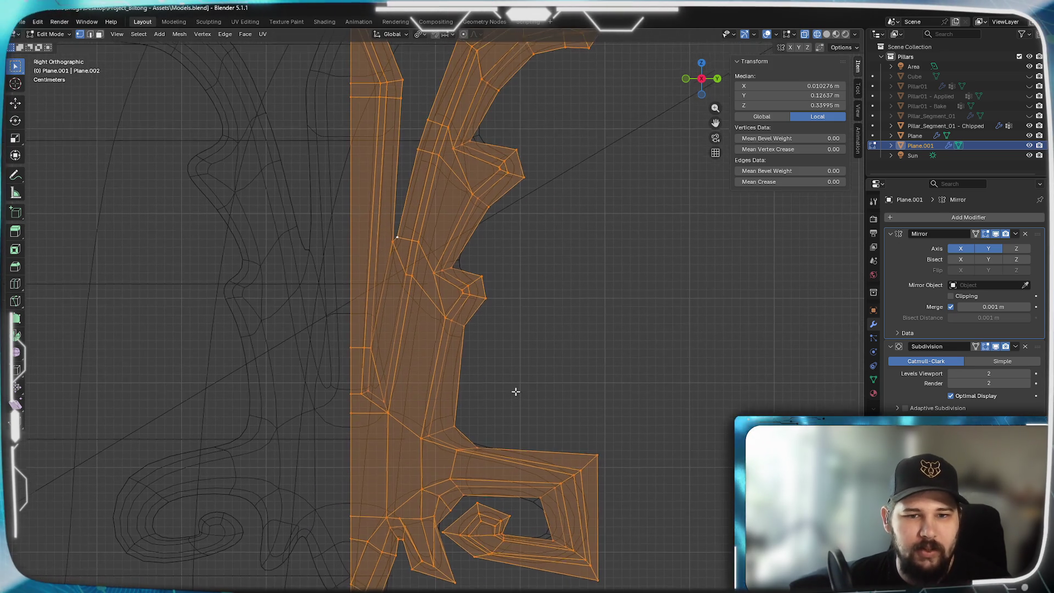
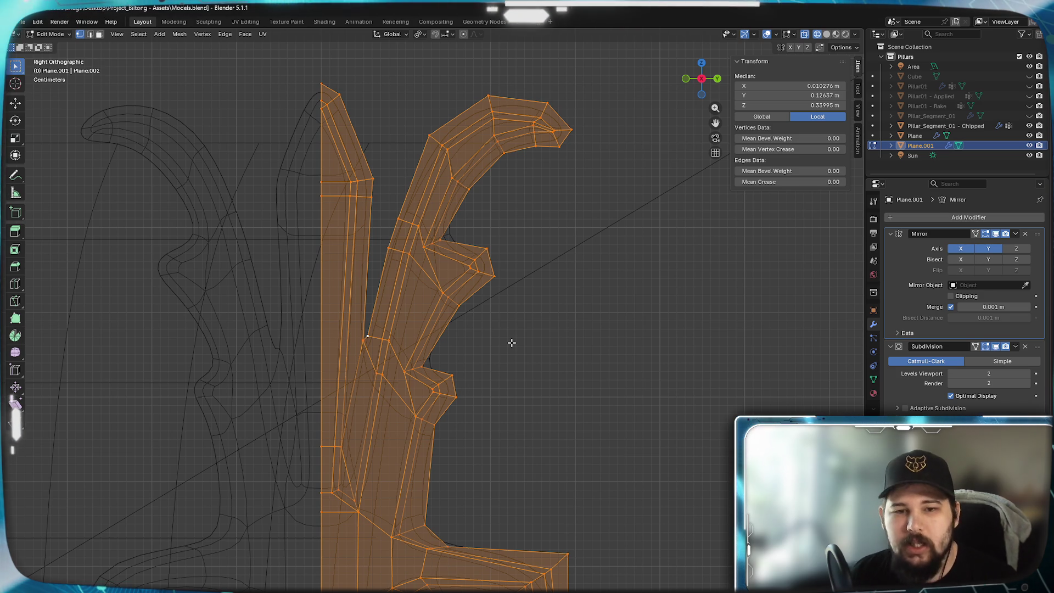
- Leave the side ornament's edit mode and enter Edit Mode on the Plane ornament instead
{"action": "key", "text": "Tab"}
{"action": "scroll", "coordinate": [509, 345], "scroll_direction": "down", "scroll_amount": 5}
{"action": "scroll", "coordinate": [217, 423], "scroll_direction": "down", "scroll_amount": 3}
{"action": "middle_click_drag", "start_coordinate": [217, 424], "coordinate": [611, 358], "text": "shift"}
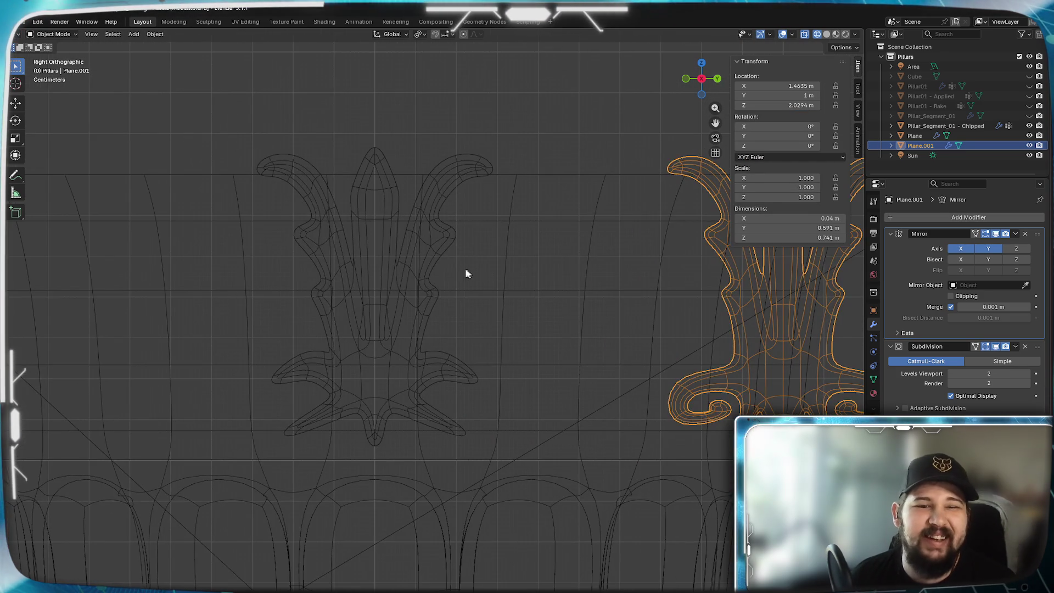
{"action": "left_click", "coordinate": [359, 312]}
{"action": "key", "text": "Tab"}
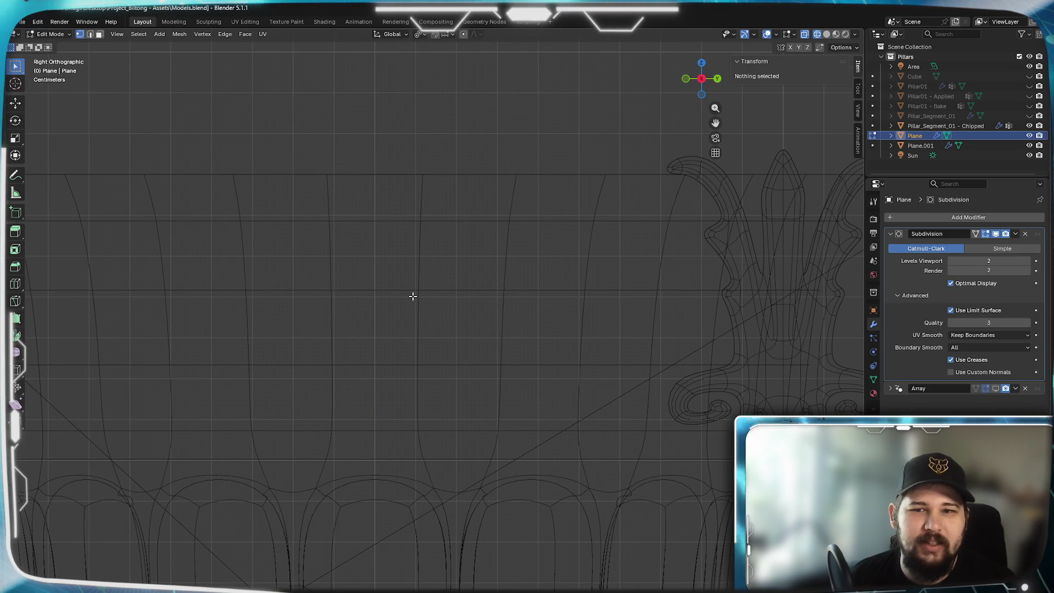
{"action": "scroll", "coordinate": [412, 295], "scroll_direction": "down", "scroll_amount": 4}
{"action": "scroll", "coordinate": [412, 296], "scroll_direction": "down", "scroll_amount": 3}
- Frame the whole pillar, compare the ornaments, and unhide the Plane ornament's hidden geometry (Alt+H)
{"action": "mouse_move", "coordinate": [412, 296]}
{"action": "middle_mouse_down"}
{"action": "mouse_move", "coordinate": [464, 313]}
{"action": "mouse_move", "coordinate": [460, 359]}
{"action": "mouse_move", "coordinate": [378, 266]}
{"action": "middle_mouse_up"}
{"action": "scroll", "coordinate": [405, 278], "scroll_direction": "up", "scroll_amount": 2}
{"action": "scroll", "coordinate": [405, 277], "scroll_direction": "up", "scroll_amount": 2}
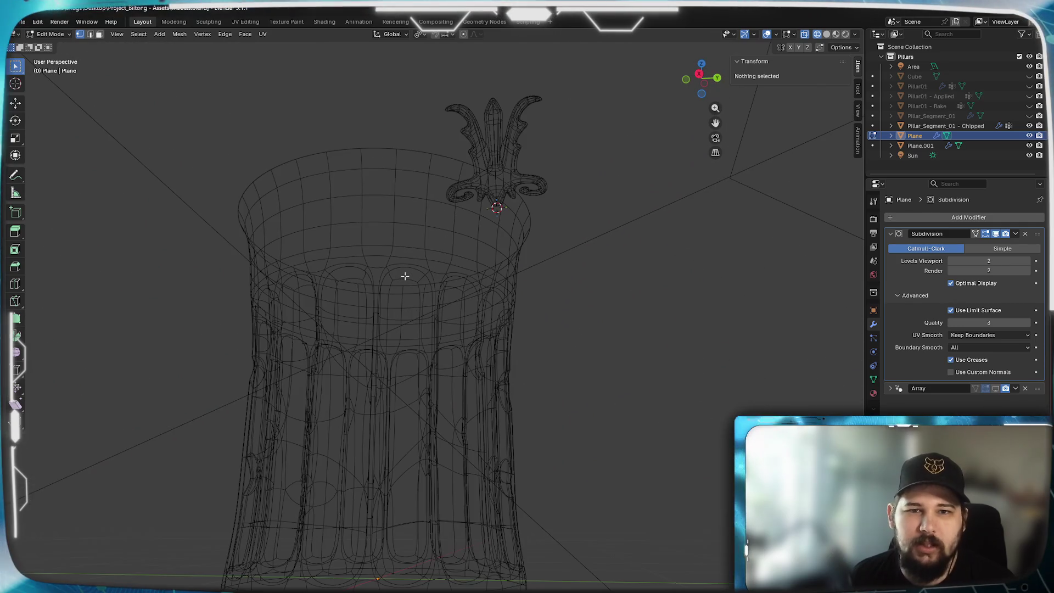
{"action": "key", "text": "Tab"}
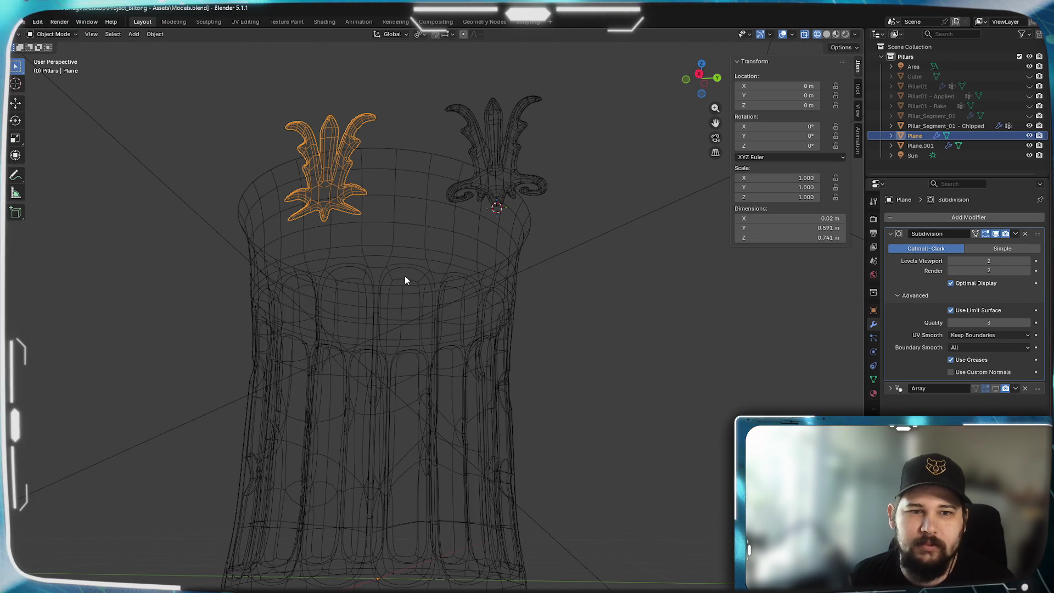
{"action": "key", "text": "Tab"}
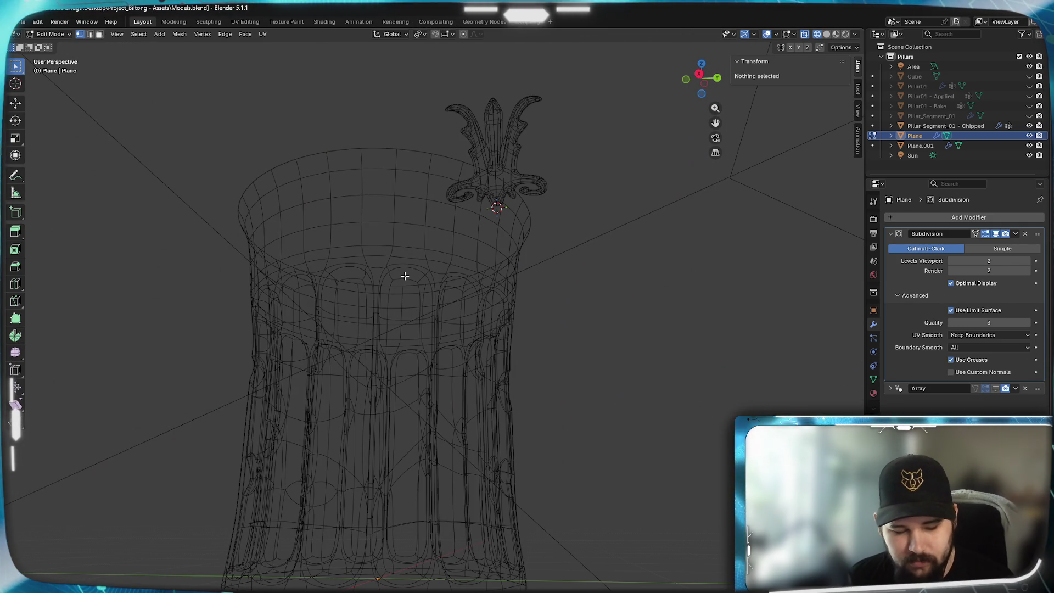
{"action": "key", "text": "alt+h"}
- In Right Ortho view framed on the ornament, box-select the right arm's vertices and move them
{"action": "middle_click_drag", "start_coordinate": [405, 277], "coordinate": [466, 324]}
{"action": "scroll", "coordinate": [465, 324], "scroll_direction": "up", "scroll_amount": 3}
{"action": "key", "text": "KP_Decimal"}
{"action": "key", "text": "KP_3"}
{"action": "scroll", "coordinate": [482, 407], "scroll_direction": "up", "scroll_amount": 3}
{"action": "key", "text": "KP_Decimal"}
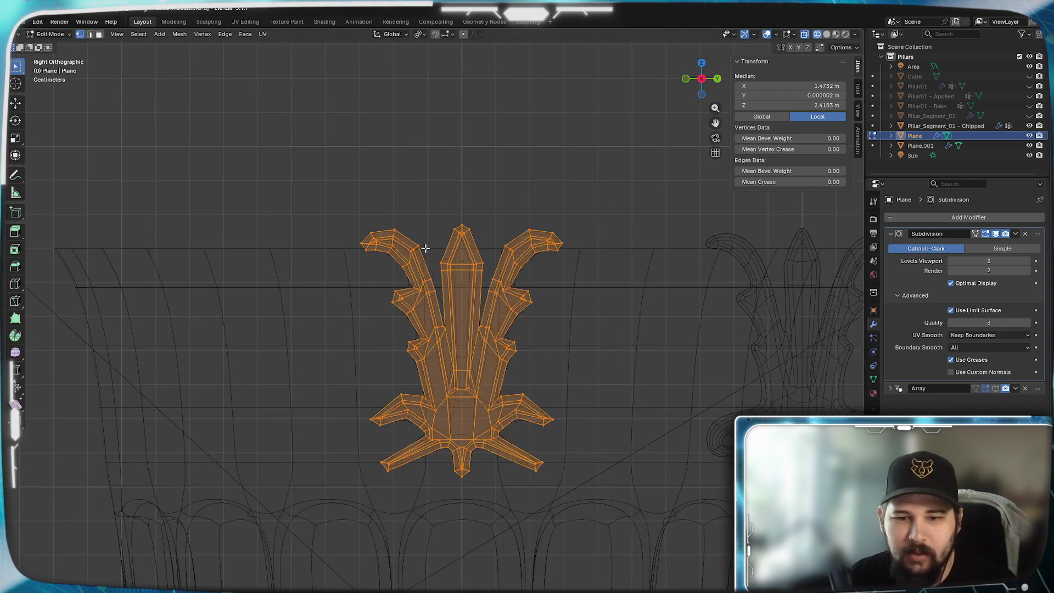
{"action": "scroll", "coordinate": [424, 247], "scroll_direction": "up", "scroll_amount": 3}
{"action": "middle_click_drag", "start_coordinate": [624, 313], "coordinate": [561, 167], "text": "shift"}
{"action": "left_click_drag", "start_coordinate": [629, 151], "coordinate": [498, 293]}
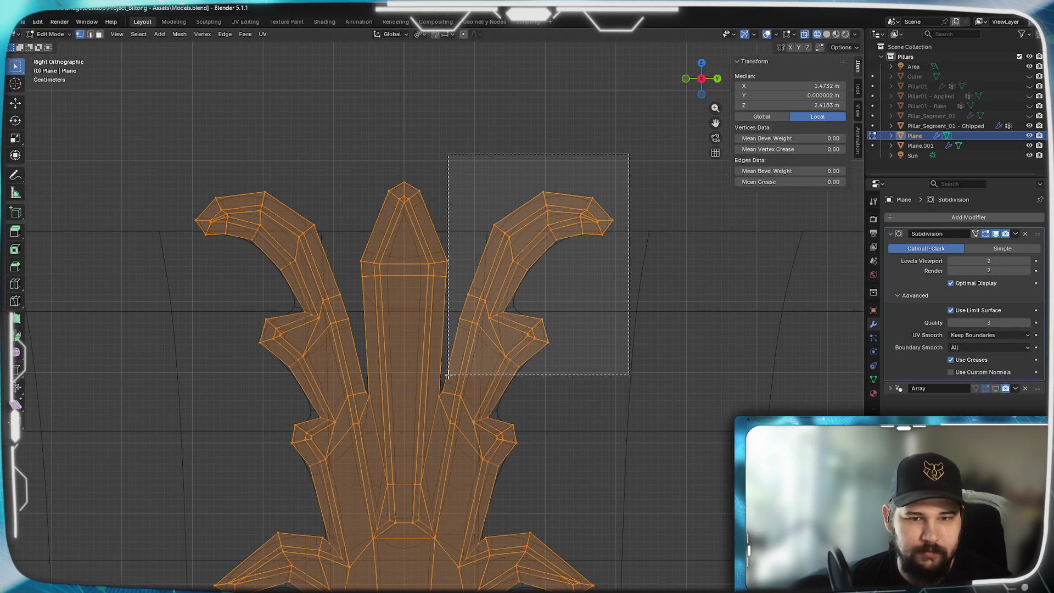
{"action": "left_click_drag", "start_coordinate": [498, 294], "coordinate": [461, 360]}
{"action": "scroll", "coordinate": [478, 346], "scroll_direction": "up", "scroll_amount": 2}
{"action": "scroll", "coordinate": [530, 323], "scroll_direction": "up", "scroll_amount": 1}
{"action": "scroll", "coordinate": [617, 285], "scroll_direction": "up", "scroll_amount": 1}
{"action": "key", "text": "g"}
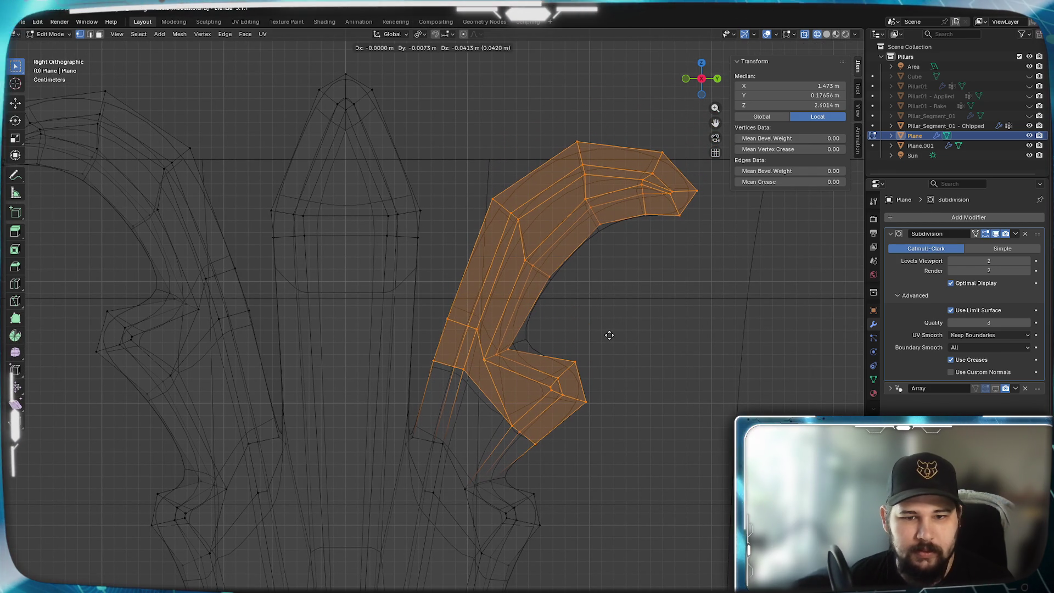
{"action": "left_click", "coordinate": [609, 338]}
- Select just the right arm's upper curl and move it downward
{"action": "middle_click_drag", "start_coordinate": [610, 302], "coordinate": [561, 348], "text": "shift"}
{"action": "mouse_move", "coordinate": [657, 192]}
{"action": "left_mouse_down"}
{"action": "mouse_move", "coordinate": [488, 356]}
{"action": "mouse_move", "coordinate": [429, 355]}
{"action": "left_mouse_up"}
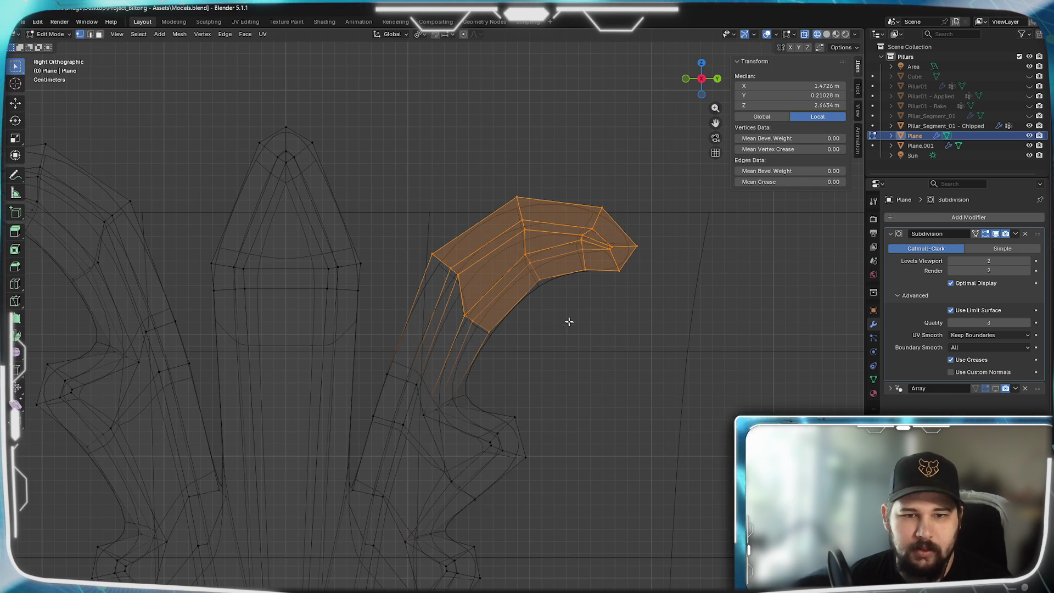
{"action": "key", "text": "g"}
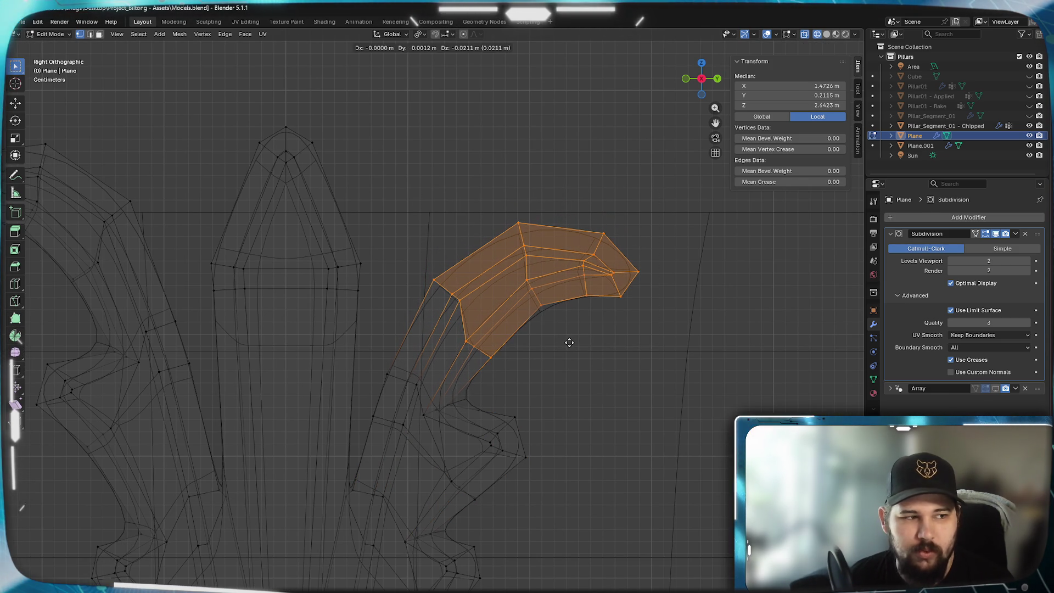
{"action": "left_click", "coordinate": [569, 342]}
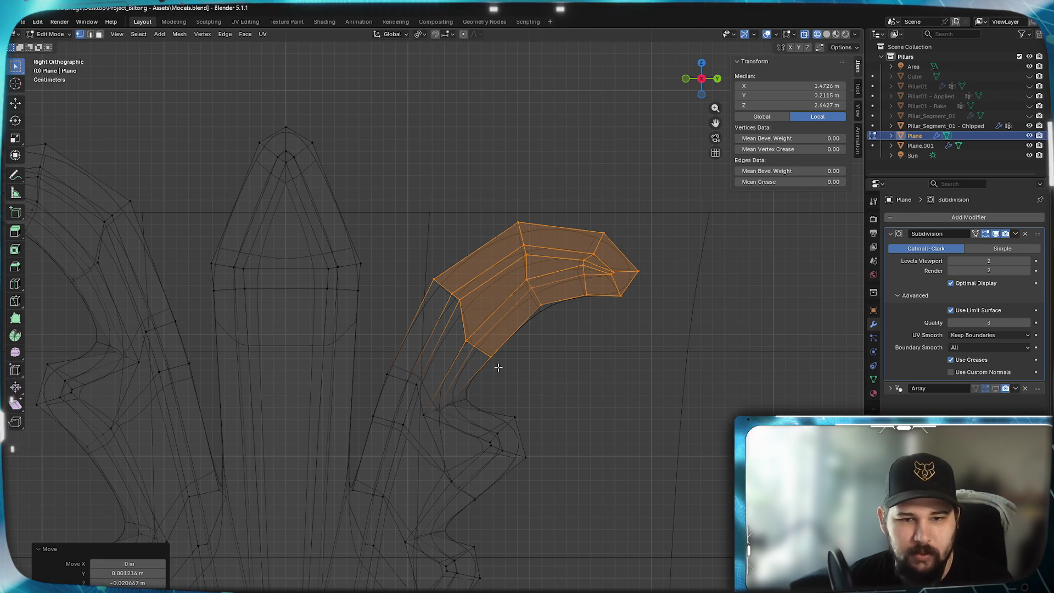
- Grow the selection, add the left arm, and lower both arms along Z
{"action": "key", "text": "ctrl+KP_Add"}
{"action": "key", "text": "ctrl+KP_Add"}
{"action": "key", "text": "ctrl+KP_Add"}
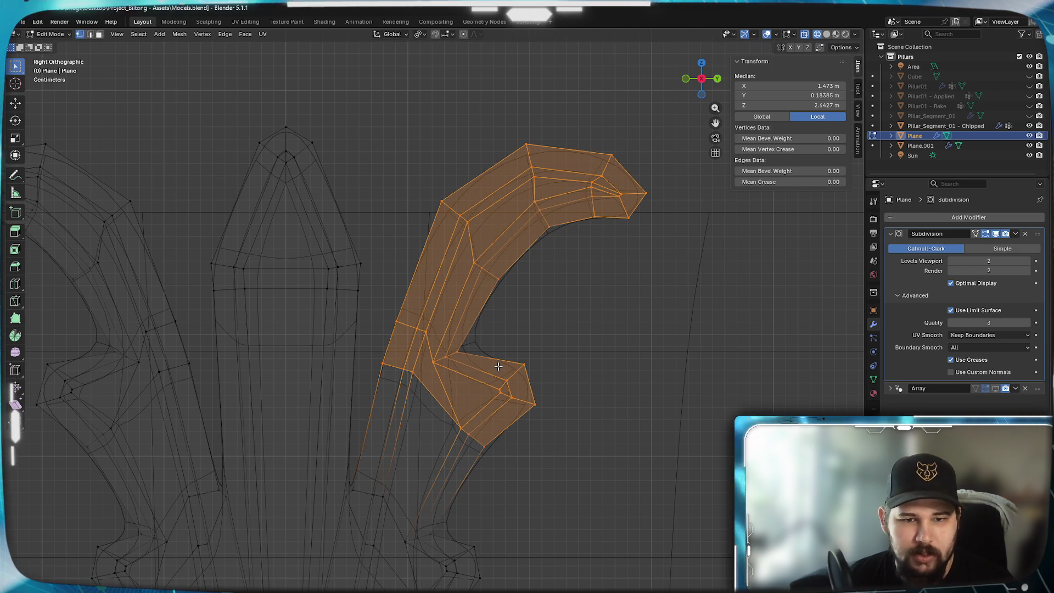
{"action": "middle_click_drag", "start_coordinate": [244, 359], "coordinate": [568, 370], "text": "shift"}
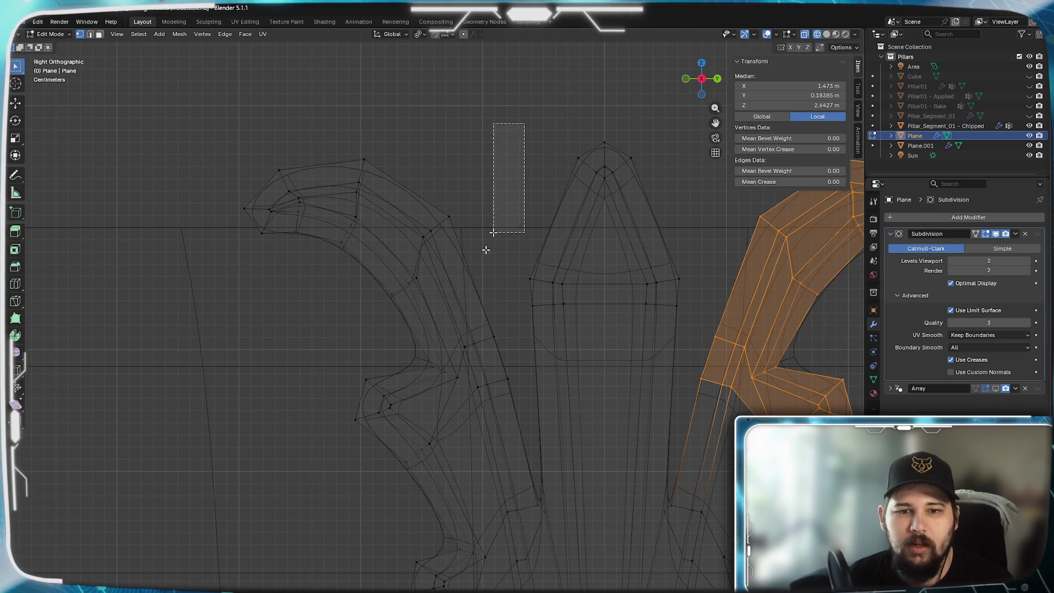
{"action": "left_click_drag", "start_coordinate": [524, 152], "coordinate": [222, 480]}
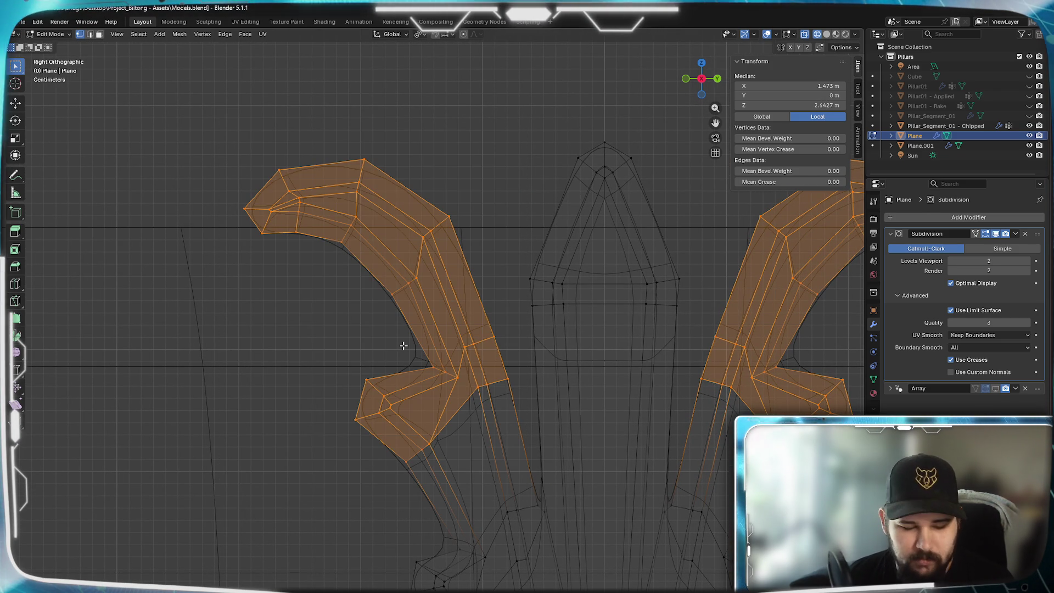
{"action": "key", "text": "g"}
{"action": "key", "text": "z"}
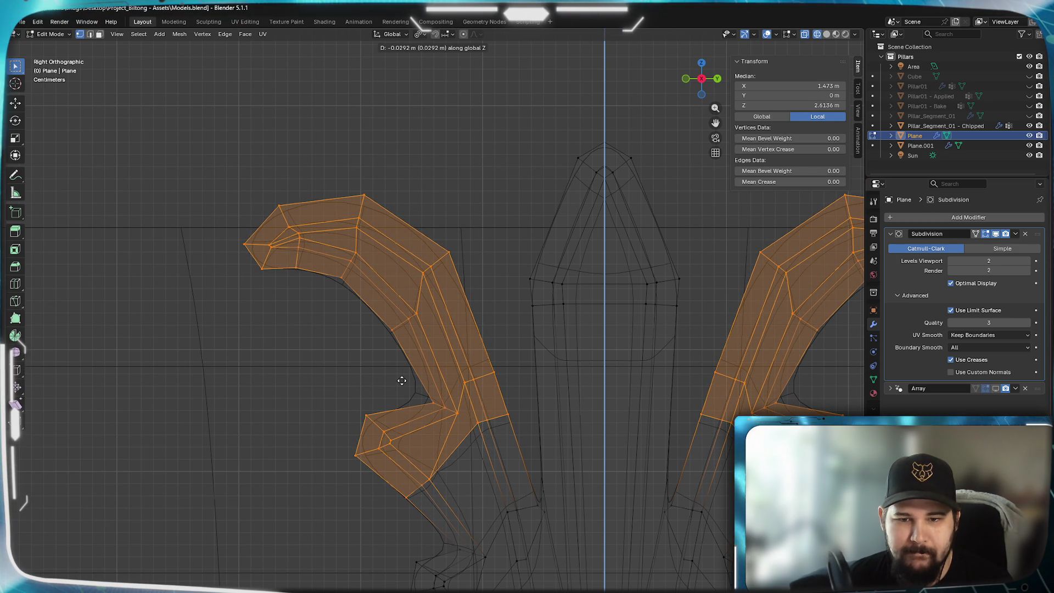
{"action": "left_click", "coordinate": [402, 380]}
- Keep only the right arm selected and shift it -0.005 along Y
{"action": "mouse_move", "coordinate": [396, 393]}
{"action": "middle_mouse_down", "text": "shift"}
{"action": "mouse_move", "coordinate": [406, 412]}
{"action": "mouse_move", "coordinate": [400, 453]}
{"action": "middle_mouse_up", "text": "shift"}
{"action": "left_click_drag", "start_coordinate": [799, 216], "coordinate": [497, 527]}
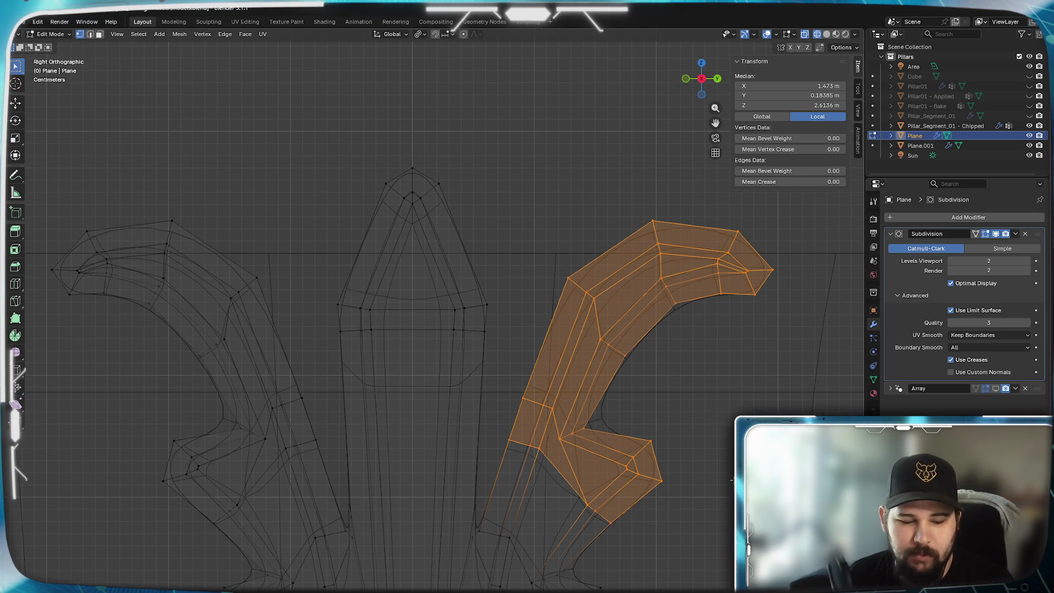
{"action": "key", "text": "g"}
{"action": "key", "text": "y"}
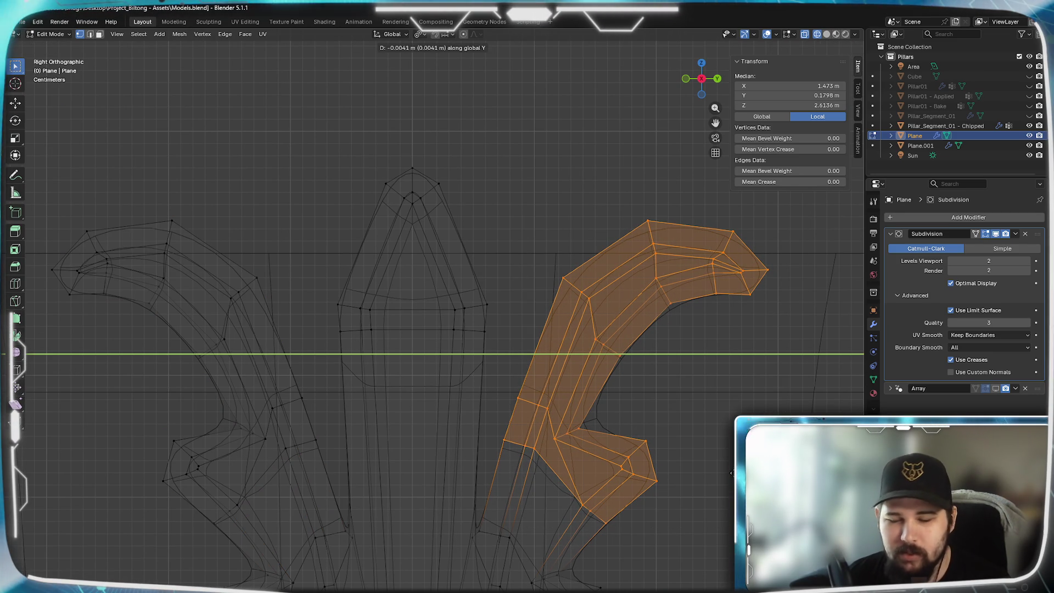
{"action": "type", "text": "-(0."}
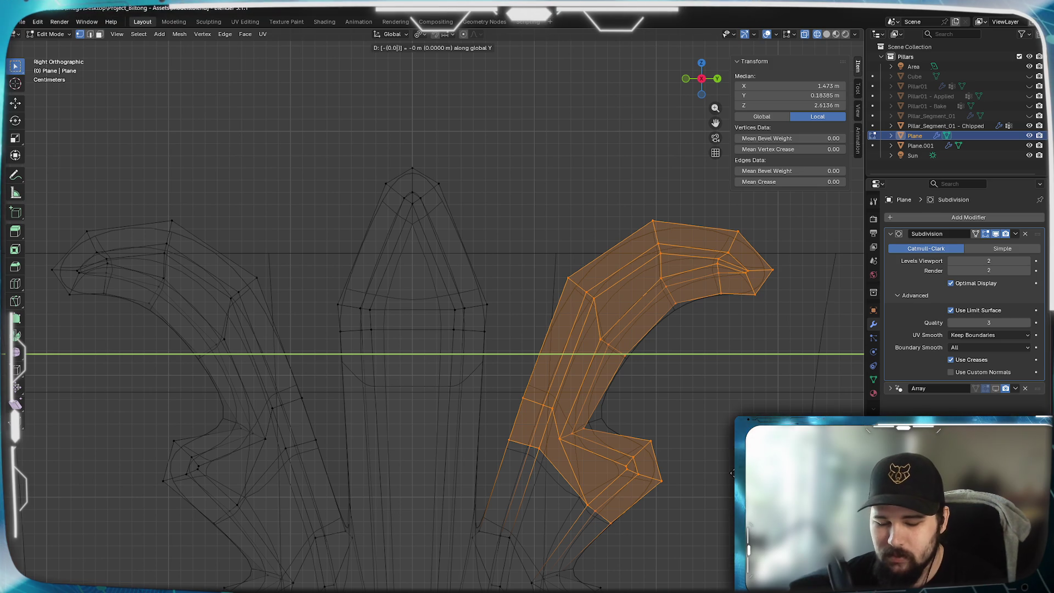
{"action": "type", "text": "005"}
{"action": "key", "text": "Return"}
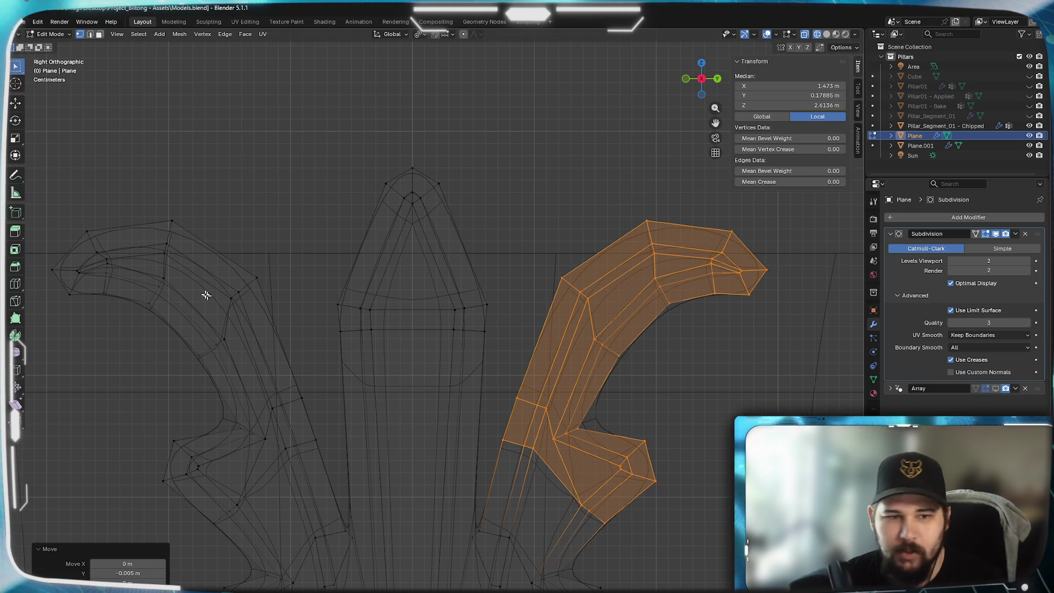
{"action": "left_click_drag", "start_coordinate": [45, 189], "coordinate": [325, 536]}
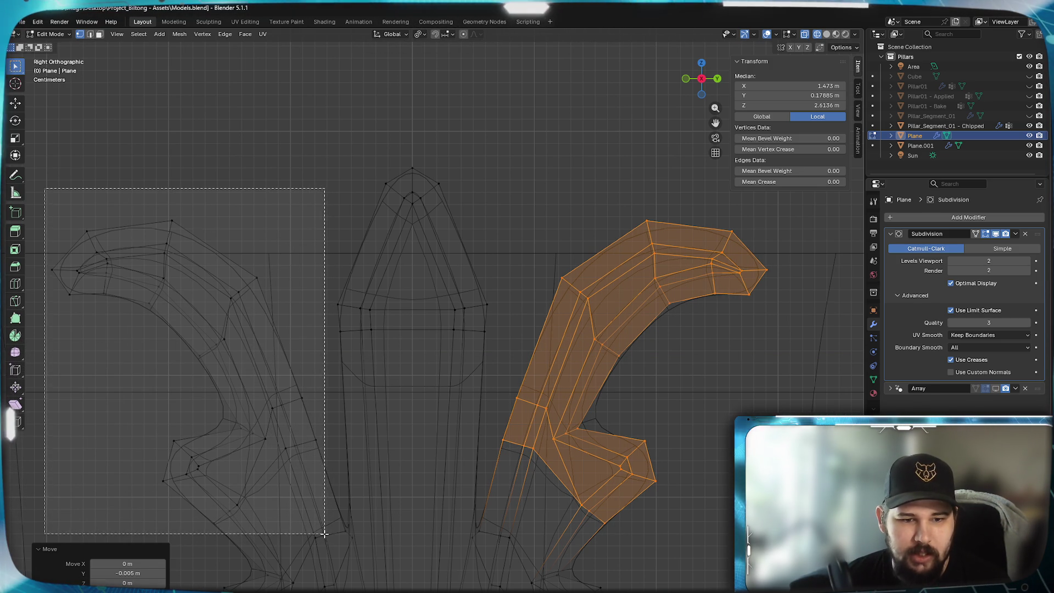
- Select the left arm and shift it along Y to match
{"action": "left_click_drag", "start_coordinate": [324, 533], "coordinate": [324, 534]}
{"action": "key", "text": "g"}
{"action": "key", "text": "y"}
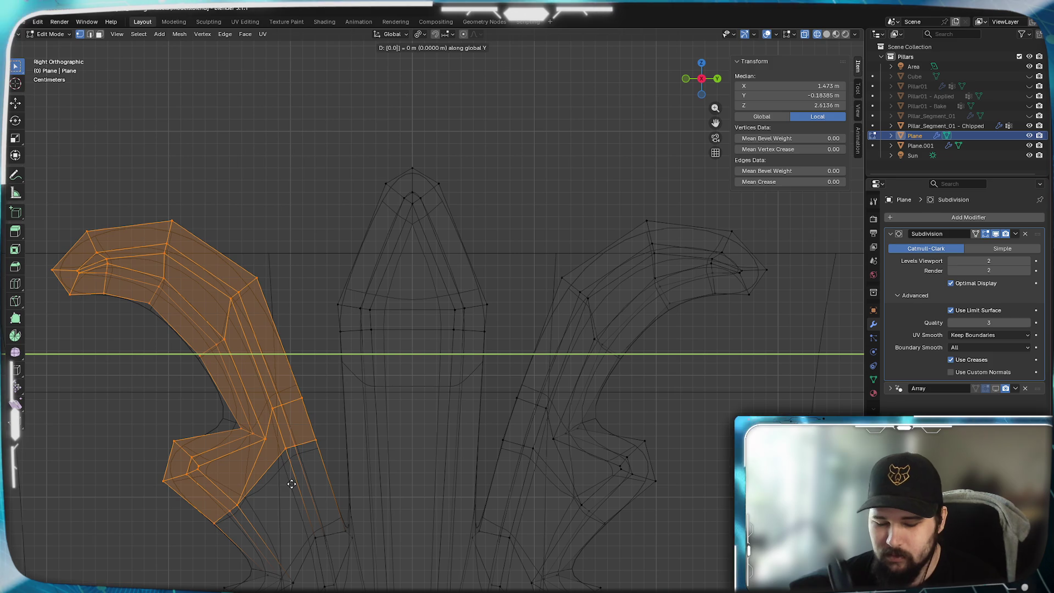
{"action": "left_click", "coordinate": [290, 478]}
- Select both arms' upper curls and lower them along Z
{"action": "mouse_move", "coordinate": [775, 212]}
{"action": "left_mouse_down"}
{"action": "mouse_move", "coordinate": [634, 292]}
{"action": "mouse_move", "coordinate": [541, 375]}
{"action": "left_mouse_up"}
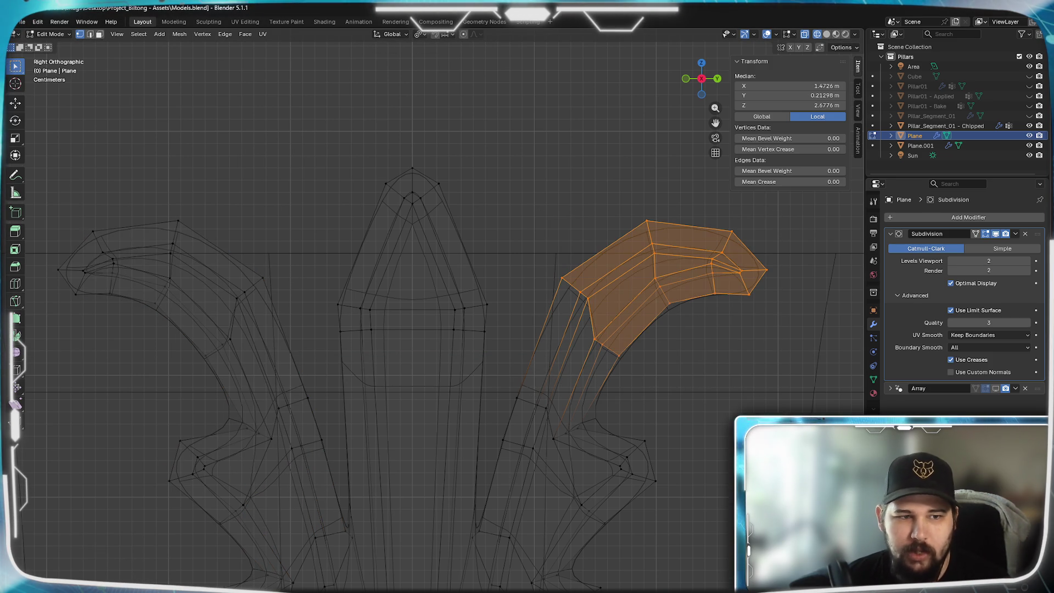
{"action": "left_click_drag", "start_coordinate": [54, 193], "coordinate": [278, 377], "text": "shift"}
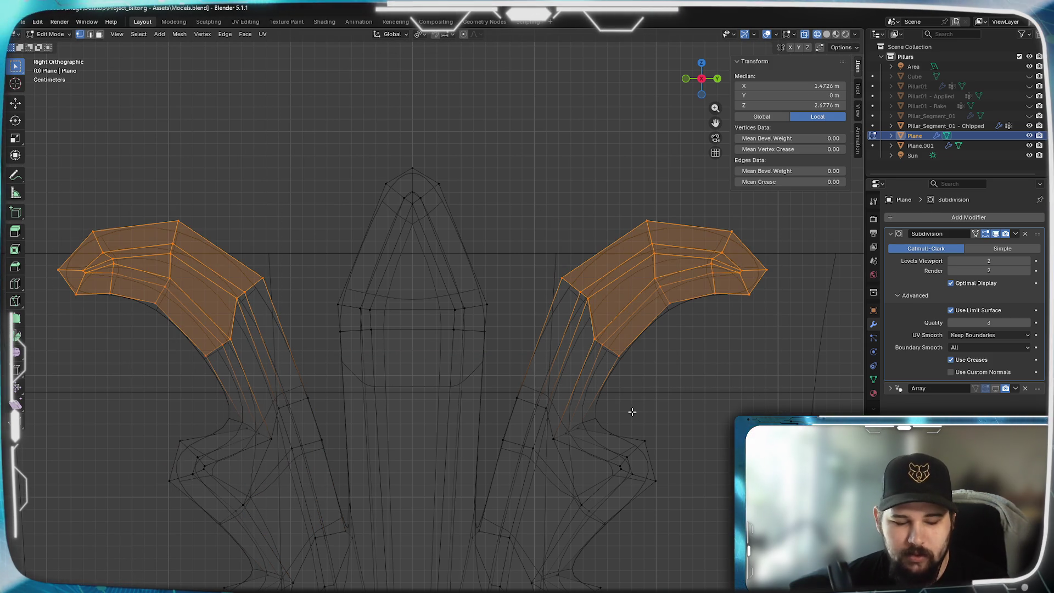
{"action": "key", "text": "g"}
{"action": "key", "text": "z"}
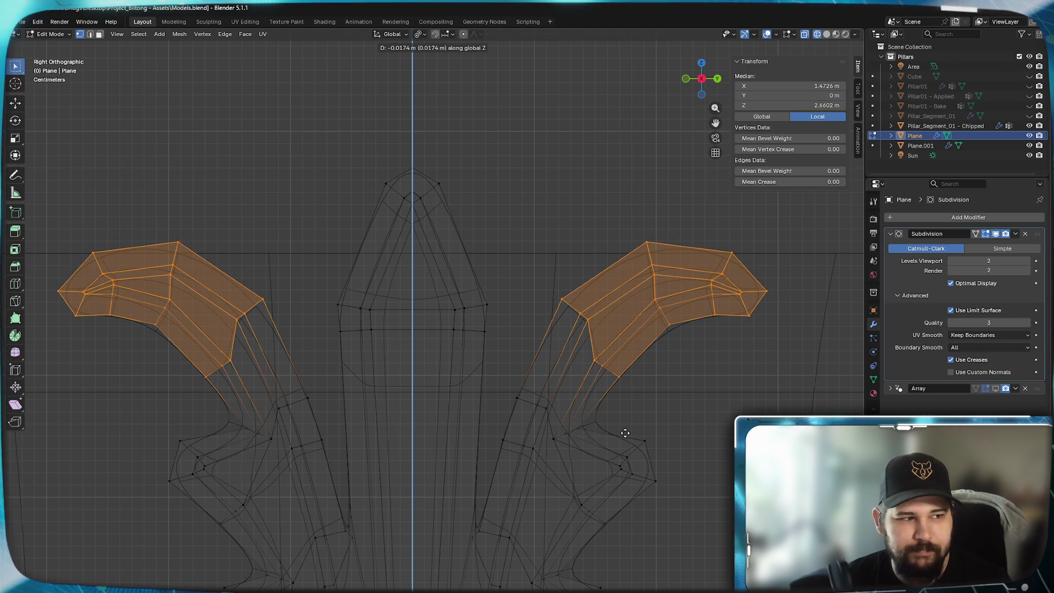
{"action": "left_click", "coordinate": [625, 433]}
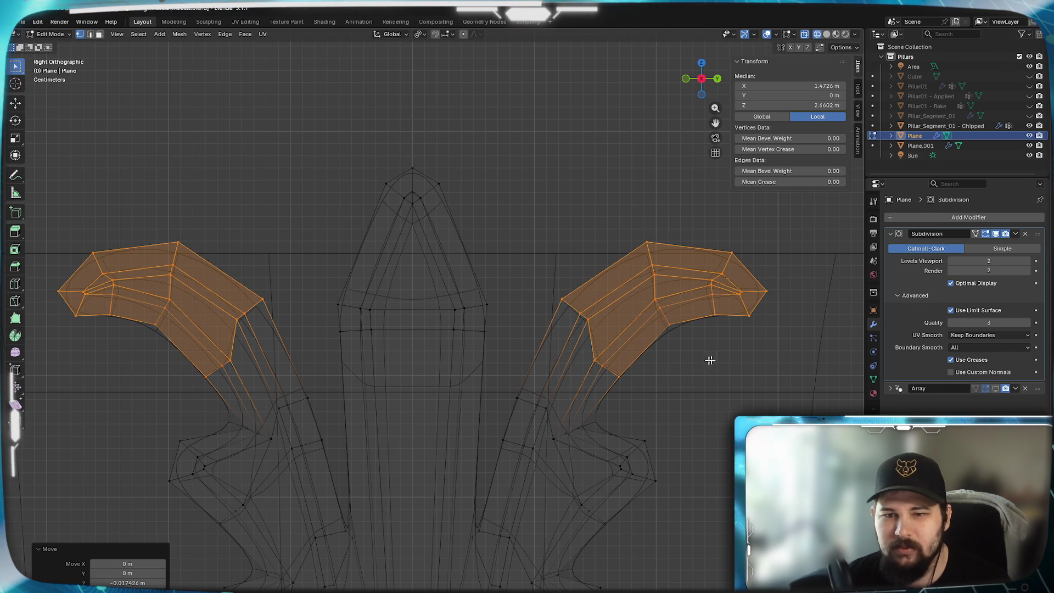
- Keep only the right upper curl selected and shift it 8 mm
{"action": "left_click_drag", "start_coordinate": [794, 218], "coordinate": [544, 396]}
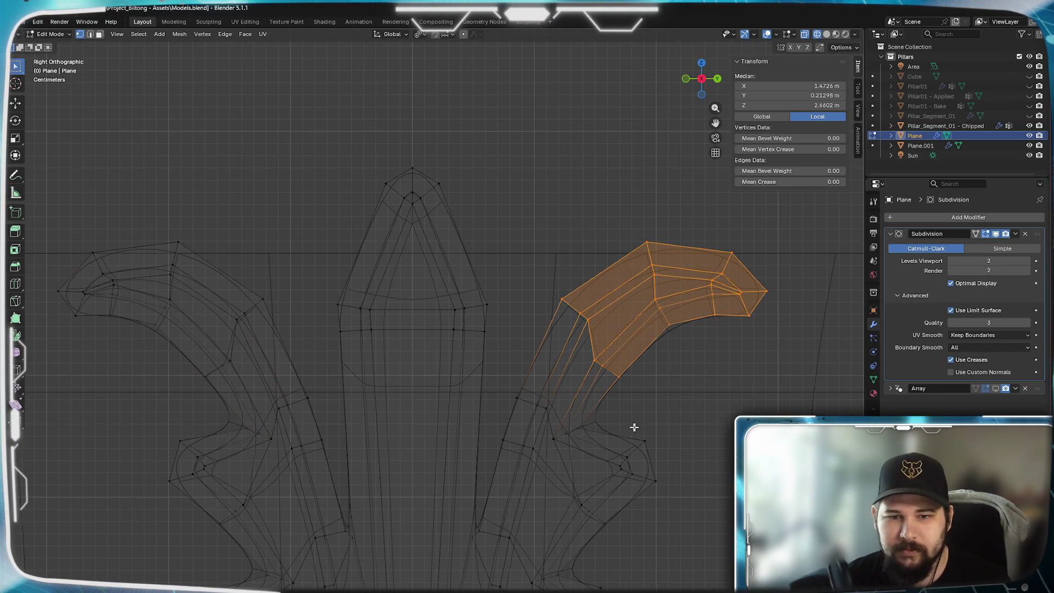
{"action": "type", "text": "gy"}
{"action": "type", "text": "0."}
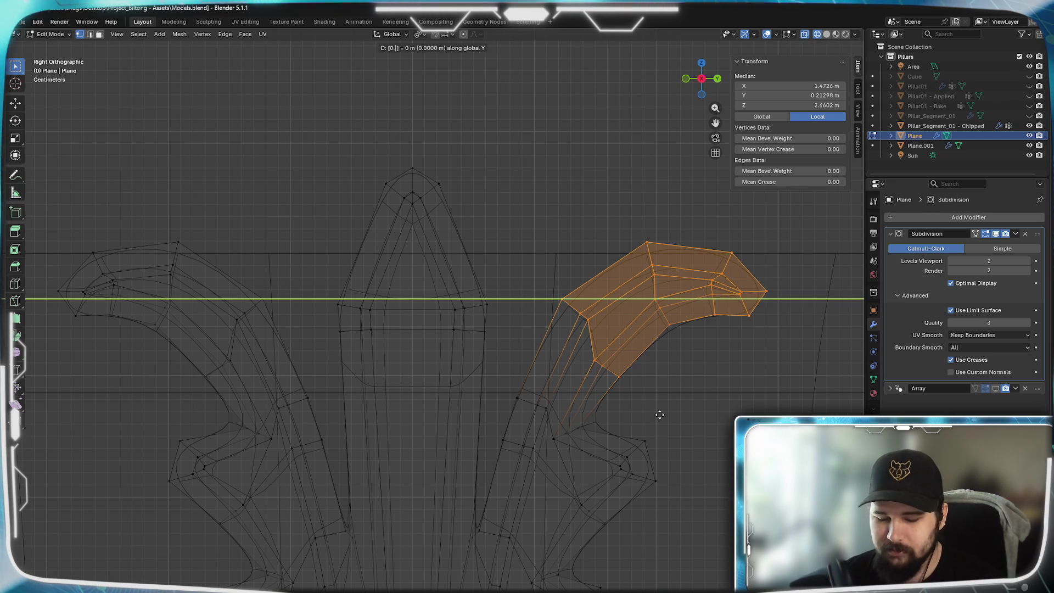
{"action": "type", "text": "5-"}
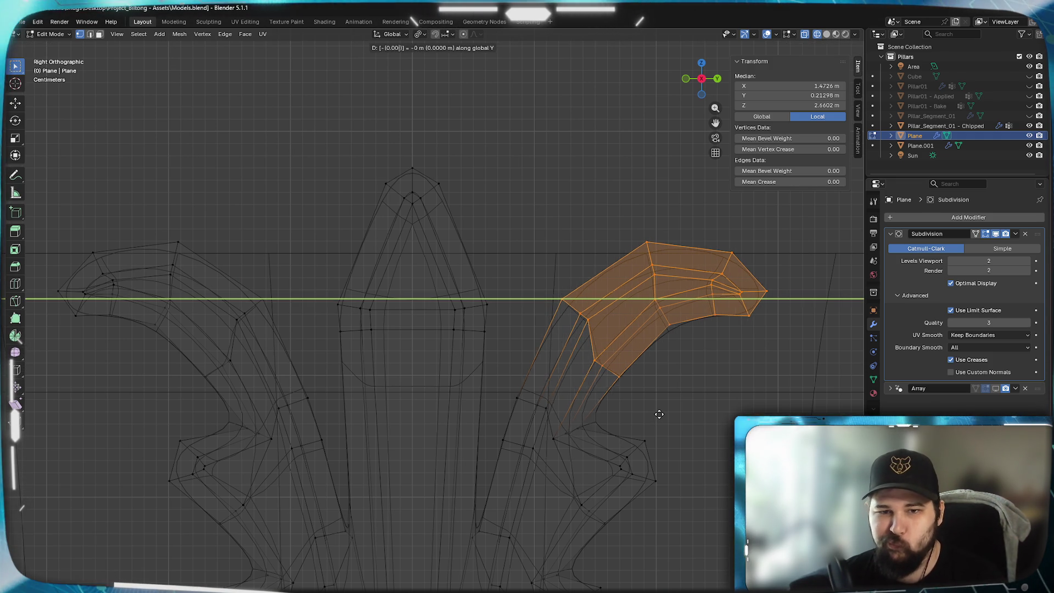
{"action": "key", "text": "BackSpace"}
{"action": "type", "text": "8"}
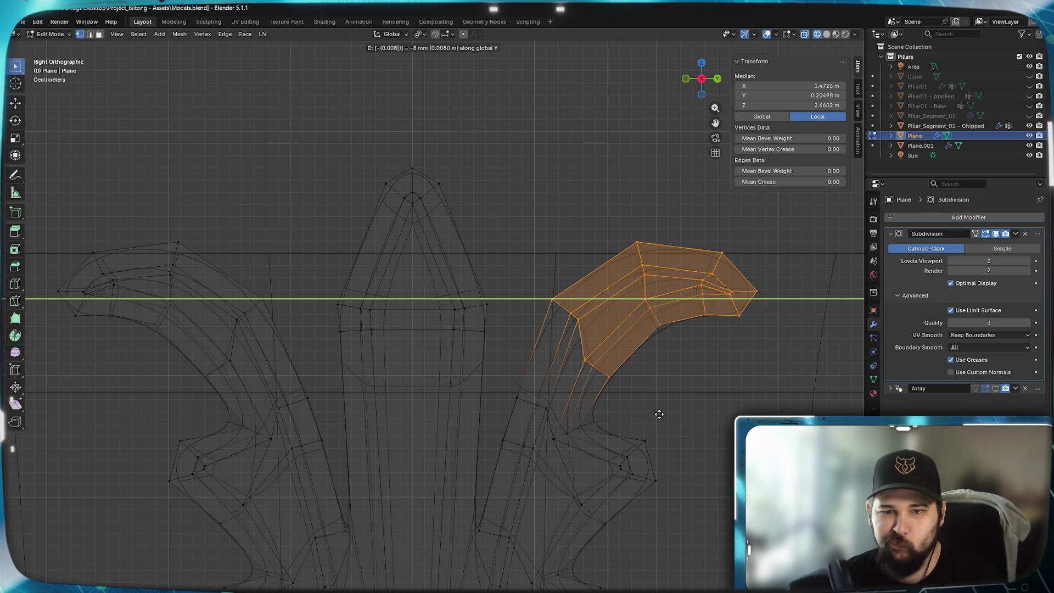
{"action": "key", "text": "Return"}
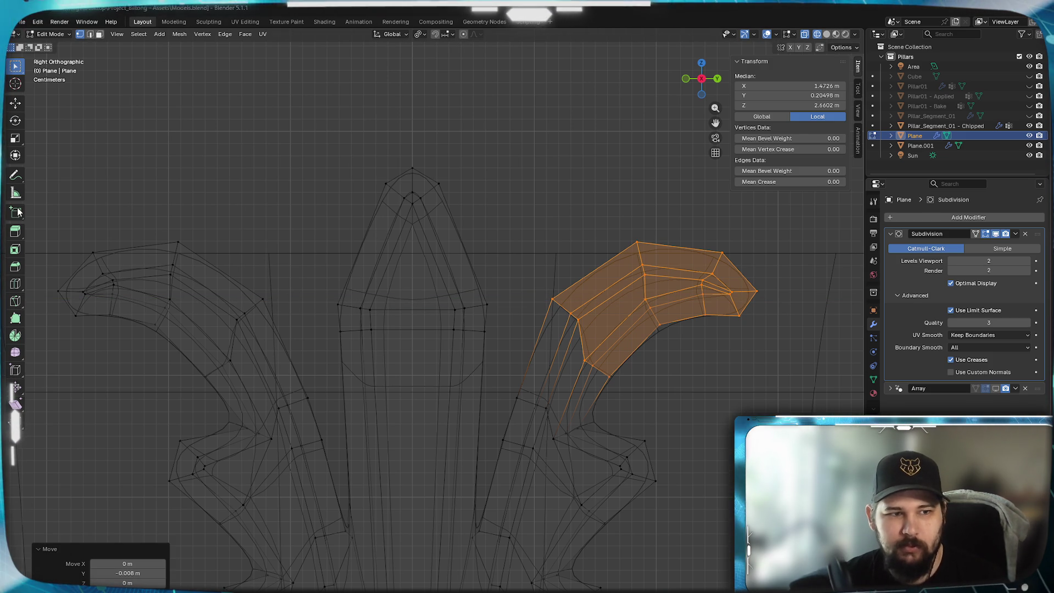
- Shift the upper part of the left curl along Y, then return to Object Mode
{"action": "left_click_drag", "start_coordinate": [49, 206], "coordinate": [268, 386]}
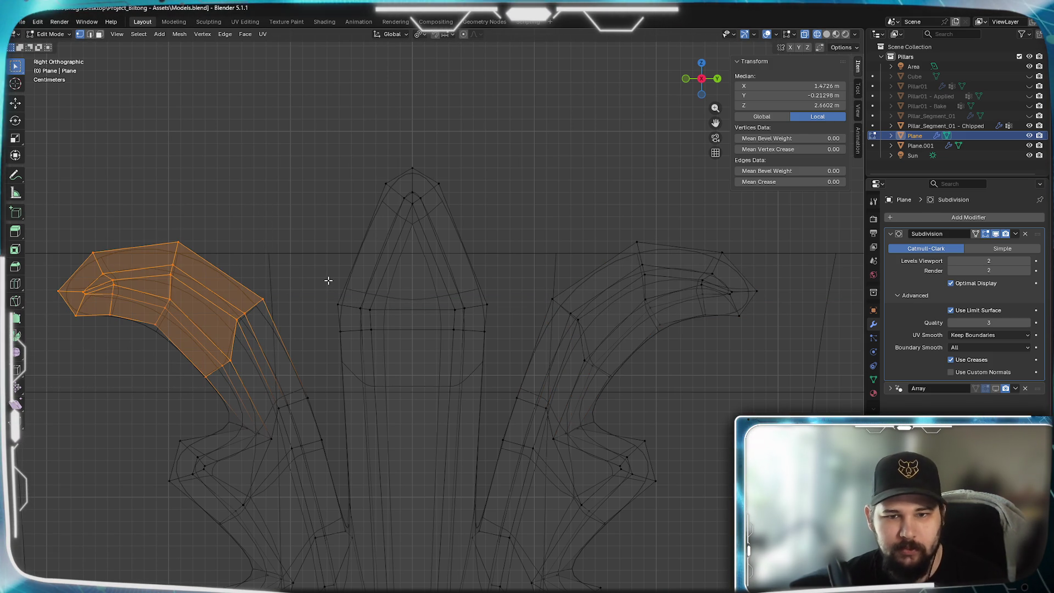
{"action": "key", "text": "g"}
{"action": "key", "text": "y"}
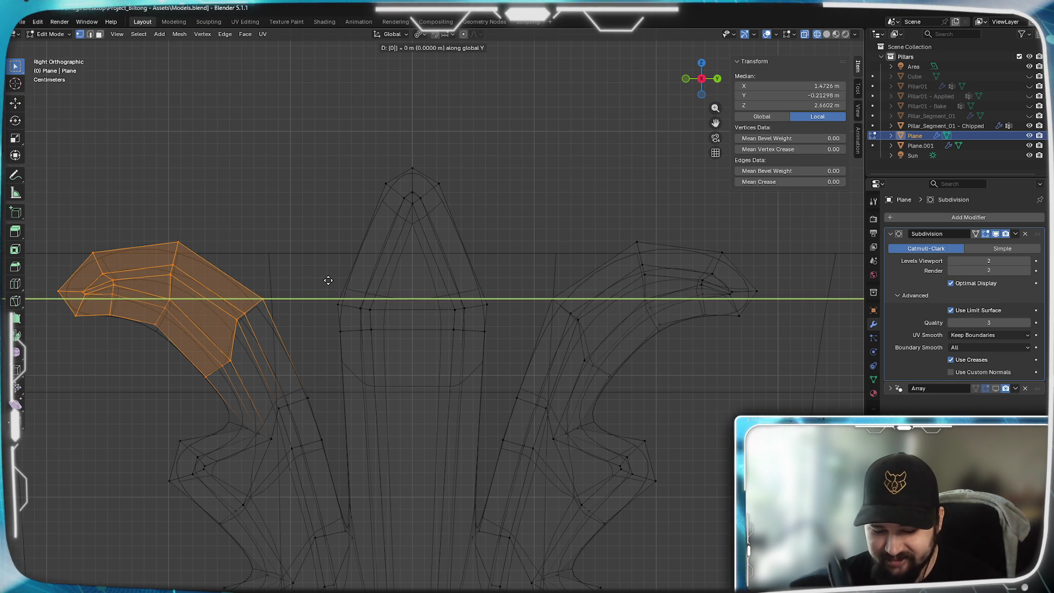
{"action": "left_click", "coordinate": [327, 281]}
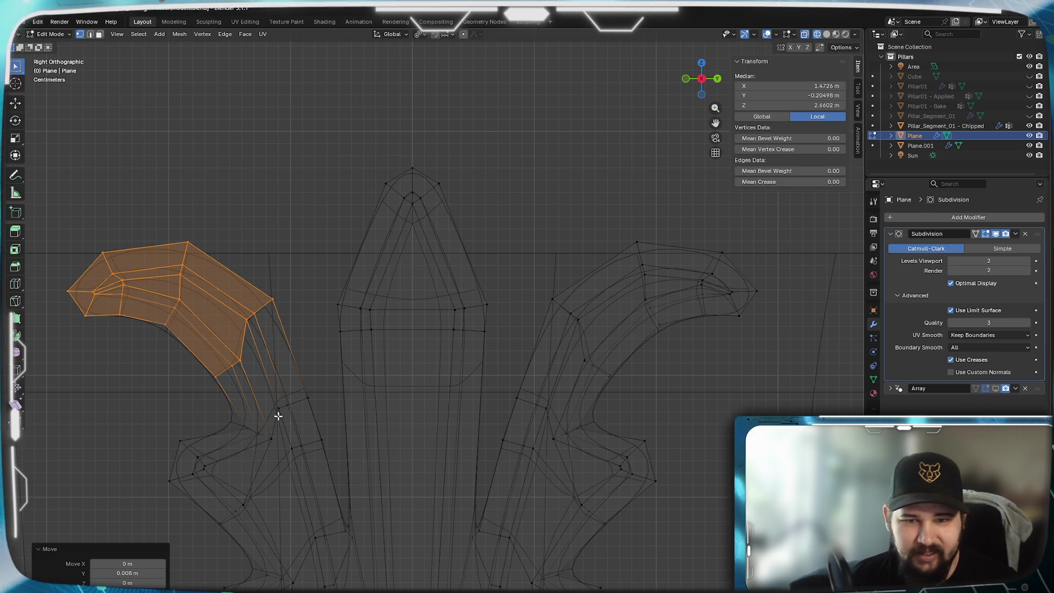
{"action": "key", "text": "Tab"}
{"action": "scroll", "coordinate": [338, 400], "scroll_direction": "down", "scroll_amount": 3}
{"action": "scroll", "coordinate": [339, 406], "scroll_direction": "down", "scroll_amount": 2}
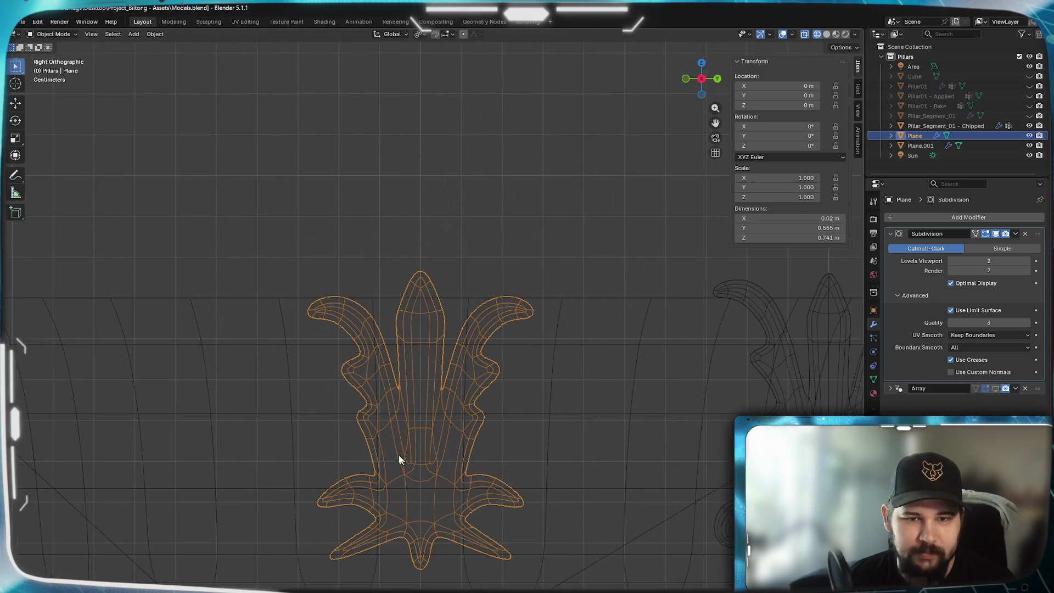
{"action": "scroll", "coordinate": [402, 459], "scroll_direction": "down", "scroll_amount": 1}
{"action": "scroll", "coordinate": [401, 382], "scroll_direction": "up", "scroll_amount": 2}
{"action": "scroll", "coordinate": [426, 384], "scroll_direction": "up", "scroll_amount": 2}
{"action": "scroll", "coordinate": [488, 429], "scroll_direction": "down", "scroll_amount": 3}
- Select the half ornament Plane.001 and enter Edit Mode on it
{"action": "middle_click_drag", "start_coordinate": [487, 429], "coordinate": [300, 434], "text": "shift"}
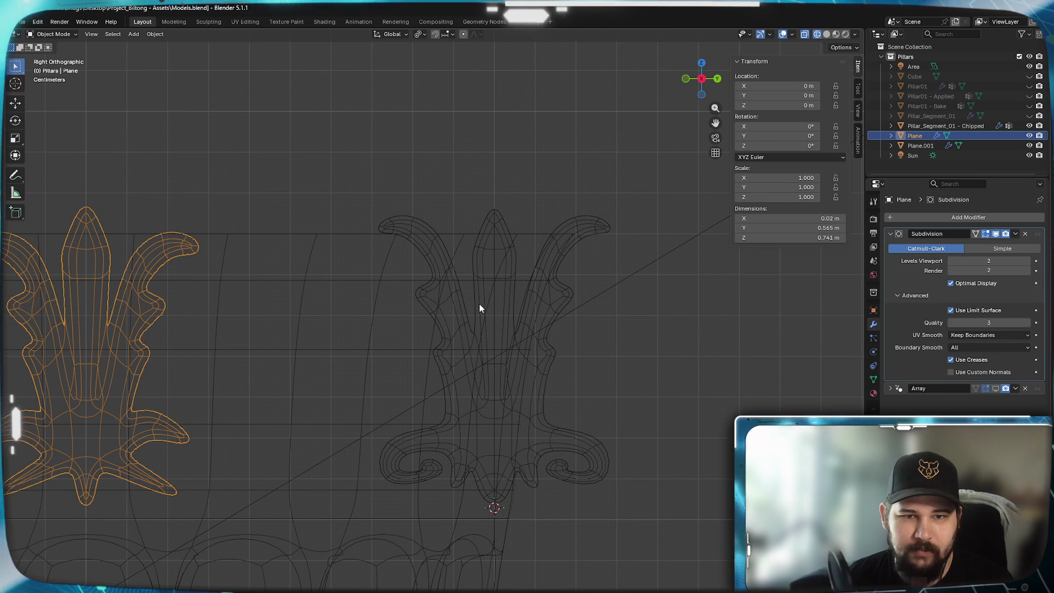
{"action": "left_click", "coordinate": [470, 387]}
{"action": "key", "text": "Tab"}
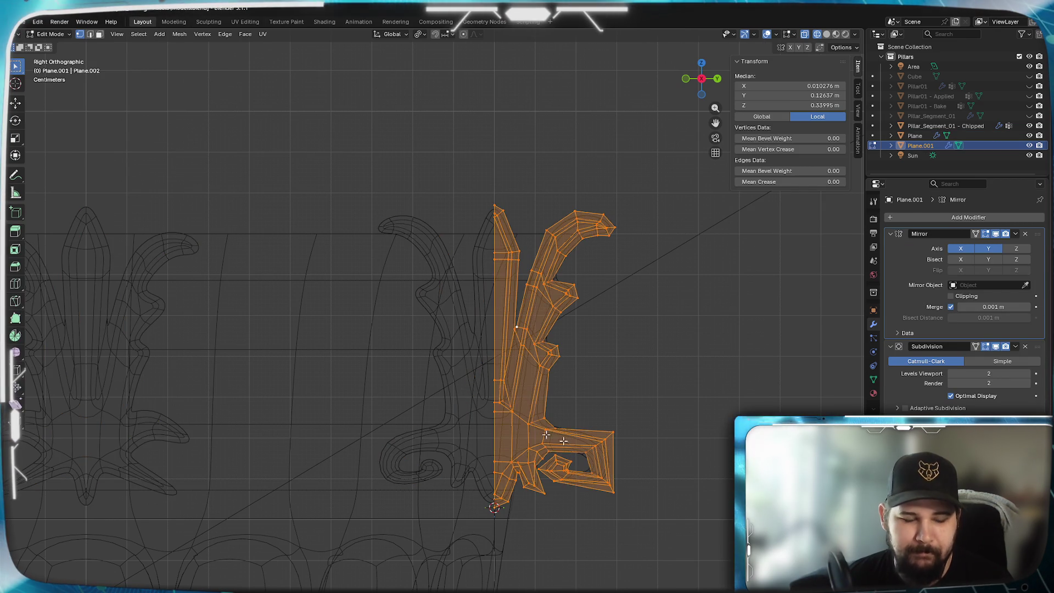
{"action": "scroll", "coordinate": [577, 408], "scroll_direction": "up", "scroll_amount": 2}
{"action": "scroll", "coordinate": [577, 407], "scroll_direction": "up", "scroll_amount": 2}
- Navigate to the lower side spike and box-select its protruding faces
{"action": "middle_click_drag", "start_coordinate": [514, 405], "coordinate": [501, 377], "text": "shift"}
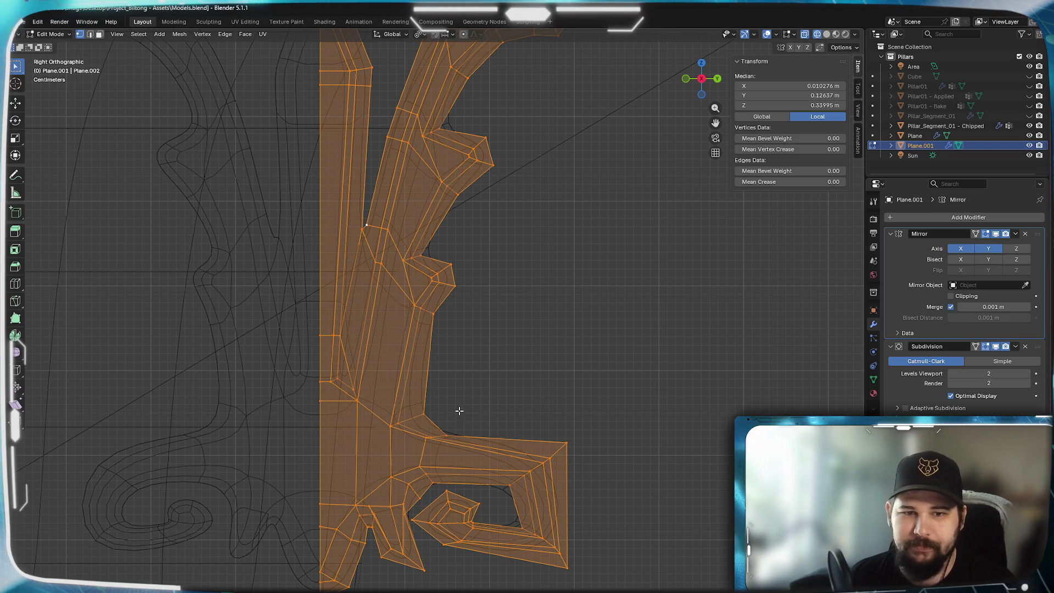
{"action": "scroll", "coordinate": [459, 410], "scroll_direction": "up", "scroll_amount": 4}
{"action": "mouse_move", "coordinate": [459, 466]}
{"action": "middle_mouse_down", "text": "shift"}
{"action": "mouse_move", "coordinate": [454, 372]}
{"action": "mouse_move", "coordinate": [450, 548]}
{"action": "mouse_move", "coordinate": [473, 434]}
{"action": "middle_mouse_up", "text": "shift"}
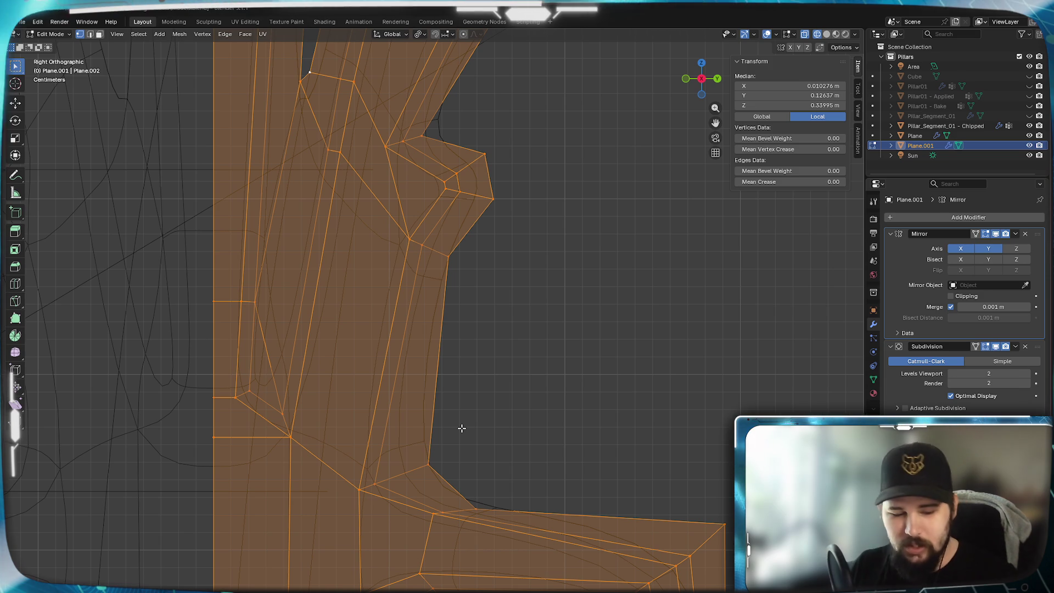
{"action": "scroll", "coordinate": [517, 317], "scroll_direction": "up", "scroll_amount": 5, "text": "shift"}
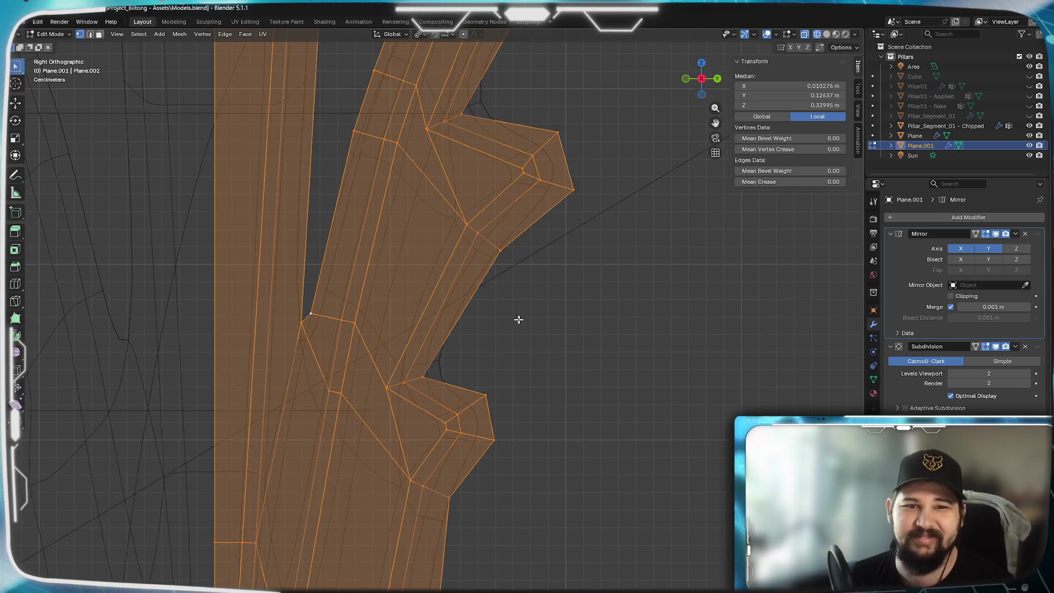
{"action": "scroll", "coordinate": [518, 325], "scroll_direction": "up", "scroll_amount": 5, "text": "shift"}
{"action": "scroll", "coordinate": [572, 219], "scroll_direction": "down", "scroll_amount": 5, "text": "shift"}
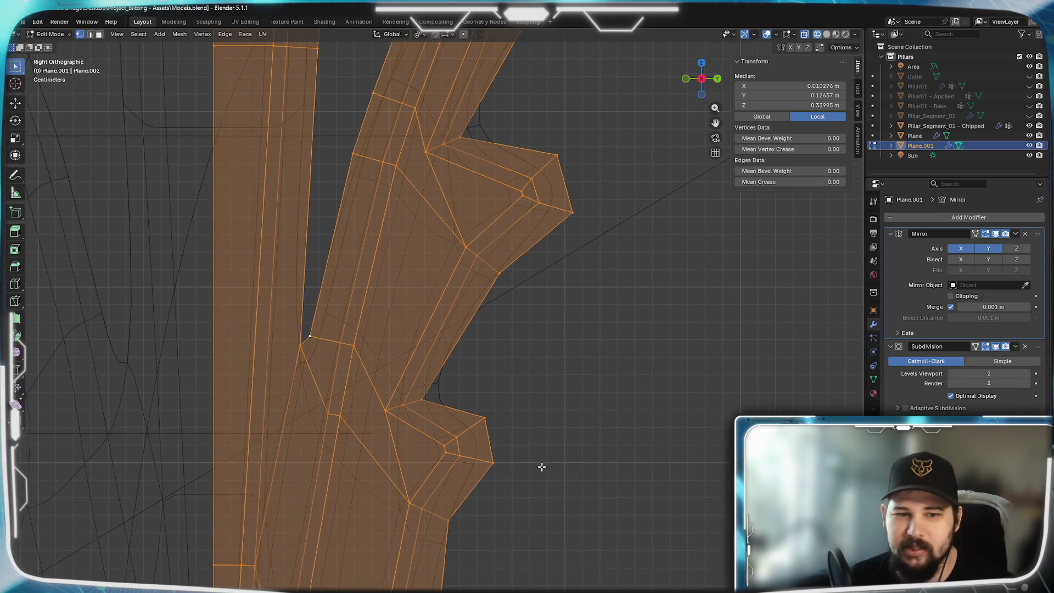
{"action": "middle_click_drag", "start_coordinate": [541, 467], "coordinate": [604, 227], "text": "shift"}
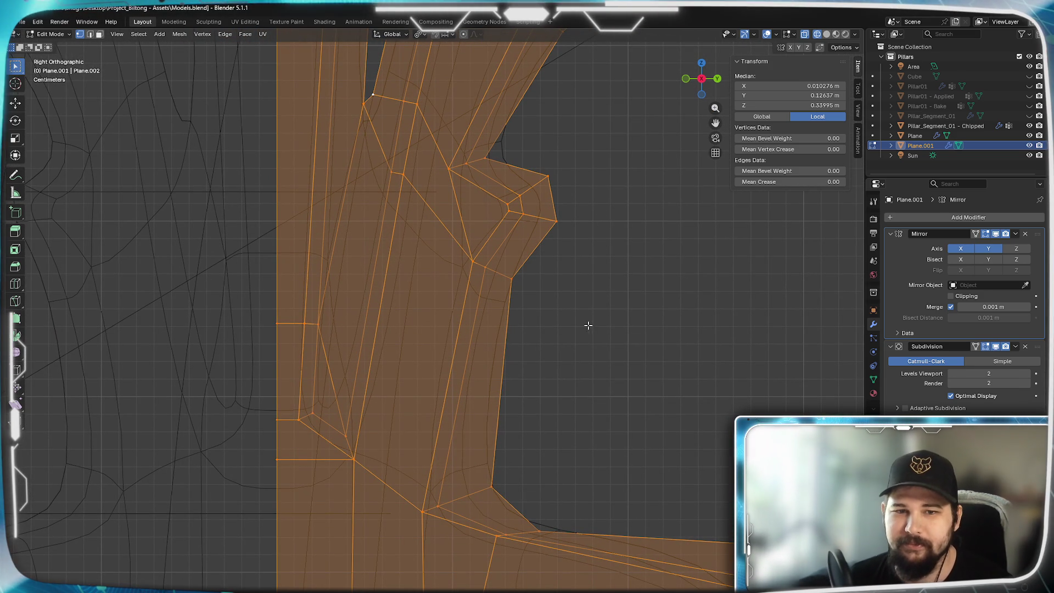
{"action": "left_click_drag", "start_coordinate": [615, 144], "coordinate": [412, 298]}
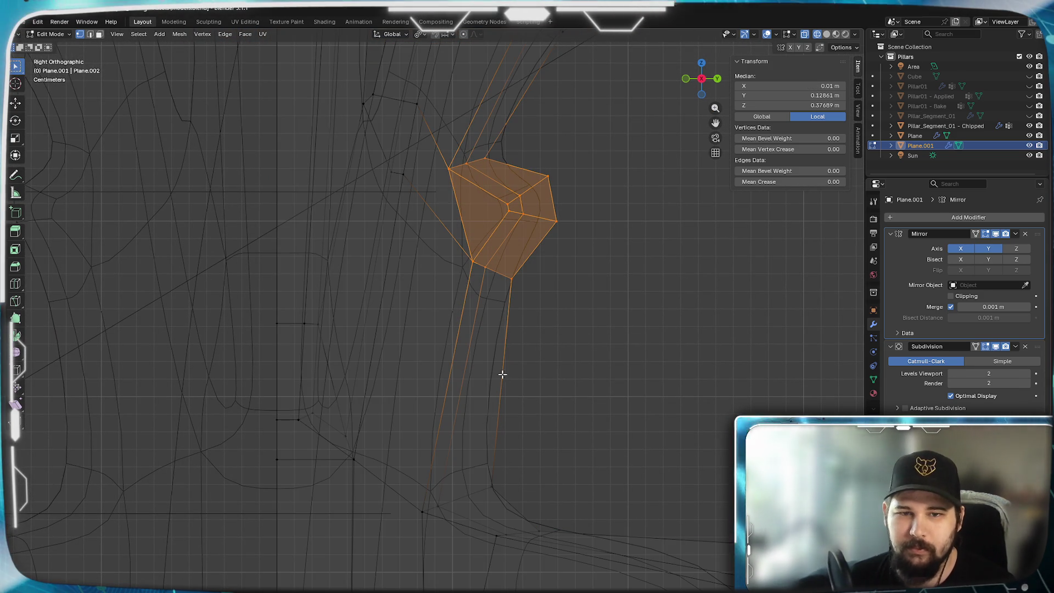
{"action": "scroll", "coordinate": [509, 377], "scroll_direction": "down", "scroll_amount": 3}
- Move the selected side spike, then reselect it and move it down and left
{"action": "mouse_move", "coordinate": [520, 346]}
{"action": "middle_mouse_down", "text": "shift"}
{"action": "mouse_move", "coordinate": [503, 381]}
{"action": "mouse_move", "coordinate": [519, 247]}
{"action": "mouse_move", "coordinate": [513, 311]}
{"action": "middle_mouse_up", "text": "shift"}
{"action": "scroll", "coordinate": [519, 247], "scroll_direction": "up", "scroll_amount": 2}
{"action": "key", "text": "g"}
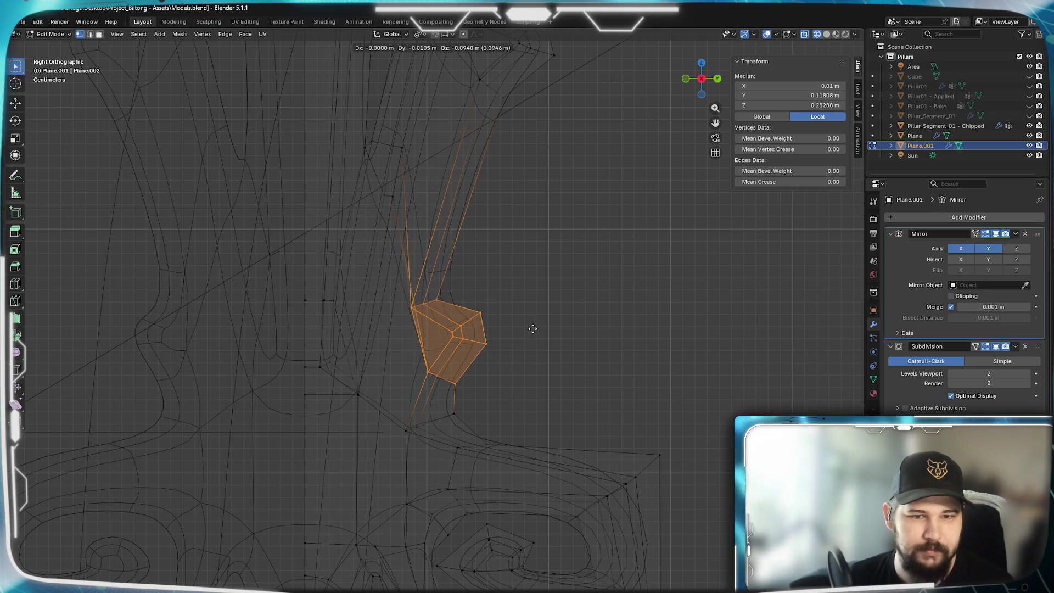
{"action": "left_click", "coordinate": [532, 328]}
{"action": "scroll", "coordinate": [523, 297], "scroll_direction": "up", "scroll_amount": 5, "text": "shift"}
{"action": "mouse_move", "coordinate": [621, 329]}
{"action": "left_mouse_down"}
{"action": "mouse_move", "coordinate": [490, 167]}
{"action": "mouse_move", "coordinate": [456, 148]}
{"action": "left_mouse_up"}
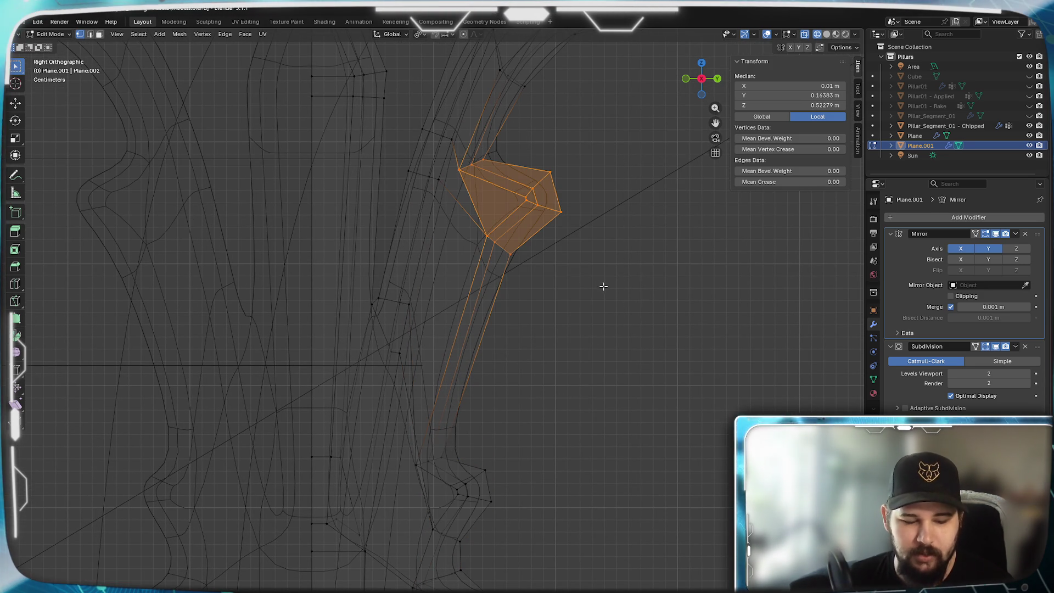
{"action": "key", "text": "g"}
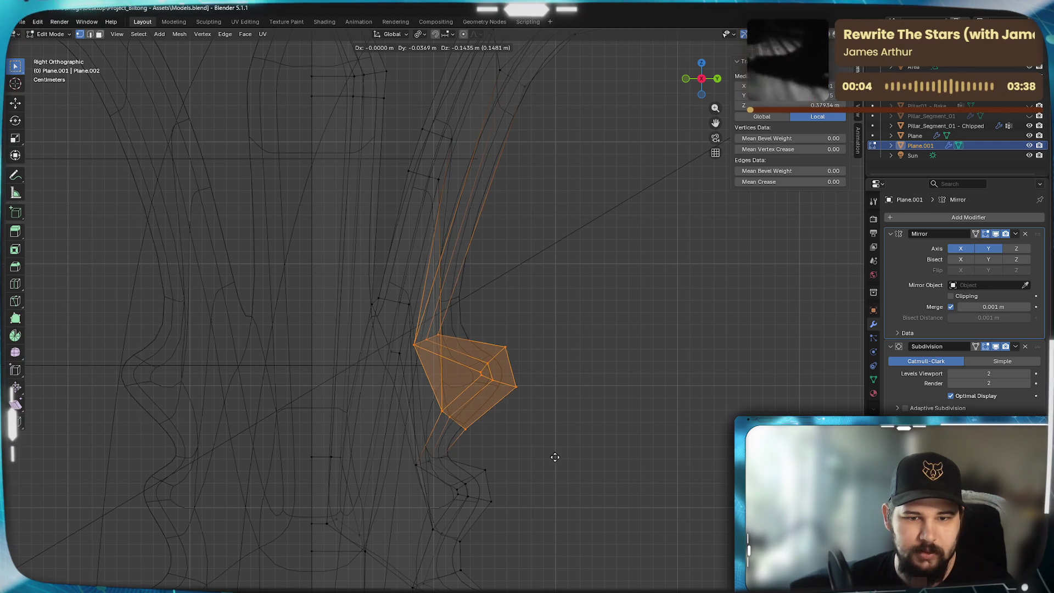
{"action": "left_click", "coordinate": [554, 458]}
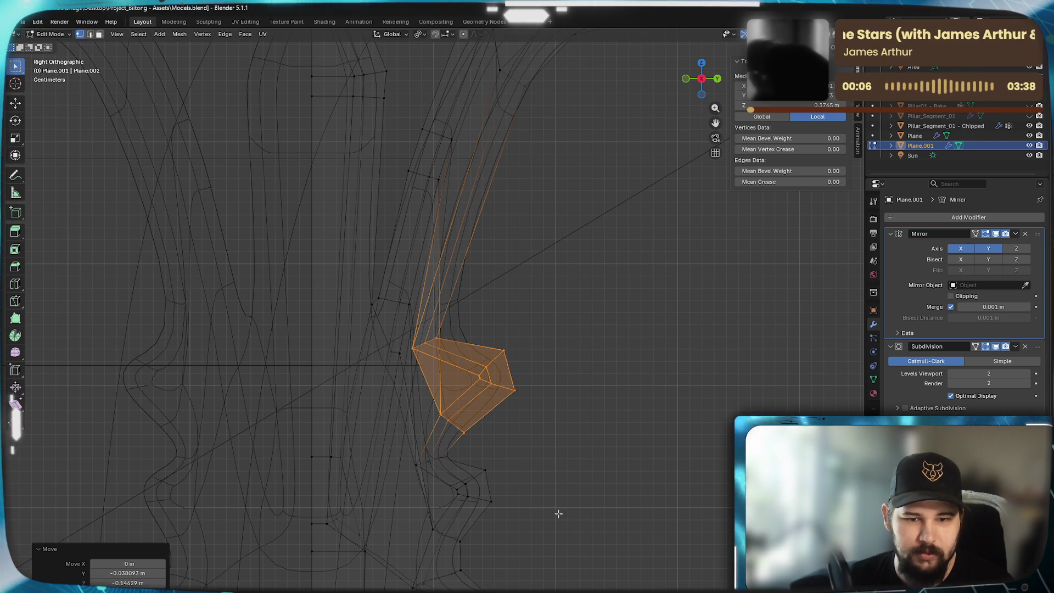
- Box-select a region of the lower curve and move its faces up and right
{"action": "middle_click_drag", "start_coordinate": [559, 513], "coordinate": [558, 329], "text": "shift"}
{"action": "scroll", "coordinate": [565, 346], "scroll_direction": "up", "scroll_amount": 3}
{"action": "scroll", "coordinate": [535, 315], "scroll_direction": "up", "scroll_amount": 2}
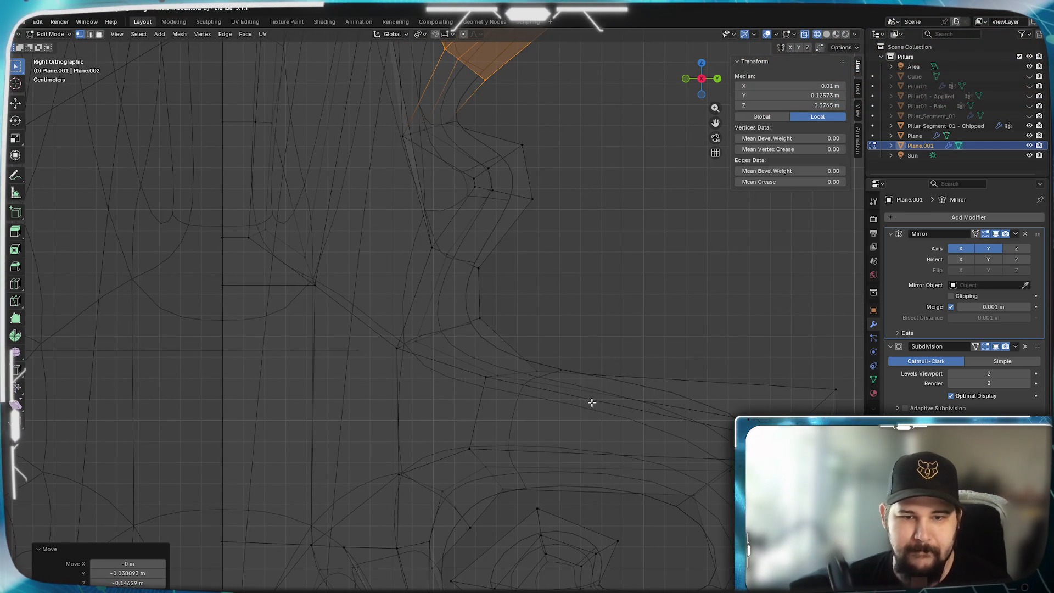
{"action": "left_click_drag", "start_coordinate": [593, 403], "coordinate": [370, 299]}
{"action": "middle_click_drag", "start_coordinate": [601, 361], "coordinate": [462, 346], "text": "shift"}
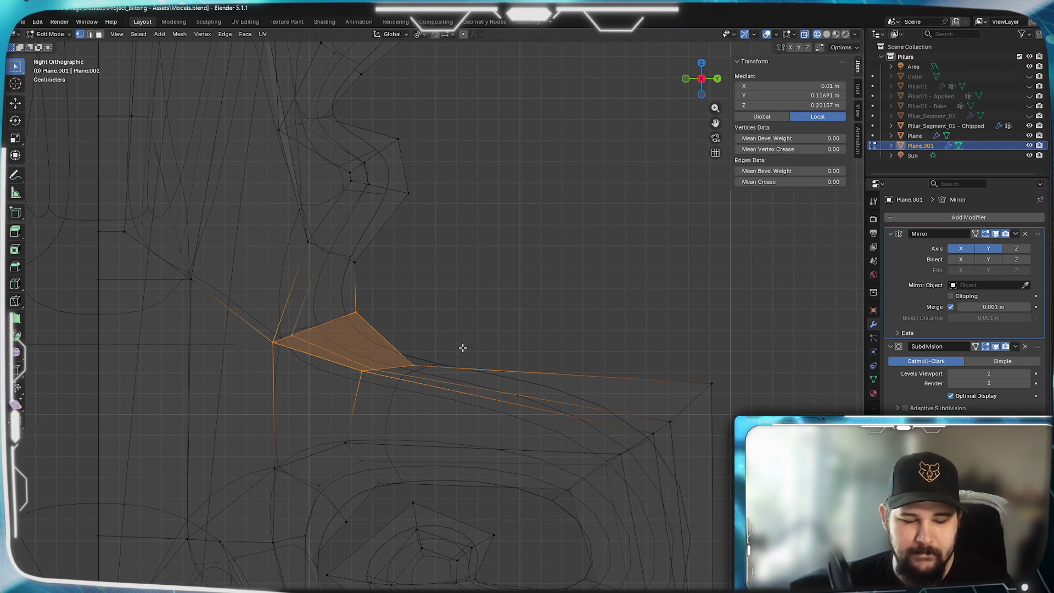
{"action": "key", "text": "g"}
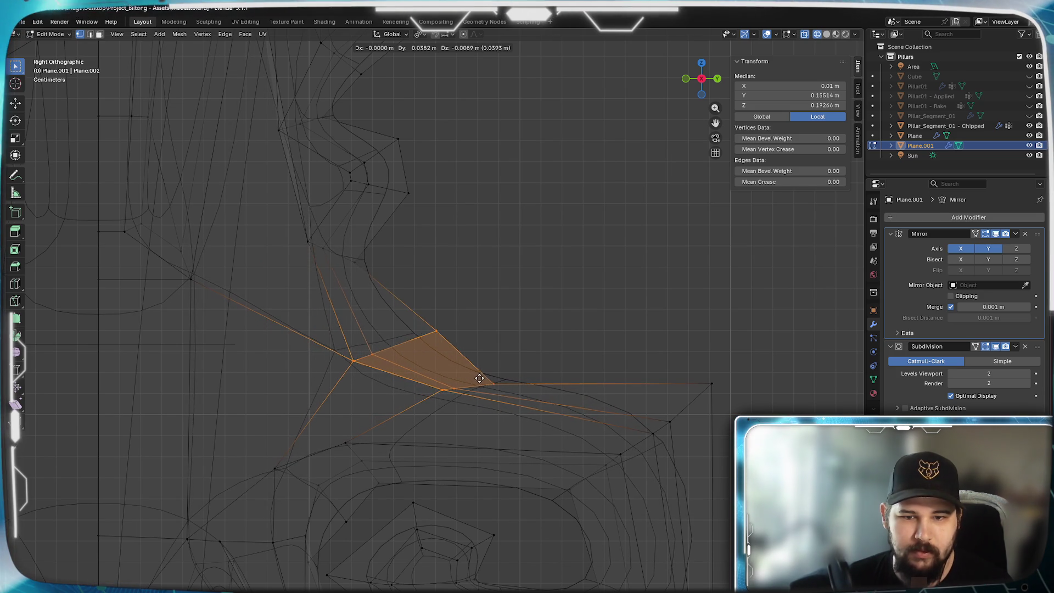
{"action": "left_click", "coordinate": [462, 380]}
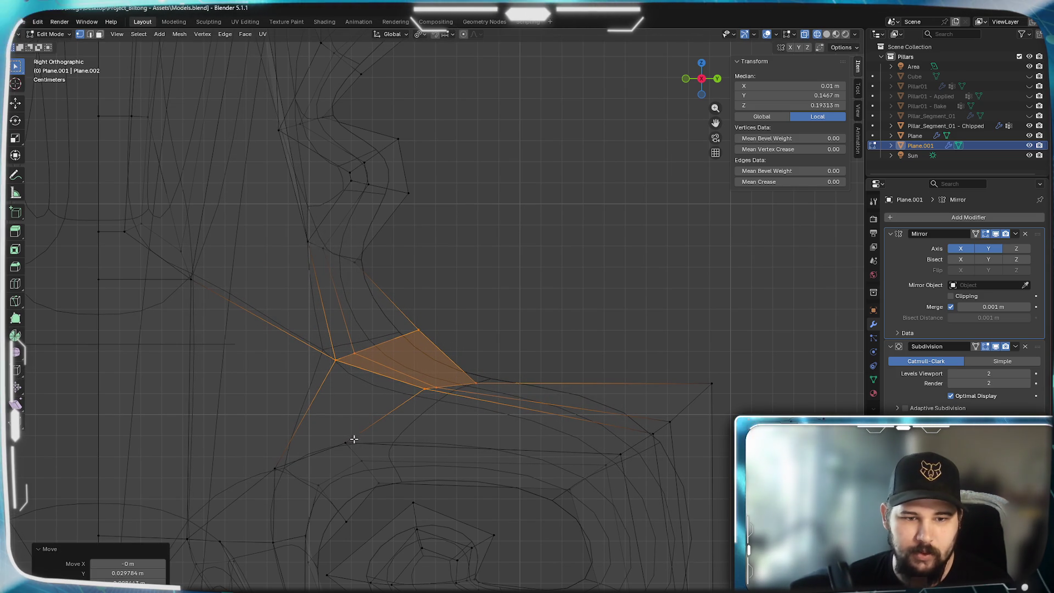
- Nudge a single vertex on the lower curve into place with several small moves
{"action": "left_click", "coordinate": [365, 454]}
{"action": "key", "text": "g"}
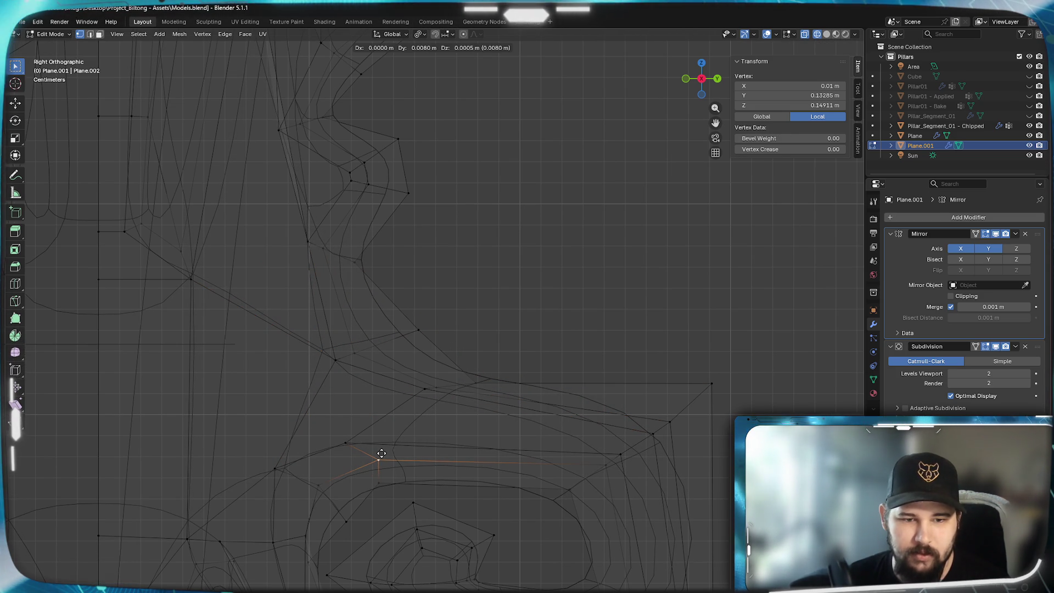
{"action": "left_click", "coordinate": [383, 486]}
{"action": "key", "text": "g"}
{"action": "left_click", "coordinate": [400, 487]}
{"action": "key", "text": "g"}
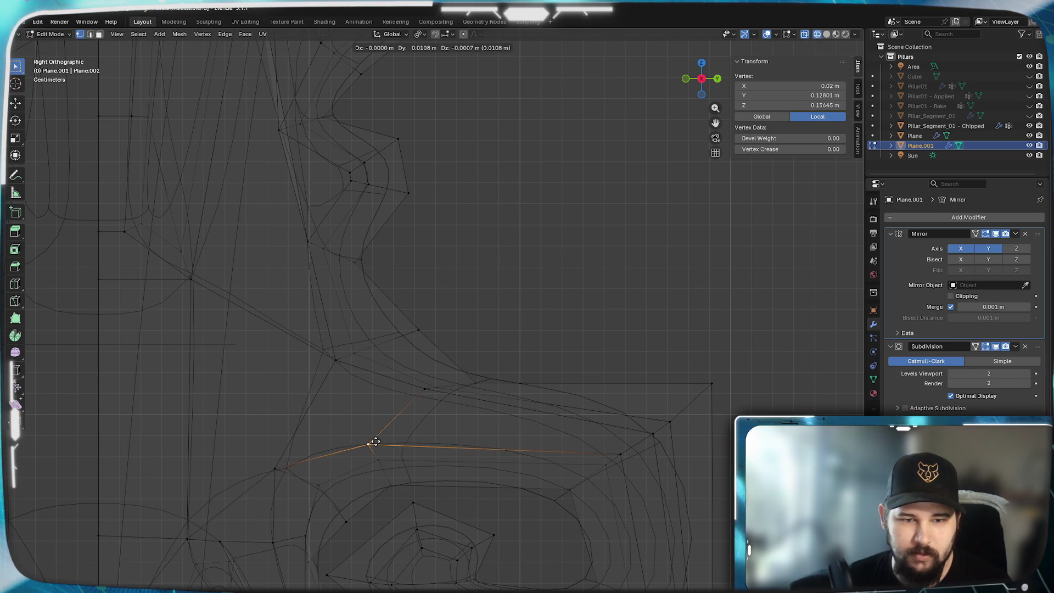
{"action": "left_click", "coordinate": [384, 443]}
{"action": "scroll", "coordinate": [461, 412], "scroll_direction": "up", "scroll_amount": 5, "text": "shift"}
- Reselect the side spike's vertices and reposition them a few times into a smoother point
{"action": "left_click_drag", "start_coordinate": [589, 429], "coordinate": [332, 253]}
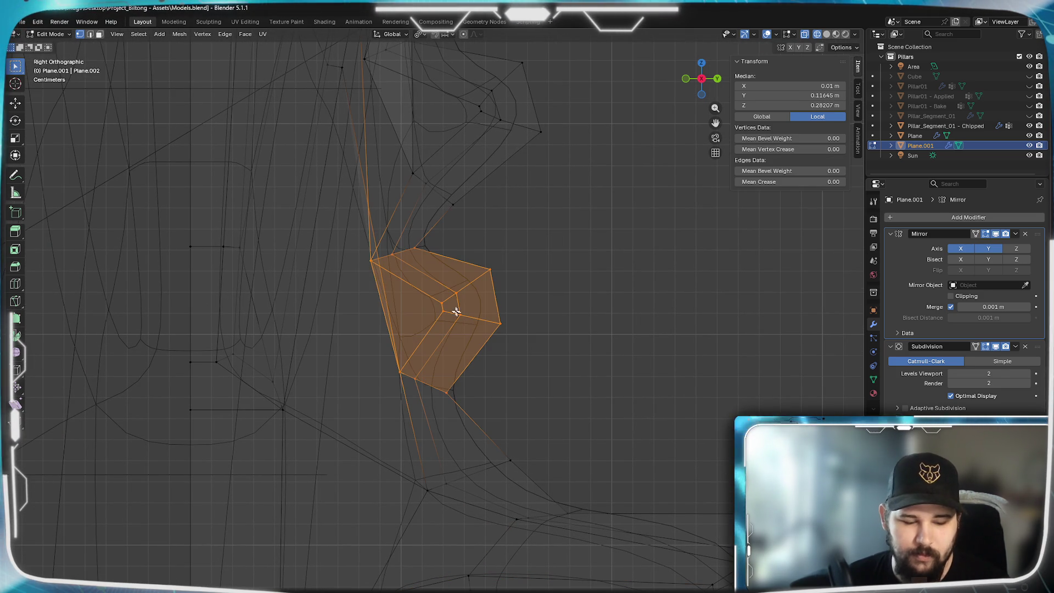
{"action": "key", "text": "g"}
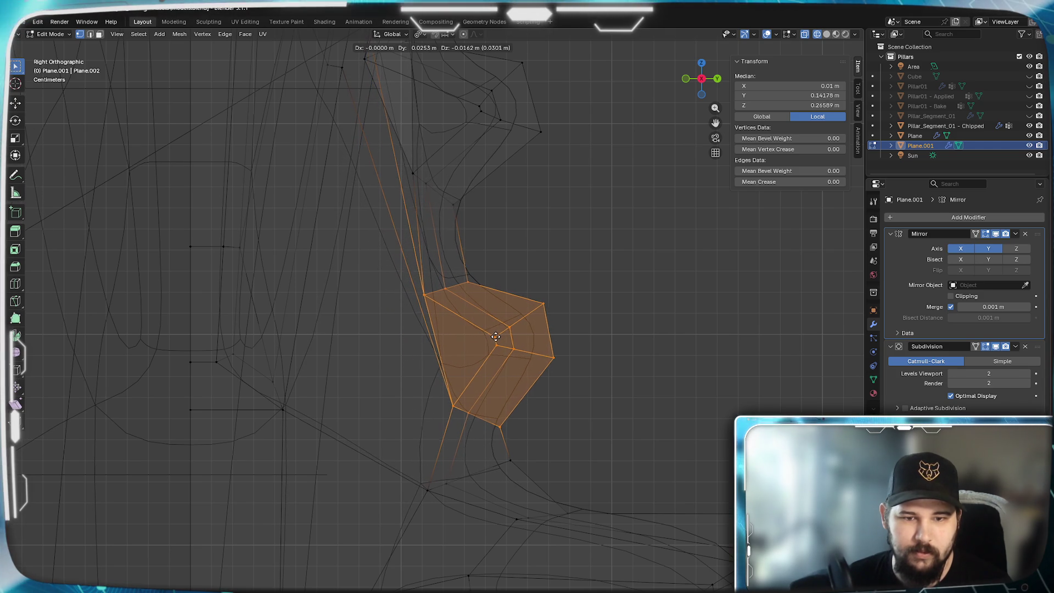
{"action": "left_click", "coordinate": [496, 336]}
{"action": "middle_click_drag", "start_coordinate": [497, 337], "coordinate": [572, 333], "text": "shift"}
{"action": "left_click_drag", "start_coordinate": [611, 371], "coordinate": [391, 209]}
{"action": "key", "text": "g"}
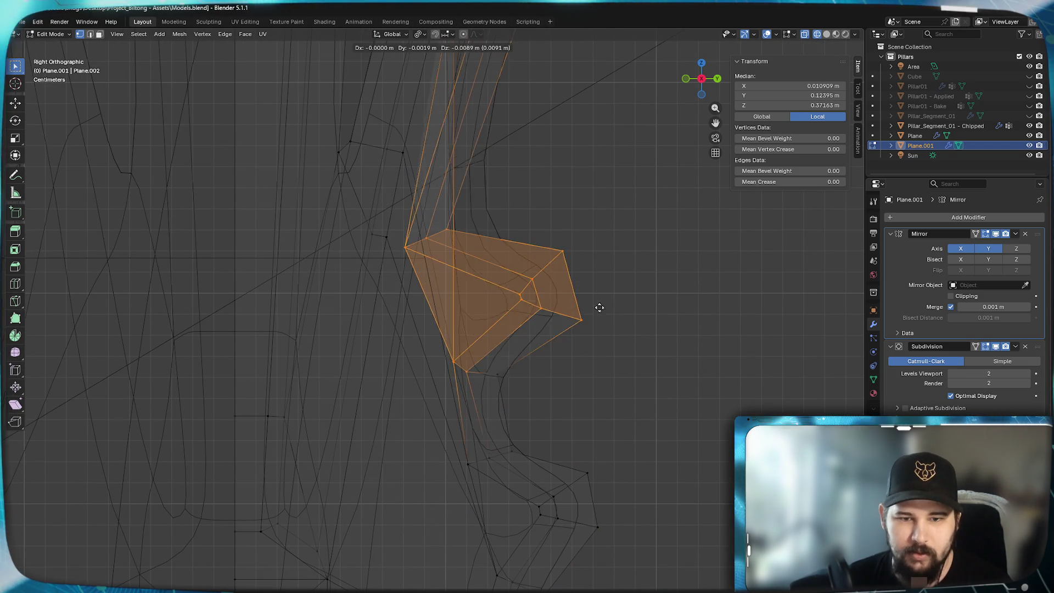
{"action": "left_click", "coordinate": [584, 276]}
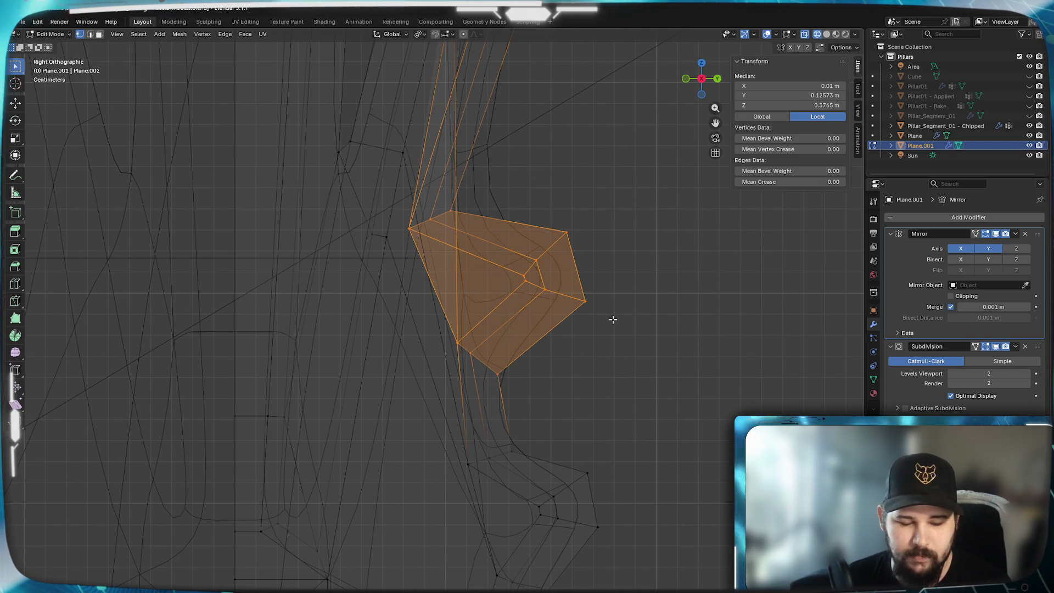
{"action": "key", "text": "g"}
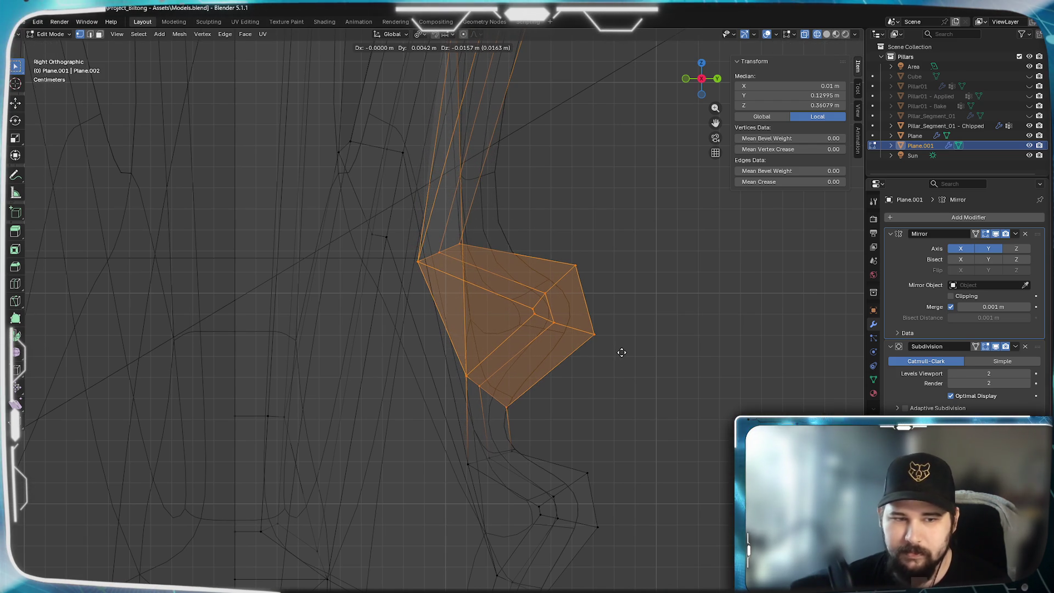
{"action": "left_click", "coordinate": [610, 351]}
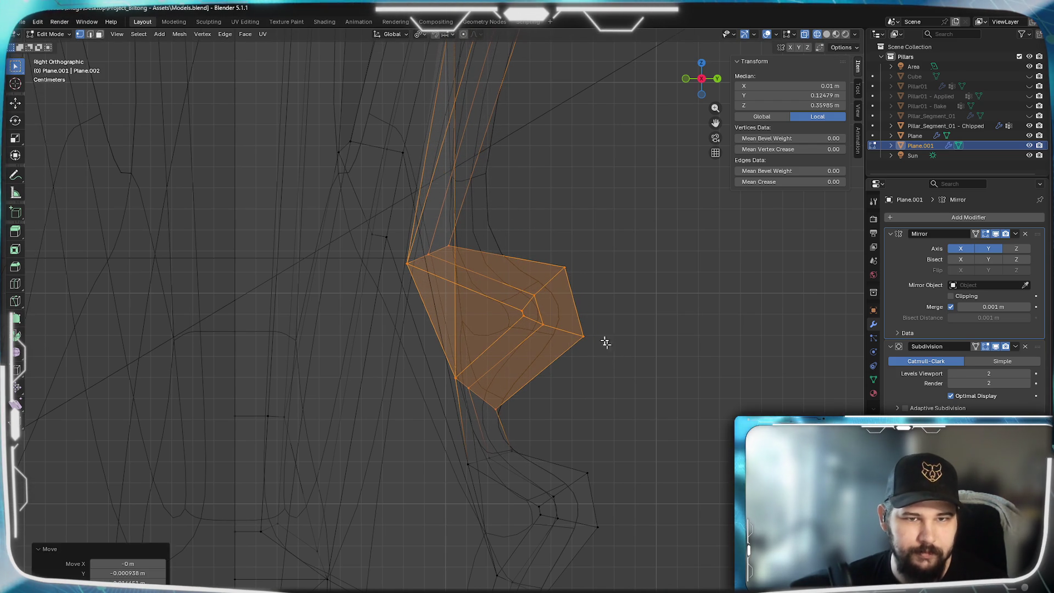
{"action": "scroll", "coordinate": [610, 352], "scroll_direction": "down", "scroll_amount": 3}
- Centre the spike among the pillar wireframes and select its outer faces
{"action": "mouse_move", "coordinate": [611, 351]}
{"action": "middle_mouse_down", "text": "shift"}
{"action": "mouse_move", "coordinate": [412, 444]}
{"action": "mouse_move", "coordinate": [506, 330]}
{"action": "middle_mouse_up", "text": "shift"}
{"action": "scroll", "coordinate": [499, 352], "scroll_direction": "up", "scroll_amount": 3}
{"action": "mouse_move", "coordinate": [509, 447]}
{"action": "middle_mouse_down", "text": "shift"}
{"action": "mouse_move", "coordinate": [490, 260]}
{"action": "mouse_move", "coordinate": [385, 502]}
{"action": "mouse_move", "coordinate": [454, 237]}
{"action": "middle_mouse_up", "text": "shift"}
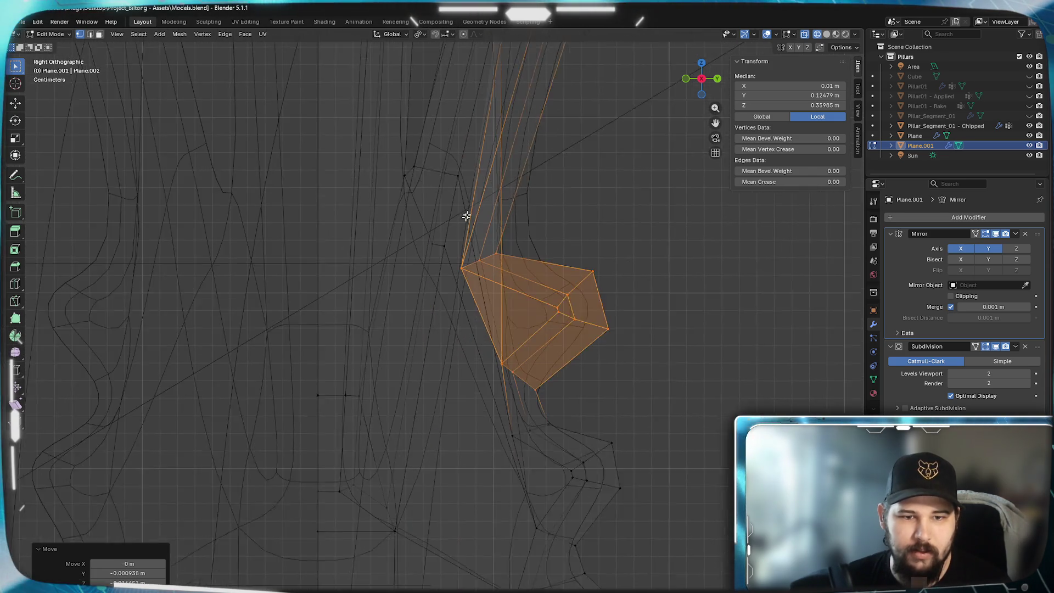
{"action": "left_click", "coordinate": [472, 210]}
{"action": "key", "text": "z"}
{"action": "left_click", "coordinate": [538, 328]}
{"action": "middle_click_drag", "start_coordinate": [538, 328], "coordinate": [402, 332], "text": "shift"}
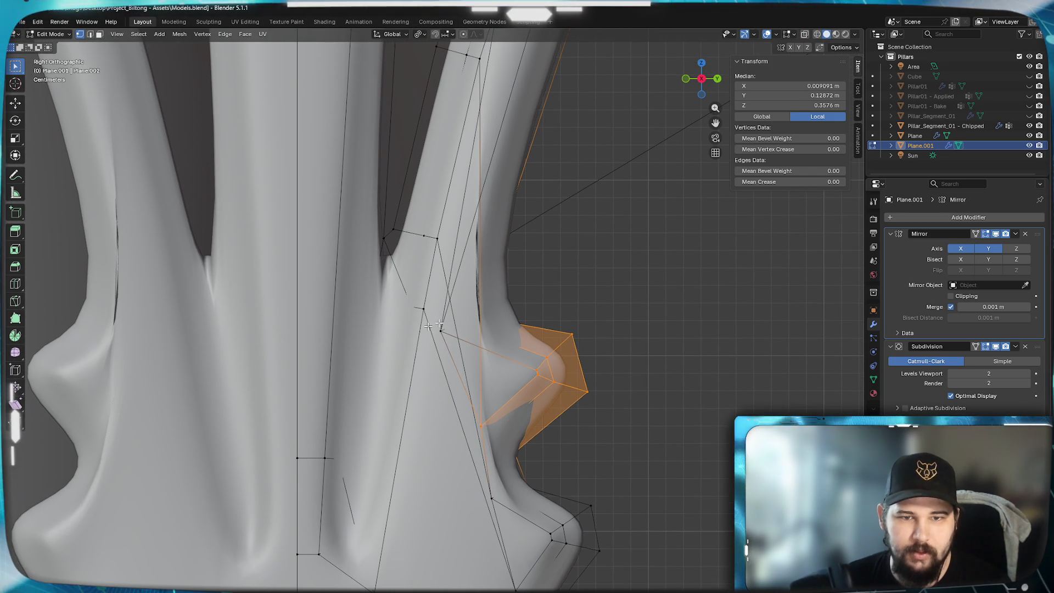
- Frame the spike bases and move a first vertex on the spike's inner edge
{"action": "middle_click_drag", "start_coordinate": [469, 370], "coordinate": [430, 590], "text": "shift"}
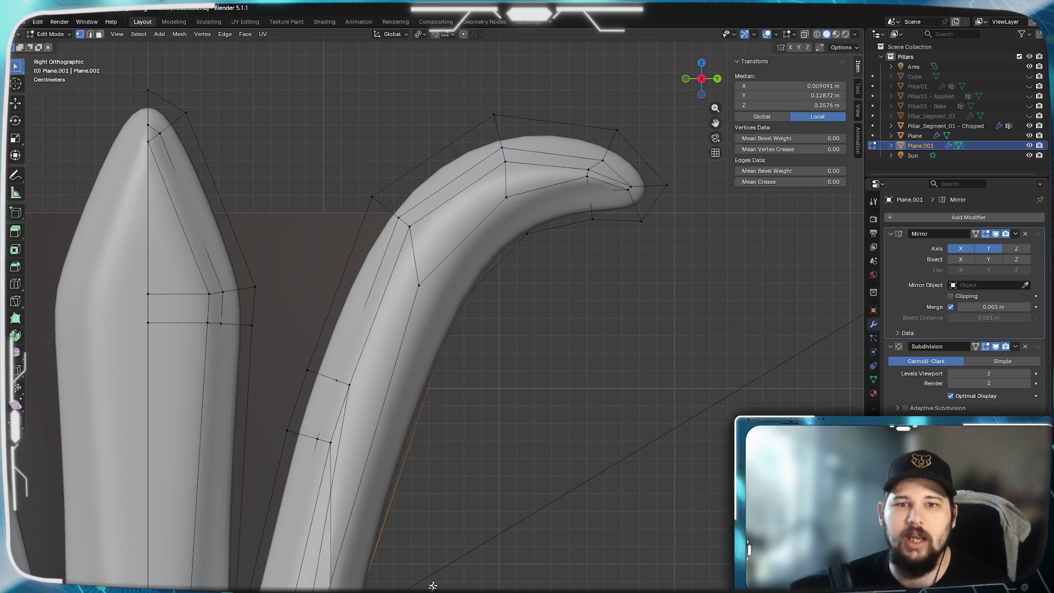
{"action": "scroll", "coordinate": [506, 186], "scroll_direction": "up", "scroll_amount": 5}
{"action": "scroll", "coordinate": [496, 179], "scroll_direction": "up", "scroll_amount": 2}
{"action": "scroll", "coordinate": [504, 131], "scroll_direction": "up", "scroll_amount": 2}
{"action": "middle_click_drag", "start_coordinate": [468, 203], "coordinate": [519, 287], "text": "shift"}
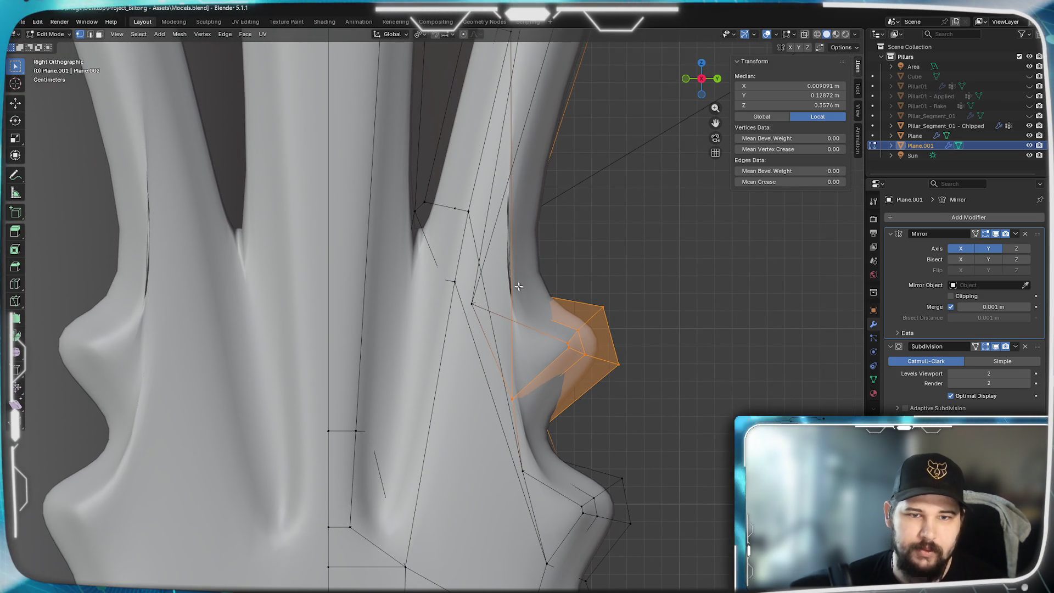
{"action": "left_click", "coordinate": [454, 281]}
{"action": "mouse_move", "coordinate": [453, 398]}
{"action": "middle_mouse_down", "text": "shift"}
{"action": "mouse_move", "coordinate": [453, 241]}
{"action": "mouse_move", "coordinate": [479, 299]}
{"action": "middle_mouse_up", "text": "shift"}
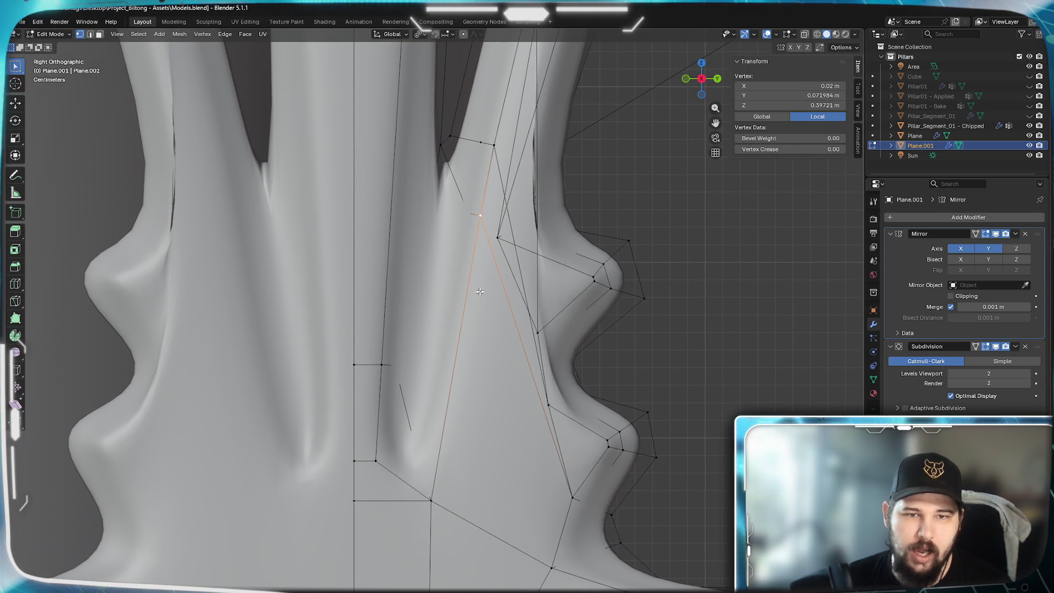
{"action": "key", "text": "g"}
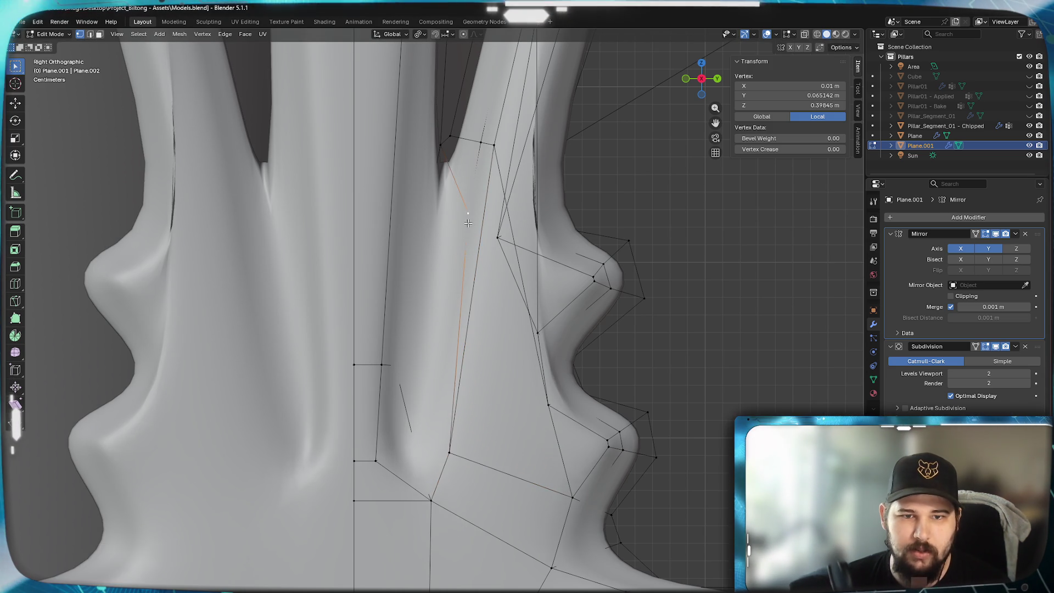
{"action": "left_click", "coordinate": [436, 425]}
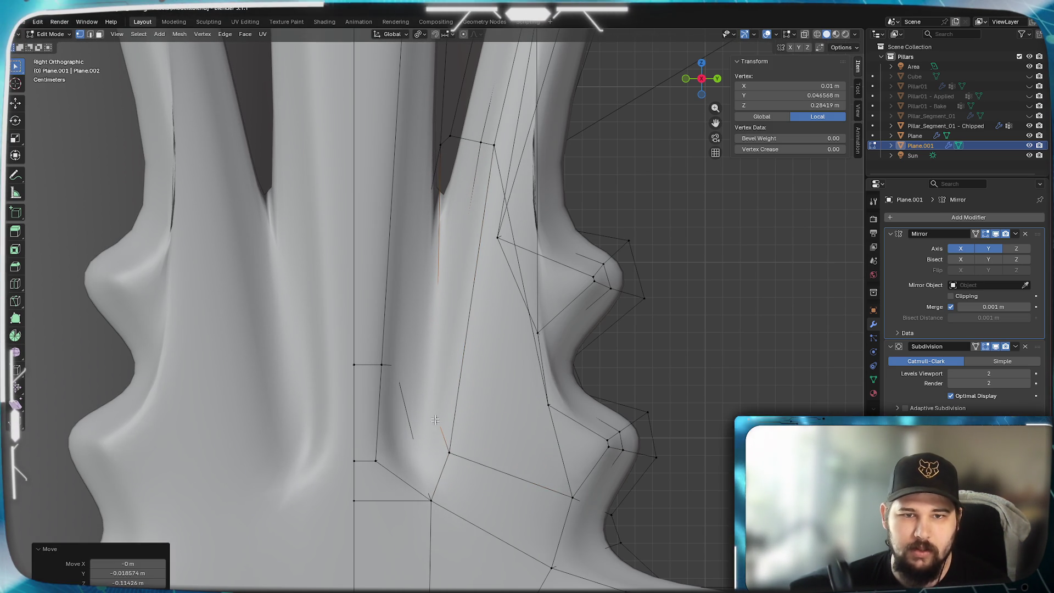
- Reposition three more inner-edge vertices one by one, raising the upper one higher
{"action": "key", "text": "g"}
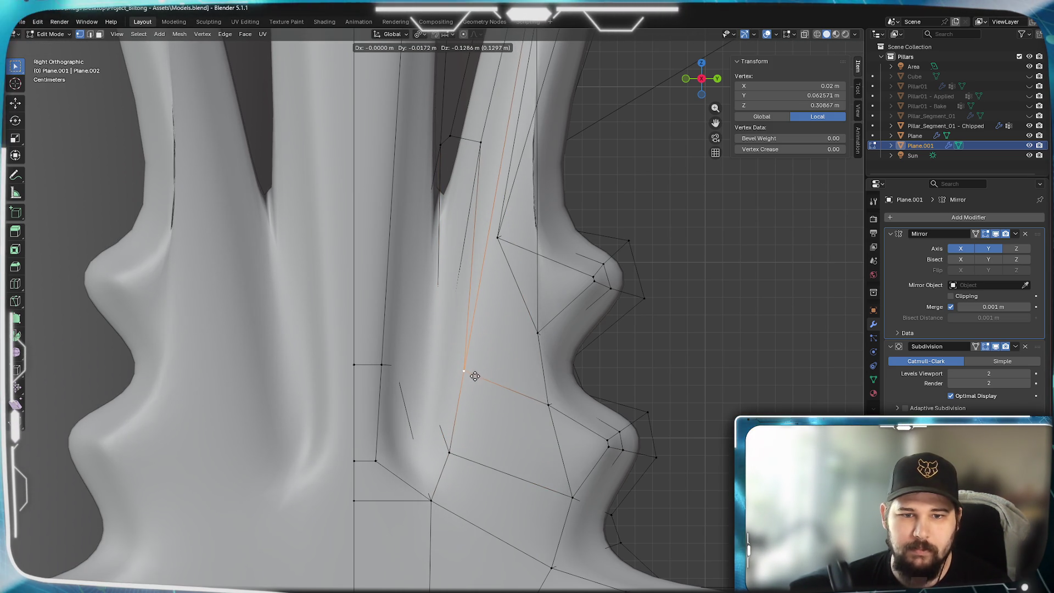
{"action": "left_click", "coordinate": [476, 376]}
{"action": "left_click", "coordinate": [487, 157]}
{"action": "key", "text": "g"}
{"action": "left_click", "coordinate": [454, 352]}
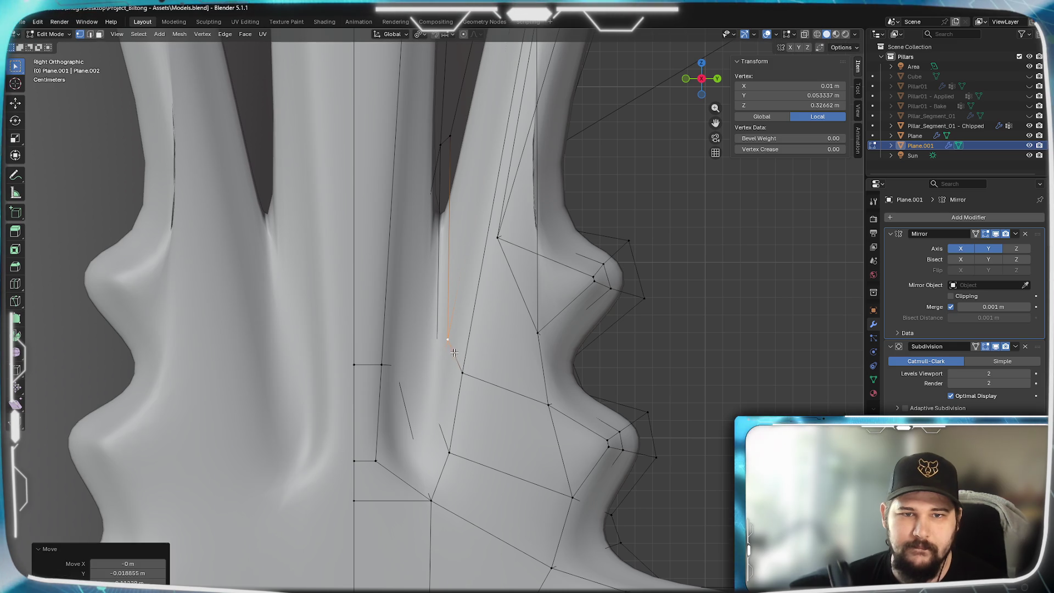
{"action": "left_click", "coordinate": [471, 145]}
{"action": "key", "text": "g"}
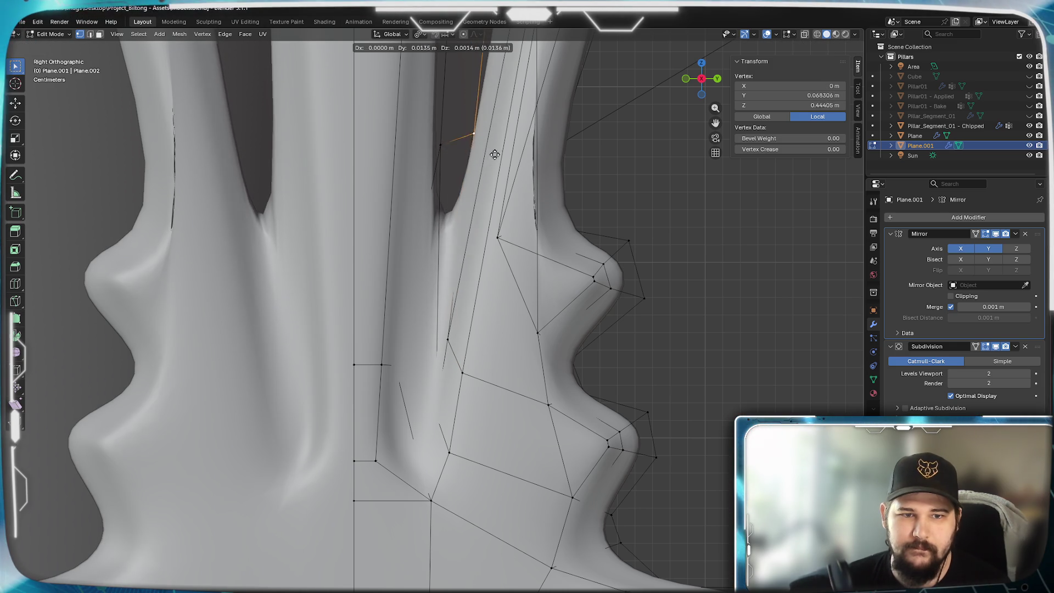
{"action": "left_click", "coordinate": [472, 170]}
{"action": "middle_click_drag", "start_coordinate": [457, 156], "coordinate": [490, 232]}
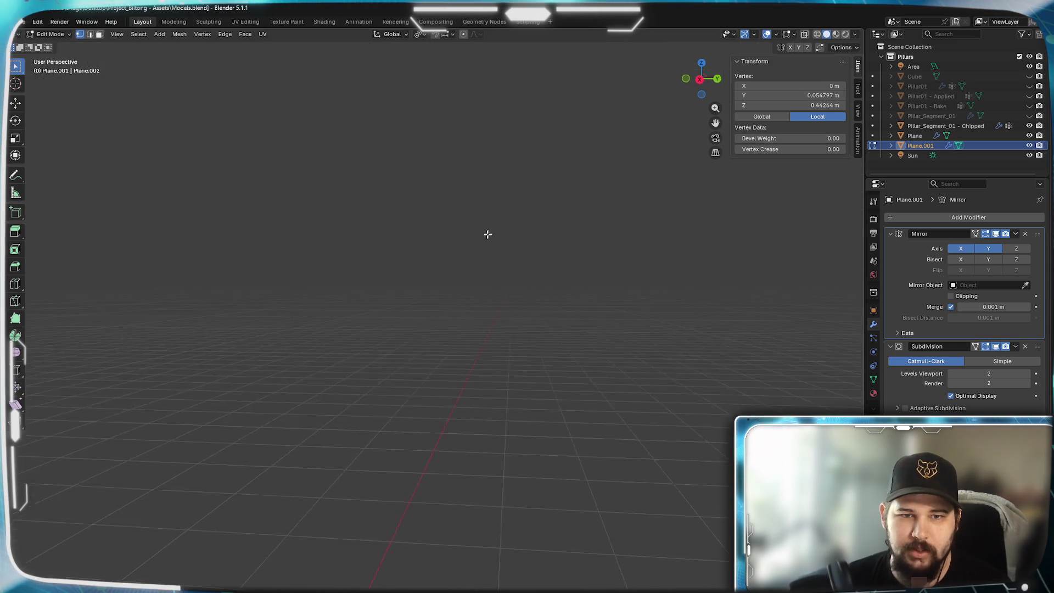
{"action": "scroll", "coordinate": [329, 252], "scroll_direction": "down", "scroll_amount": 4}
{"action": "scroll", "coordinate": [369, 313], "scroll_direction": "down", "scroll_amount": 3}
- Turn off the X axis in the Mirror modifier so it mirrors only along Y, then go to Right Ortho view
{"action": "mouse_move", "coordinate": [369, 314]}
{"action": "middle_mouse_down"}
{"action": "mouse_move", "coordinate": [447, 305]}
{"action": "mouse_move", "coordinate": [336, 302]}
{"action": "mouse_move", "coordinate": [266, 332]}
{"action": "mouse_move", "coordinate": [513, 339]}
{"action": "mouse_move", "coordinate": [391, 314]}
{"action": "mouse_move", "coordinate": [487, 362]}
{"action": "mouse_move", "coordinate": [527, 347]}
{"action": "middle_mouse_up"}
{"action": "scroll", "coordinate": [391, 314], "scroll_direction": "up", "scroll_amount": 4}
{"action": "scroll", "coordinate": [488, 358], "scroll_direction": "up", "scroll_amount": 2}
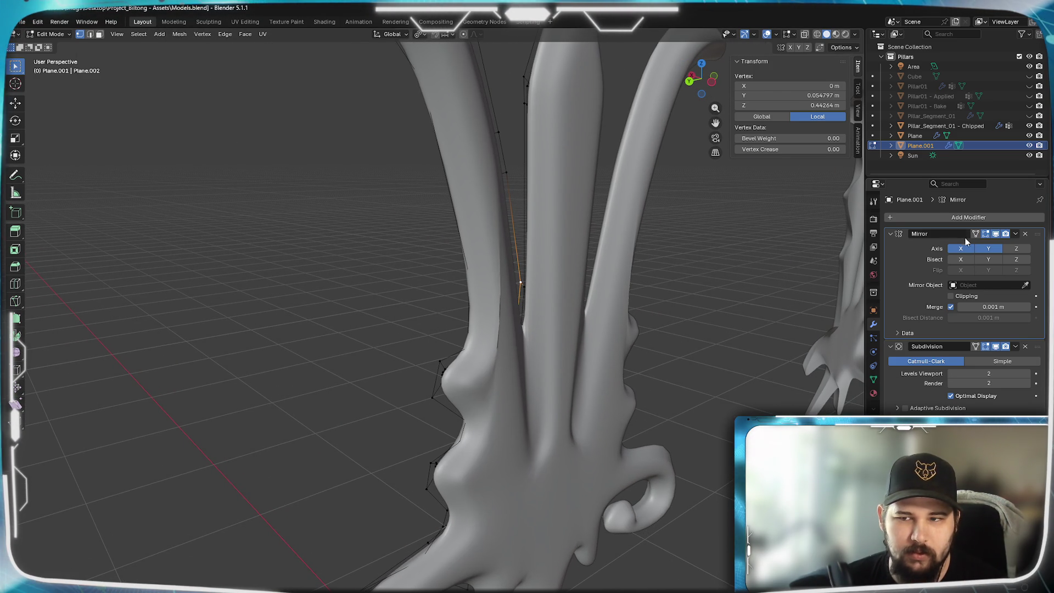
{"action": "left_click", "coordinate": [961, 249]}
{"action": "middle_click_drag", "start_coordinate": [618, 387], "coordinate": [601, 387]}
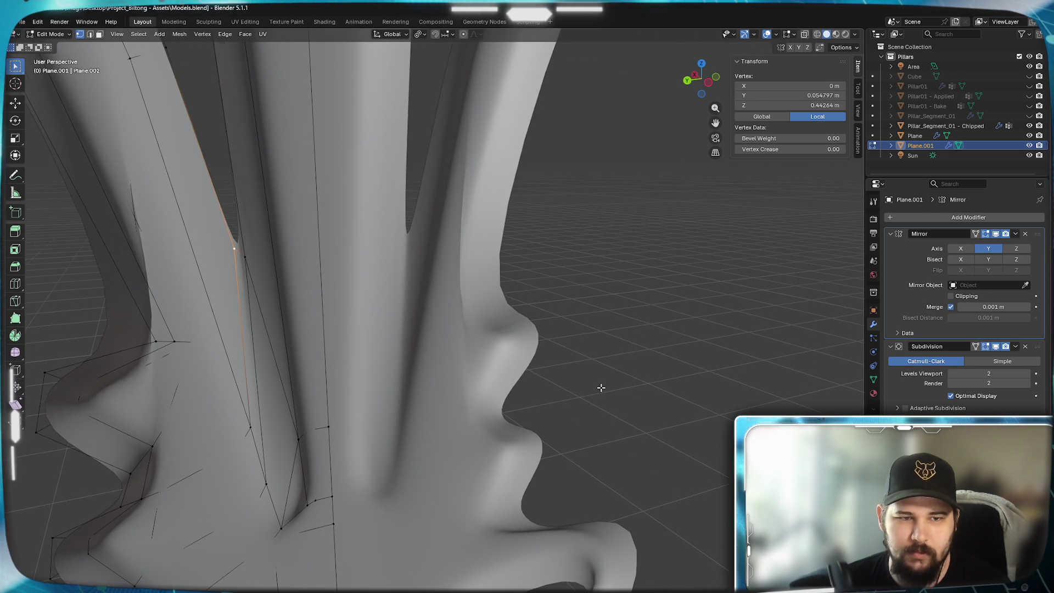
{"action": "scroll", "coordinate": [600, 388], "scroll_direction": "down", "scroll_amount": 4}
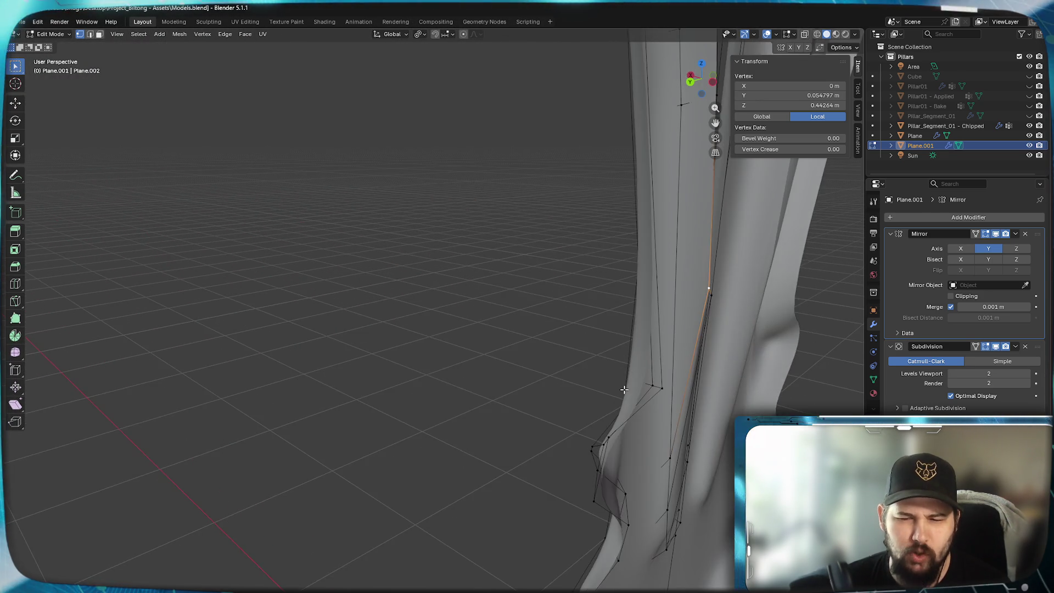
{"action": "scroll", "coordinate": [618, 400], "scroll_direction": "down", "scroll_amount": 4}
{"action": "middle_click_drag", "start_coordinate": [618, 399], "coordinate": [551, 410]}
{"action": "key", "text": "KP_3"}
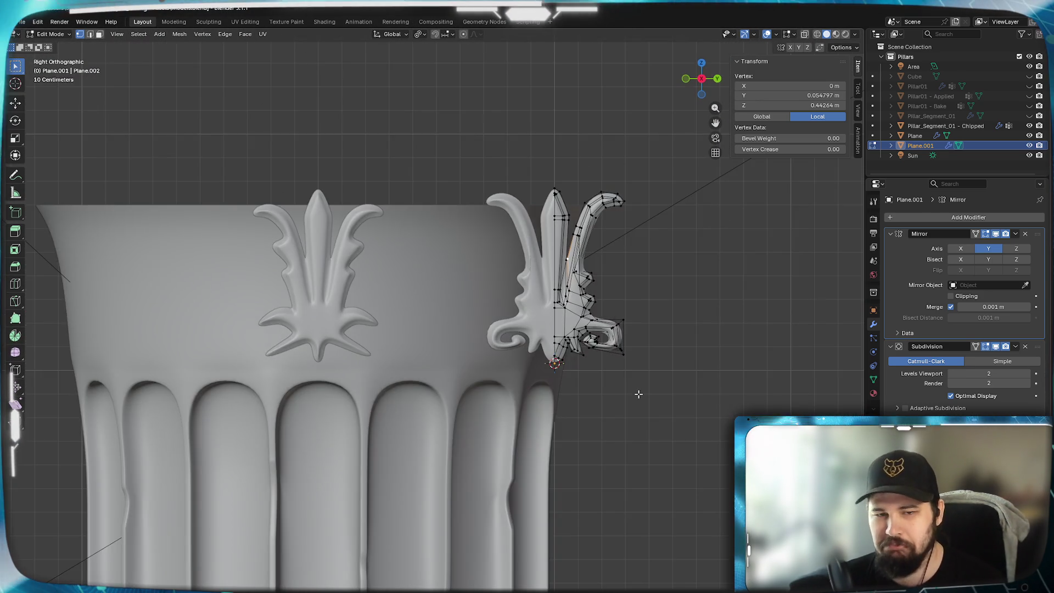
{"action": "scroll", "coordinate": [632, 400], "scroll_direction": "up", "scroll_amount": 5}
{"action": "scroll", "coordinate": [501, 442], "scroll_direction": "up", "scroll_amount": 1}
{"action": "scroll", "coordinate": [687, 316], "scroll_direction": "down", "scroll_amount": 3}
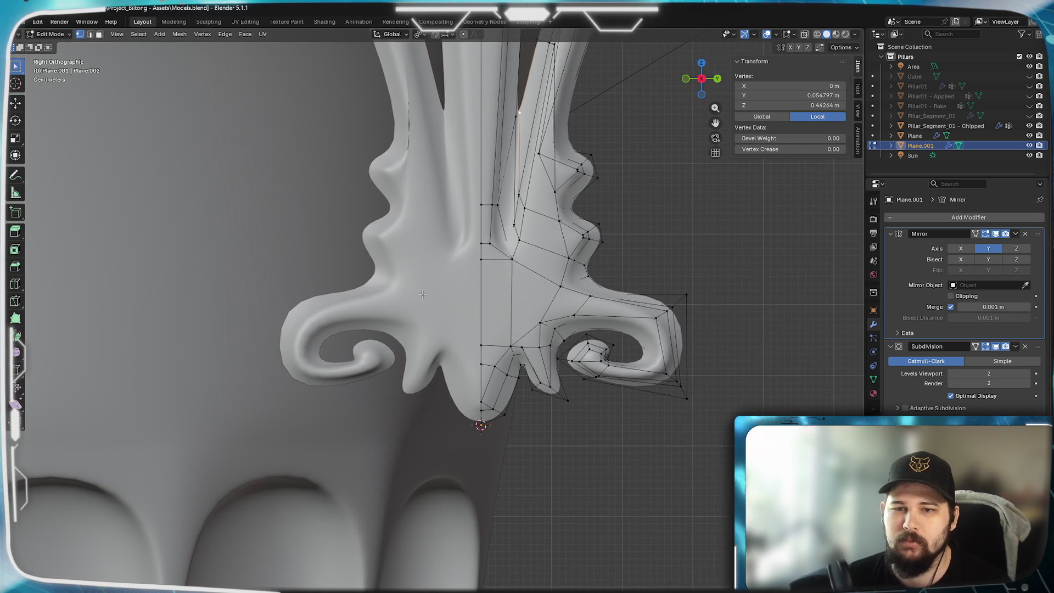
{"action": "scroll", "coordinate": [676, 362], "scroll_direction": "up", "scroll_amount": 1}
{"action": "scroll", "coordinate": [676, 363], "scroll_direction": "up", "scroll_amount": 1}
{"action": "scroll", "coordinate": [674, 363], "scroll_direction": "up", "scroll_amount": 1}
{"action": "scroll", "coordinate": [673, 363], "scroll_direction": "down", "scroll_amount": 3}
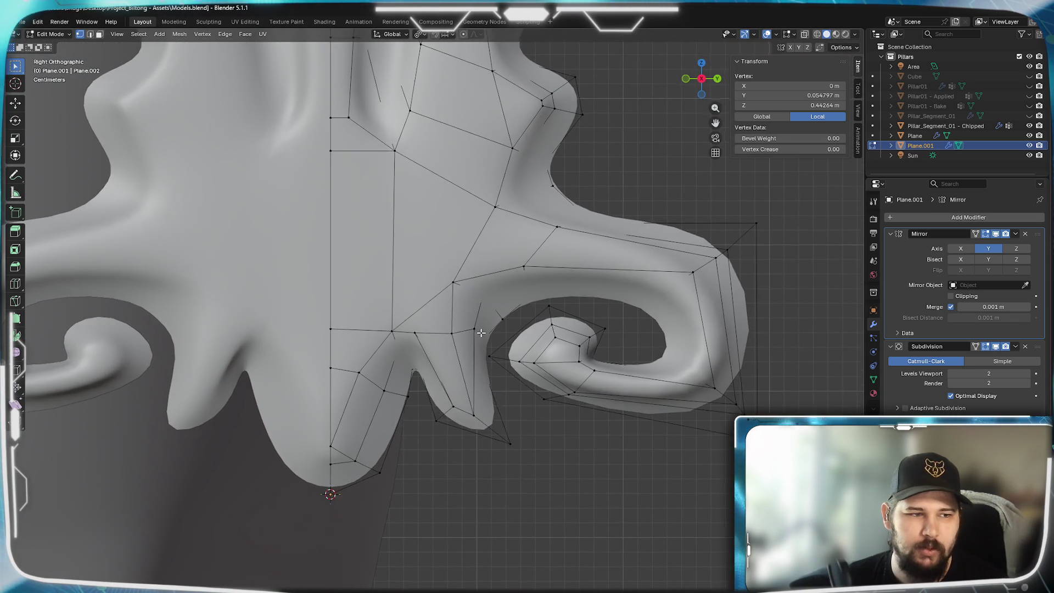
{"action": "scroll", "coordinate": [296, 342], "scroll_direction": "up", "scroll_amount": 2}
{"action": "scroll", "coordinate": [296, 342], "scroll_direction": "up", "scroll_amount": 1}
- Nudge the right curl's outer corner vertex inward, then select a vertex on the curving spike
{"action": "middle_click_drag", "start_coordinate": [297, 340], "coordinate": [270, 334], "text": "shift"}
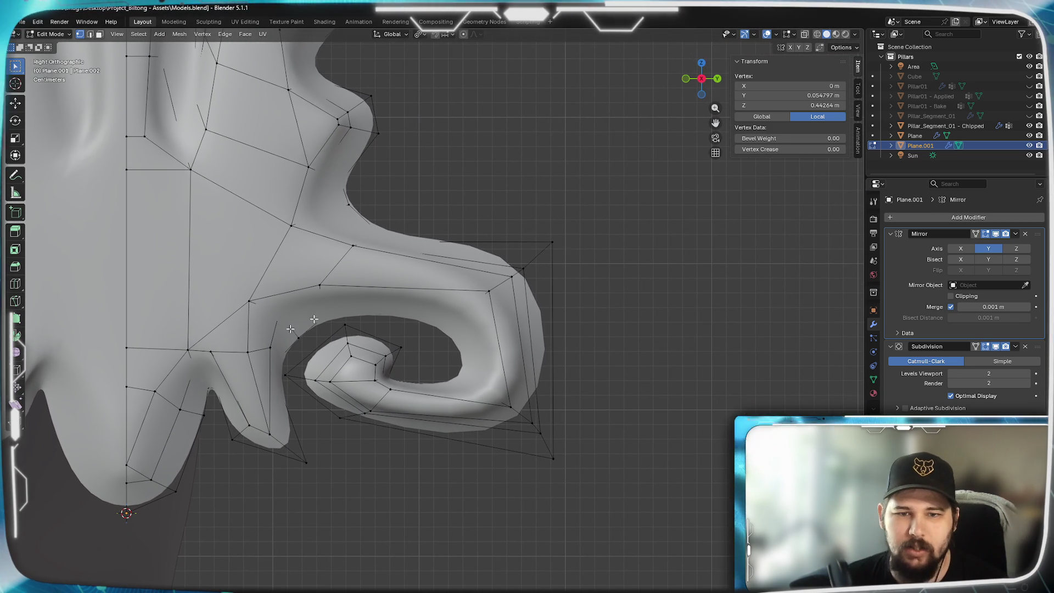
{"action": "left_click", "coordinate": [565, 244]}
{"action": "key", "text": "g"}
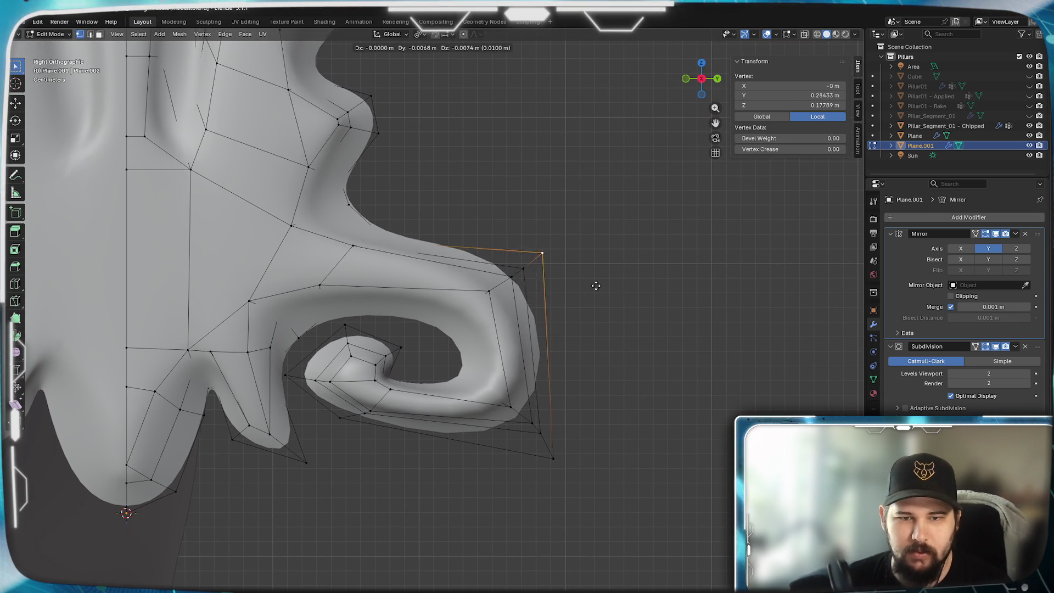
{"action": "left_click", "coordinate": [597, 290]}
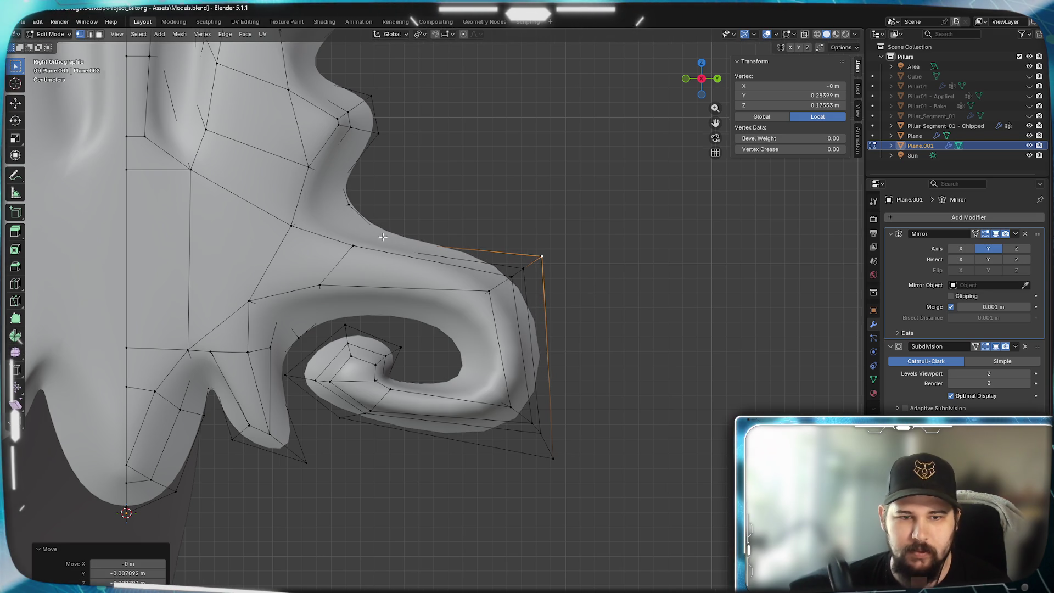
{"action": "scroll", "coordinate": [380, 236], "scroll_direction": "down", "scroll_amount": 4}
{"action": "scroll", "coordinate": [396, 280], "scroll_direction": "up", "scroll_amount": 3}
{"action": "scroll", "coordinate": [399, 300], "scroll_direction": "up", "scroll_amount": 2}
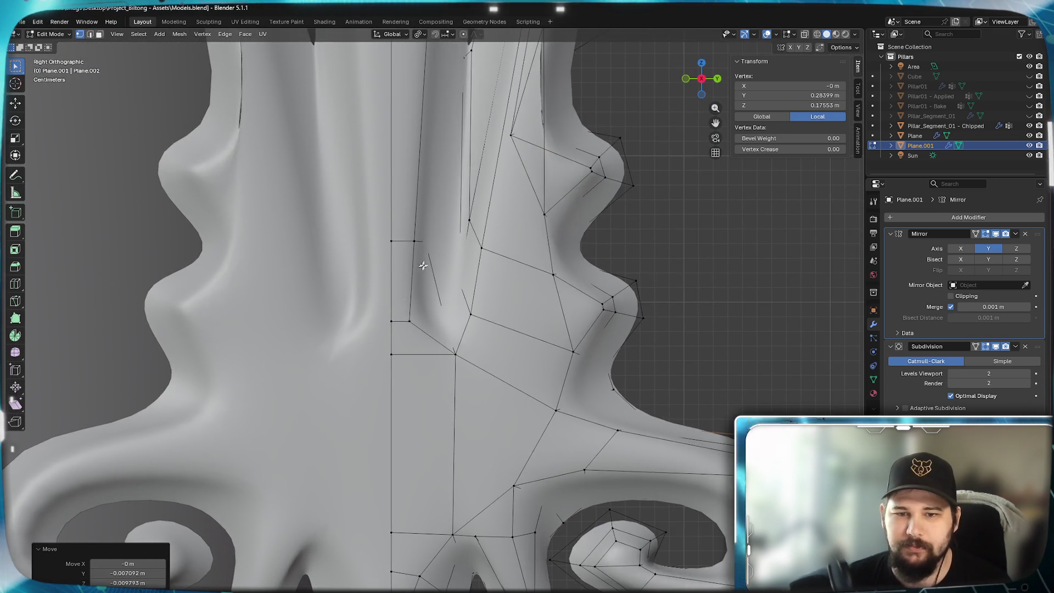
{"action": "scroll", "coordinate": [444, 298], "scroll_direction": "up", "scroll_amount": 3, "text": "shift"}
{"action": "middle_click_drag", "start_coordinate": [542, 248], "coordinate": [501, 484], "text": "shift"}
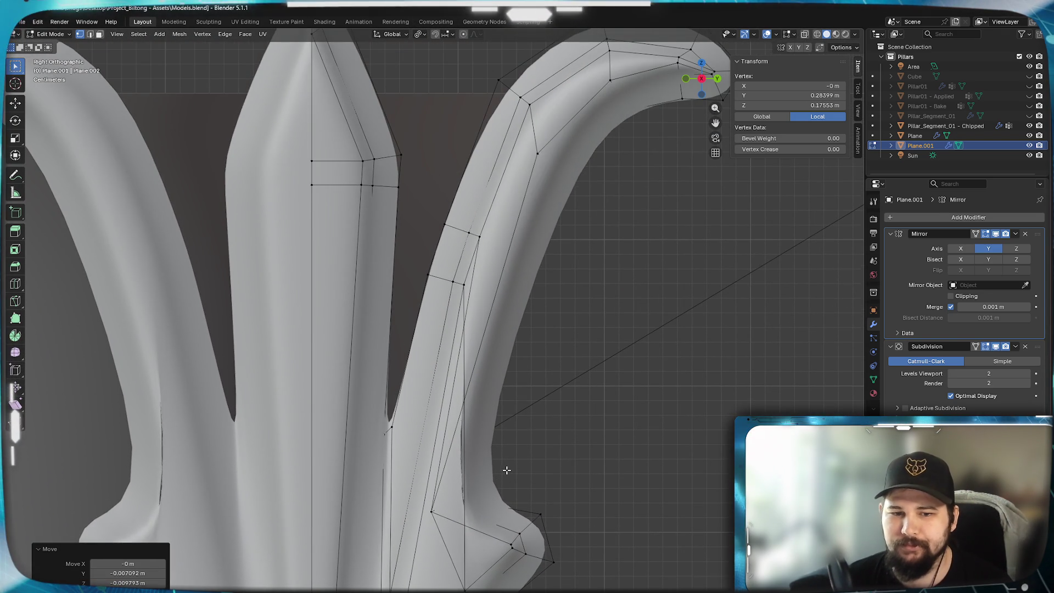
{"action": "scroll", "coordinate": [503, 463], "scroll_direction": "down", "scroll_amount": 1, "text": "shift"}
{"action": "scroll", "coordinate": [500, 412], "scroll_direction": "down", "scroll_amount": 4, "text": "shift"}
{"action": "left_click", "coordinate": [501, 361]}
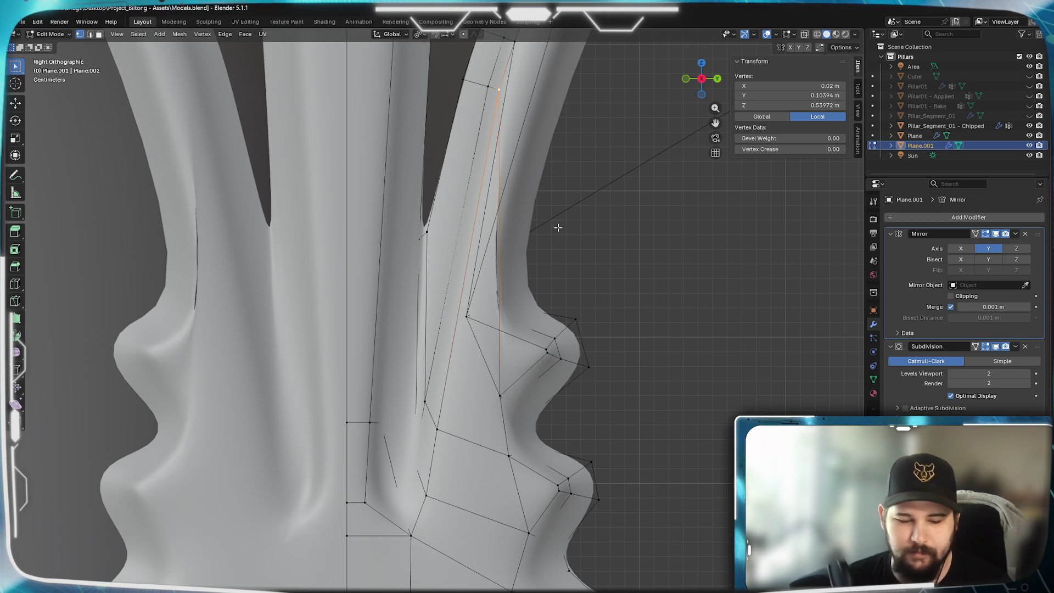
- Reposition the topmost vertices of the spike strand so its upper contour flows evenly
{"action": "key", "text": "g"}
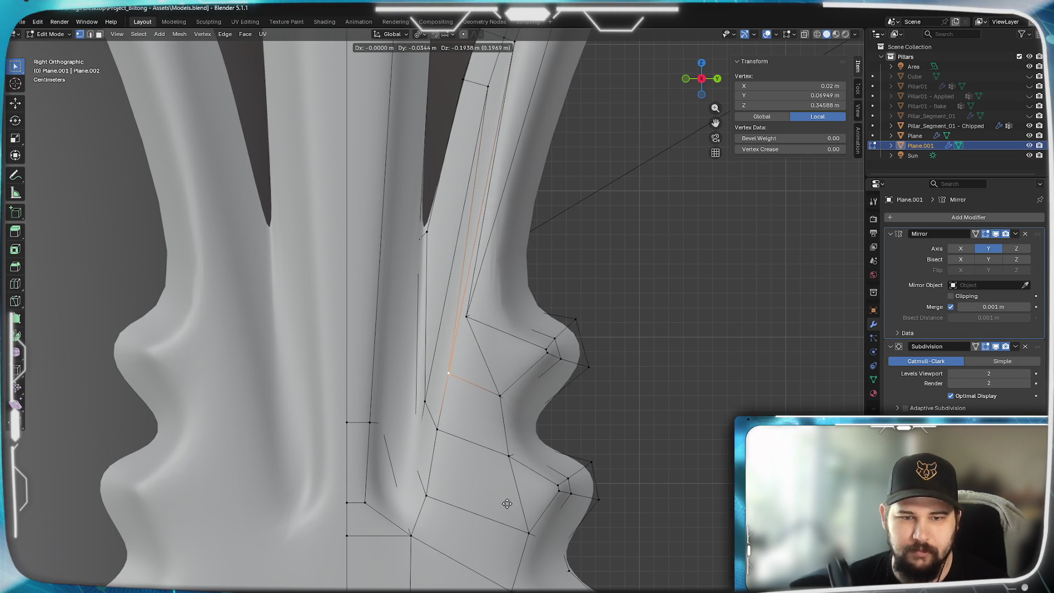
{"action": "left_click", "coordinate": [482, 97]}
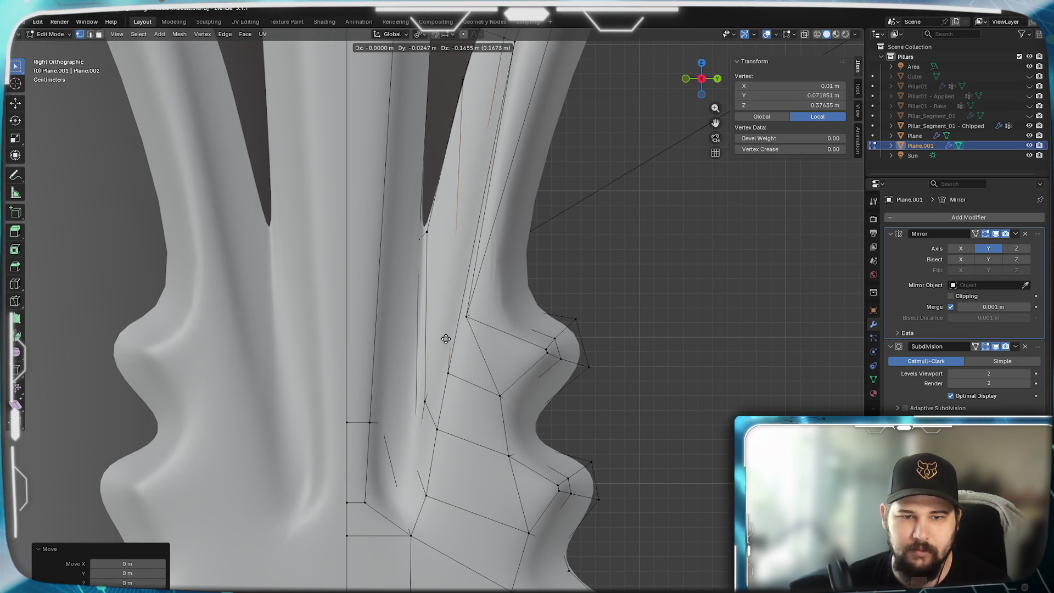
{"action": "left_click", "coordinate": [459, 83]}
{"action": "middle_click_drag", "start_coordinate": [458, 83], "coordinate": [466, 204], "text": "shift"}
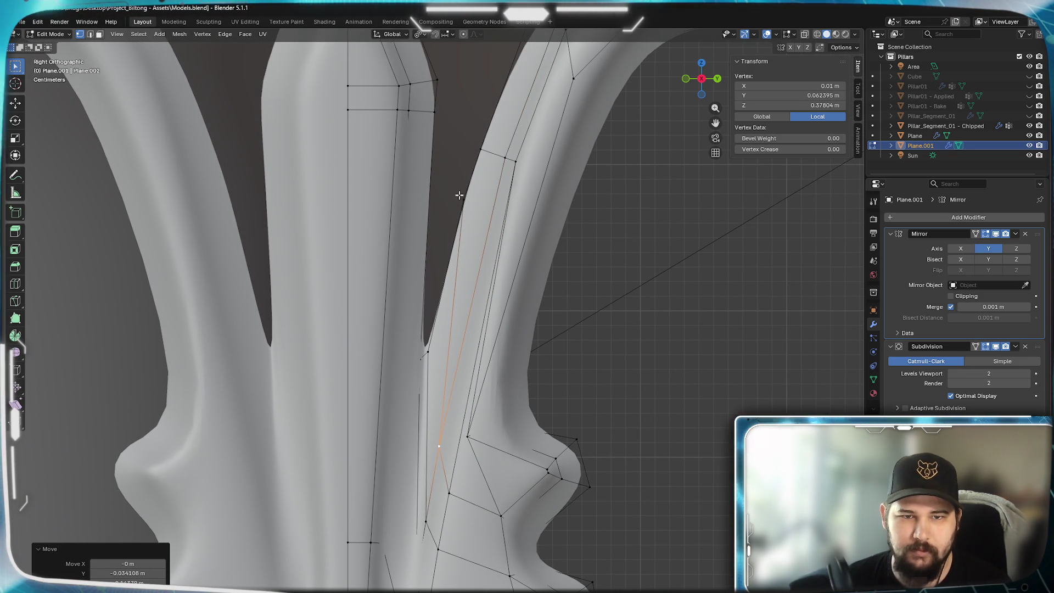
{"action": "key", "text": "g"}
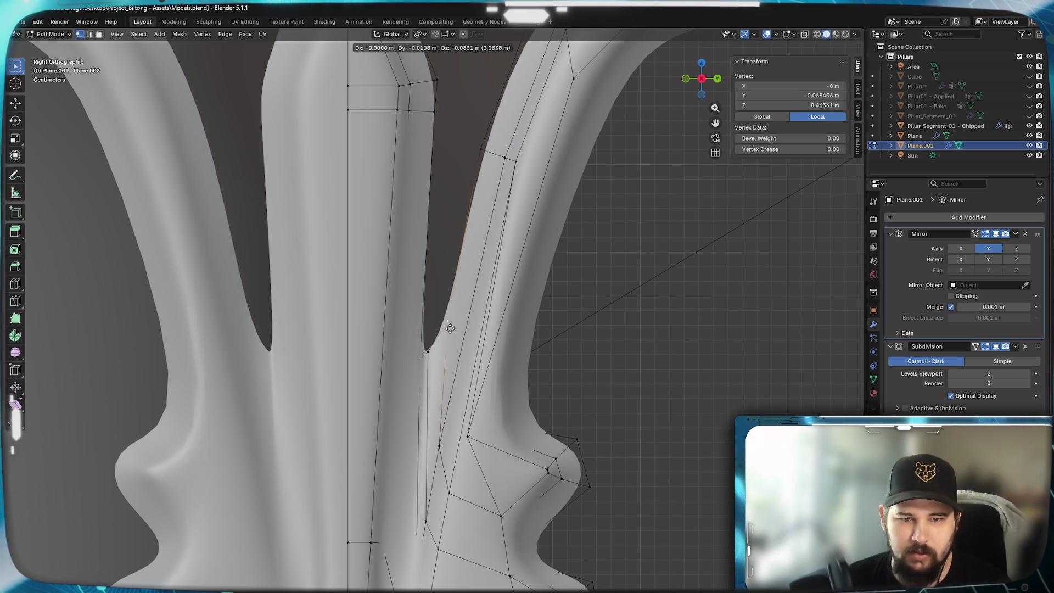
{"action": "left_click", "coordinate": [446, 328]}
- Move several mid-strand vertices downward along the spike's inner edge
{"action": "left_click", "coordinate": [515, 172]}
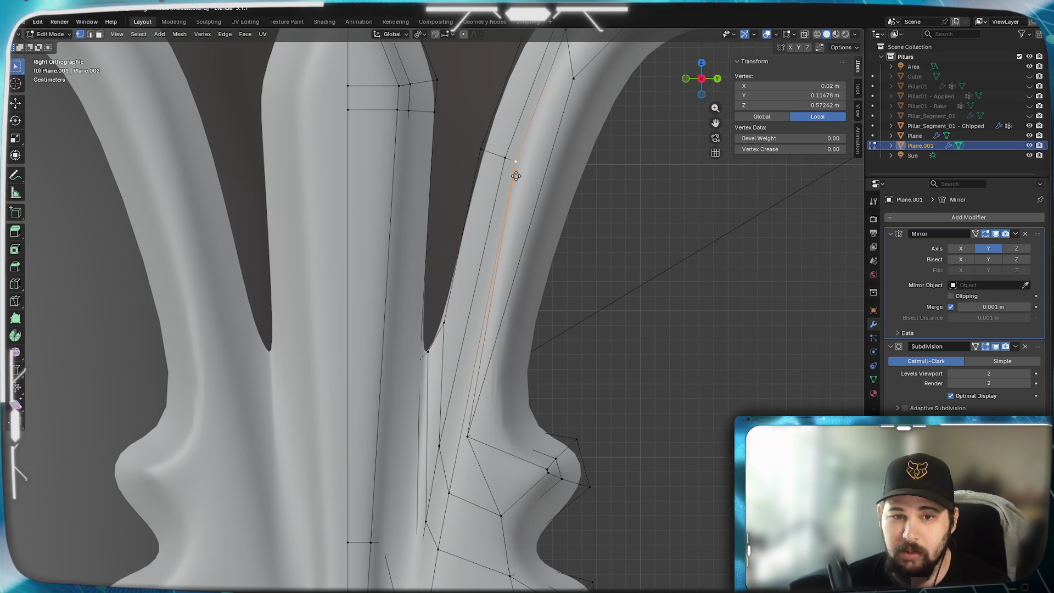
{"action": "key", "text": "g"}
{"action": "left_click", "coordinate": [459, 438]}
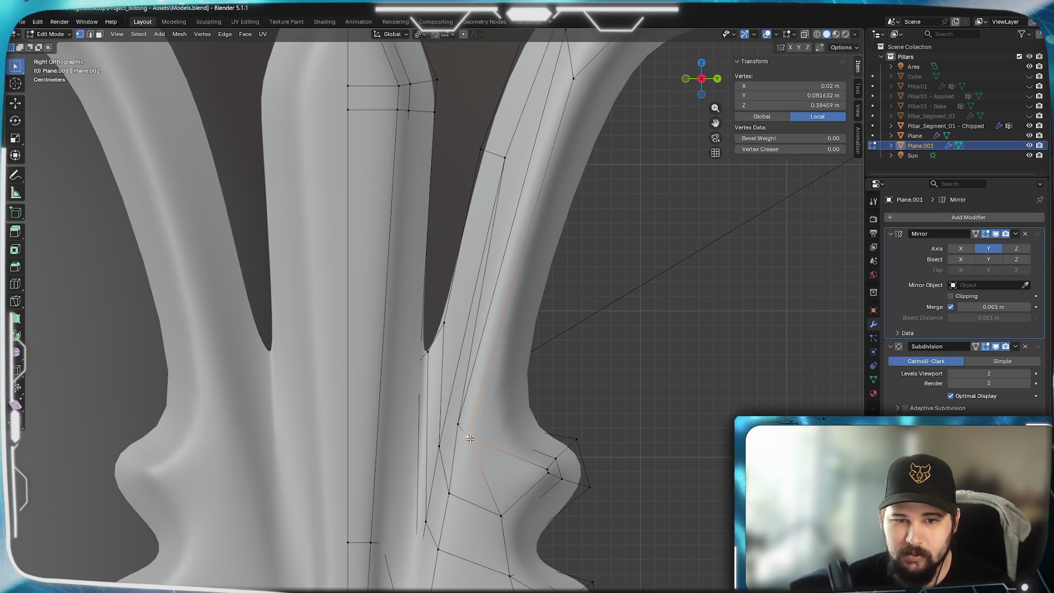
{"action": "key", "text": "g"}
{"action": "left_click", "coordinate": [482, 441]}
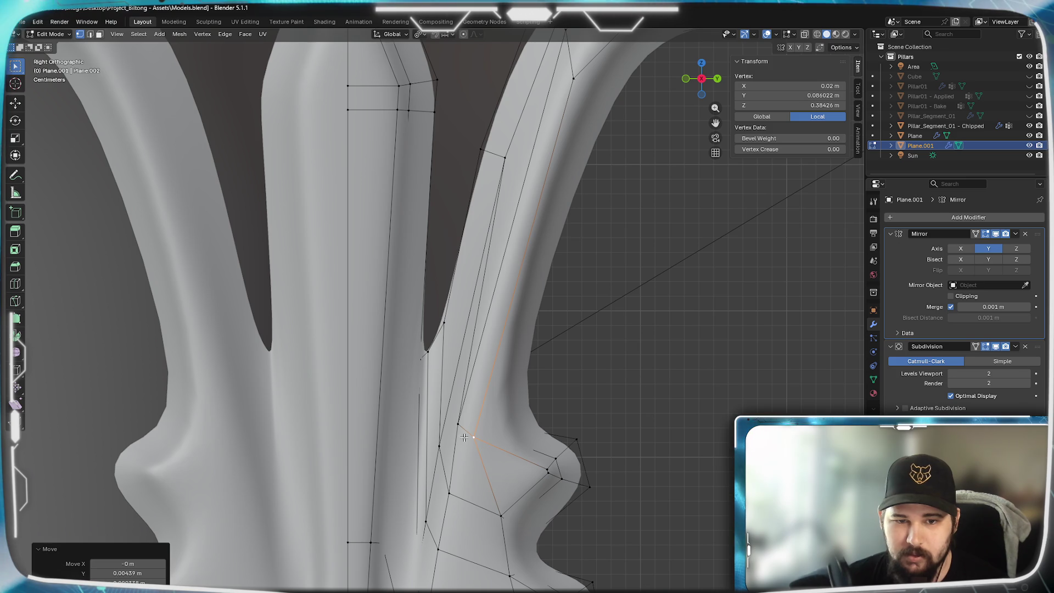
{"action": "key", "text": "g"}
{"action": "left_click", "coordinate": [458, 439]}
{"action": "scroll", "coordinate": [511, 248], "scroll_direction": "down", "scroll_amount": 3}
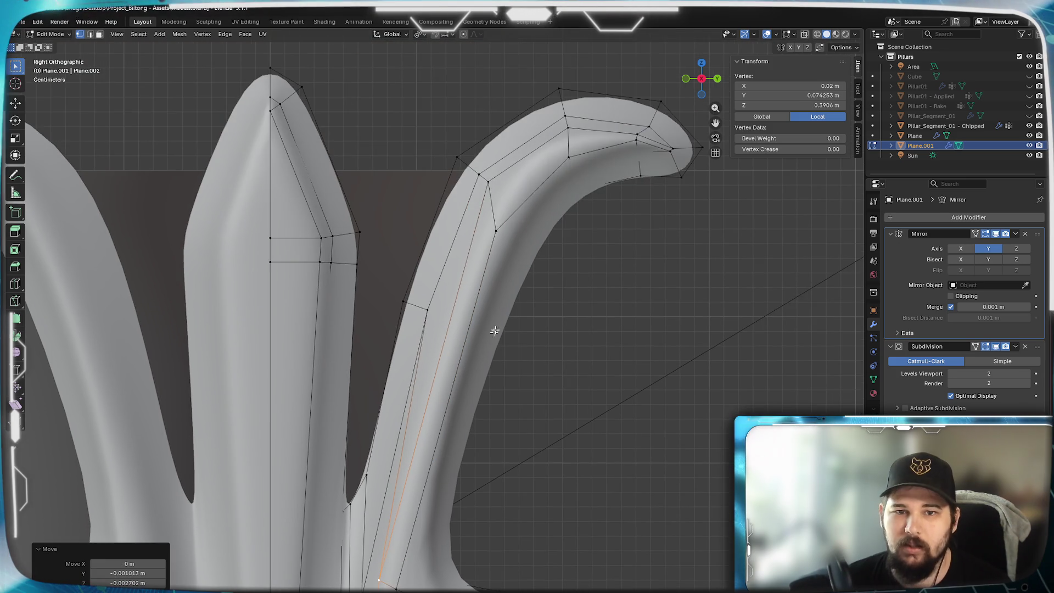
{"action": "scroll", "coordinate": [483, 348], "scroll_direction": "up", "scroll_amount": 1}
{"action": "scroll", "coordinate": [517, 211], "scroll_direction": "up", "scroll_amount": 2}
{"action": "scroll", "coordinate": [517, 211], "scroll_direction": "down", "scroll_amount": 2}
{"action": "scroll", "coordinate": [510, 354], "scroll_direction": "up", "scroll_amount": 2}
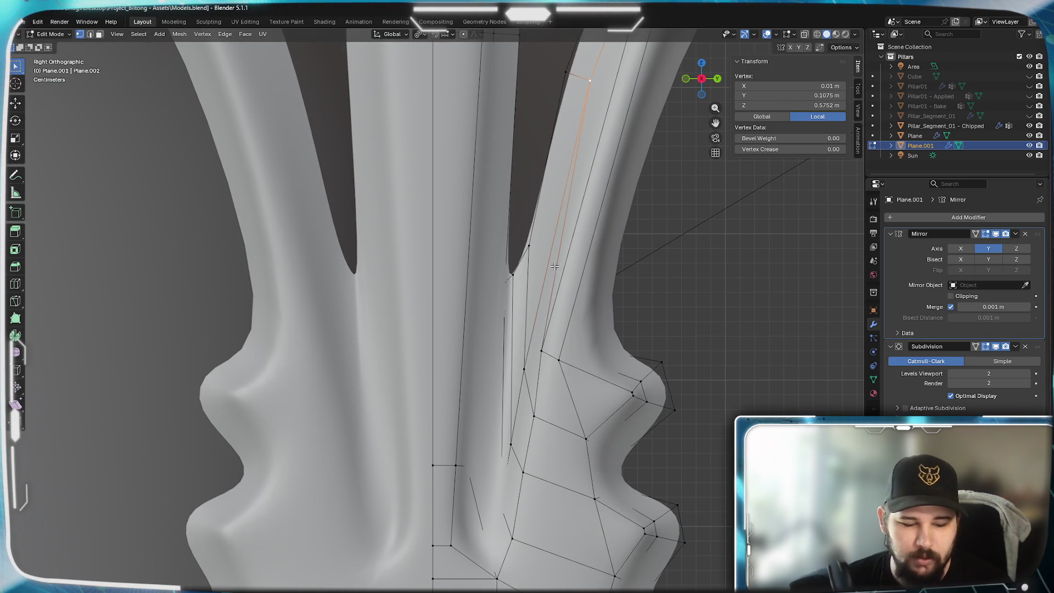
- Nudge the lower inner-edge vertices toward where the spike meets the curl
{"action": "key", "text": "g"}
{"action": "left_click", "coordinate": [505, 500]}
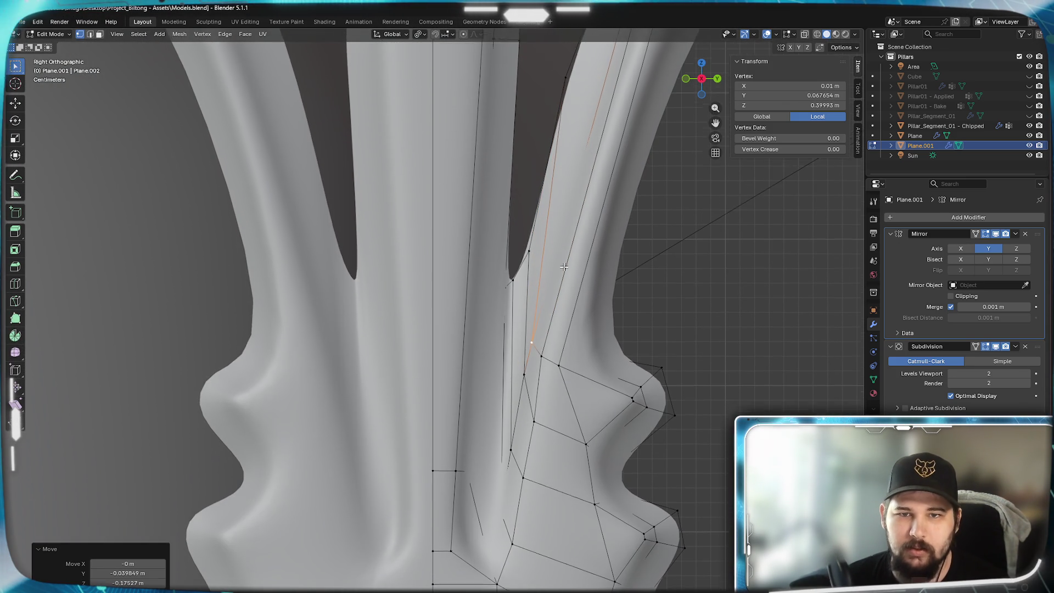
{"action": "scroll", "coordinate": [504, 413], "scroll_direction": "down", "scroll_amount": 2}
{"action": "scroll", "coordinate": [546, 223], "scroll_direction": "up", "scroll_amount": 1}
{"action": "left_click", "coordinate": [536, 222]}
{"action": "scroll", "coordinate": [561, 269], "scroll_direction": "down", "scroll_amount": 2}
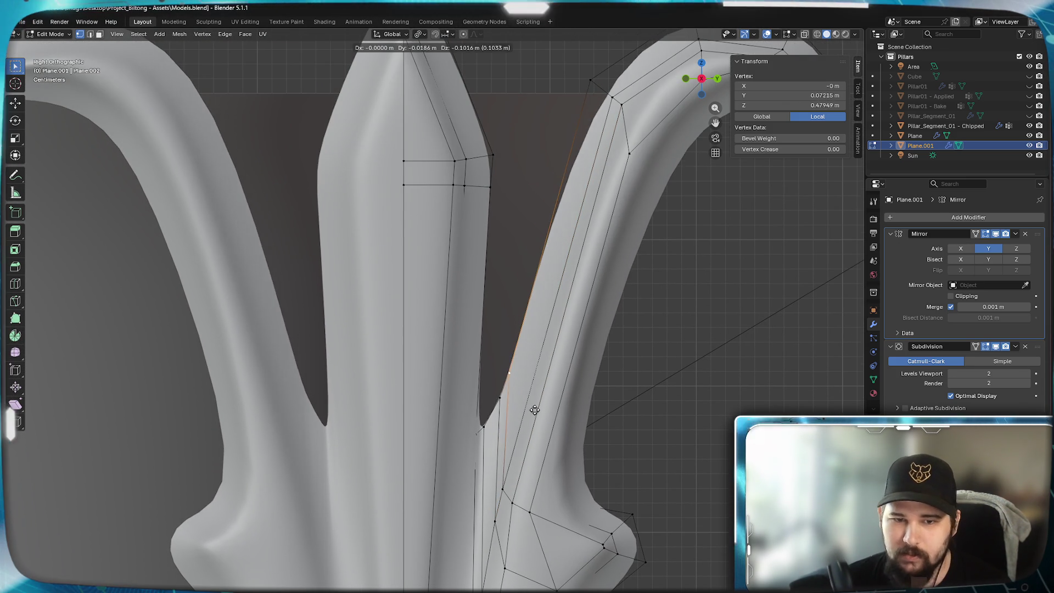
{"action": "key", "text": "g"}
{"action": "left_click", "coordinate": [532, 412]}
{"action": "scroll", "coordinate": [527, 347], "scroll_direction": "up", "scroll_amount": 2}
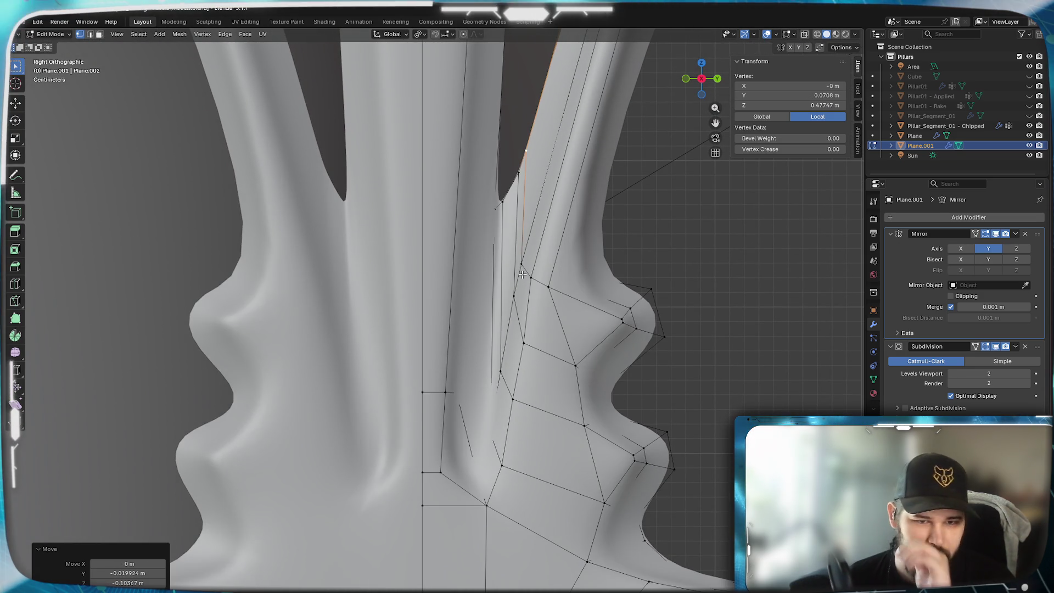
{"action": "scroll", "coordinate": [522, 275], "scroll_direction": "up", "scroll_amount": 4}
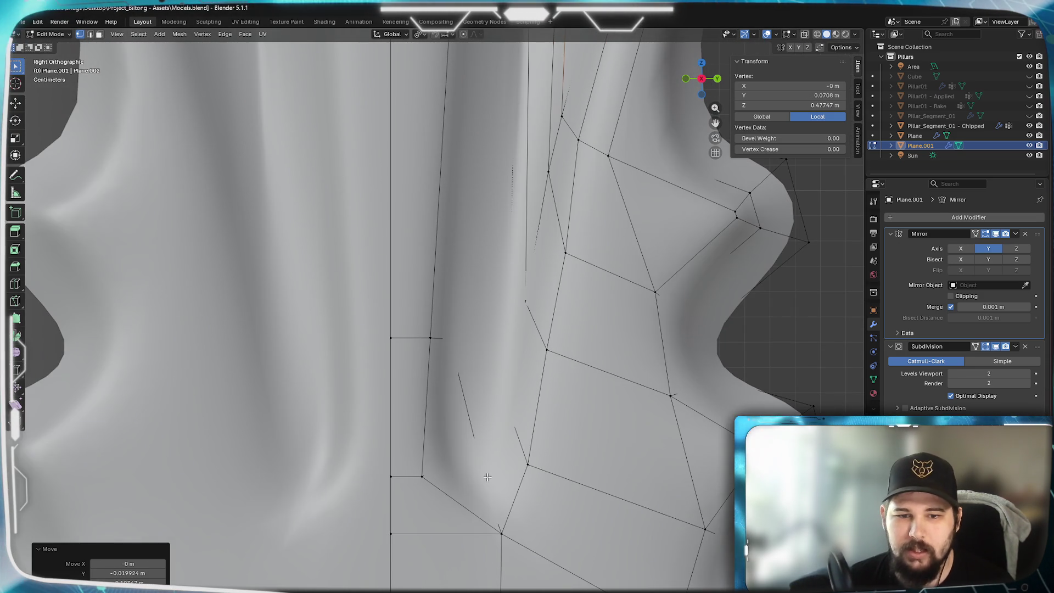
- Use X-ray and Wireframe shading to reach and select the hidden vertex near the pillar base
{"action": "key", "text": "alt+z"}
{"action": "key", "text": "z"}
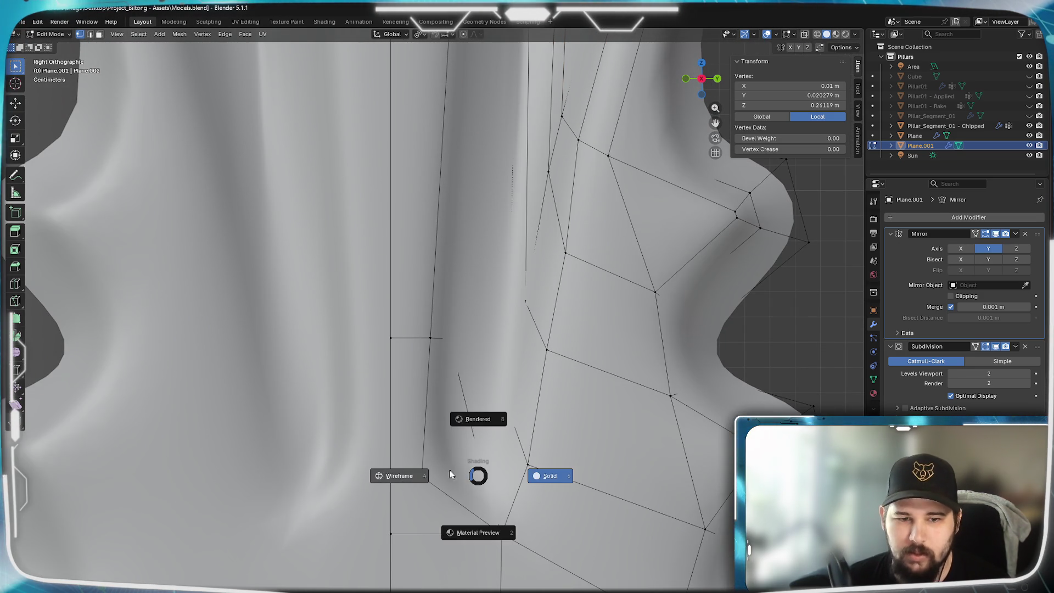
{"action": "left_click", "coordinate": [453, 469]}
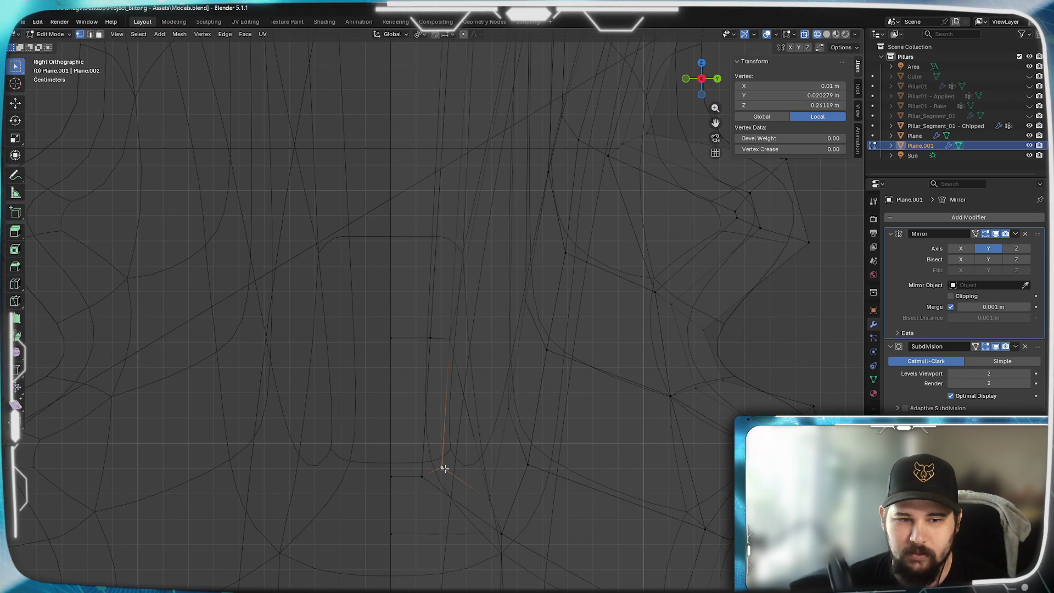
{"action": "left_click", "coordinate": [461, 329]}
{"action": "left_click", "coordinate": [488, 230]}
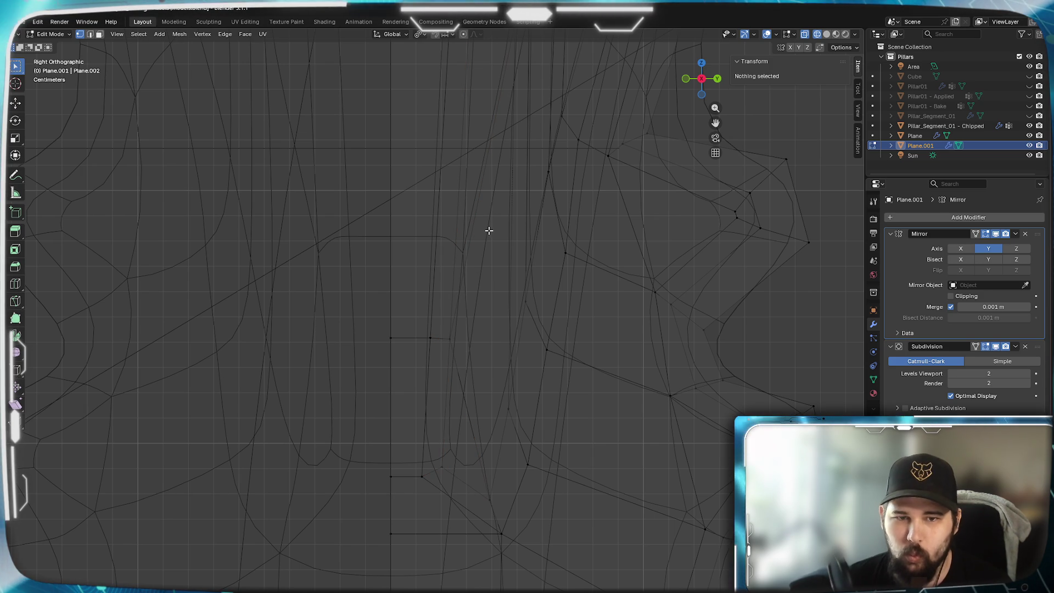
{"action": "left_click", "coordinate": [486, 466]}
{"action": "middle_click_drag", "start_coordinate": [520, 412], "coordinate": [436, 536], "text": "shift"}
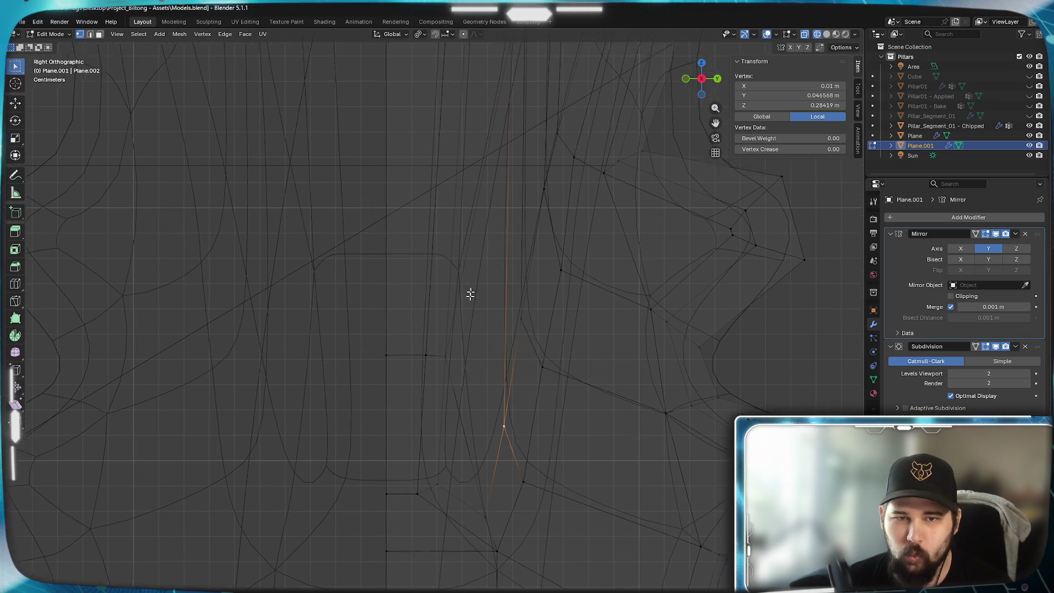
{"action": "scroll", "coordinate": [471, 252], "scroll_direction": "down", "scroll_amount": 2}
{"action": "scroll", "coordinate": [478, 337], "scroll_direction": "down", "scroll_amount": 2}
{"action": "scroll", "coordinate": [480, 334], "scroll_direction": "down", "scroll_amount": 2}
{"action": "scroll", "coordinate": [480, 333], "scroll_direction": "down", "scroll_amount": 1}
{"action": "scroll", "coordinate": [471, 323], "scroll_direction": "up", "scroll_amount": 1}
{"action": "scroll", "coordinate": [470, 305], "scroll_direction": "up", "scroll_amount": 3}
{"action": "scroll", "coordinate": [462, 305], "scroll_direction": "up", "scroll_amount": 2}
- Return to Solid shading, reframe the spike tops and clear the vertex selection
{"action": "key", "text": "z"}
{"action": "left_click", "coordinate": [522, 302]}
{"action": "scroll", "coordinate": [536, 280], "scroll_direction": "down", "scroll_amount": 1}
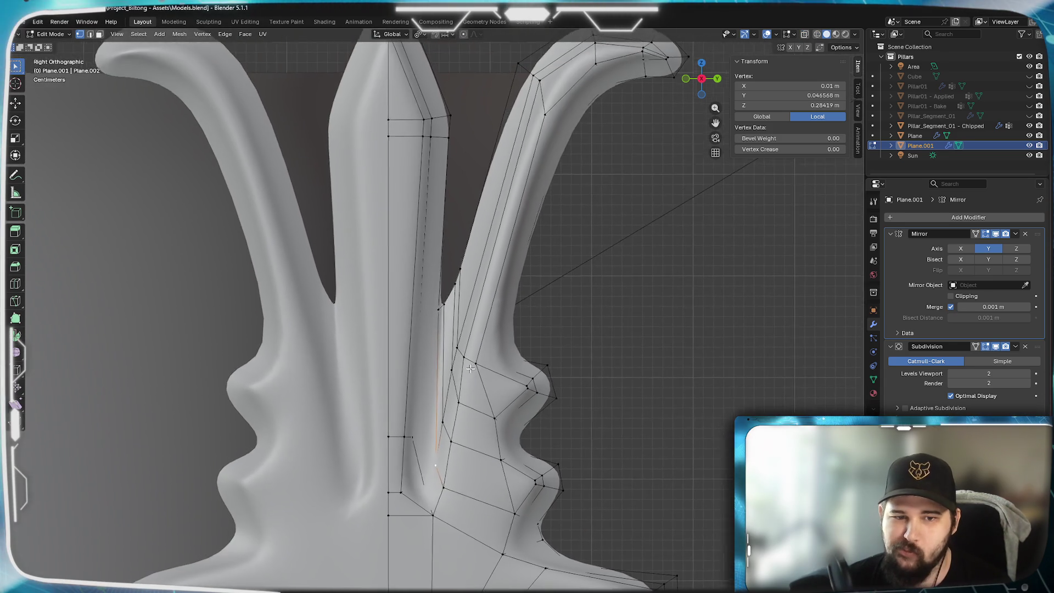
{"action": "scroll", "coordinate": [550, 266], "scroll_direction": "up", "scroll_amount": 1}
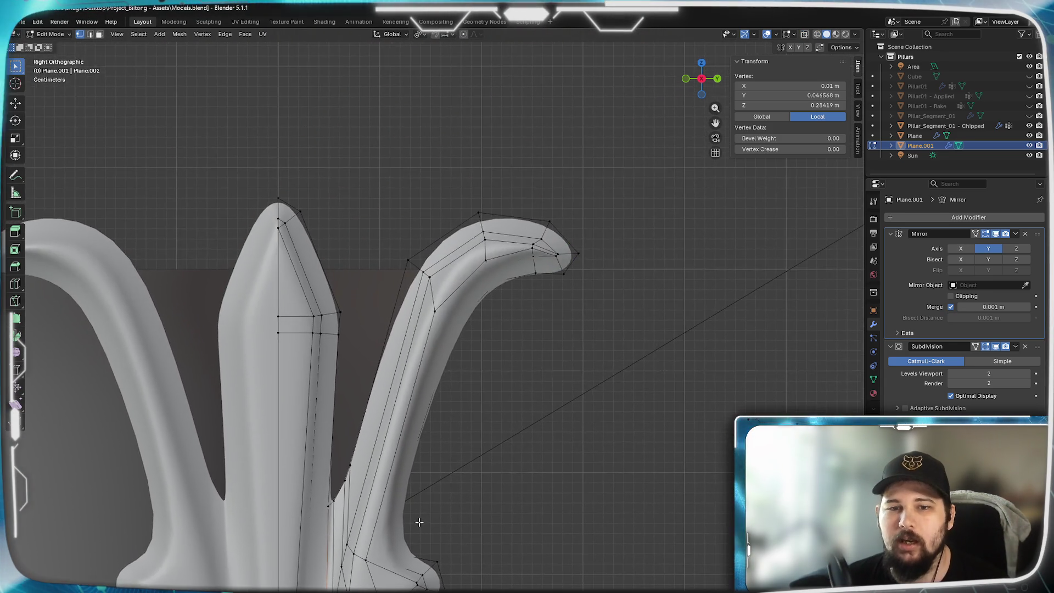
{"action": "middle_click_drag", "start_coordinate": [546, 267], "coordinate": [511, 275], "text": "shift"}
{"action": "scroll", "coordinate": [511, 274], "scroll_direction": "down", "scroll_amount": 2}
{"action": "middle_click_drag", "start_coordinate": [532, 238], "coordinate": [478, 438], "text": "shift"}
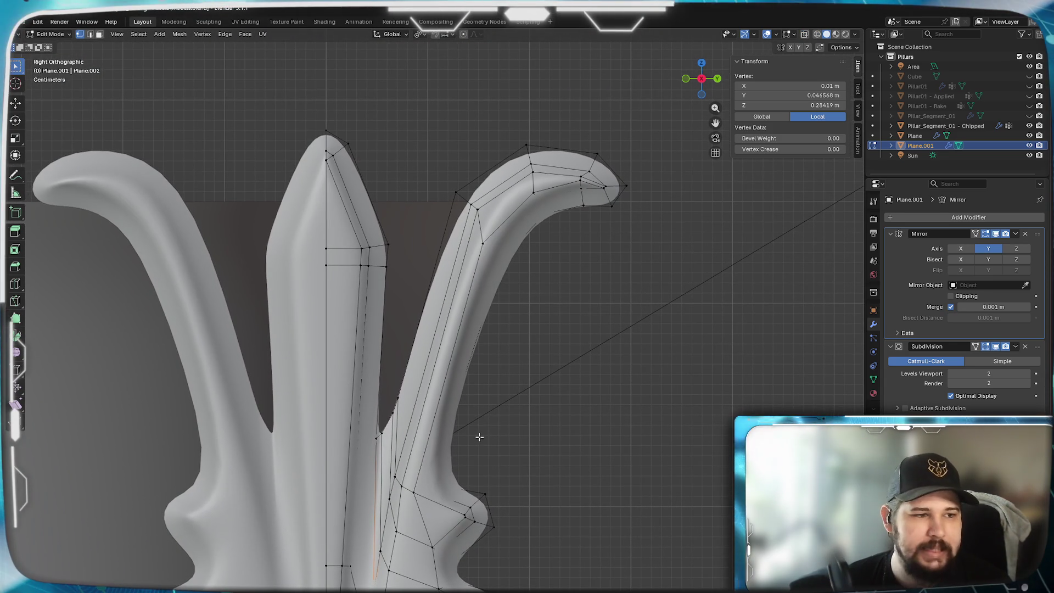
{"action": "left_click_drag", "start_coordinate": [667, 329], "coordinate": [585, 277]}
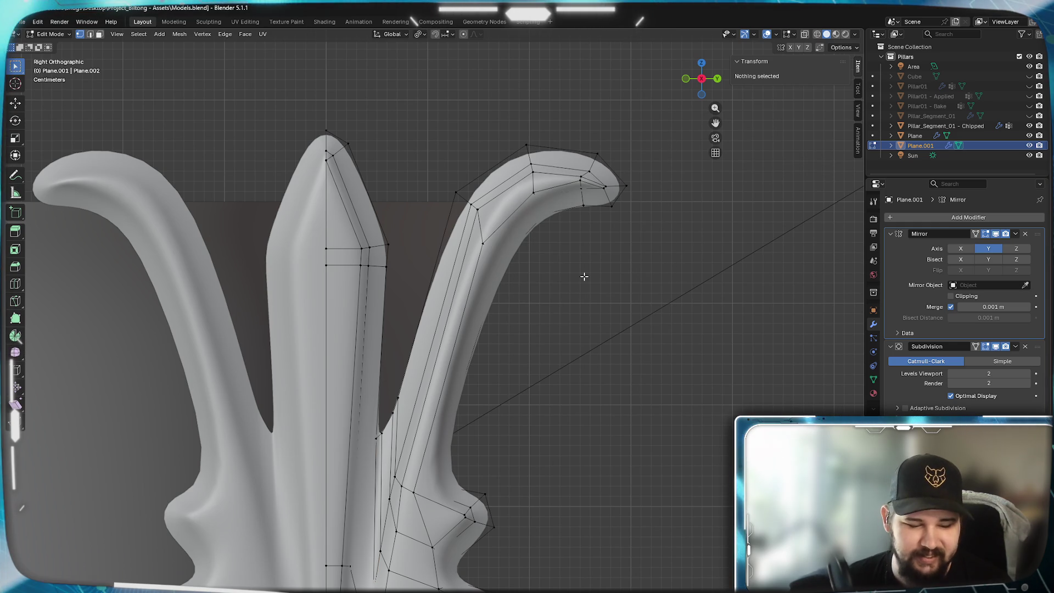
{"action": "key", "text": "z"}
- Box-select the right horn's tip vertices in Wireframe and lower the whole tip with G
{"action": "left_click", "coordinate": [565, 325]}
{"action": "left_click_drag", "start_coordinate": [700, 376], "coordinate": [454, 118]}
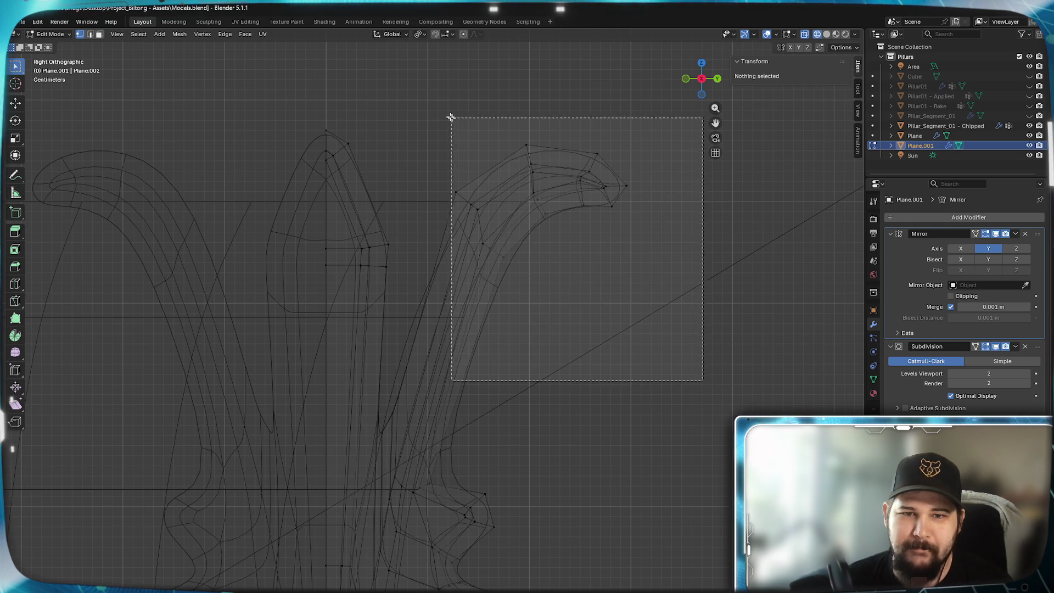
{"action": "key", "text": "z"}
{"action": "left_click", "coordinate": [597, 301]}
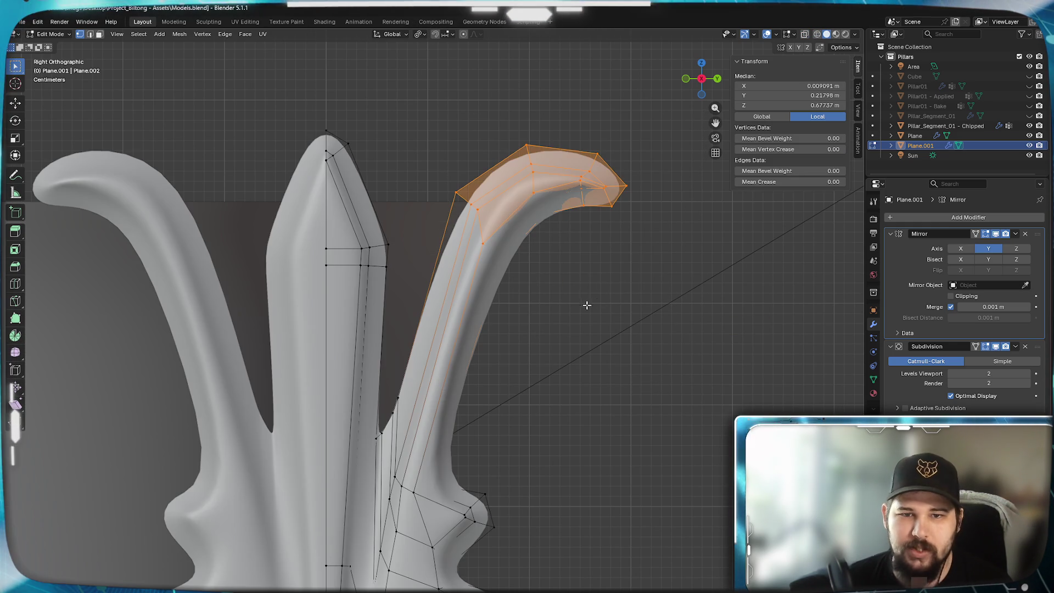
{"action": "key", "text": "g"}
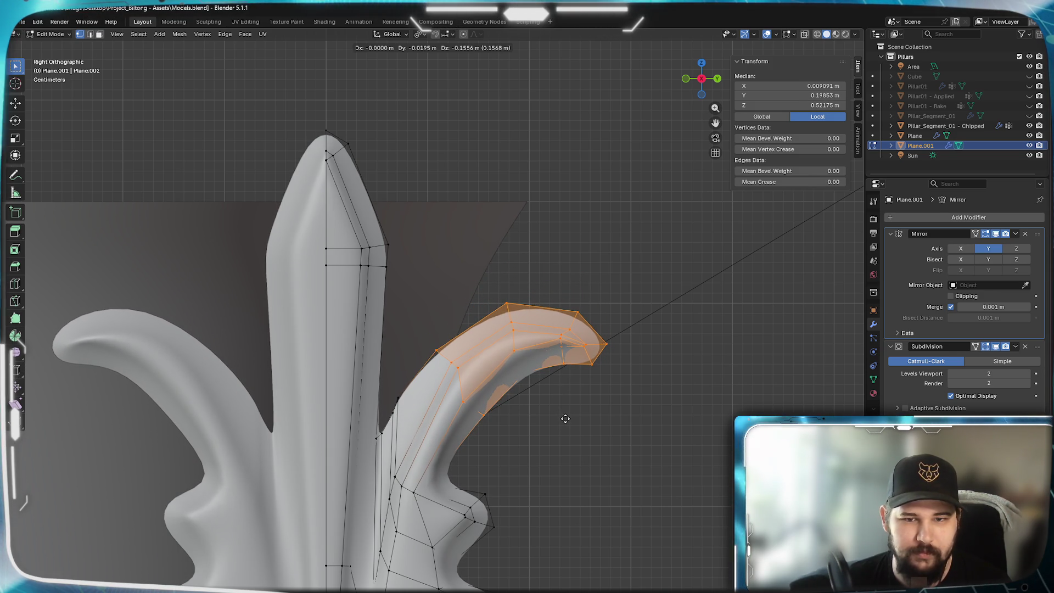
{"action": "left_click", "coordinate": [565, 418]}
- Try and cancel a rotation of the horn tip, then pick a single tip vertex for touch-up
{"action": "key", "text": "r"}
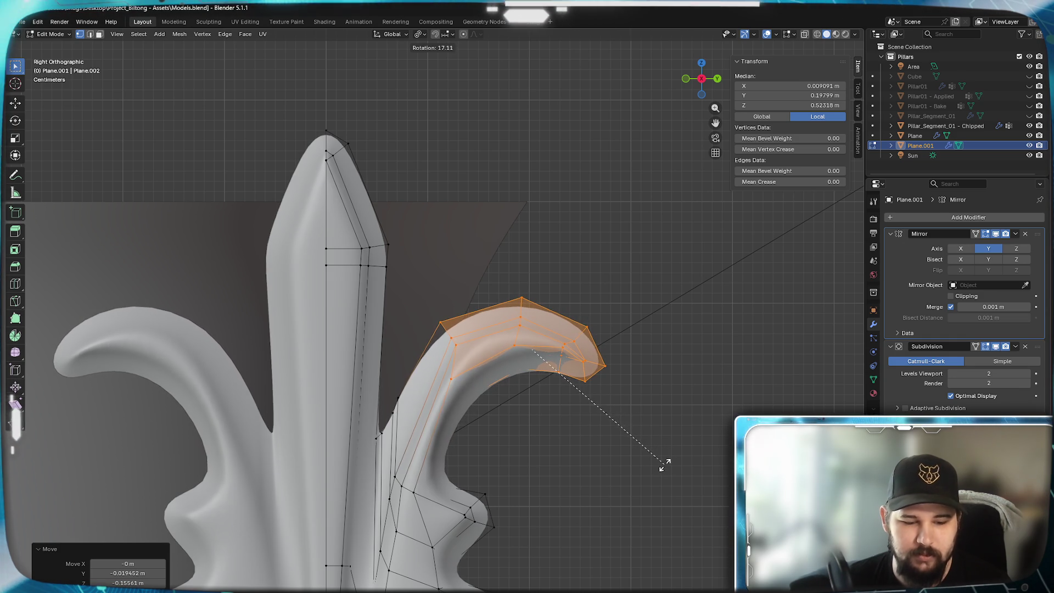
{"action": "key", "text": "Escape"}
{"action": "scroll", "coordinate": [678, 419], "scroll_direction": "up", "scroll_amount": 2}
{"action": "scroll", "coordinate": [577, 346], "scroll_direction": "up", "scroll_amount": 2}
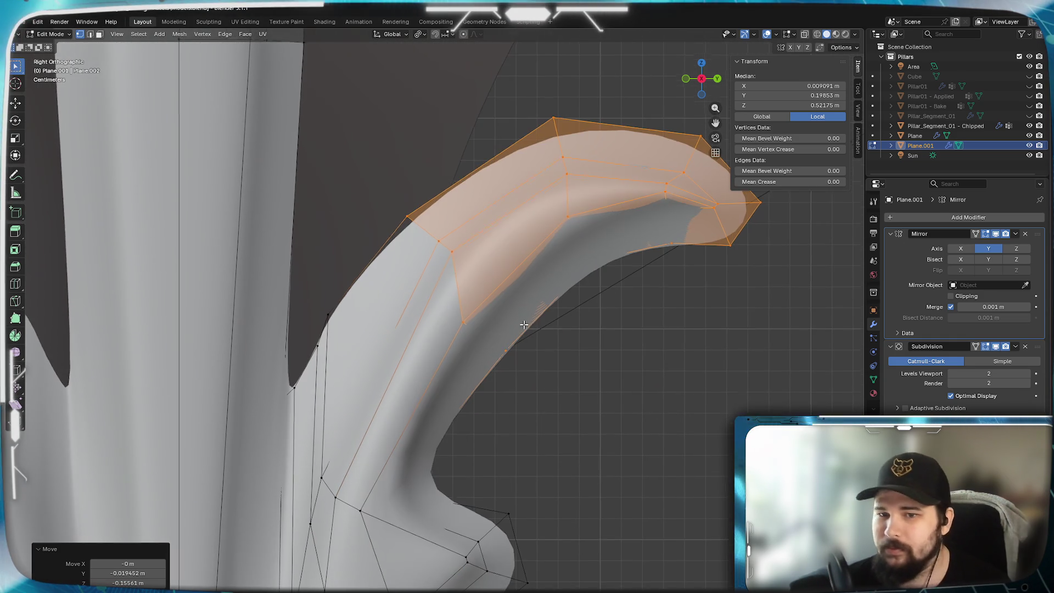
{"action": "scroll", "coordinate": [560, 317], "scroll_direction": "down", "scroll_amount": 1}
{"action": "scroll", "coordinate": [532, 401], "scroll_direction": "up", "scroll_amount": 1}
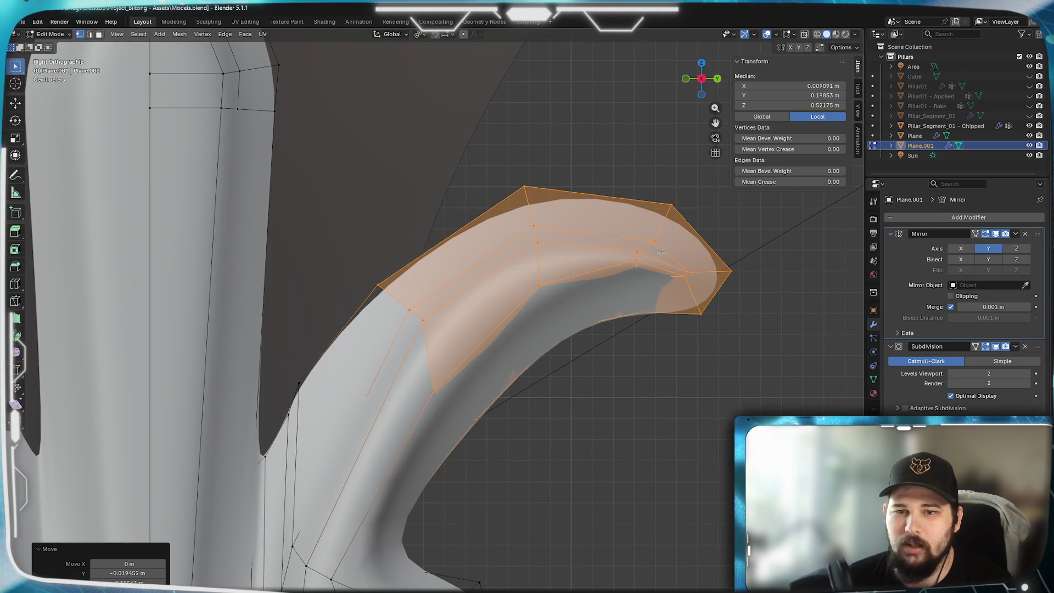
{"action": "scroll", "coordinate": [587, 393], "scroll_direction": "up", "scroll_amount": 2}
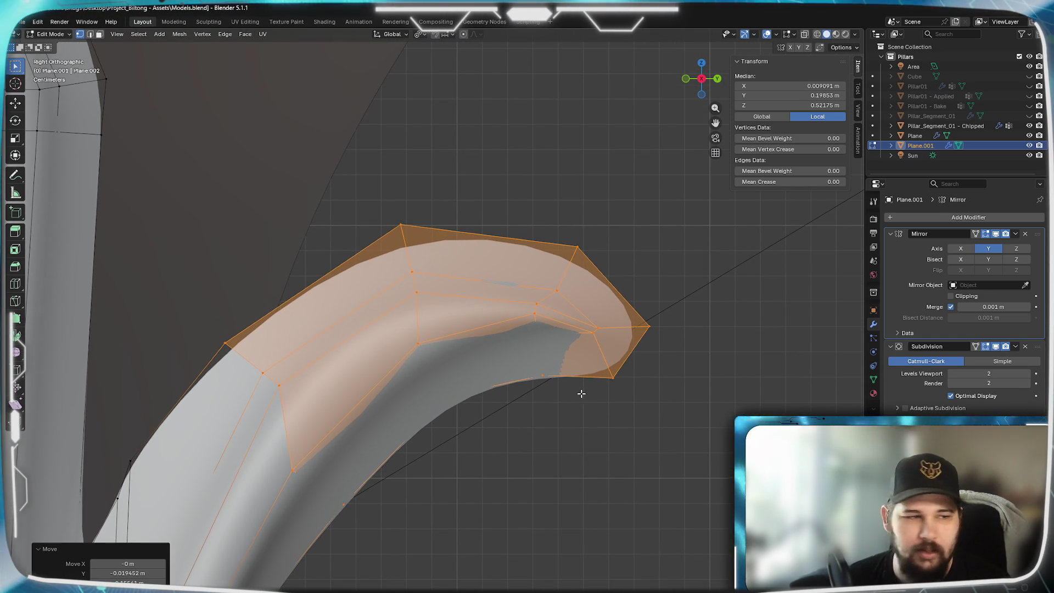
{"action": "mouse_move", "coordinate": [590, 369]}
{"action": "middle_mouse_down", "text": "shift"}
{"action": "mouse_move", "coordinate": [464, 371]}
{"action": "mouse_move", "coordinate": [490, 330]}
{"action": "mouse_move", "coordinate": [483, 349]}
{"action": "mouse_move", "coordinate": [629, 299]}
{"action": "mouse_move", "coordinate": [536, 354]}
{"action": "middle_mouse_up", "text": "shift"}
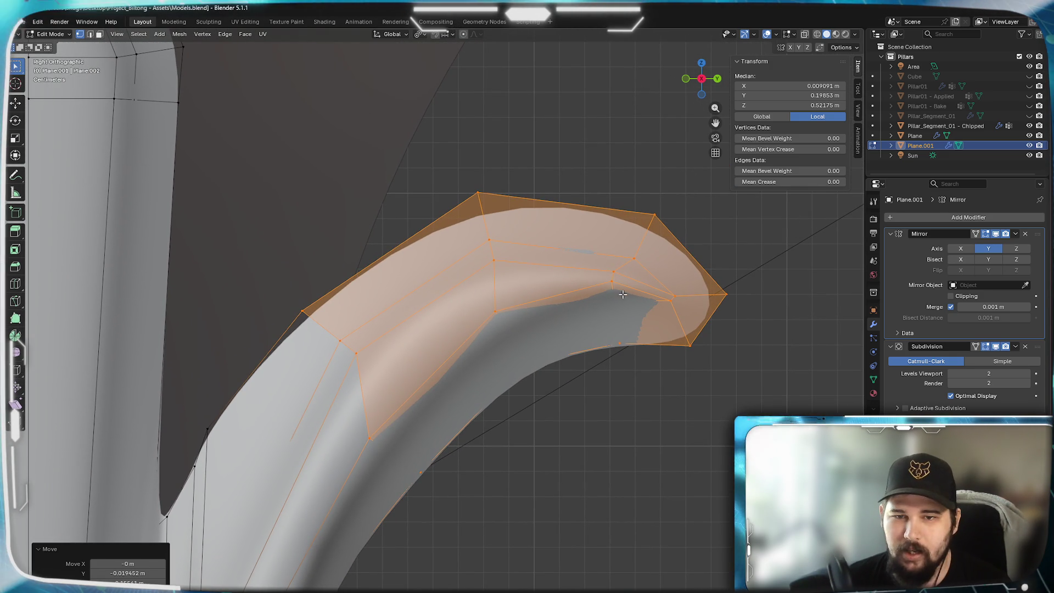
{"action": "left_click", "coordinate": [611, 276]}
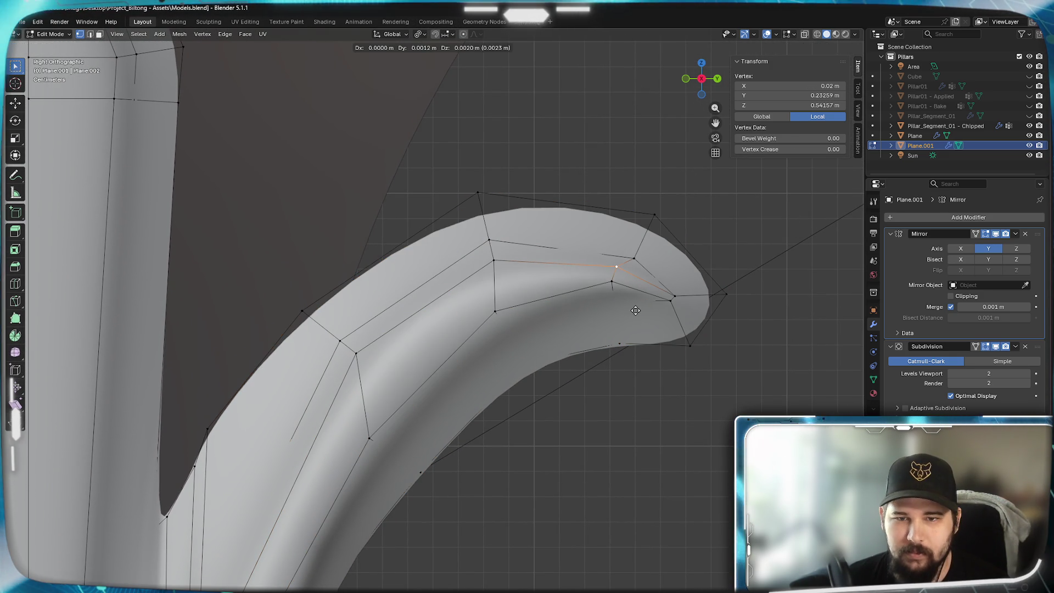
- Nudge the selected tip vertex, an inner-curve vertex and the top cage vertex into smoother positions
{"action": "key", "text": "g"}
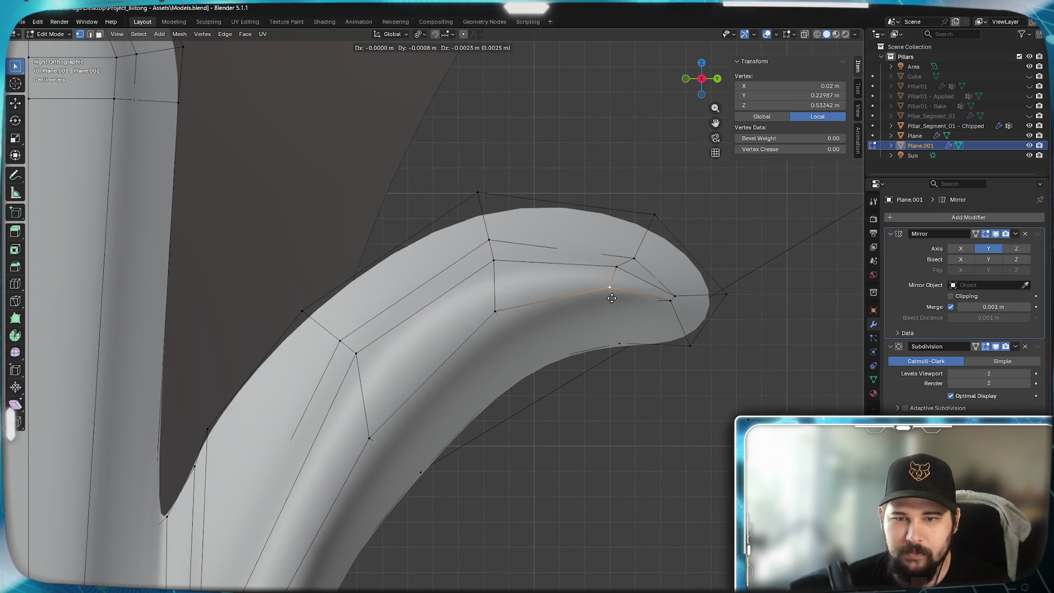
{"action": "left_click", "coordinate": [611, 297]}
{"action": "left_click", "coordinate": [495, 262]}
{"action": "key", "text": "g"}
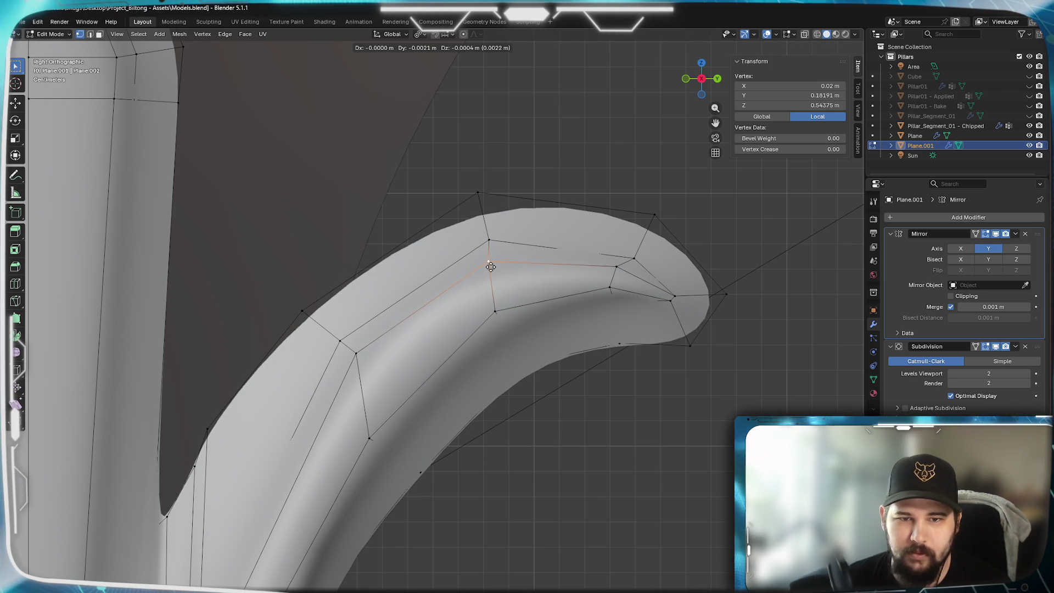
{"action": "left_click", "coordinate": [490, 265]}
{"action": "left_click", "coordinate": [478, 194]}
{"action": "key", "text": "g"}
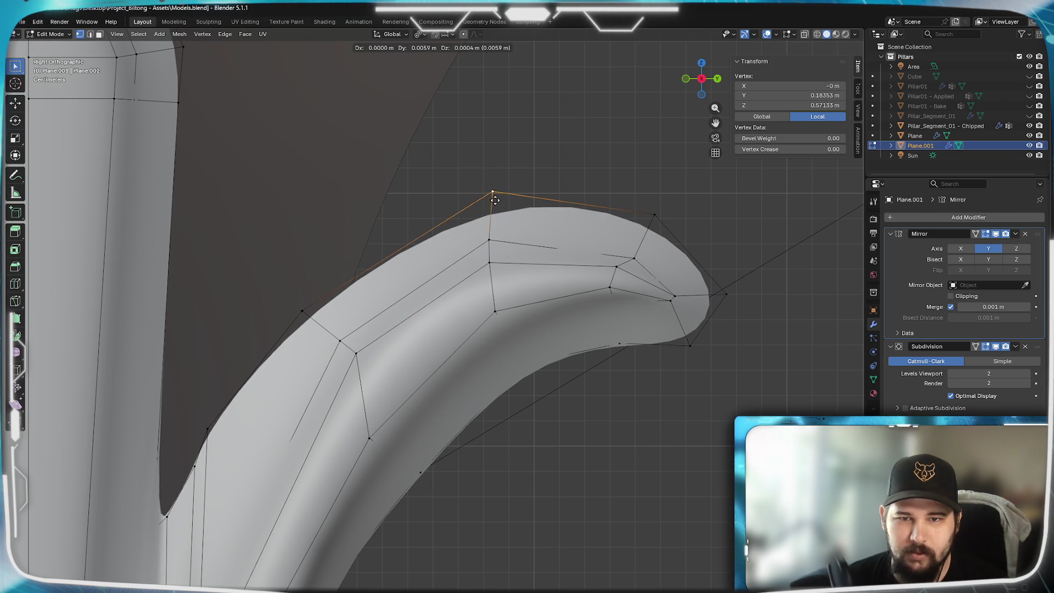
{"action": "left_click", "coordinate": [501, 207]}
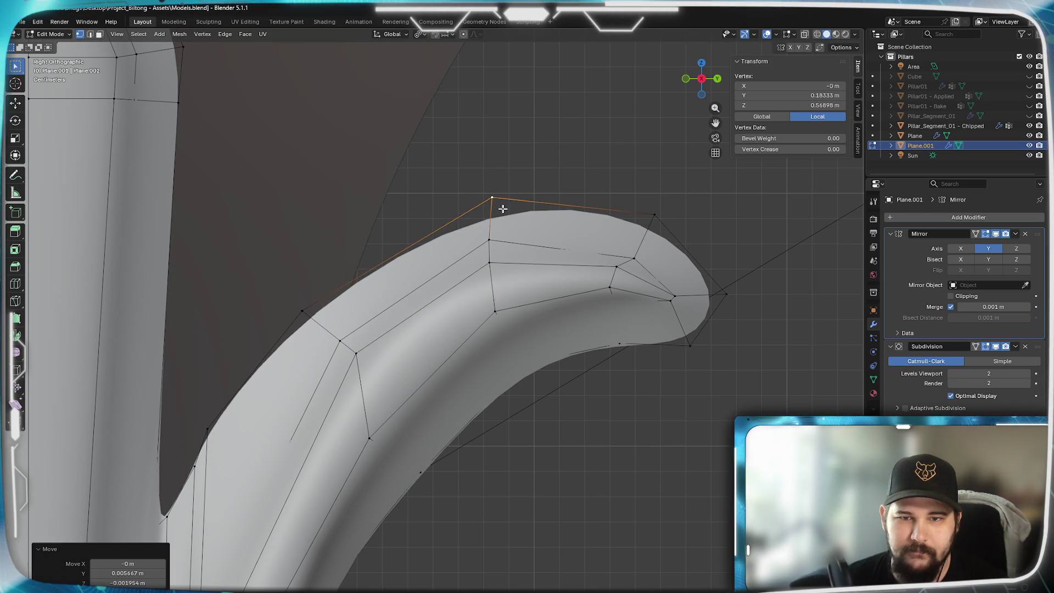
- Shift the horn's point and the next two underside vertices down to round the hook's end
{"action": "left_click", "coordinate": [660, 221]}
{"action": "key", "text": "g"}
{"action": "left_click", "coordinate": [687, 253]}
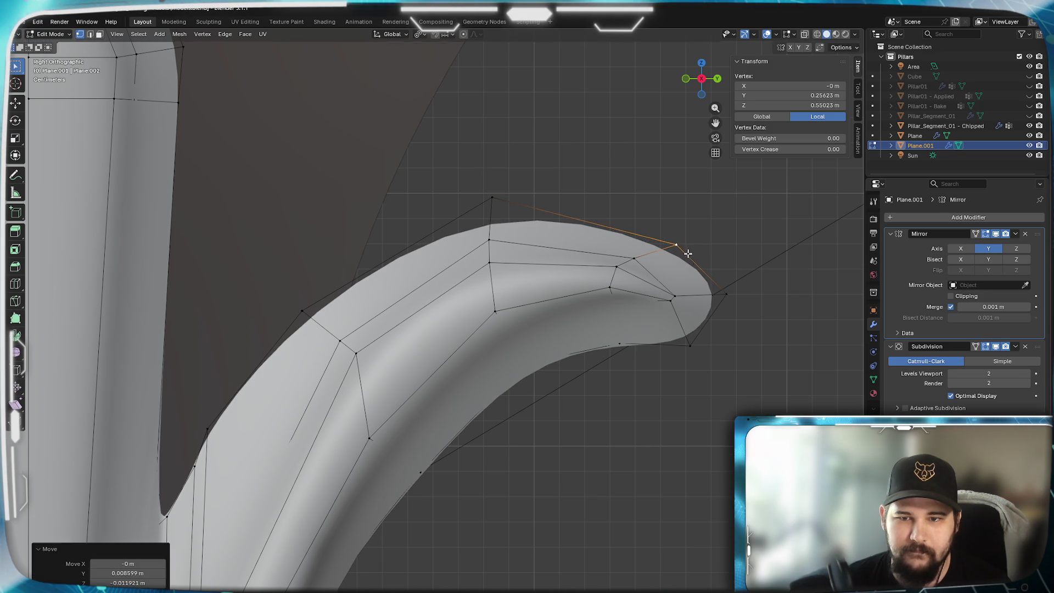
{"action": "left_click", "coordinate": [724, 295]}
{"action": "key", "text": "g"}
{"action": "left_click", "coordinate": [720, 323]}
{"action": "left_click", "coordinate": [690, 345]}
{"action": "key", "text": "g"}
{"action": "left_click", "coordinate": [618, 341]}
- Fine-tune three more vertices along the horn's underside with small G moves
{"action": "key", "text": "g"}
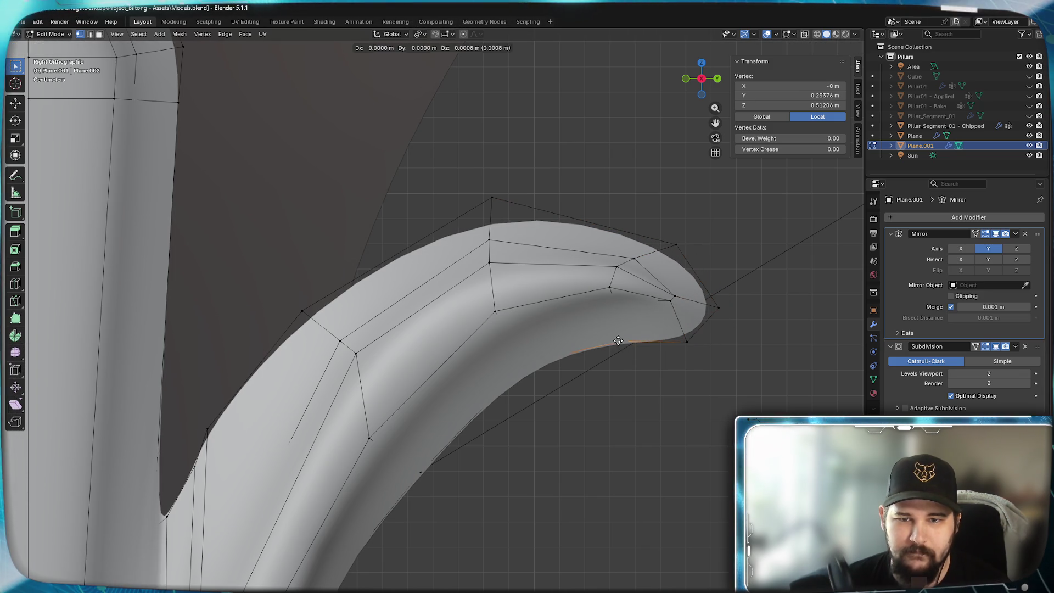
{"action": "left_click", "coordinate": [609, 306]}
{"action": "key", "text": "g"}
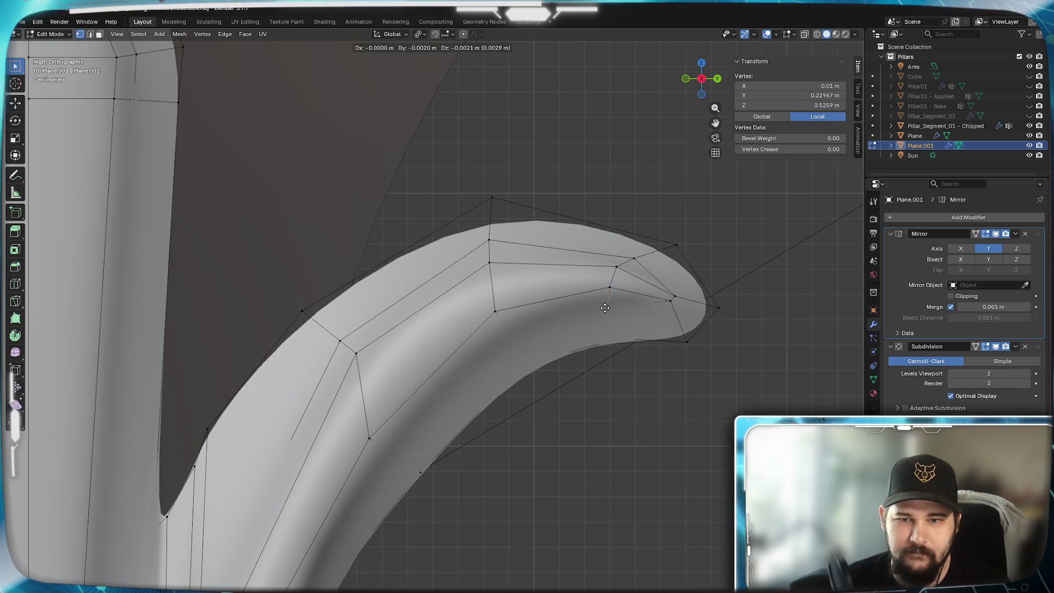
{"action": "left_click", "coordinate": [604, 307]}
{"action": "left_click", "coordinate": [494, 306]}
{"action": "key", "text": "g"}
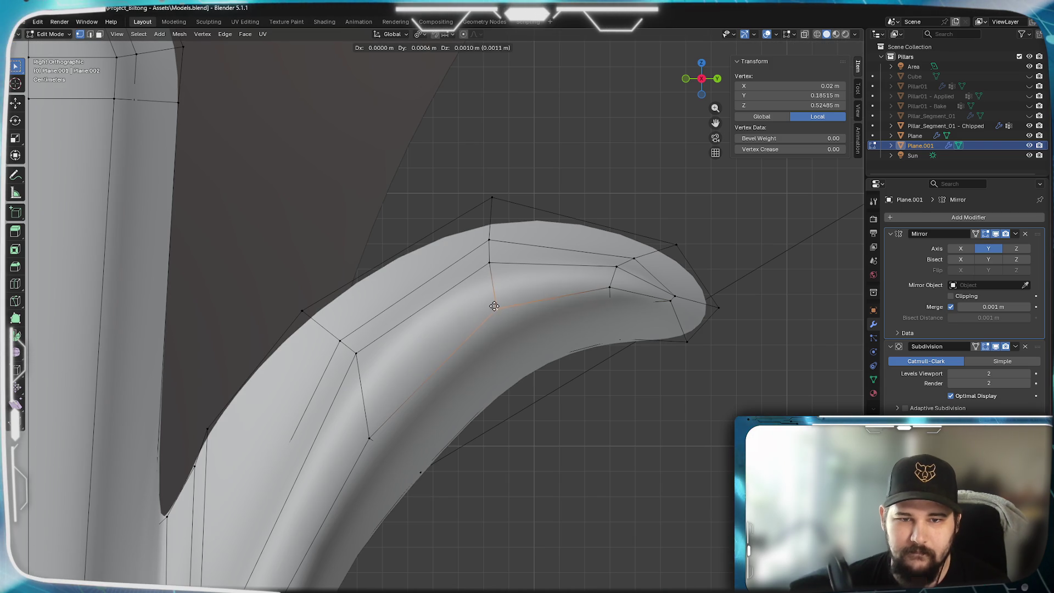
{"action": "left_click", "coordinate": [491, 309]}
{"action": "left_click", "coordinate": [503, 334]}
{"action": "key", "text": "g"}
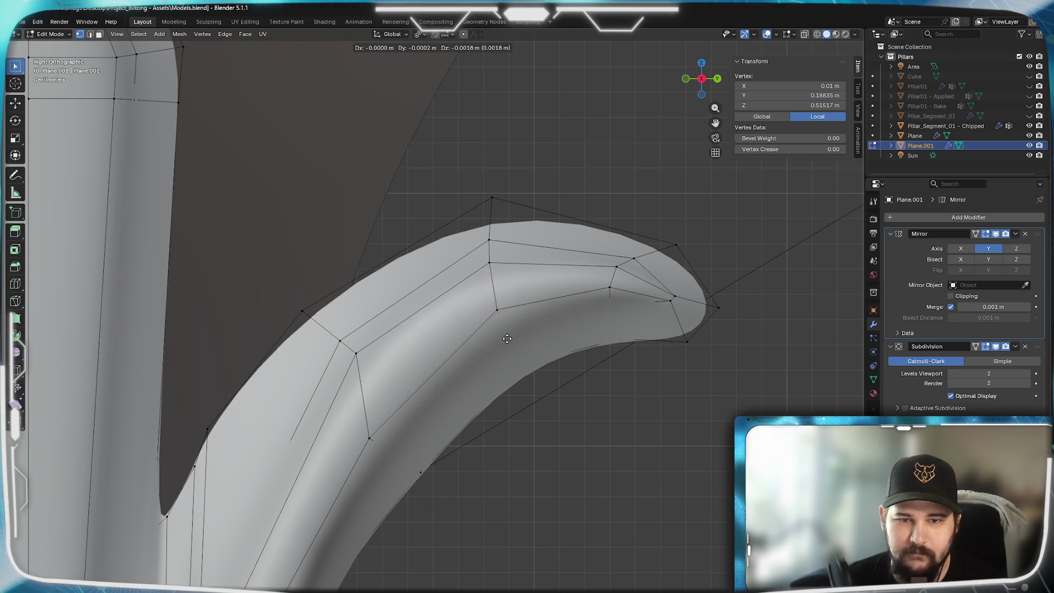
{"action": "left_click", "coordinate": [505, 337]}
{"action": "scroll", "coordinate": [570, 257], "scroll_direction": "up", "scroll_amount": 2}
{"action": "scroll", "coordinate": [570, 258], "scroll_direction": "up", "scroll_amount": 2}
- Lower two vertices on the horn's outer edge onto a smoother outline
{"action": "left_click", "coordinate": [498, 215]}
{"action": "key", "text": "g"}
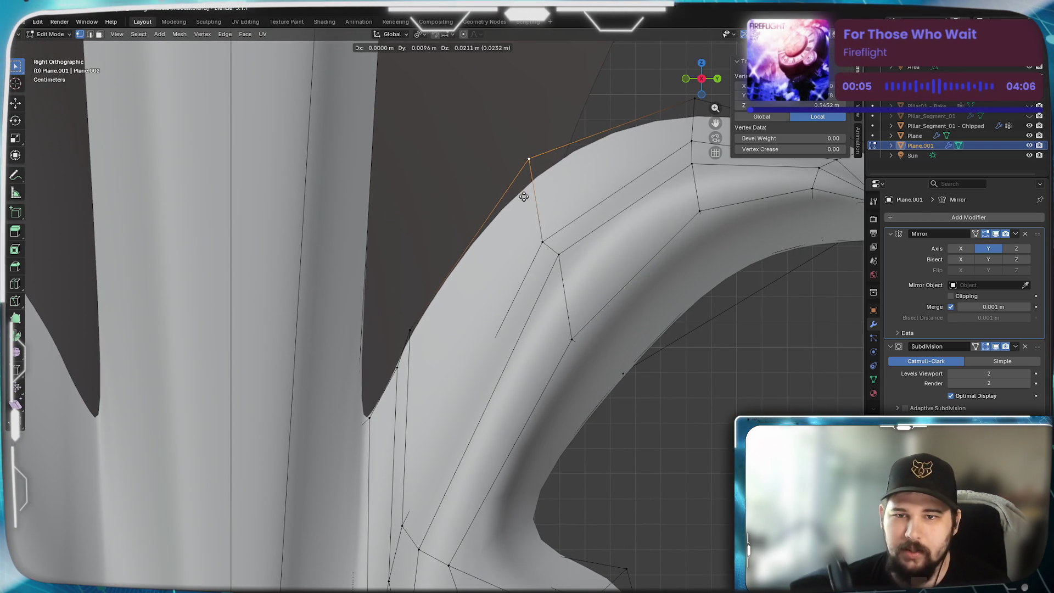
{"action": "left_click", "coordinate": [521, 231]}
{"action": "key", "text": "g"}
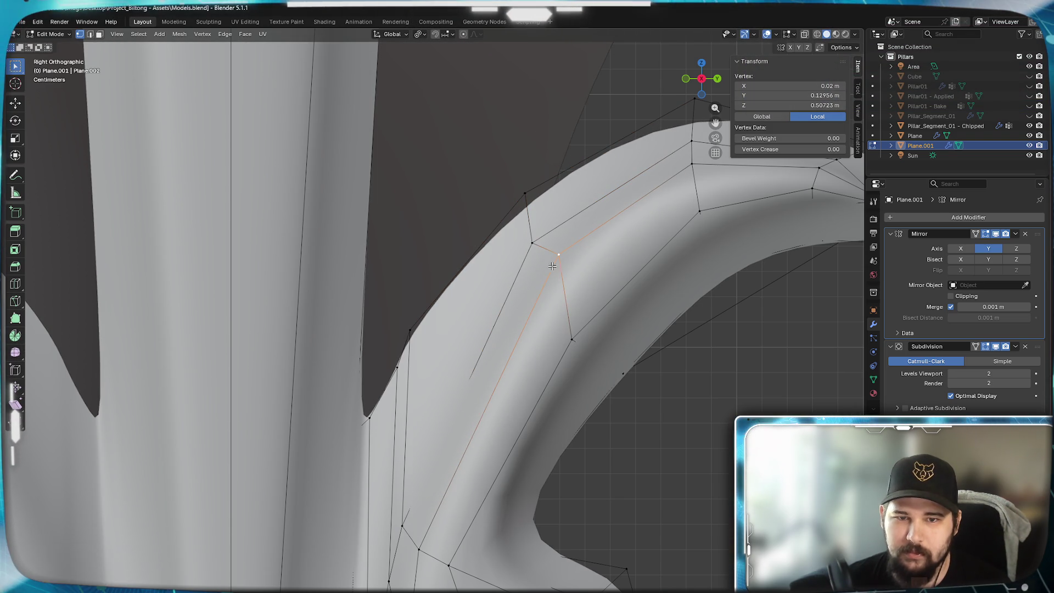
{"action": "left_click", "coordinate": [535, 283]}
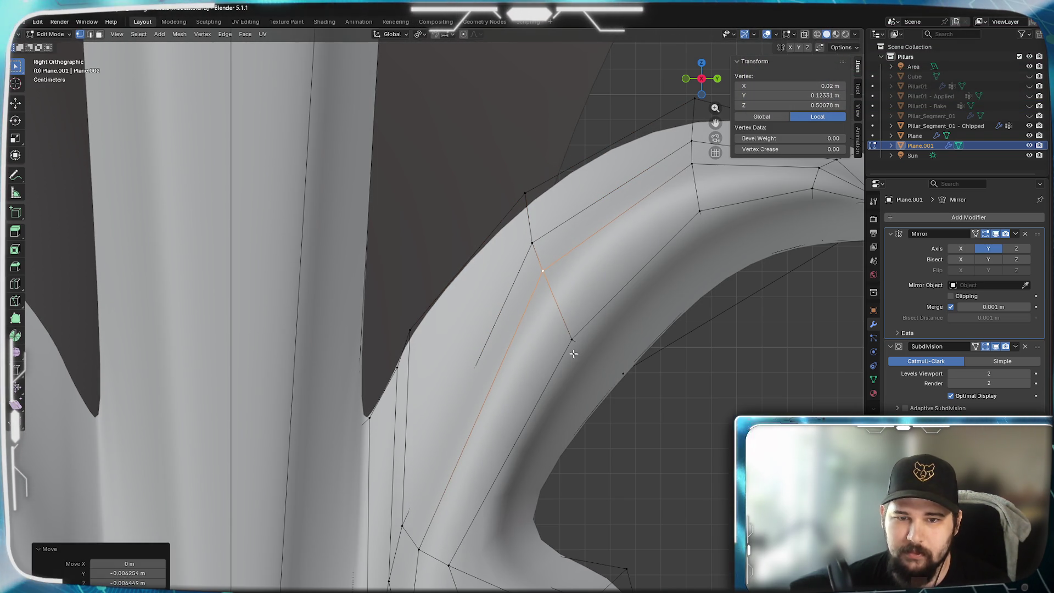
- Reposition the next two vertices along the inner curve near the horn's base
{"action": "left_click", "coordinate": [577, 340]}
{"action": "key", "text": "g"}
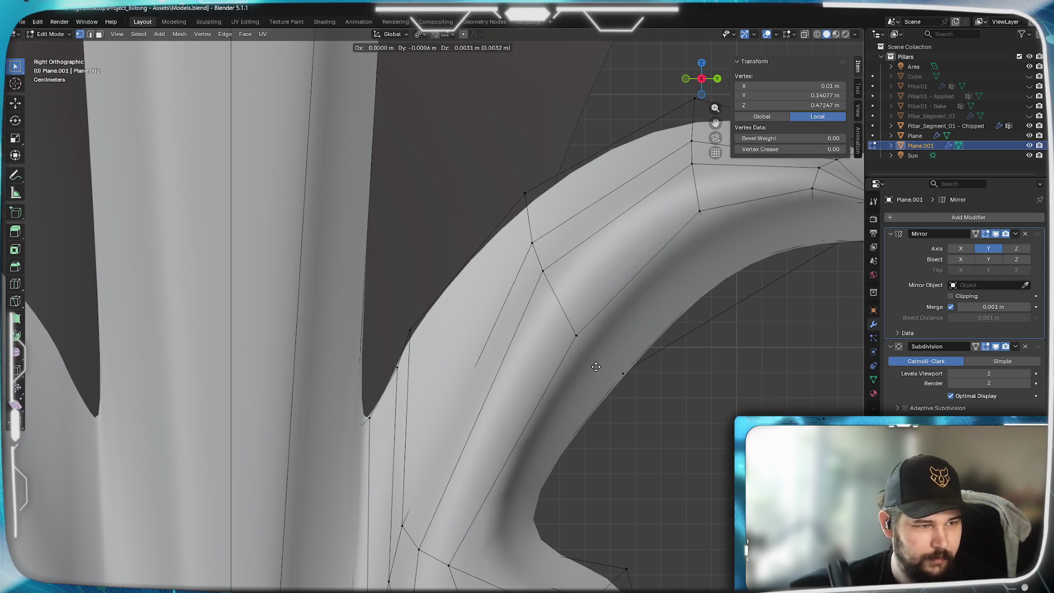
{"action": "left_click", "coordinate": [595, 367]}
{"action": "left_click", "coordinate": [631, 384]}
{"action": "key", "text": "g"}
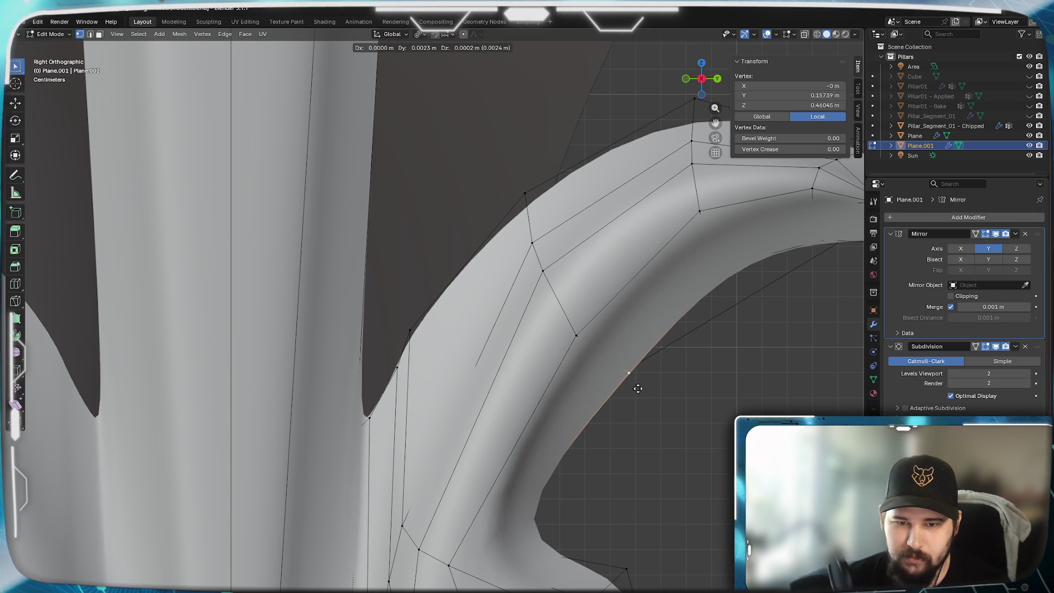
{"action": "left_click", "coordinate": [639, 385]}
- Move a vertex hidden behind the surface via Wireframe, return to Solid, then switch to the desktop
{"action": "key", "text": "z"}
{"action": "left_click", "coordinate": [601, 367]}
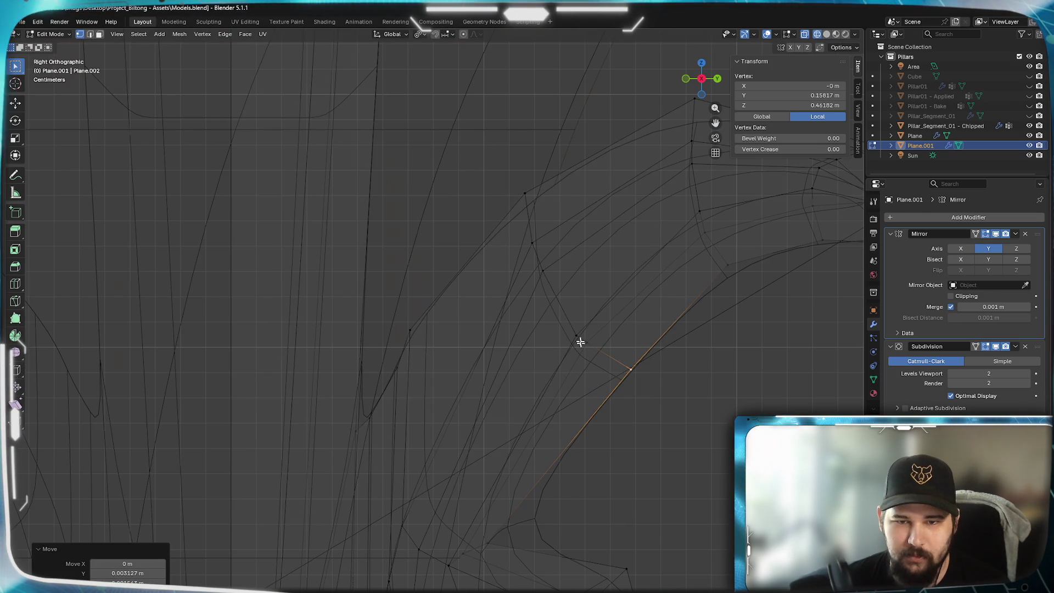
{"action": "left_click", "coordinate": [591, 347]}
{"action": "key", "text": "g"}
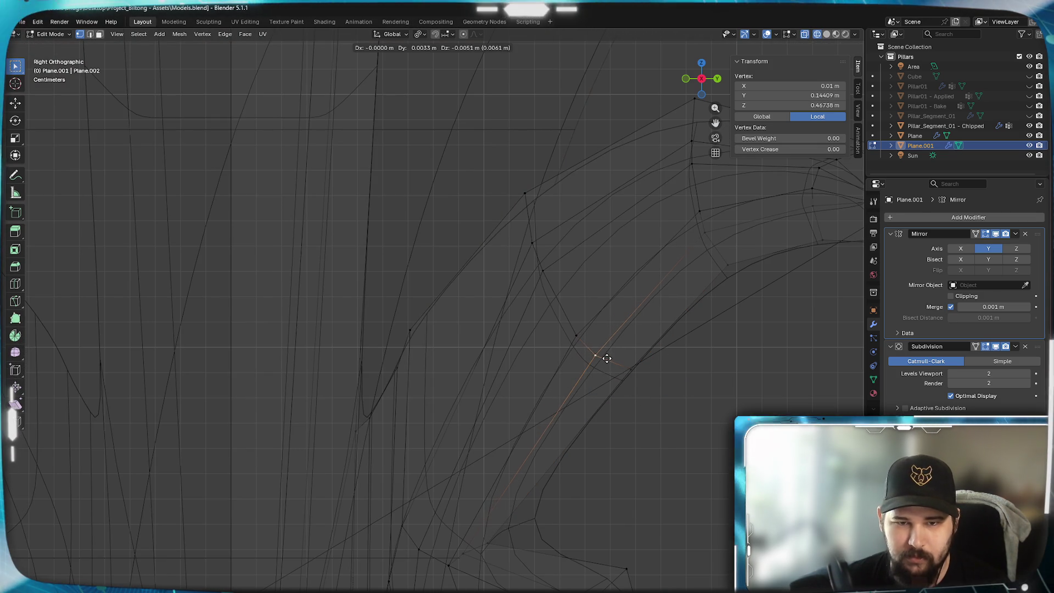
{"action": "left_click", "coordinate": [602, 355]}
{"action": "key", "text": "z"}
{"action": "left_click", "coordinate": [668, 368]}
{"action": "scroll", "coordinate": [669, 377], "scroll_direction": "down", "scroll_amount": 2}
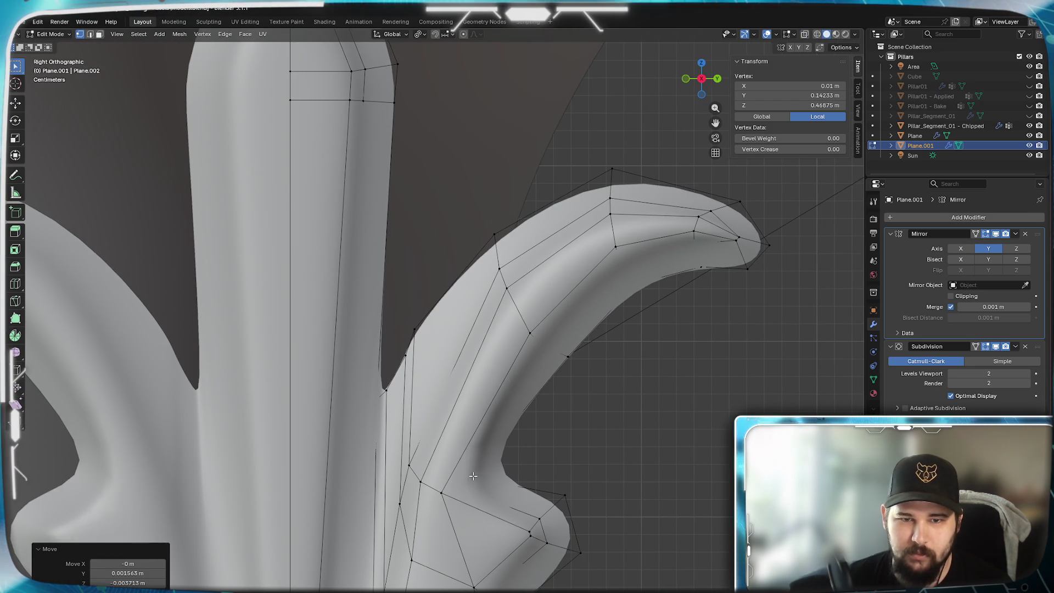
{"action": "scroll", "coordinate": [605, 347], "scroll_direction": "up", "scroll_amount": 2}
{"action": "scroll", "coordinate": [605, 348], "scroll_direction": "down", "scroll_amount": 2}
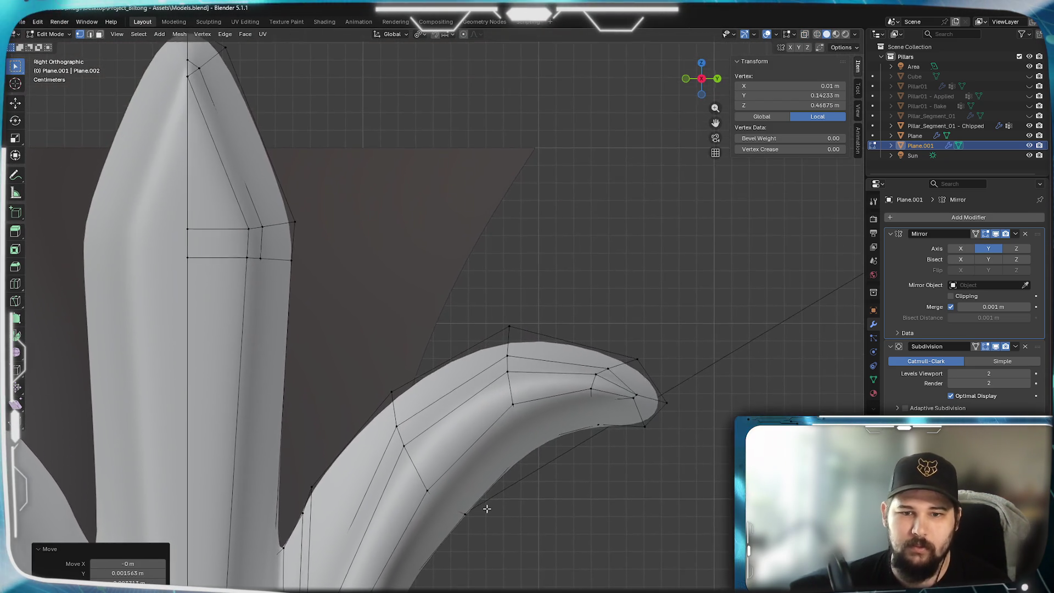
{"action": "scroll", "coordinate": [589, 205], "scroll_direction": "up", "scroll_amount": 3}
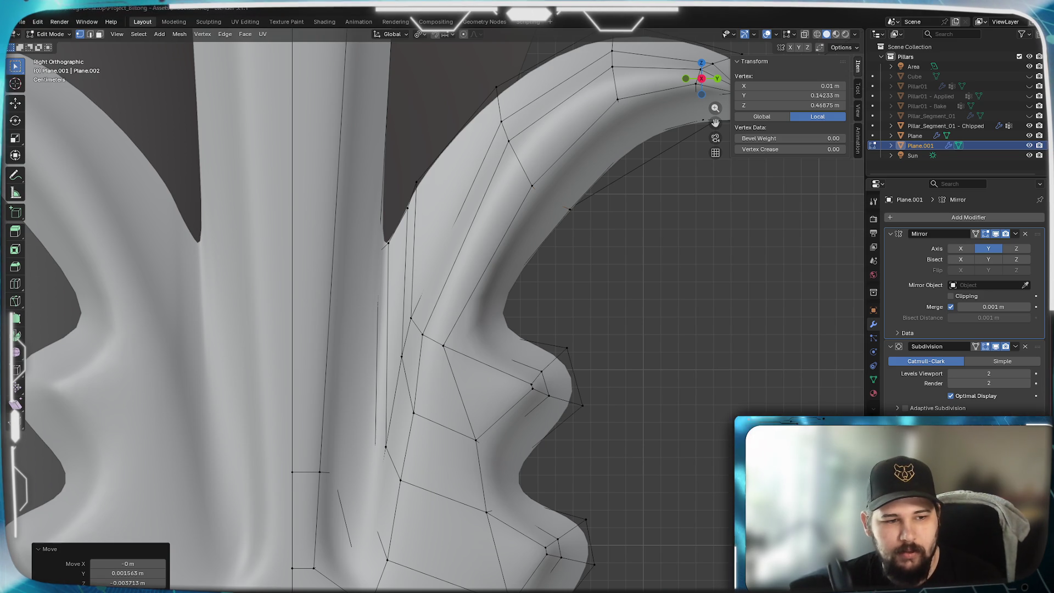
{"action": "key", "text": "super+d"}
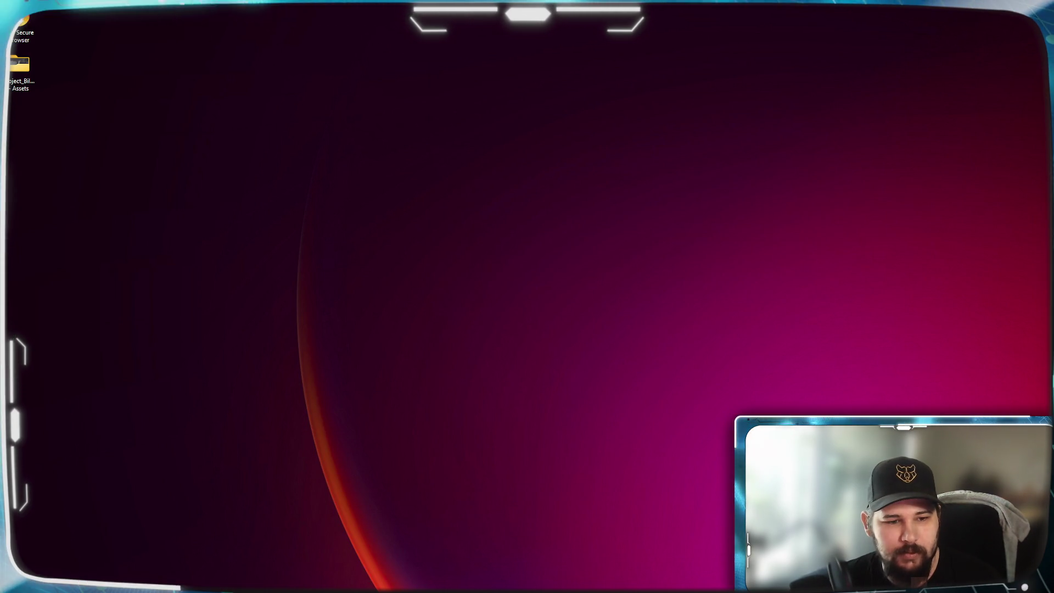
{"action": "key", "text": "super+d"}
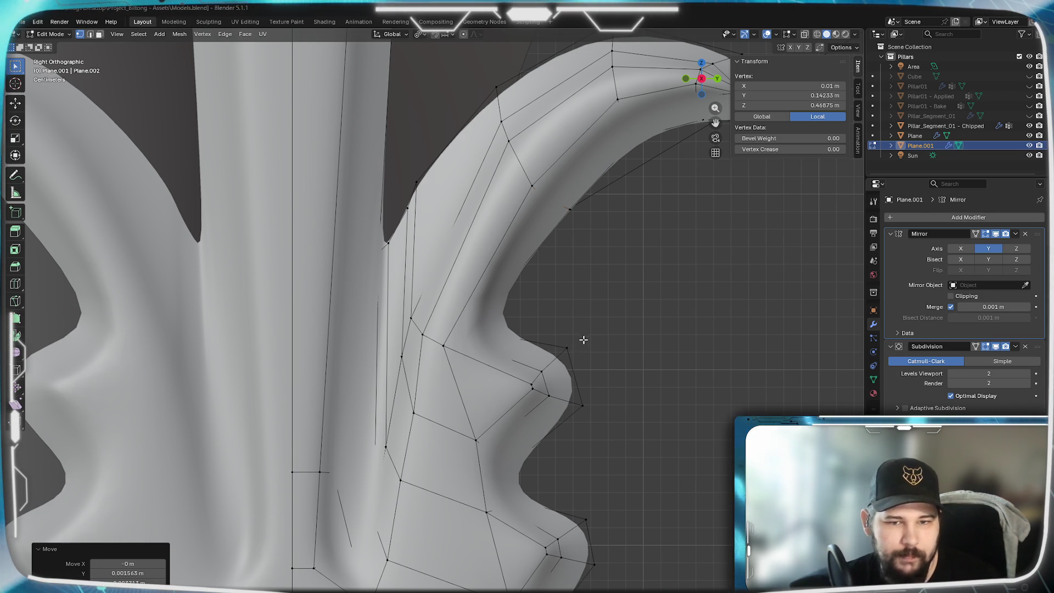
- Pull the tip of the bump below the curl outward into a long pointed spike
{"action": "mouse_move", "coordinate": [539, 496]}
{"action": "middle_mouse_down", "text": "shift"}
{"action": "mouse_move", "coordinate": [589, 306]}
{"action": "mouse_move", "coordinate": [345, 589]}
{"action": "mouse_move", "coordinate": [558, 336]}
{"action": "middle_mouse_up", "text": "shift"}
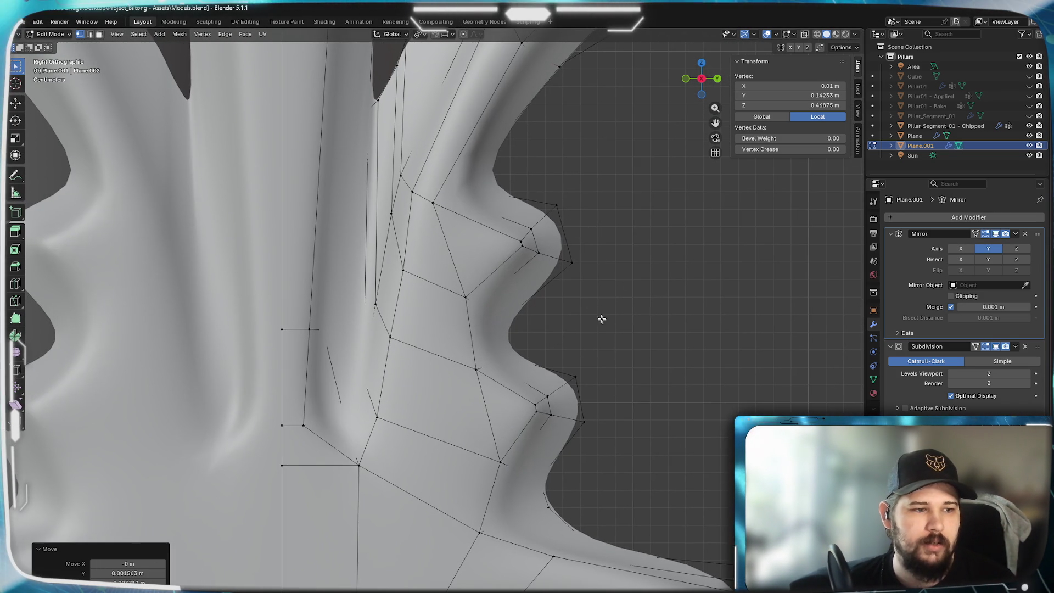
{"action": "scroll", "coordinate": [624, 341], "scroll_direction": "down", "scroll_amount": 1}
{"action": "scroll", "coordinate": [591, 344], "scroll_direction": "down", "scroll_amount": 1}
{"action": "mouse_move", "coordinate": [610, 207]}
{"action": "middle_mouse_down", "text": "shift"}
{"action": "mouse_move", "coordinate": [558, 382]}
{"action": "mouse_move", "coordinate": [558, 329]}
{"action": "middle_mouse_up", "text": "shift"}
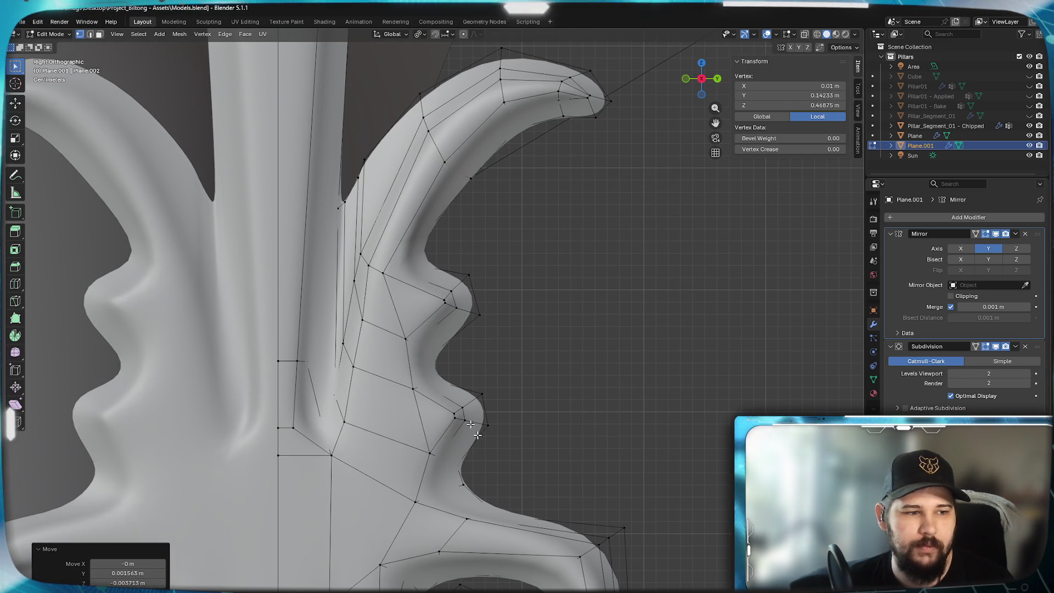
{"action": "scroll", "coordinate": [511, 320], "scroll_direction": "down", "scroll_amount": 3}
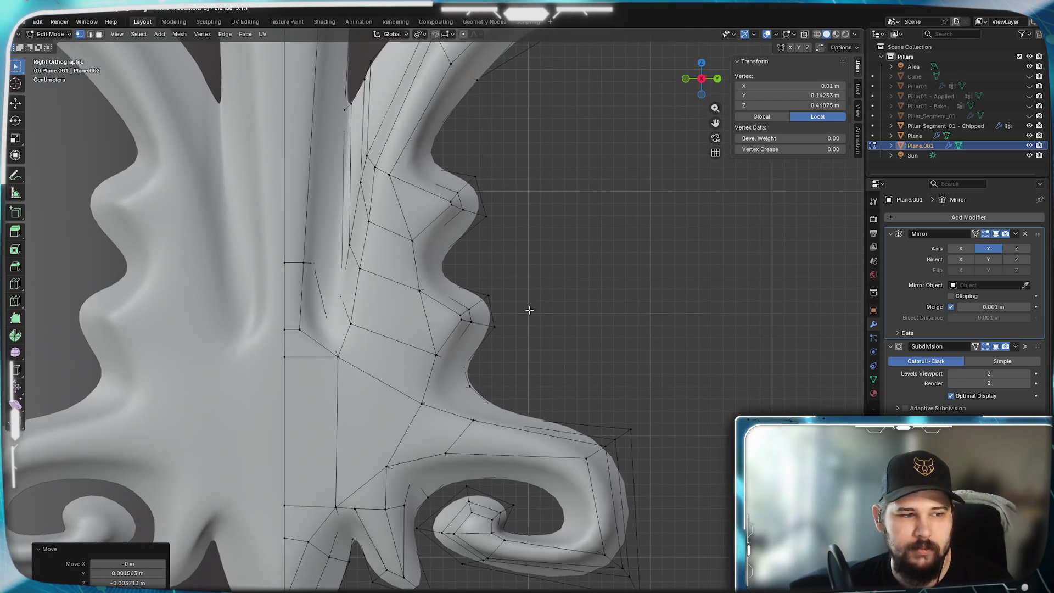
{"action": "scroll", "coordinate": [544, 380], "scroll_direction": "up", "scroll_amount": 1}
{"action": "scroll", "coordinate": [545, 355], "scroll_direction": "up", "scroll_amount": 2}
{"action": "scroll", "coordinate": [548, 318], "scroll_direction": "up", "scroll_amount": 1}
{"action": "scroll", "coordinate": [535, 379], "scroll_direction": "down", "scroll_amount": 2}
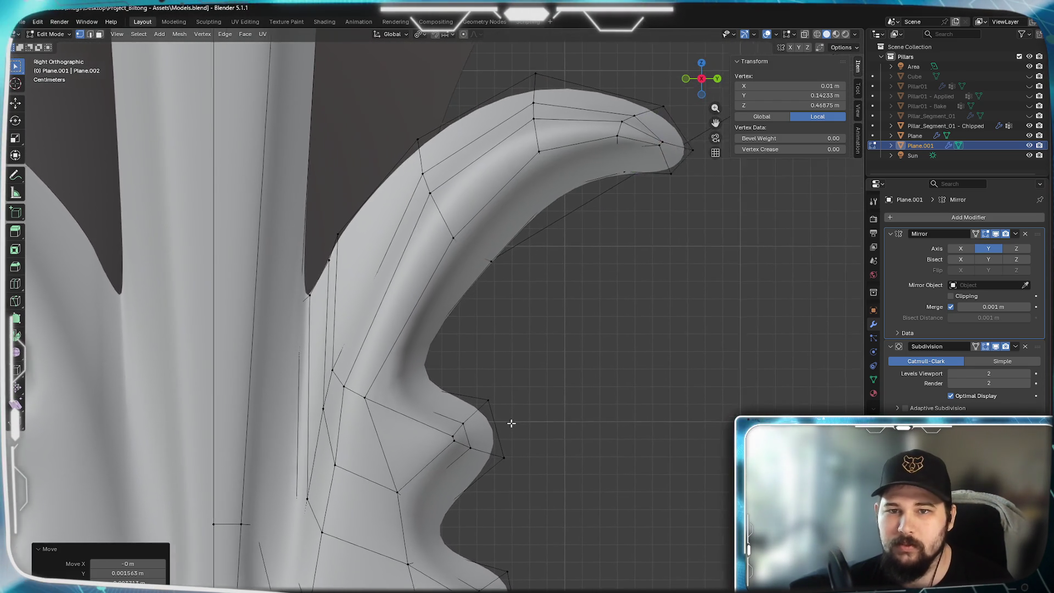
{"action": "scroll", "coordinate": [506, 436], "scroll_direction": "up", "scroll_amount": 1}
{"action": "left_click_drag", "start_coordinate": [488, 404], "coordinate": [435, 360]}
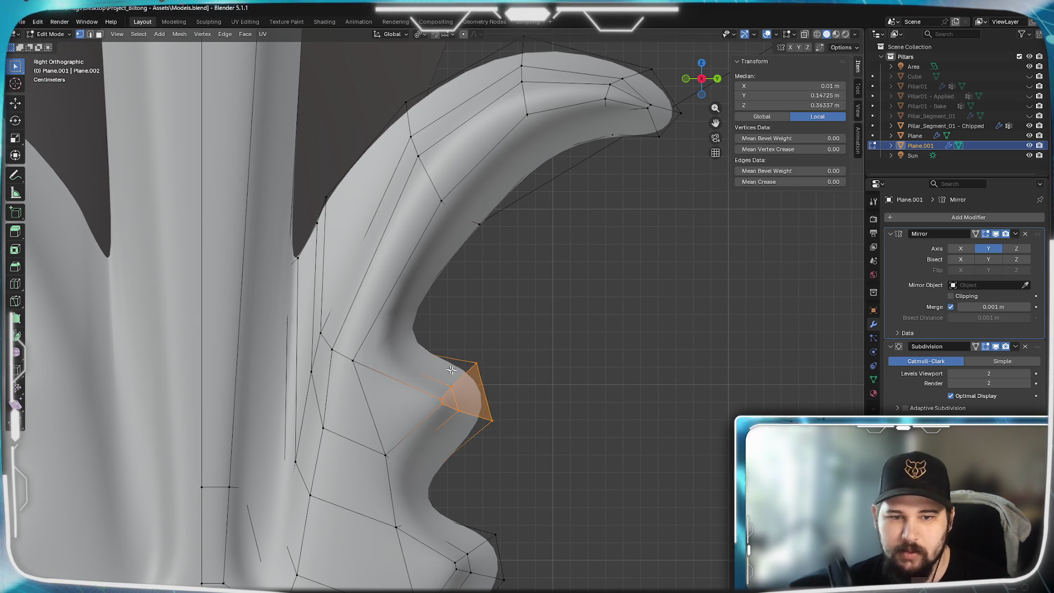
{"action": "key", "text": "g"}
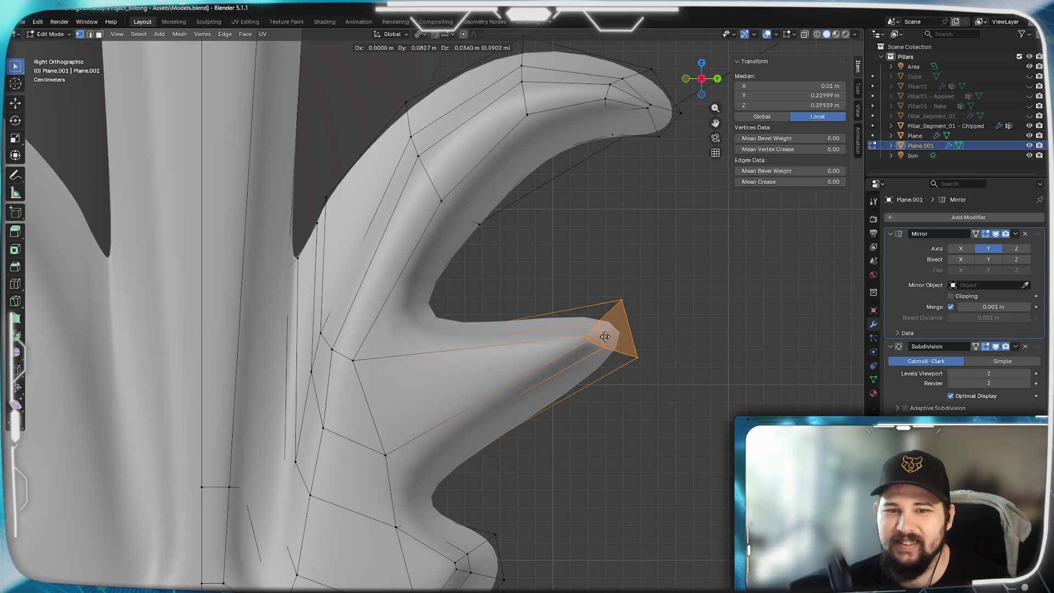
{"action": "left_click", "coordinate": [615, 337]}
{"action": "scroll", "coordinate": [565, 443], "scroll_direction": "down", "scroll_amount": 5, "text": "ctrl"}
- Stretch the lower bump's tip out to the right into a second spike
{"action": "left_click_drag", "start_coordinate": [542, 440], "coordinate": [452, 329]}
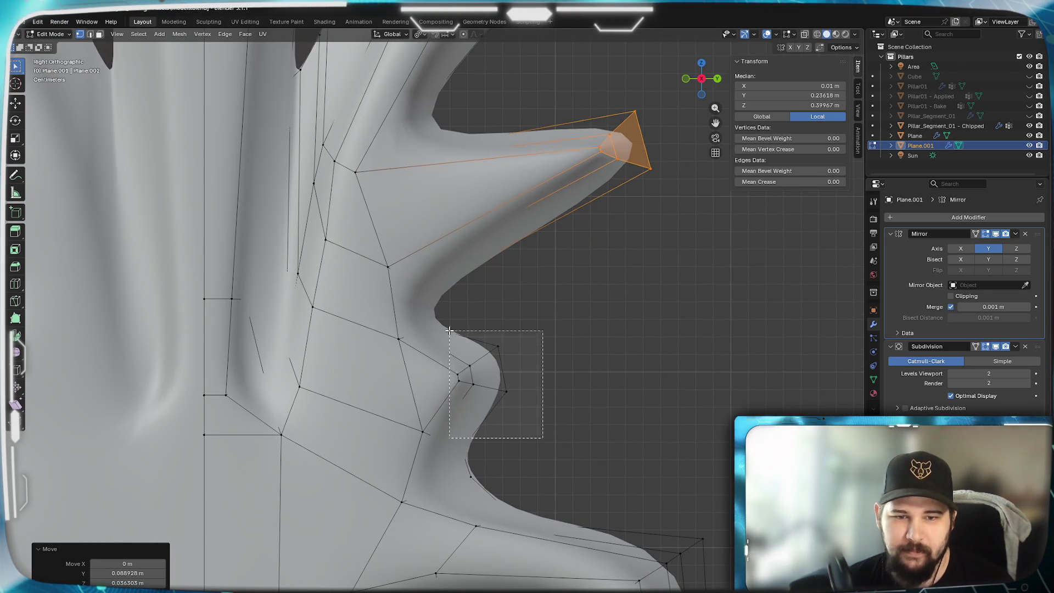
{"action": "right_click", "coordinate": [538, 405], "text": "shift"}
{"action": "left_click_drag", "start_coordinate": [553, 419], "coordinate": [455, 340]}
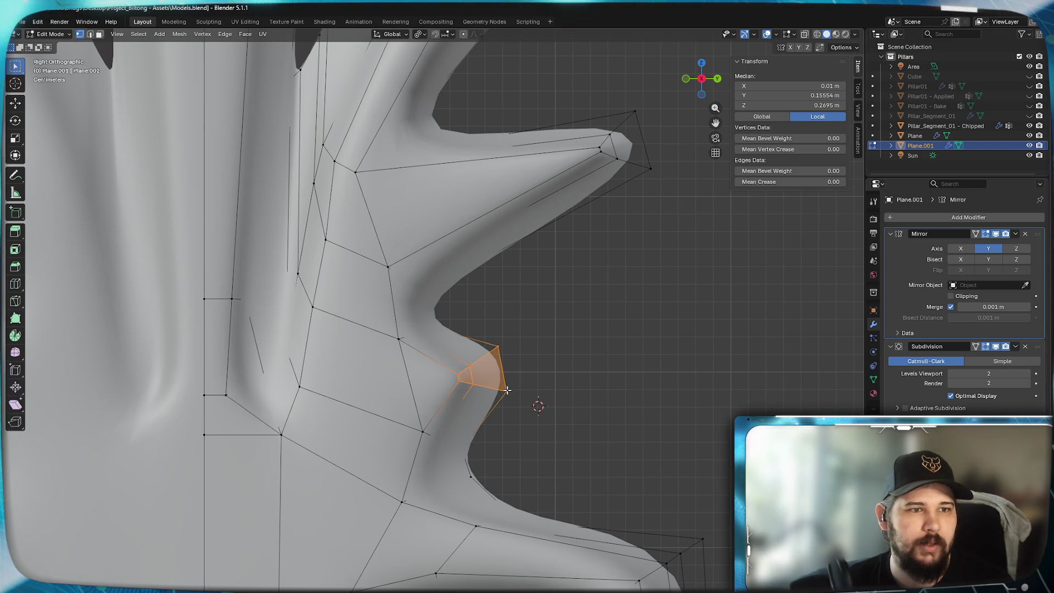
{"action": "key", "text": "g"}
{"action": "left_click", "coordinate": [635, 375]}
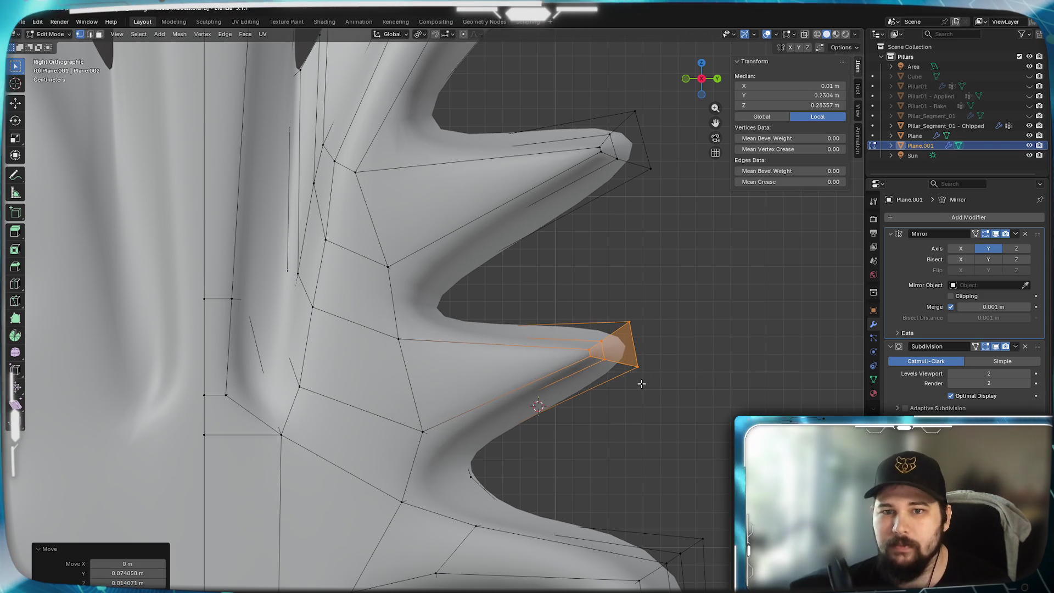
- Add a centred edge loop across the upper new spike with Ctrl+R
{"action": "mouse_move", "coordinate": [640, 288]}
{"action": "middle_mouse_down", "text": "shift"}
{"action": "mouse_move", "coordinate": [579, 423]}
{"action": "mouse_move", "coordinate": [559, 356]}
{"action": "middle_mouse_up", "text": "shift"}
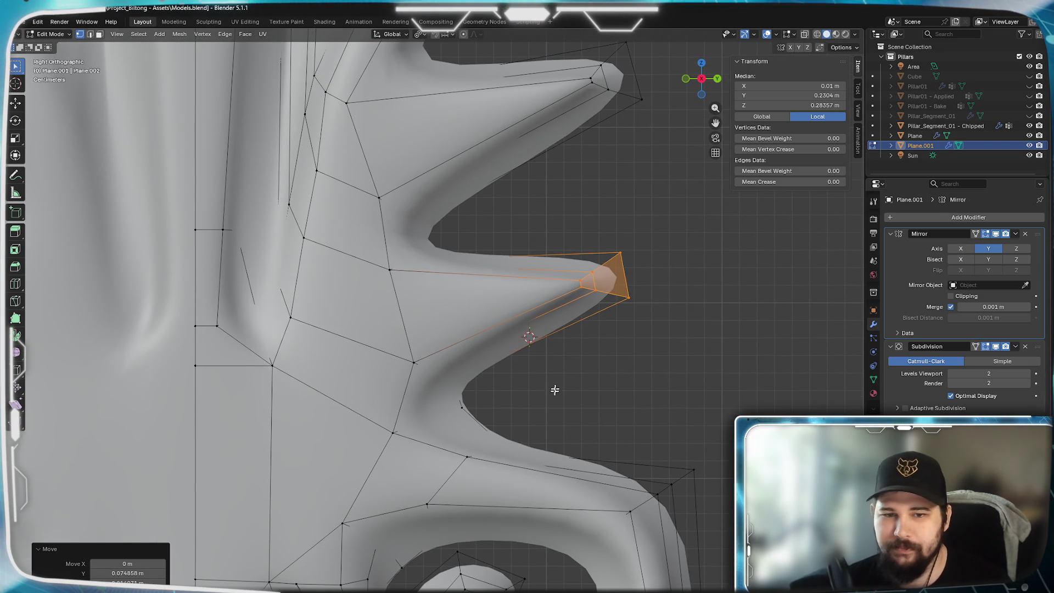
{"action": "middle_click_drag", "start_coordinate": [521, 215], "coordinate": [550, 516], "text": "shift"}
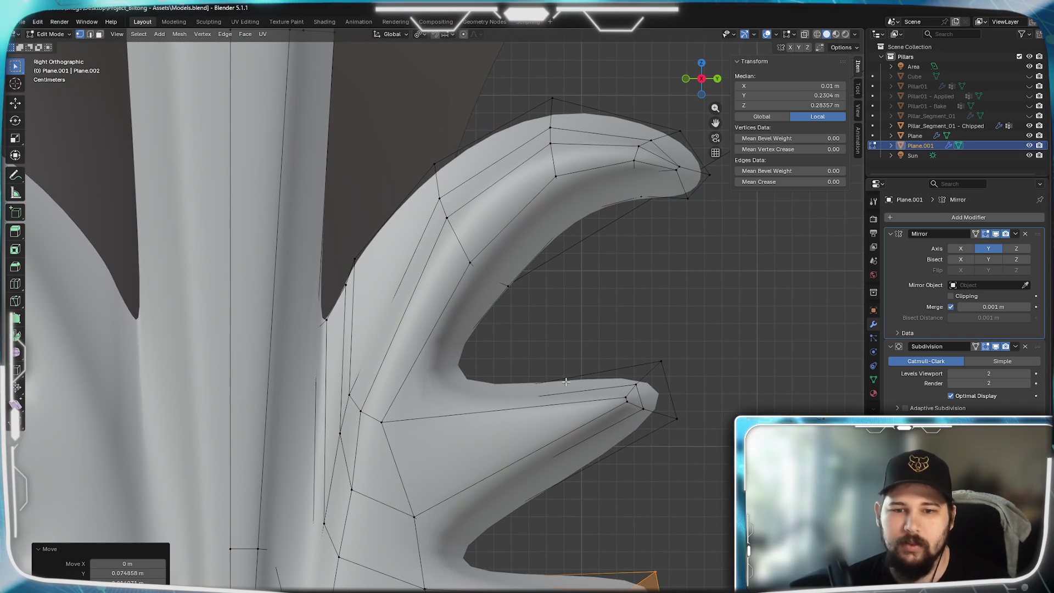
{"action": "key", "text": "ctrl+r"}
{"action": "left_click", "coordinate": [538, 451]}
{"action": "right_click", "coordinate": [527, 446]}
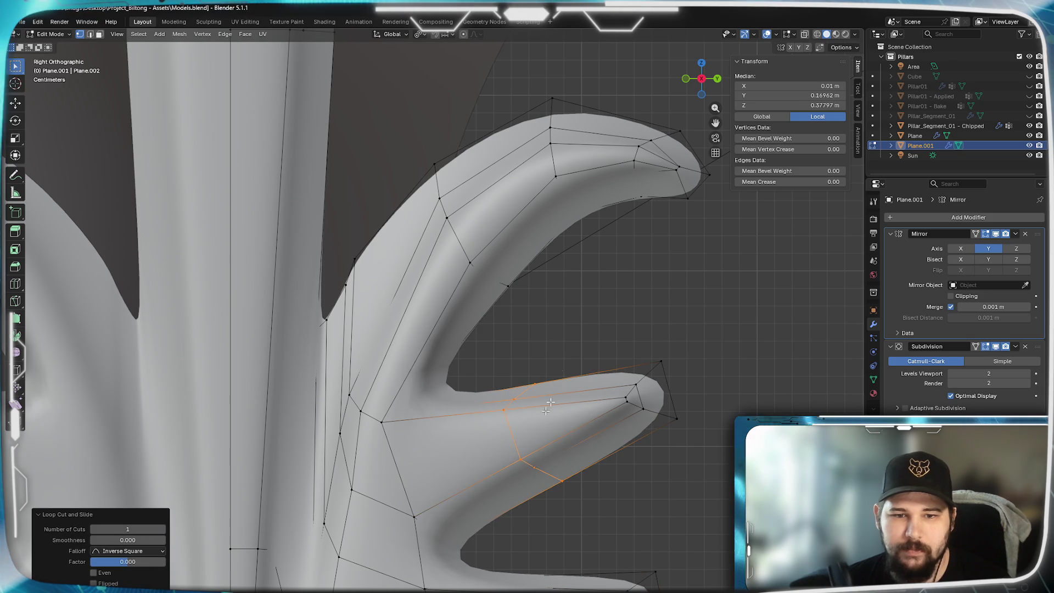
- Add a centred edge loop across the lower spike
{"action": "middle_click_drag", "start_coordinate": [600, 544], "coordinate": [588, 428], "text": "shift"}
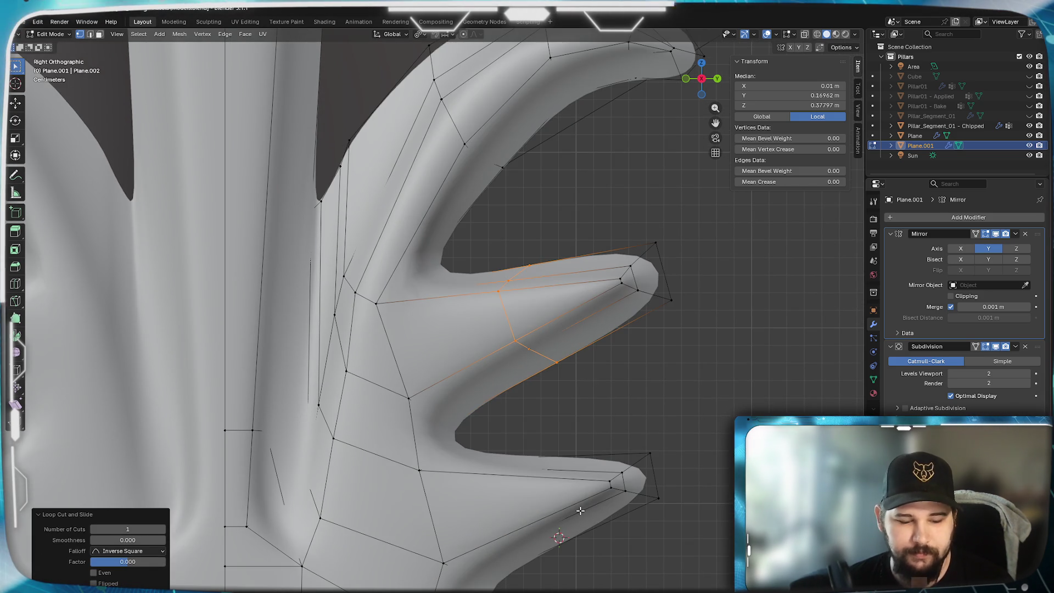
{"action": "key", "text": "ctrl+r"}
{"action": "left_click", "coordinate": [565, 500]}
{"action": "right_click", "coordinate": [564, 500]}
{"action": "scroll", "coordinate": [588, 328], "scroll_direction": "up", "scroll_amount": 3}
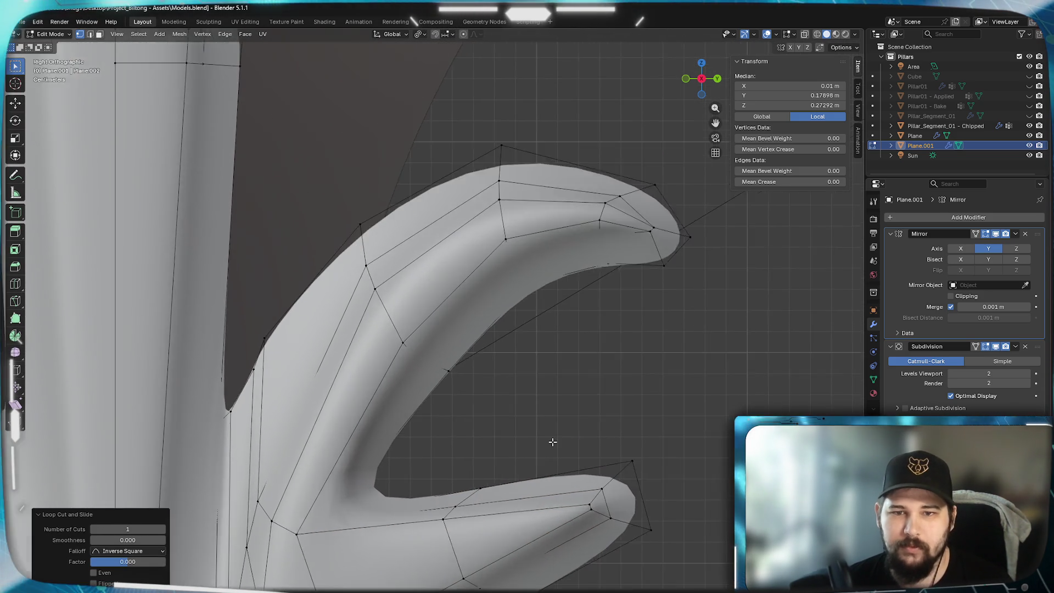
- Rotate the lower spike's tip faces about 40.3° so its point angles differently
{"action": "middle_click_drag", "start_coordinate": [549, 440], "coordinate": [523, 396], "text": "shift"}
{"action": "scroll", "coordinate": [523, 396], "scroll_direction": "down", "scroll_amount": 2}
{"action": "left_click_drag", "start_coordinate": [610, 441], "coordinate": [502, 322]}
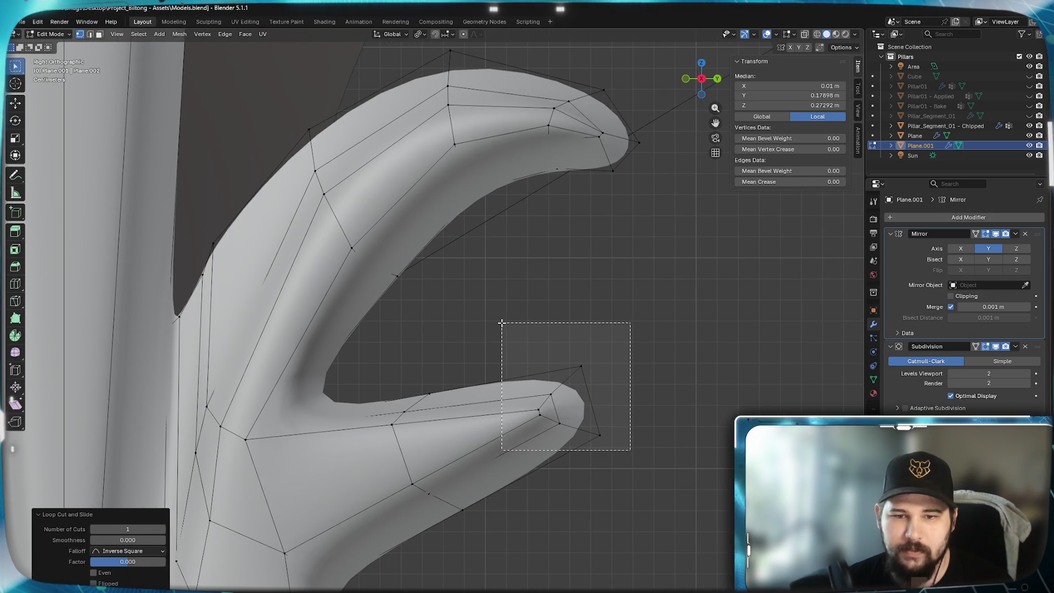
{"action": "key", "text": "r"}
{"action": "left_click", "coordinate": [653, 544]}
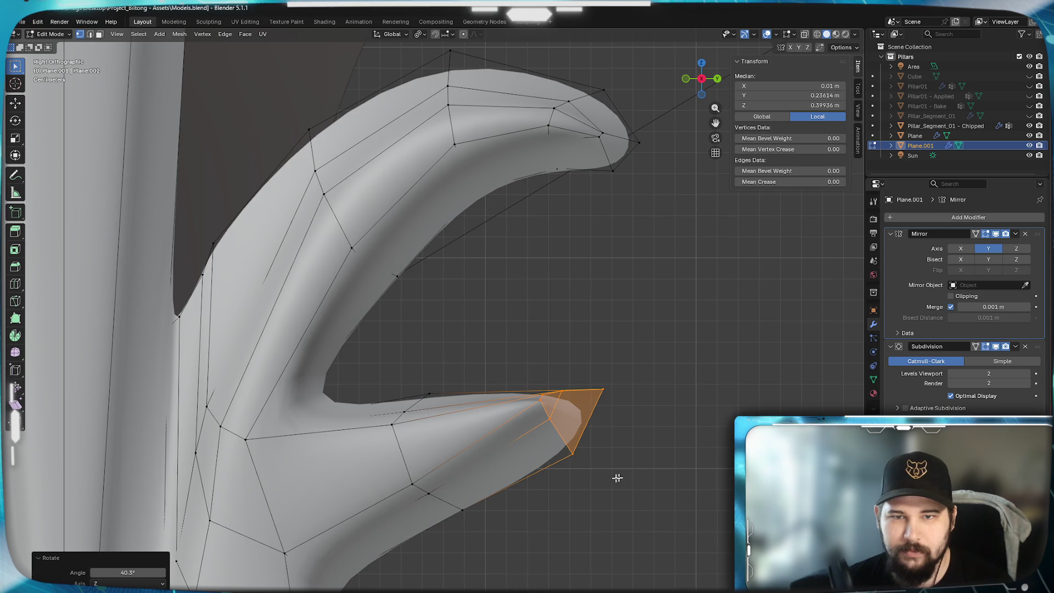
{"action": "scroll", "coordinate": [589, 435], "scroll_direction": "up", "scroll_amount": 2}
{"action": "scroll", "coordinate": [588, 388], "scroll_direction": "up", "scroll_amount": 2}
- Look over the upper curl and hand, then clear the face selection with Alt+A
{"action": "mouse_move", "coordinate": [588, 362]}
{"action": "middle_mouse_down", "text": "shift"}
{"action": "mouse_move", "coordinate": [505, 487]}
{"action": "mouse_move", "coordinate": [565, 245]}
{"action": "middle_mouse_up", "text": "shift"}
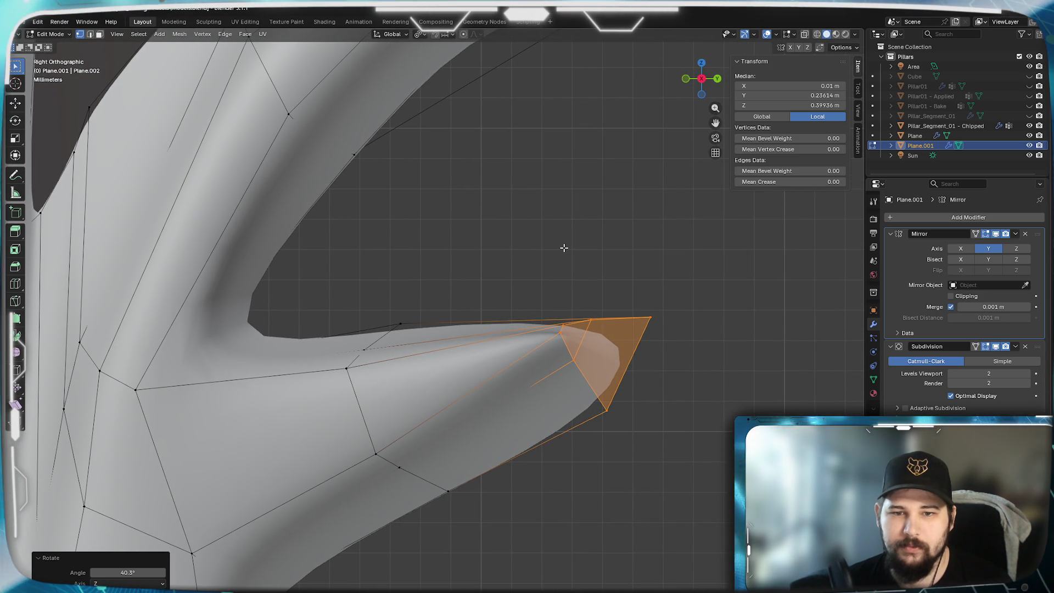
{"action": "mouse_move", "coordinate": [564, 247]}
{"action": "middle_mouse_down", "text": "shift"}
{"action": "mouse_move", "coordinate": [407, 523]}
{"action": "mouse_move", "coordinate": [489, 298]}
{"action": "mouse_move", "coordinate": [386, 506]}
{"action": "mouse_move", "coordinate": [515, 299]}
{"action": "middle_mouse_up", "text": "shift"}
{"action": "scroll", "coordinate": [507, 329], "scroll_direction": "up", "scroll_amount": 1}
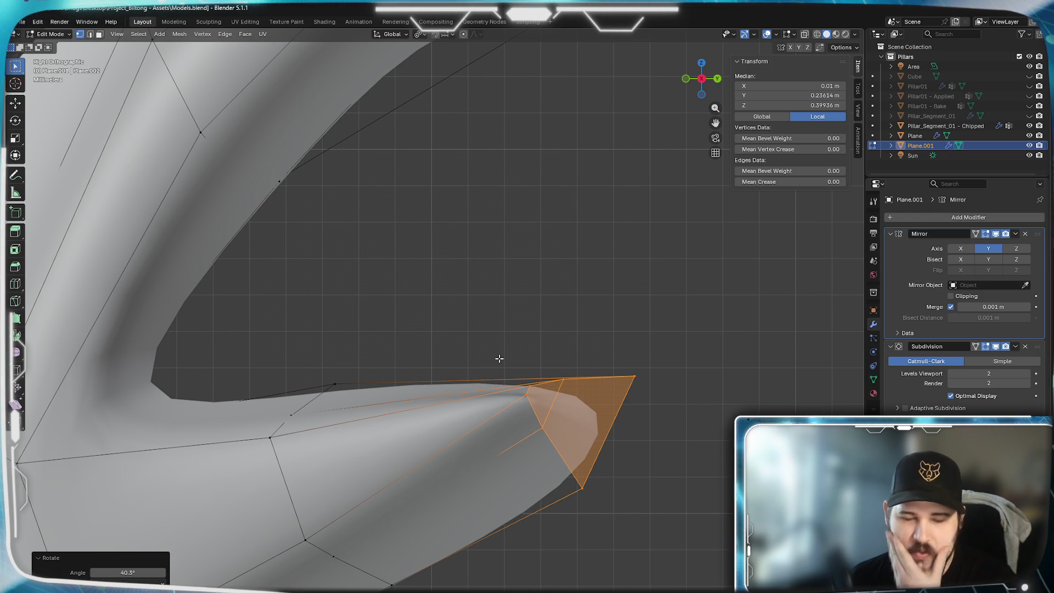
{"action": "scroll", "coordinate": [500, 359], "scroll_direction": "down", "scroll_amount": 2}
{"action": "scroll", "coordinate": [527, 346], "scroll_direction": "down", "scroll_amount": 1}
{"action": "middle_click_drag", "start_coordinate": [558, 327], "coordinate": [574, 315], "text": "shift"}
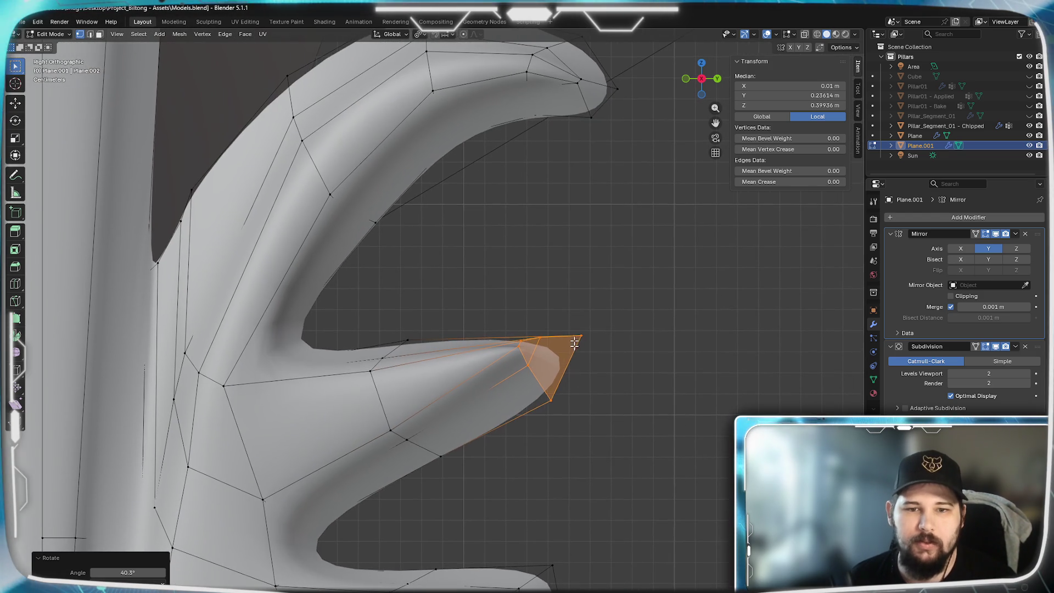
{"action": "scroll", "coordinate": [574, 315], "scroll_direction": "up", "scroll_amount": 2}
{"action": "scroll", "coordinate": [623, 311], "scroll_direction": "down", "scroll_amount": 1}
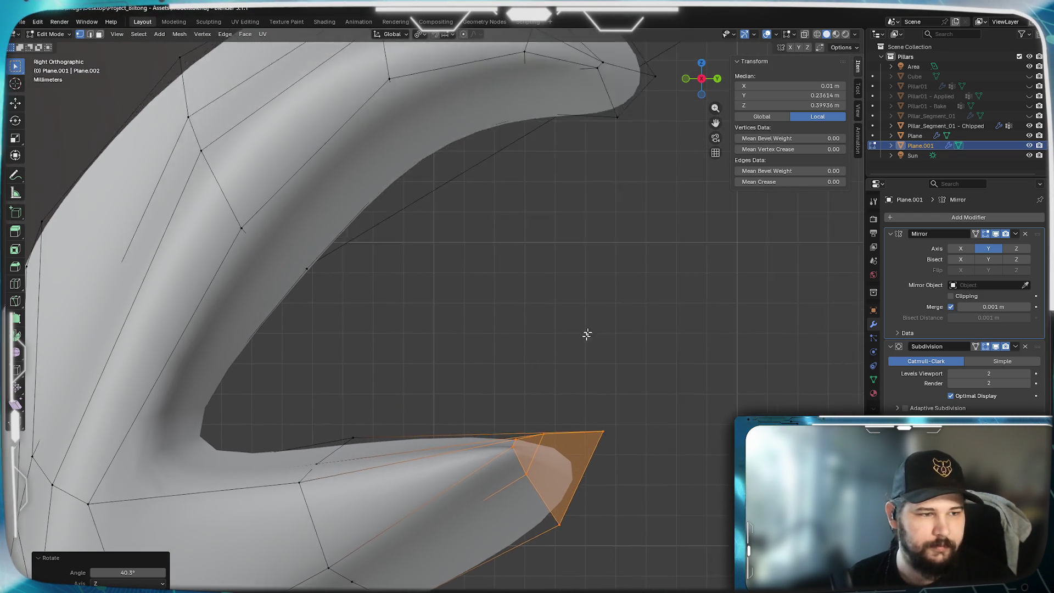
{"action": "scroll", "coordinate": [546, 306], "scroll_direction": "down", "scroll_amount": 1}
{"action": "middle_click_drag", "start_coordinate": [536, 440], "coordinate": [560, 347], "text": "shift"}
{"action": "scroll", "coordinate": [574, 236], "scroll_direction": "down", "scroll_amount": 2}
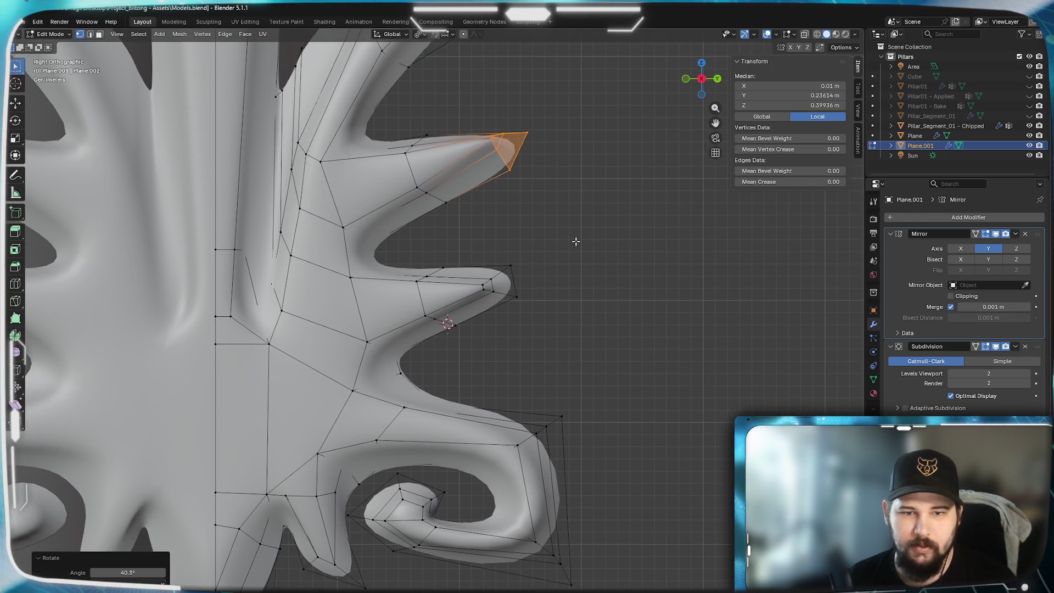
{"action": "scroll", "coordinate": [601, 438], "scroll_direction": "up", "scroll_amount": 2}
{"action": "scroll", "coordinate": [588, 311], "scroll_direction": "up", "scroll_amount": 2}
{"action": "scroll", "coordinate": [587, 311], "scroll_direction": "up", "scroll_amount": 2}
{"action": "key", "text": "alt+a"}
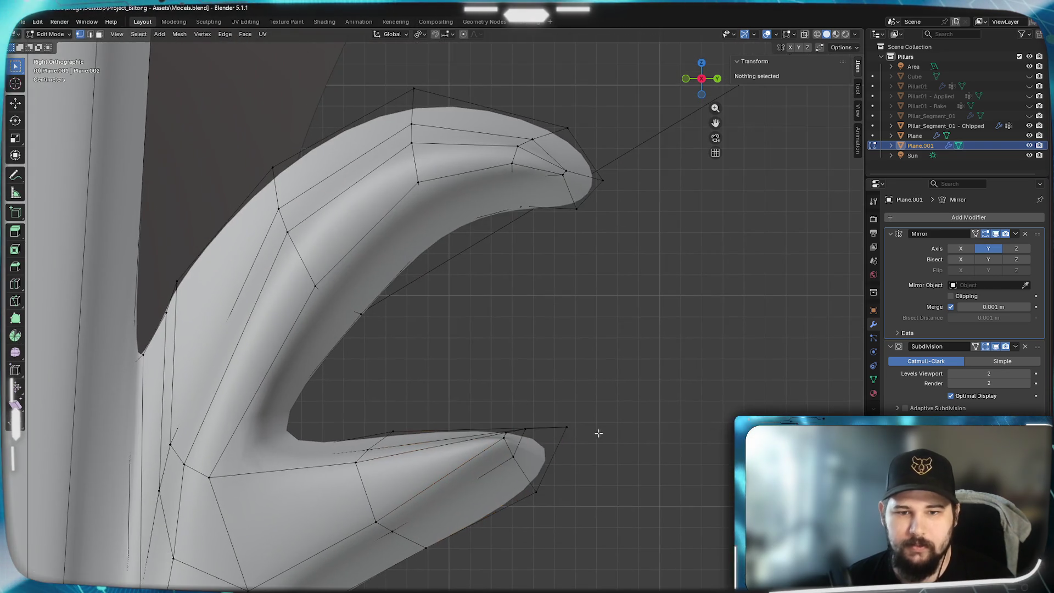
{"action": "scroll", "coordinate": [592, 453], "scroll_direction": "up", "scroll_amount": 2}
- Raise the spike's tip vertex slightly and tuck in two vertices on its underside
{"action": "left_click", "coordinate": [614, 478]}
{"action": "middle_click_drag", "start_coordinate": [599, 447], "coordinate": [549, 337], "text": "shift"}
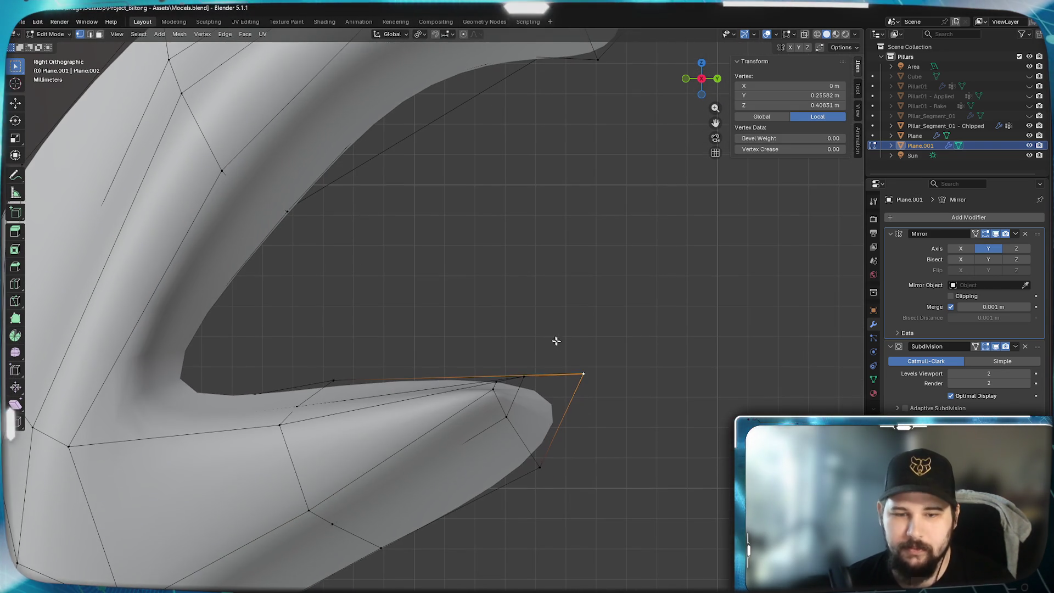
{"action": "key", "text": "g"}
{"action": "left_click", "coordinate": [529, 495]}
{"action": "key", "text": "alt+a"}
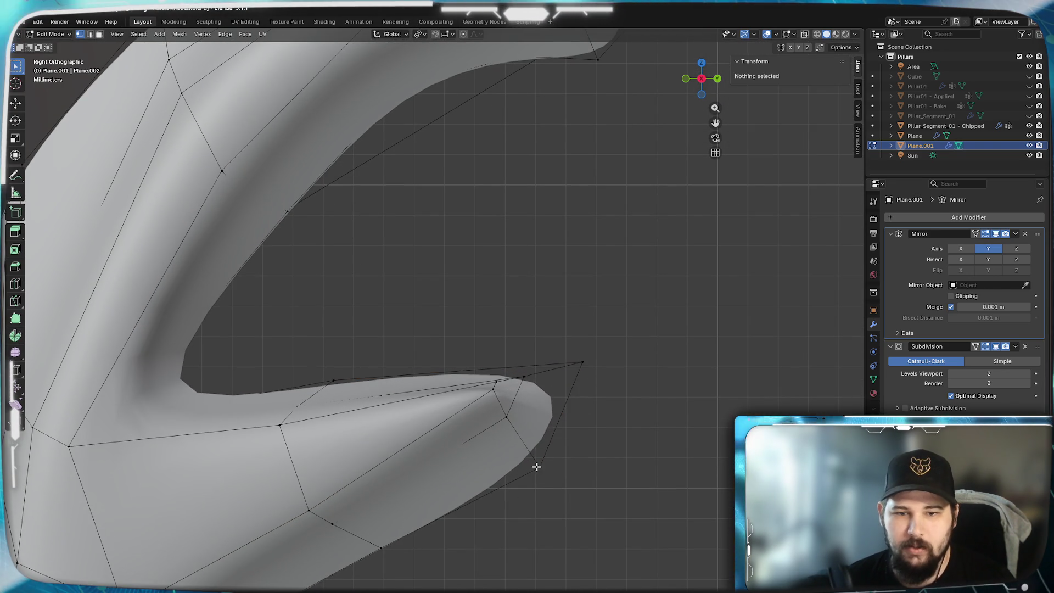
{"action": "left_click", "coordinate": [537, 468]}
{"action": "key", "text": "g"}
{"action": "left_click", "coordinate": [545, 369]}
{"action": "left_click", "coordinate": [505, 415]}
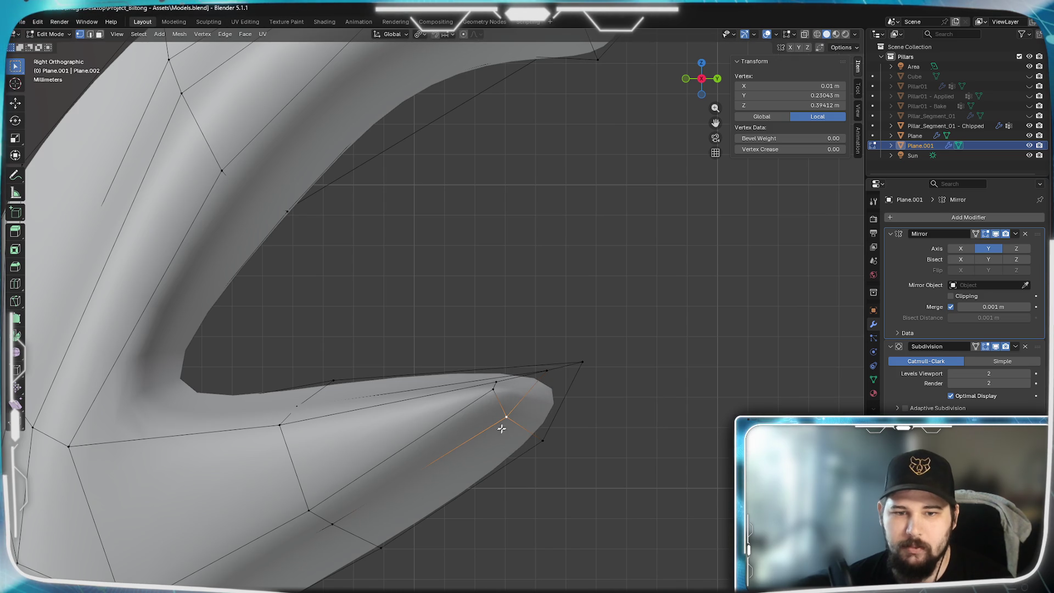
{"action": "key", "text": "g"}
{"action": "left_click", "coordinate": [523, 415]}
- Nudge the vertex near the tip's underside twice, then raise a vertex farther up the spike
{"action": "middle_click_drag", "start_coordinate": [561, 328], "coordinate": [568, 347], "text": "shift"}
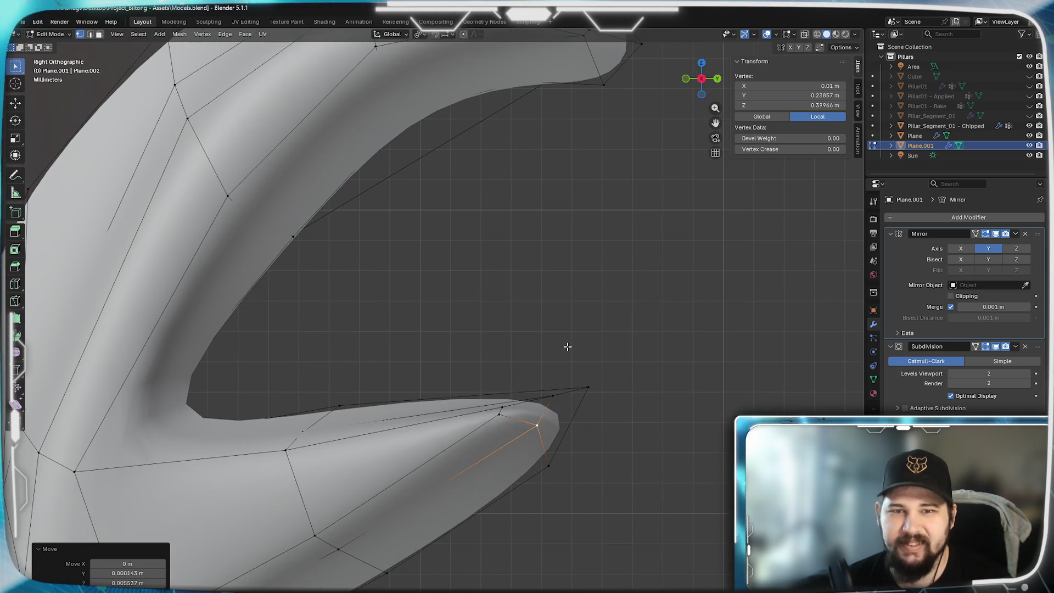
{"action": "left_click", "coordinate": [505, 407]}
{"action": "key", "text": "g"}
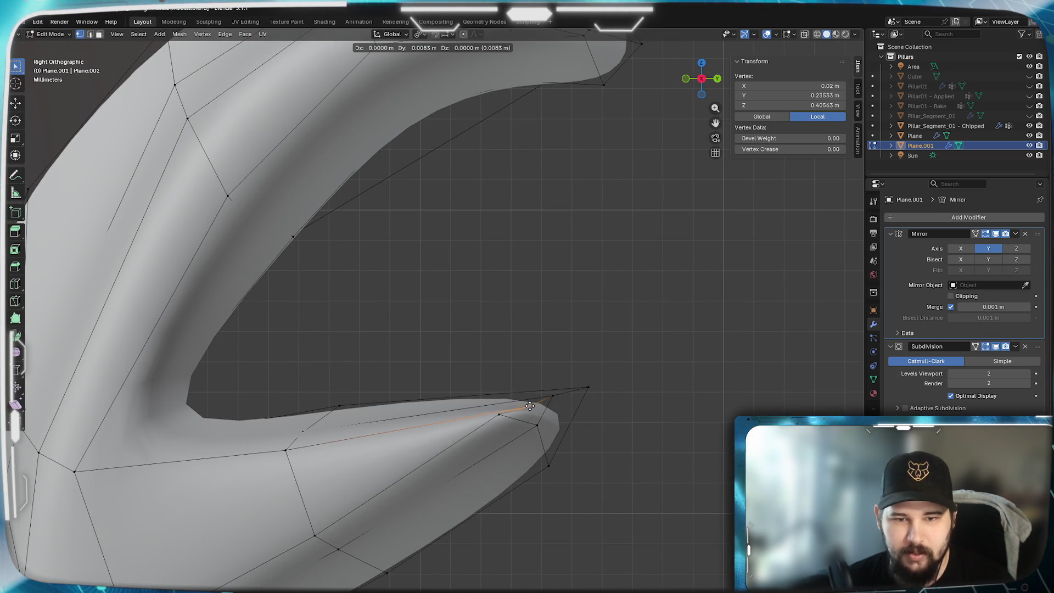
{"action": "left_click", "coordinate": [531, 403]}
{"action": "key", "text": "g"}
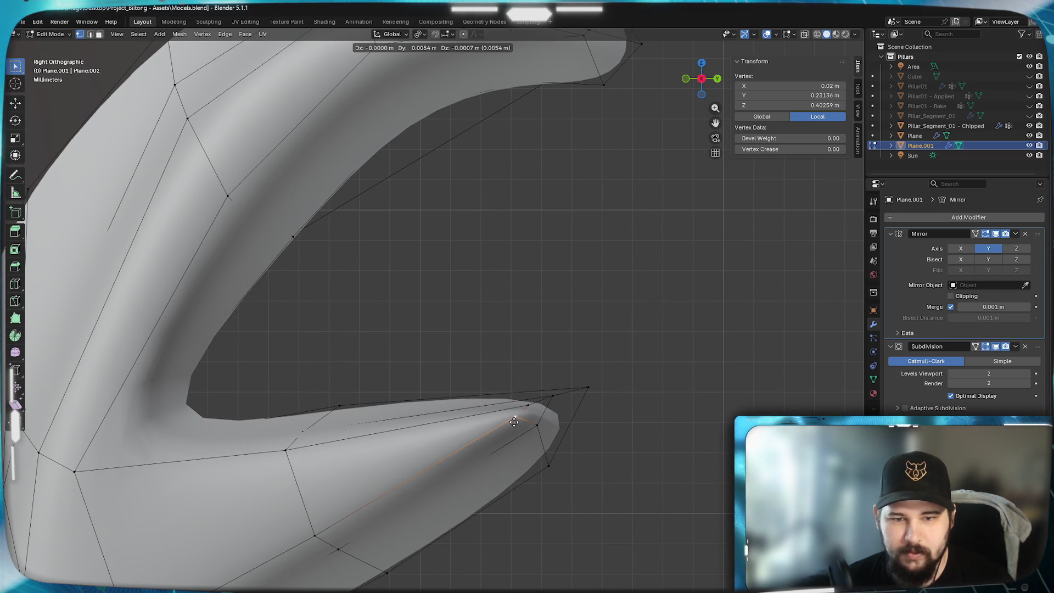
{"action": "left_click", "coordinate": [524, 419]}
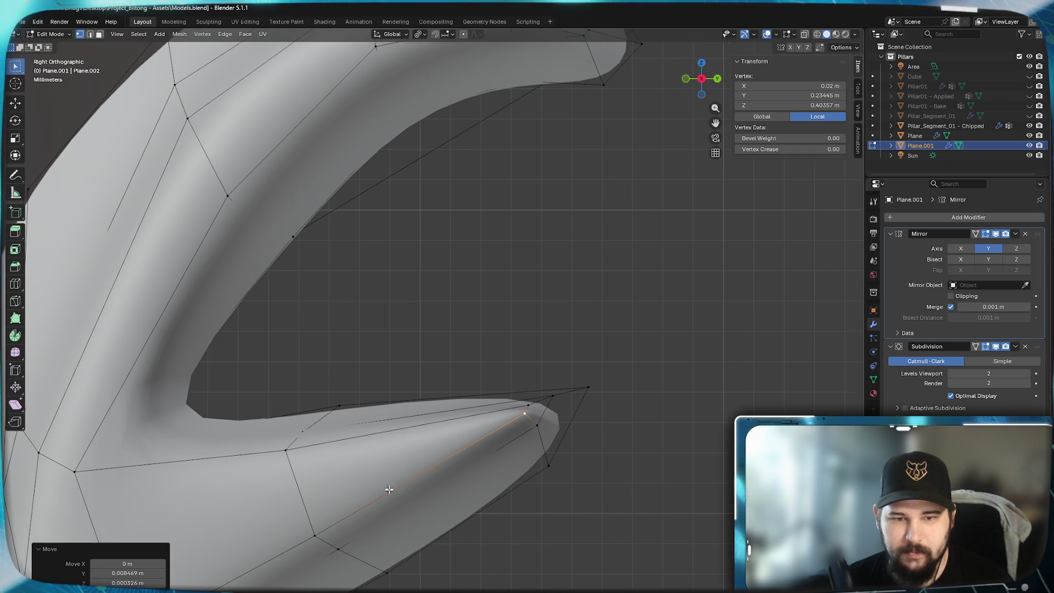
{"action": "middle_click_drag", "start_coordinate": [388, 494], "coordinate": [393, 322], "text": "shift"}
{"action": "left_click", "coordinate": [393, 339]}
{"action": "key", "text": "g"}
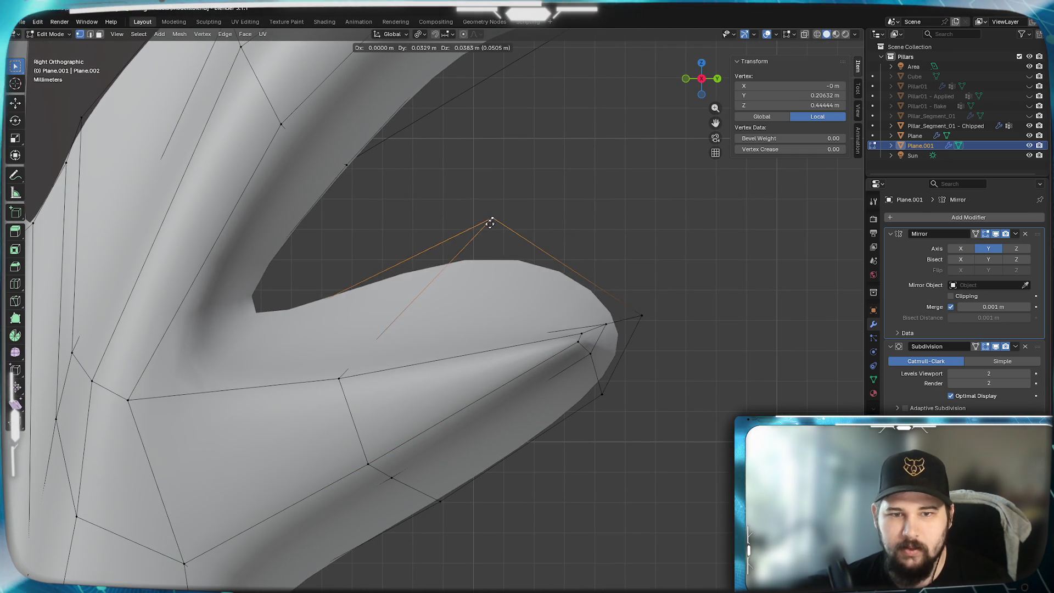
{"action": "left_click", "coordinate": [451, 253]}
- Lift vertices on the spike's upper edge and middle so the profile curves more evenly
{"action": "mouse_move", "coordinate": [451, 252]}
{"action": "middle_mouse_down", "text": "shift"}
{"action": "mouse_move", "coordinate": [427, 322]}
{"action": "mouse_move", "coordinate": [432, 281]}
{"action": "middle_mouse_up", "text": "shift"}
{"action": "left_click", "coordinate": [372, 316]}
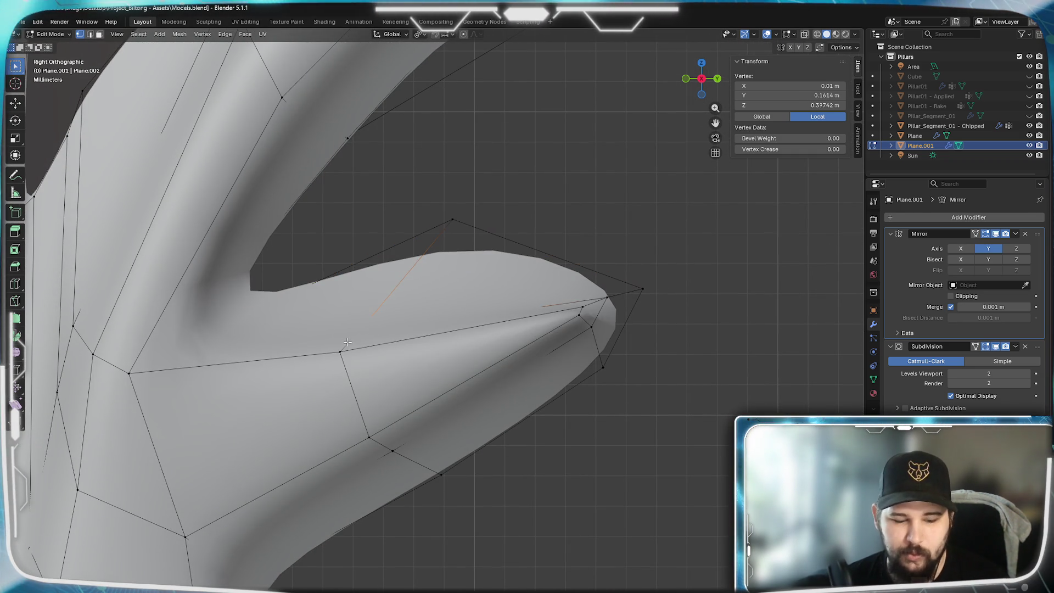
{"action": "key", "text": "g"}
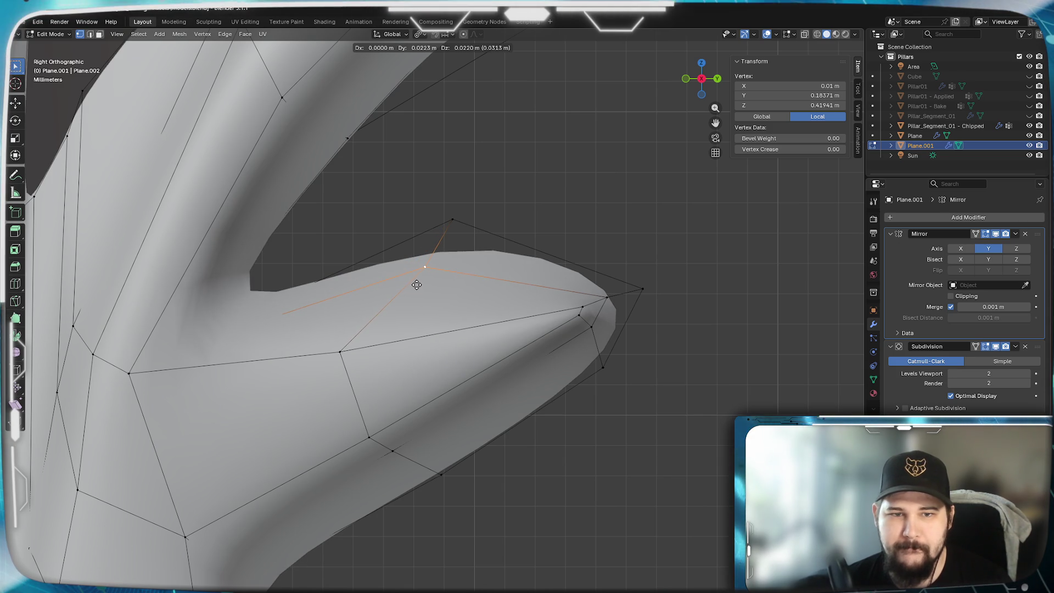
{"action": "left_click", "coordinate": [417, 284]}
{"action": "left_click", "coordinate": [340, 352]}
{"action": "key", "text": "g"}
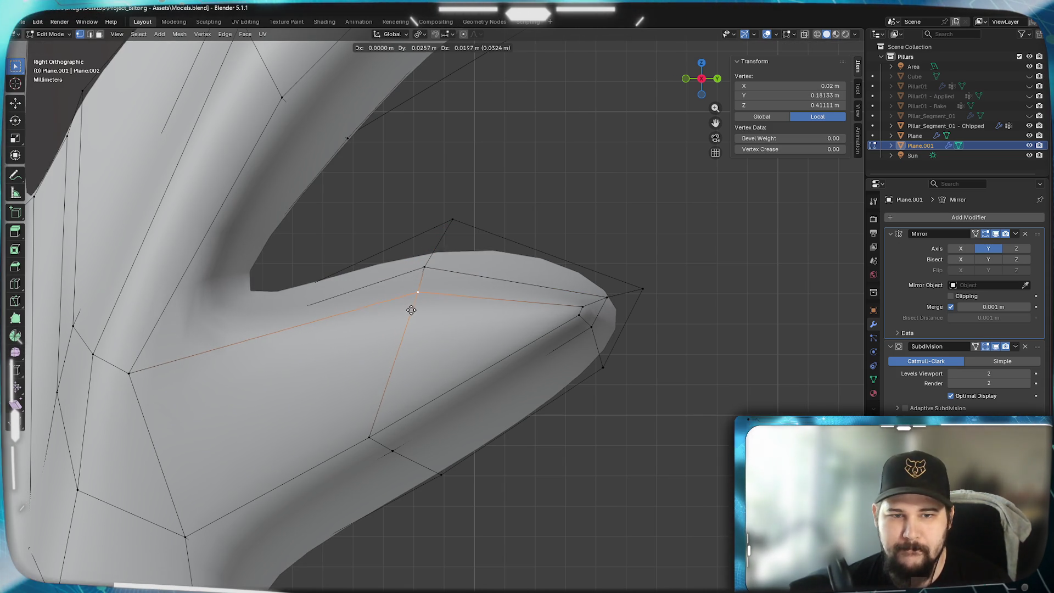
{"action": "left_click", "coordinate": [412, 310]}
{"action": "left_click", "coordinate": [428, 358]}
{"action": "key", "text": "g"}
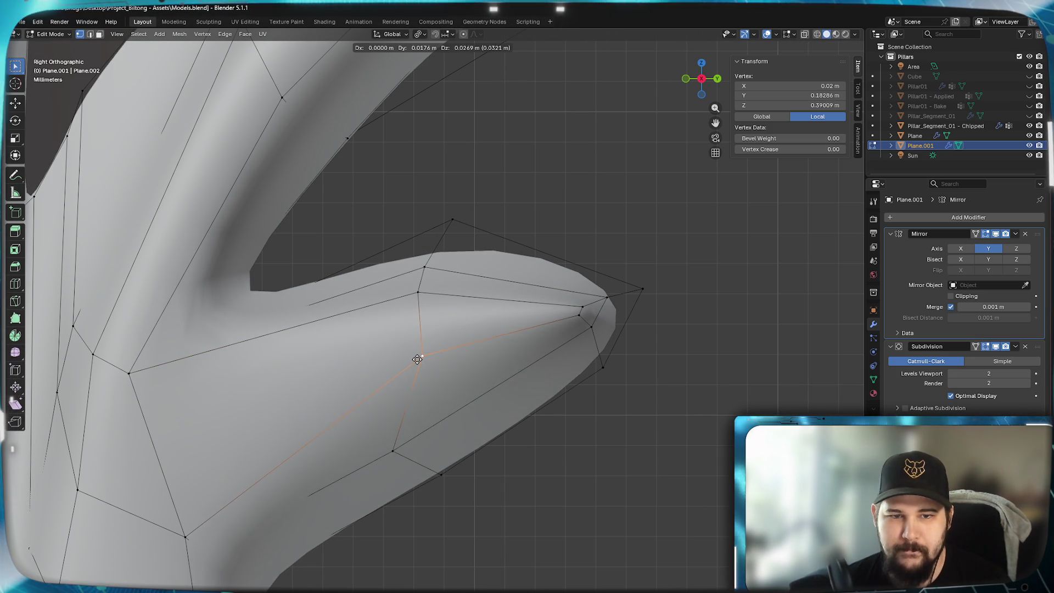
{"action": "left_click", "coordinate": [419, 358]}
- Reposition a lower-edge vertex in two moves to round off the spike's underside
{"action": "left_click", "coordinate": [402, 452]}
{"action": "key", "text": "g"}
{"action": "left_click", "coordinate": [453, 368]}
{"action": "key", "text": "g"}
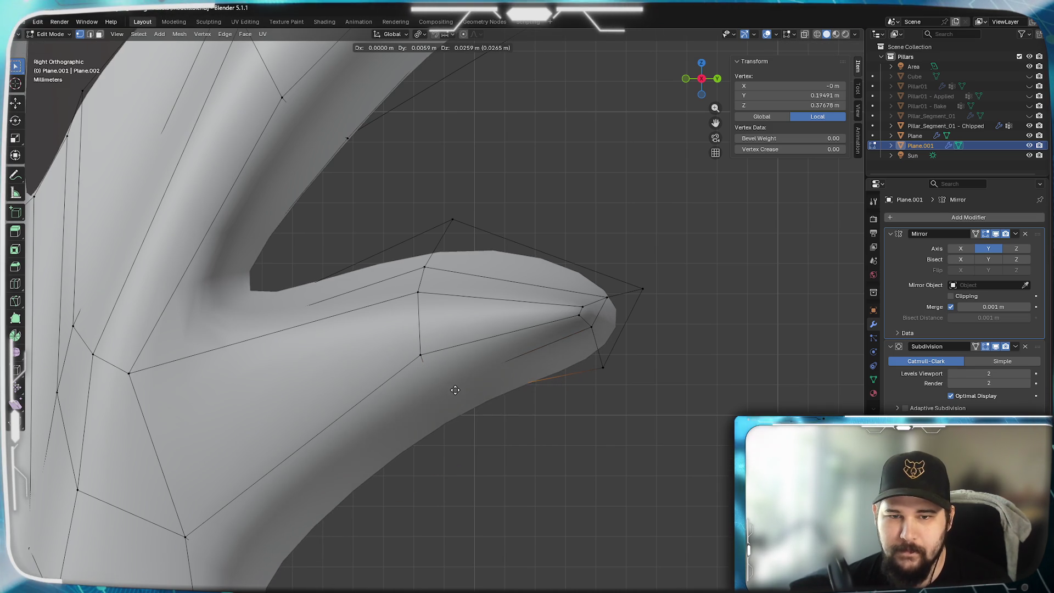
{"action": "left_click", "coordinate": [455, 390]}
{"action": "scroll", "coordinate": [428, 385], "scroll_direction": "down", "scroll_amount": 3}
{"action": "scroll", "coordinate": [454, 385], "scroll_direction": "up", "scroll_amount": 2}
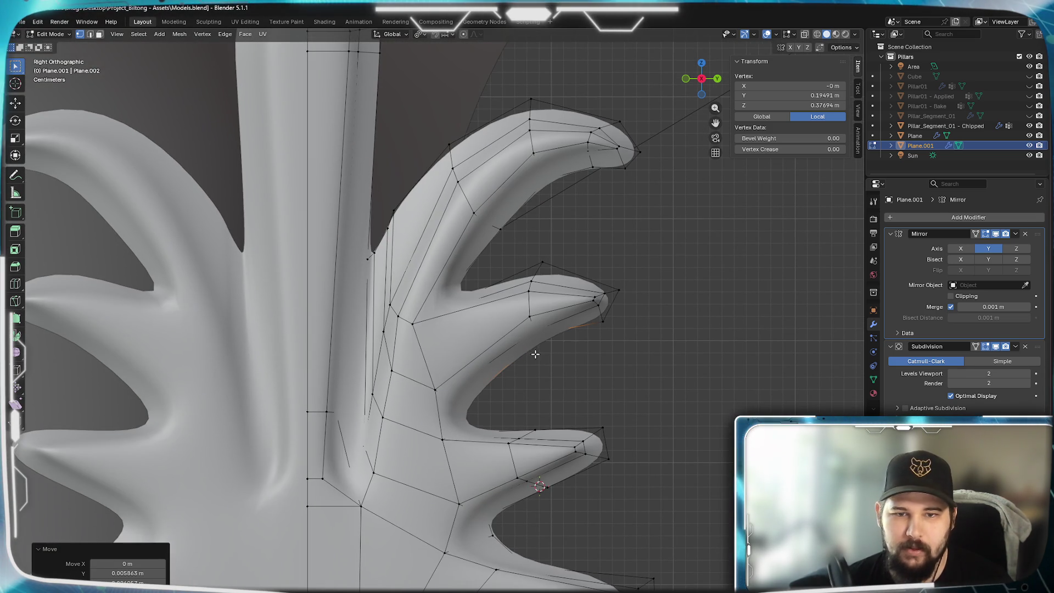
{"action": "scroll", "coordinate": [657, 315], "scroll_direction": "up", "scroll_amount": 2}
{"action": "scroll", "coordinate": [657, 315], "scroll_direction": "up", "scroll_amount": 2}
- Lengthen the lower spike by pulling its tip vertices right and add an edge loop across the tip
{"action": "mouse_move", "coordinate": [783, 329]}
{"action": "middle_mouse_down", "text": "shift"}
{"action": "mouse_move", "coordinate": [501, 425]}
{"action": "mouse_move", "coordinate": [319, 553]}
{"action": "mouse_move", "coordinate": [502, 511]}
{"action": "mouse_move", "coordinate": [381, 367]}
{"action": "mouse_move", "coordinate": [416, 330]}
{"action": "middle_mouse_up", "text": "shift"}
{"action": "scroll", "coordinate": [382, 366], "scroll_direction": "up", "scroll_amount": 1}
{"action": "left_click_drag", "start_coordinate": [640, 376], "coordinate": [299, 211]}
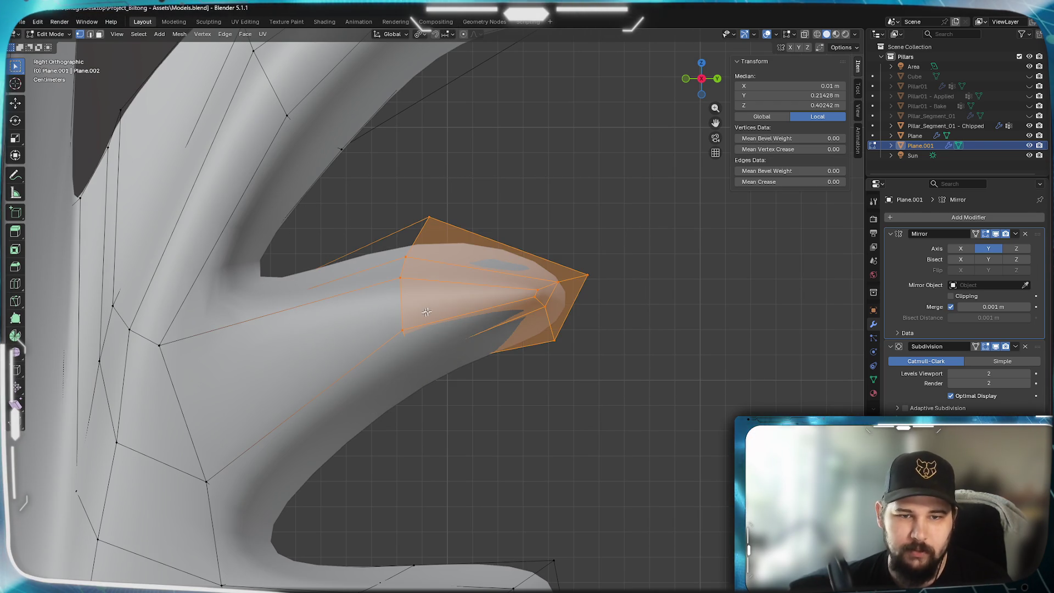
{"action": "key", "text": "g"}
{"action": "left_click", "coordinate": [520, 248]}
{"action": "key", "text": "ctrl+r"}
{"action": "left_click", "coordinate": [359, 363]}
- Nudge individual vertices near the fingertip and along the spike's edge into smoother positions
{"action": "middle_click_drag", "start_coordinate": [454, 382], "coordinate": [403, 450], "text": "shift"}
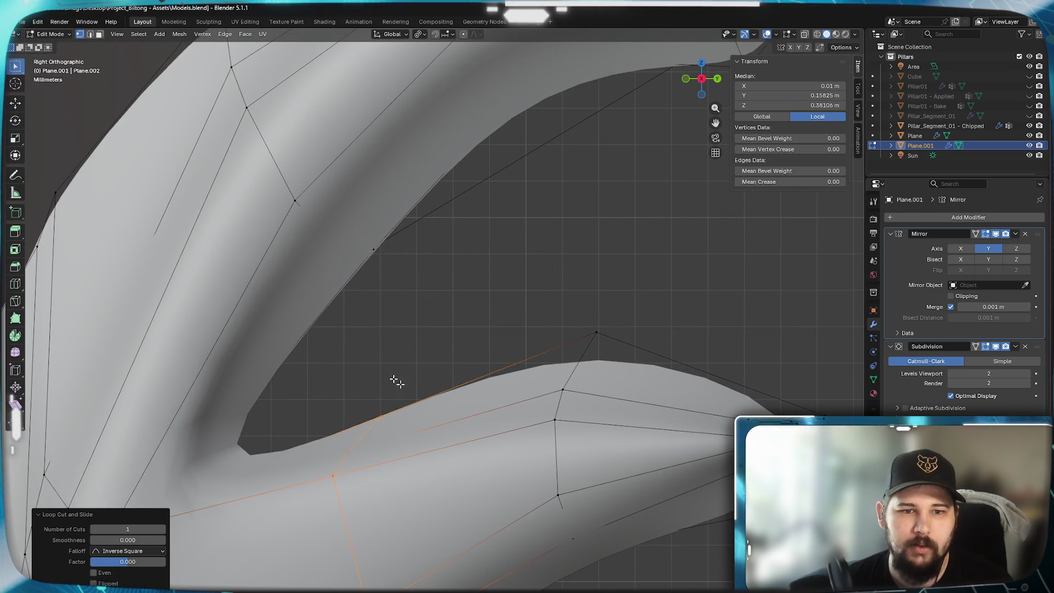
{"action": "key", "text": "alt+a"}
{"action": "left_click", "coordinate": [382, 416]}
{"action": "key", "text": "g"}
{"action": "left_click", "coordinate": [362, 403]}
{"action": "middle_click_drag", "start_coordinate": [452, 518], "coordinate": [487, 361], "text": "shift"}
{"action": "key", "text": "g"}
{"action": "left_click", "coordinate": [377, 300]}
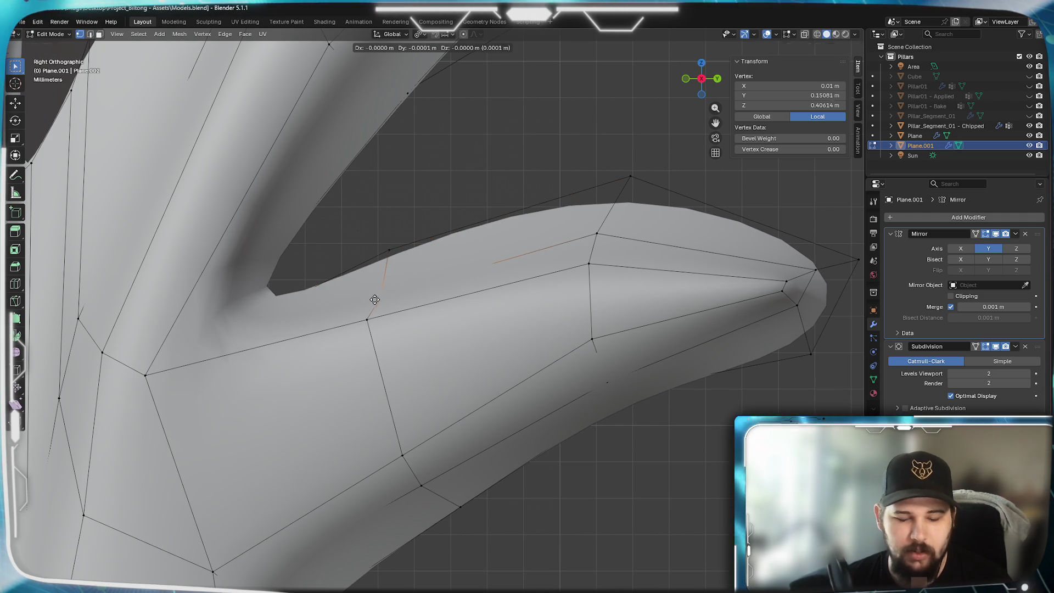
{"action": "left_click", "coordinate": [368, 320]}
{"action": "key", "text": "g"}
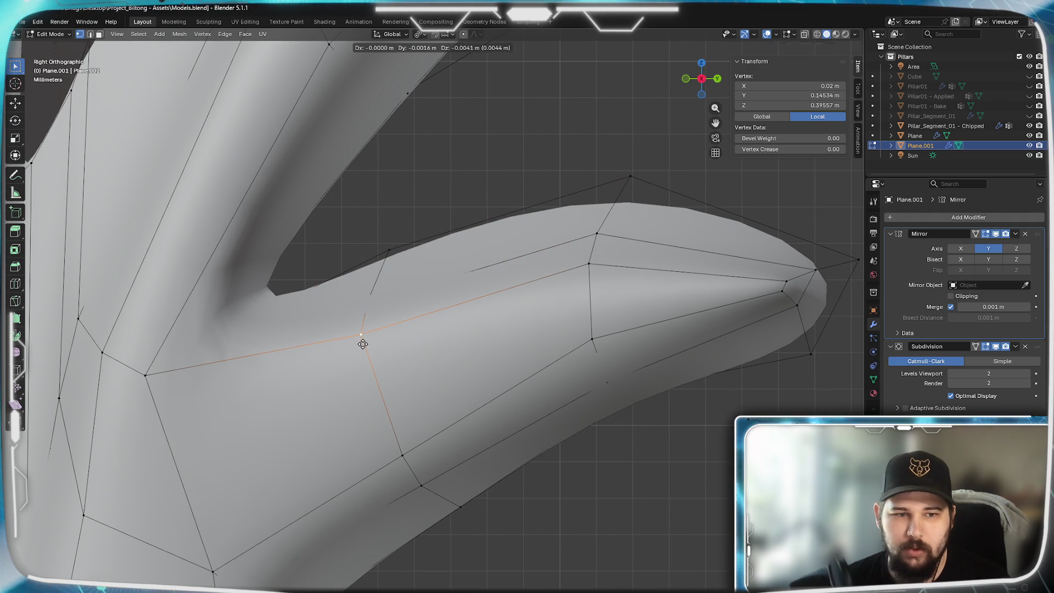
{"action": "left_click", "coordinate": [362, 344]}
- Raise a vertex lower on the spike and adjust two neighbouring vertices along it
{"action": "left_click", "coordinate": [402, 456]}
{"action": "key", "text": "g"}
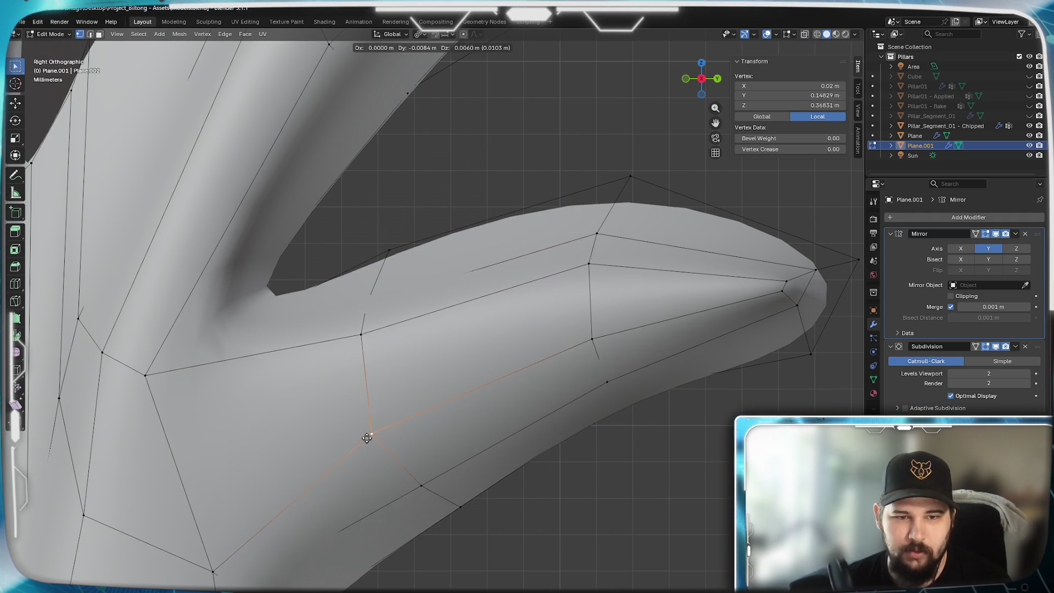
{"action": "left_click", "coordinate": [387, 451]}
{"action": "middle_click_drag", "start_coordinate": [387, 452], "coordinate": [418, 371], "text": "shift"}
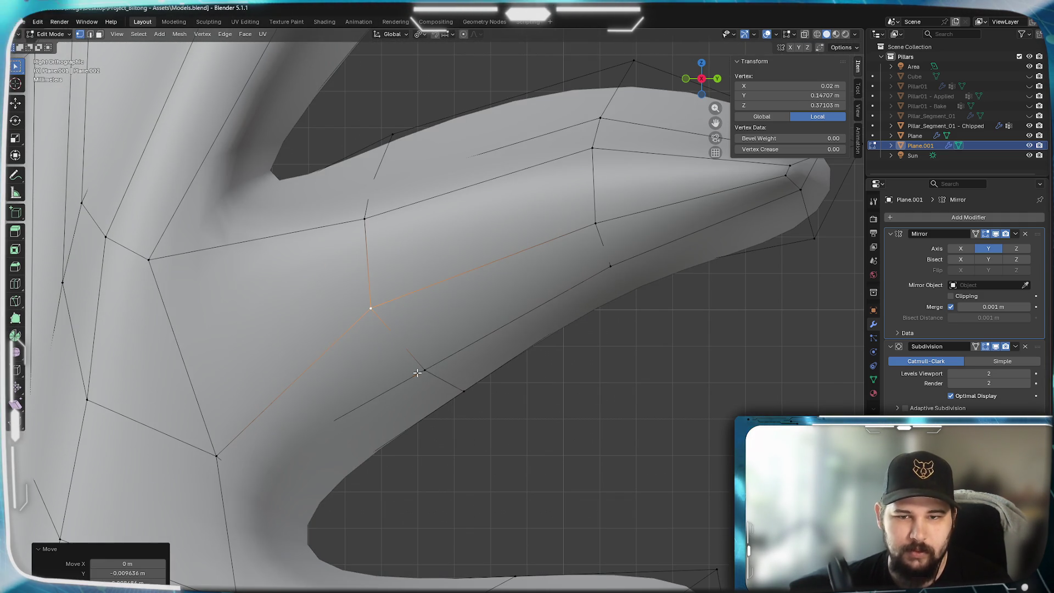
{"action": "key", "text": "g"}
{"action": "left_click", "coordinate": [460, 427]}
{"action": "scroll", "coordinate": [458, 396], "scroll_direction": "down", "scroll_amount": 2}
{"action": "key", "text": "g"}
{"action": "left_click", "coordinate": [424, 395]}
{"action": "scroll", "coordinate": [474, 385], "scroll_direction": "up", "scroll_amount": 2}
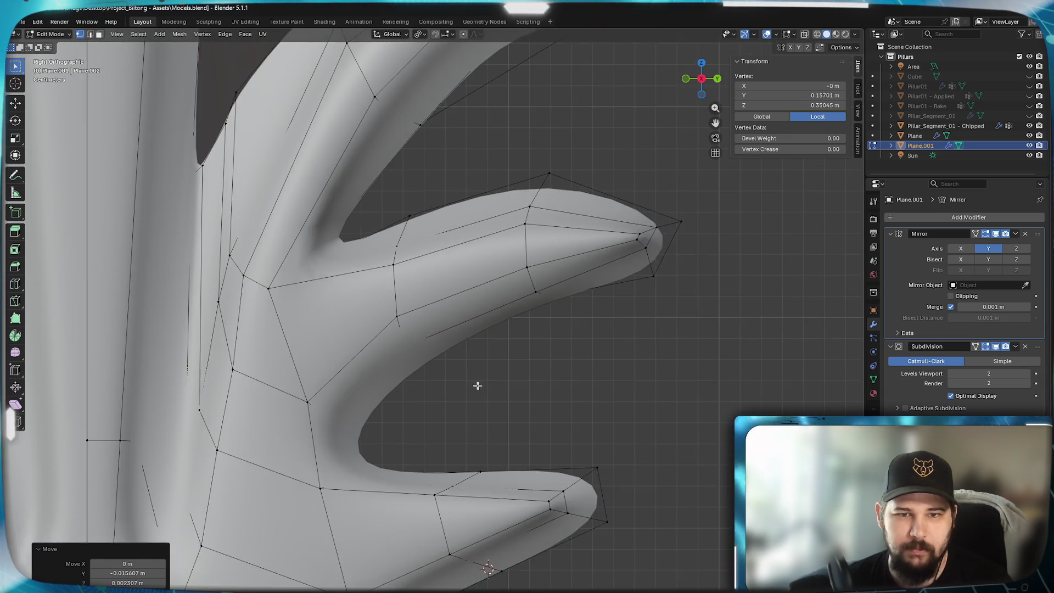
- Box-select the spike tip vertices and shift the whole tip up-left
{"action": "middle_click_drag", "start_coordinate": [474, 385], "coordinate": [383, 246], "text": "shift"}
{"action": "left_click_drag", "start_coordinate": [672, 418], "coordinate": [445, 250]}
{"action": "key", "text": "g"}
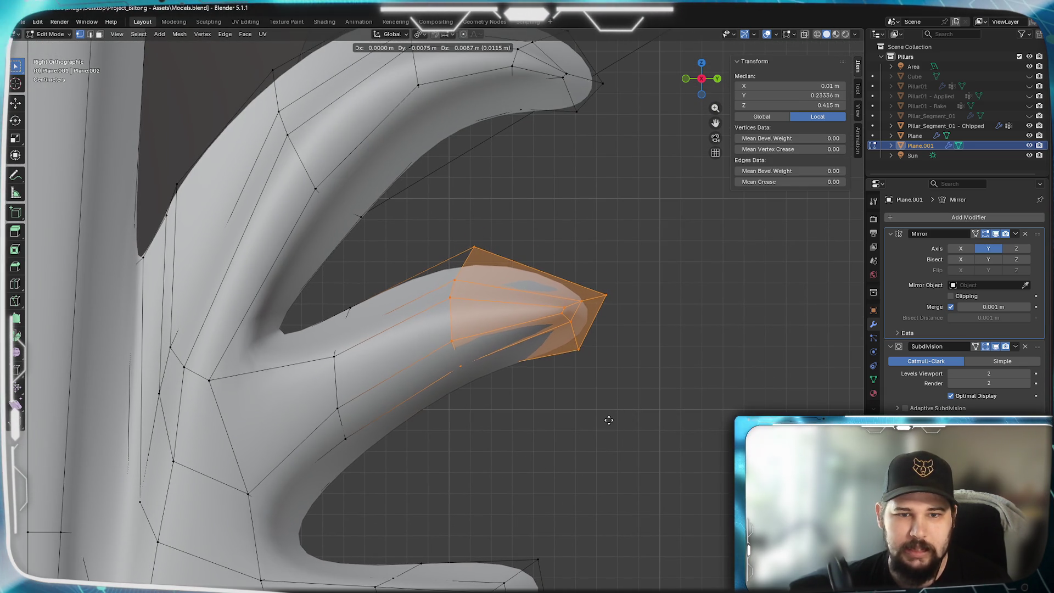
{"action": "left_click", "coordinate": [608, 422]}
{"action": "scroll", "coordinate": [413, 468], "scroll_direction": "up", "scroll_amount": 3}
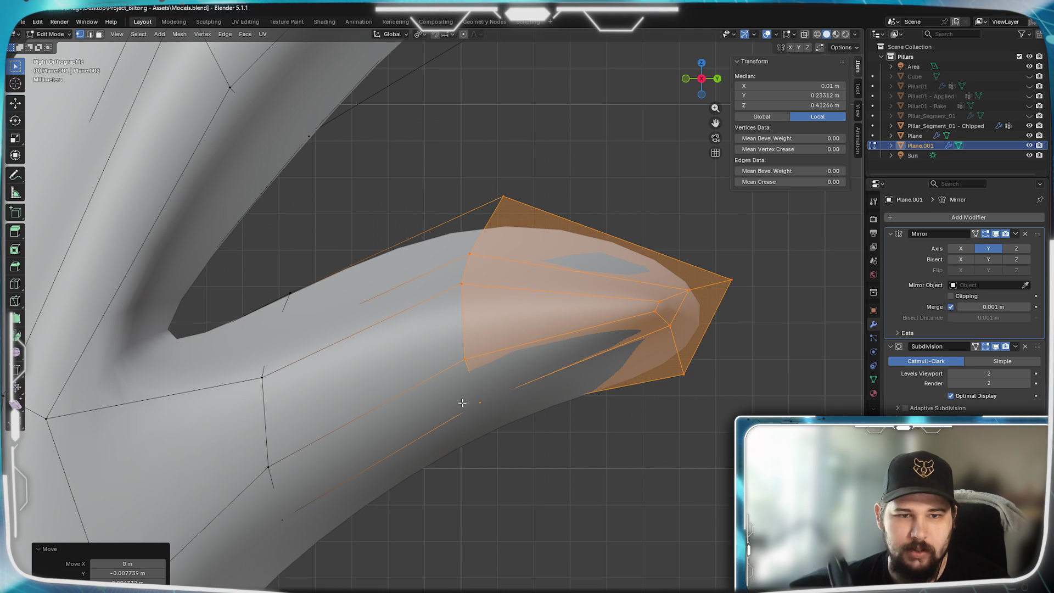
{"action": "scroll", "coordinate": [494, 478], "scroll_direction": "down", "scroll_amount": 2}
- Rework an upper-edge vertex through several moves, cancelling one, until it sits correctly
{"action": "left_click", "coordinate": [387, 245]}
{"action": "key", "text": "g"}
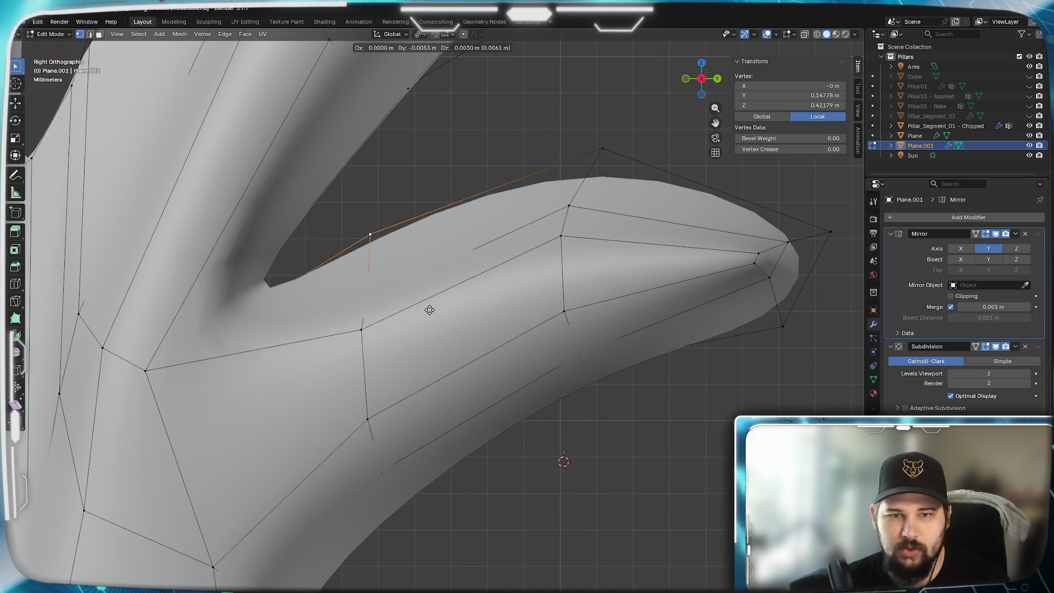
{"action": "left_click", "coordinate": [428, 306]}
{"action": "key", "text": "g"}
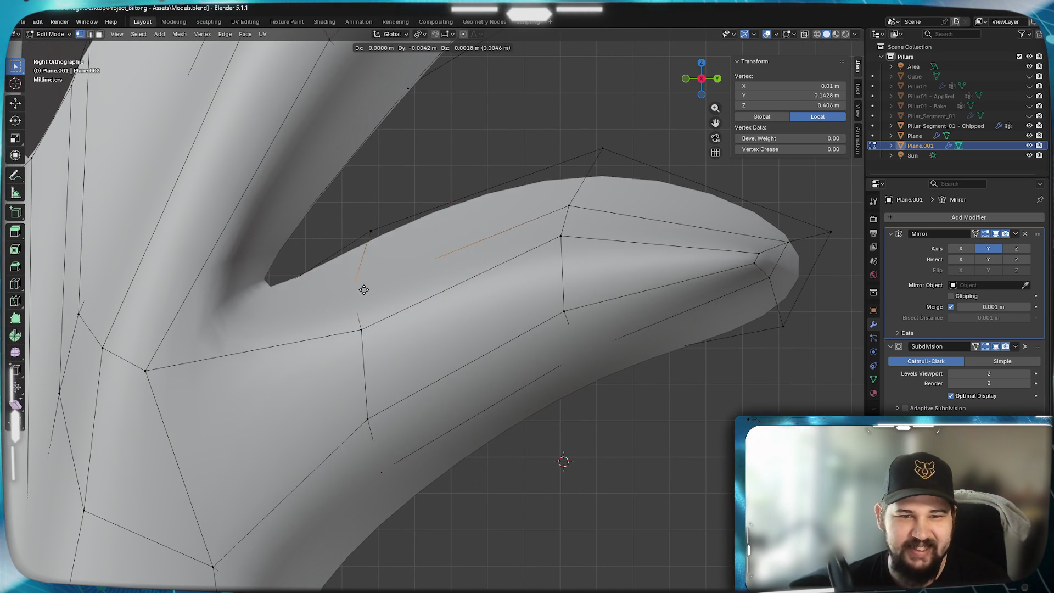
{"action": "right_click", "coordinate": [370, 285]}
{"action": "key", "text": "g"}
{"action": "left_click", "coordinate": [371, 281]}
{"action": "key", "text": "g"}
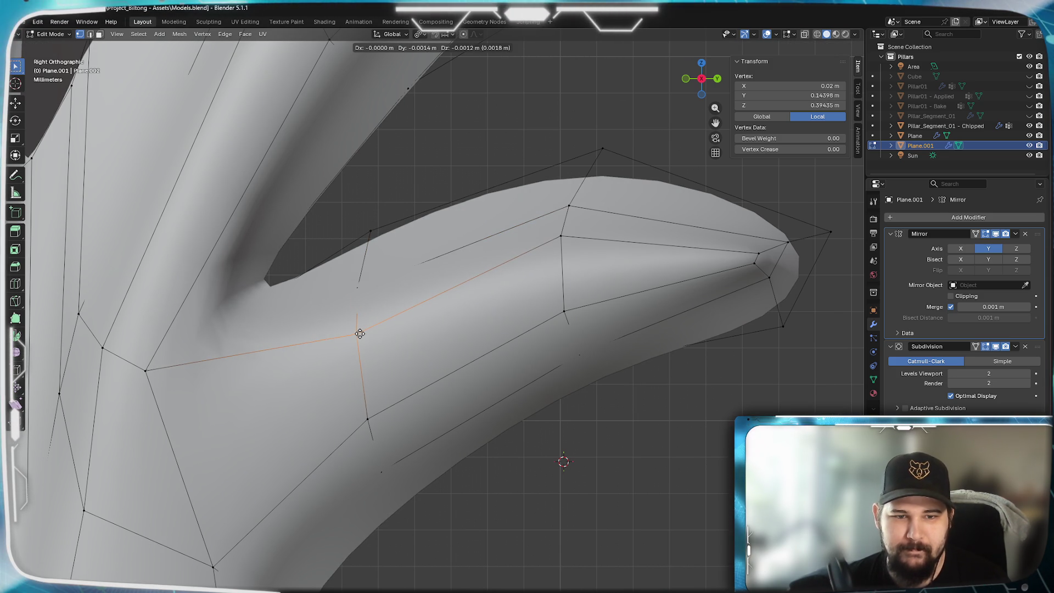
{"action": "left_click", "coordinate": [358, 328]}
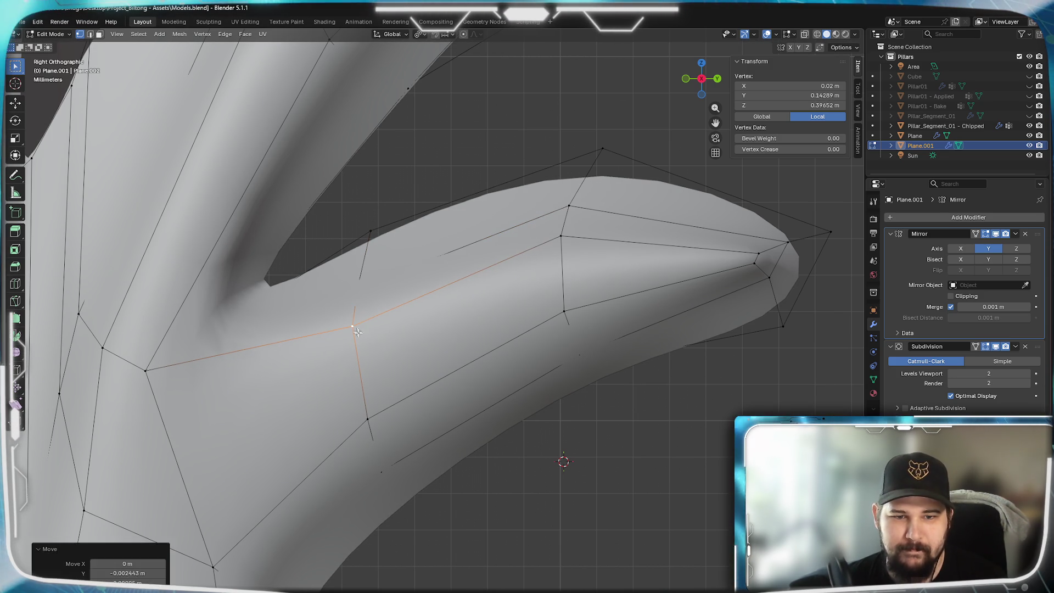
{"action": "left_click", "coordinate": [358, 445]}
- Adjust vertices on the arm's middle loop and upper edge toward the tip for a smoother flow
{"action": "left_click", "coordinate": [359, 425]}
{"action": "key", "text": "g"}
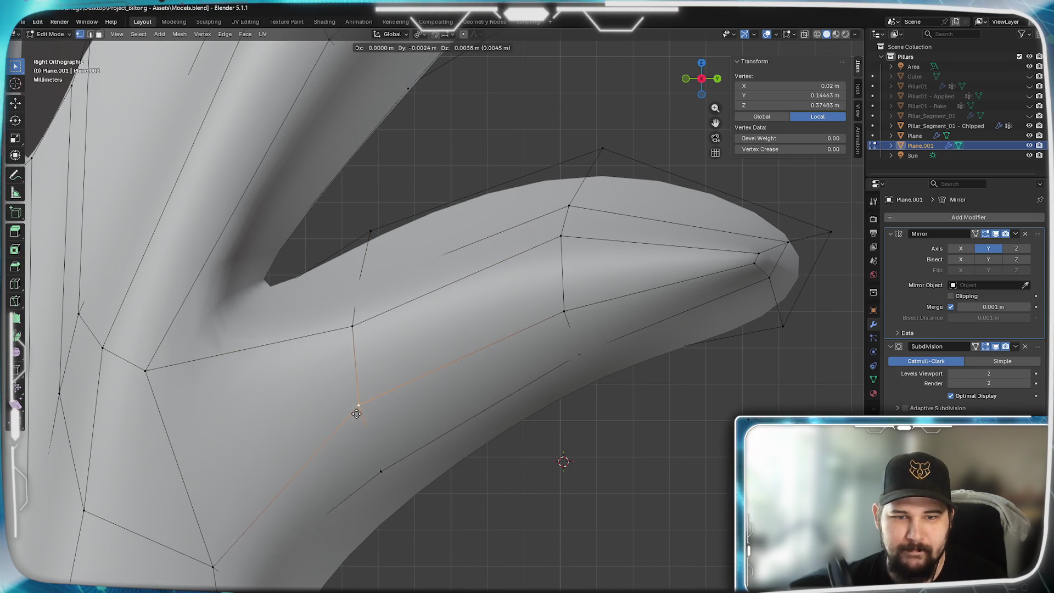
{"action": "left_click", "coordinate": [359, 414]}
{"action": "left_click", "coordinate": [565, 312]}
{"action": "key", "text": "g"}
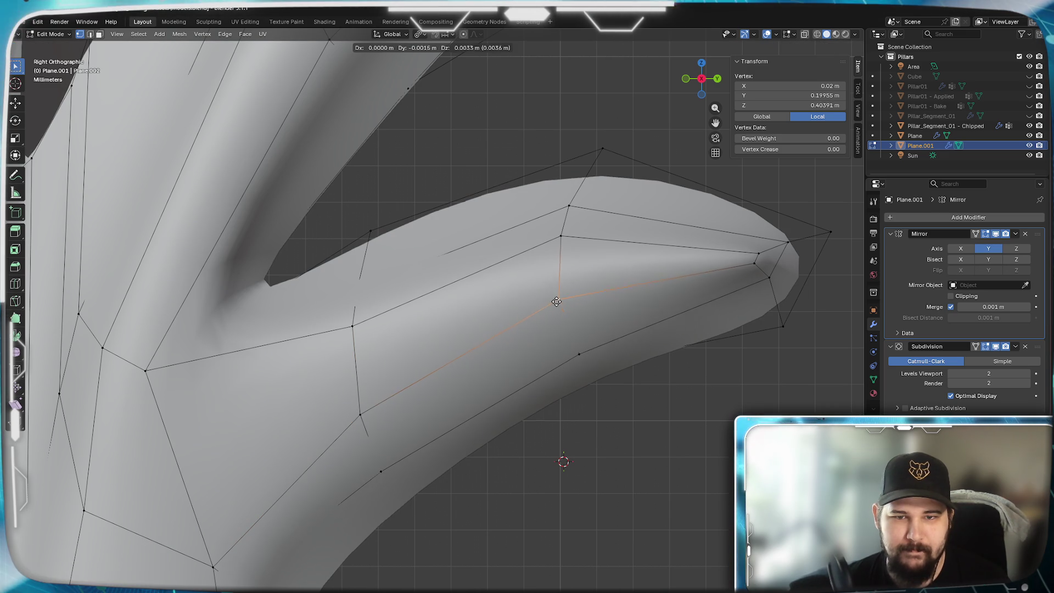
{"action": "left_click", "coordinate": [559, 294]}
{"action": "left_click", "coordinate": [578, 354]}
{"action": "key", "text": "g"}
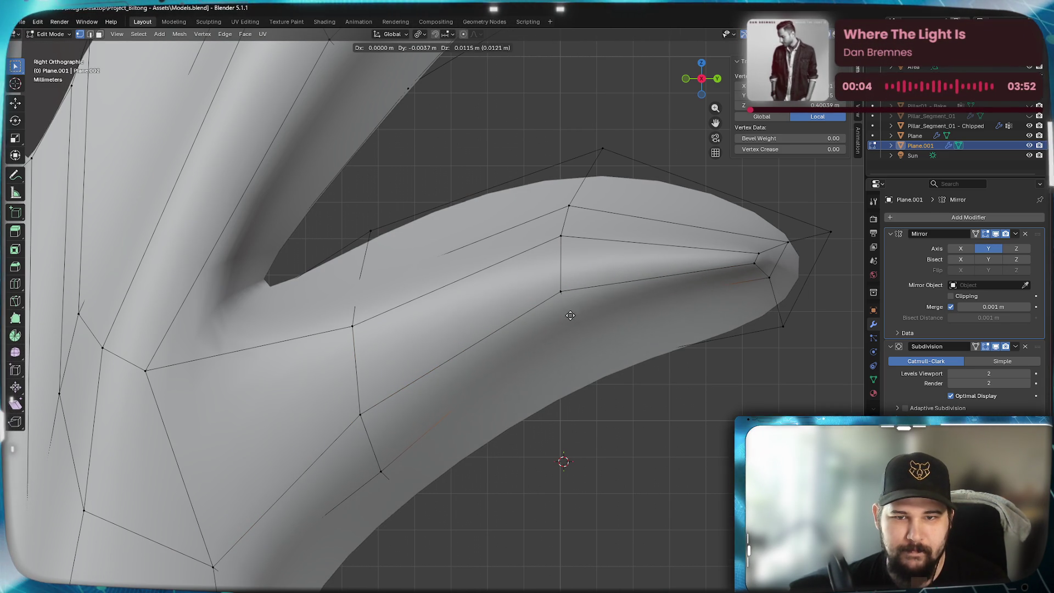
{"action": "left_click", "coordinate": [565, 305]}
{"action": "left_click", "coordinate": [561, 237]}
{"action": "key", "text": "g"}
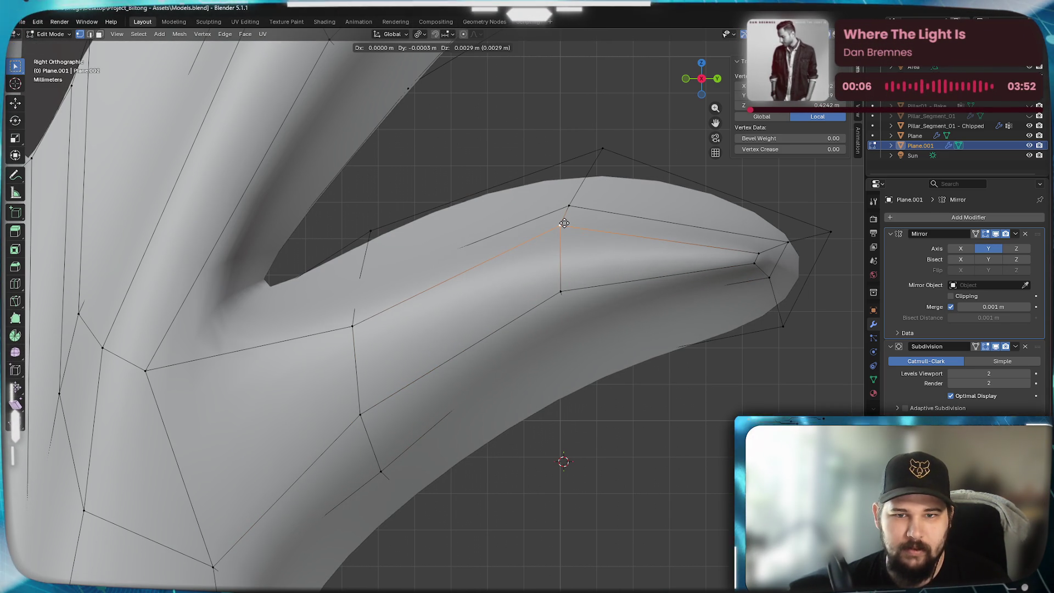
{"action": "left_click", "coordinate": [564, 285]}
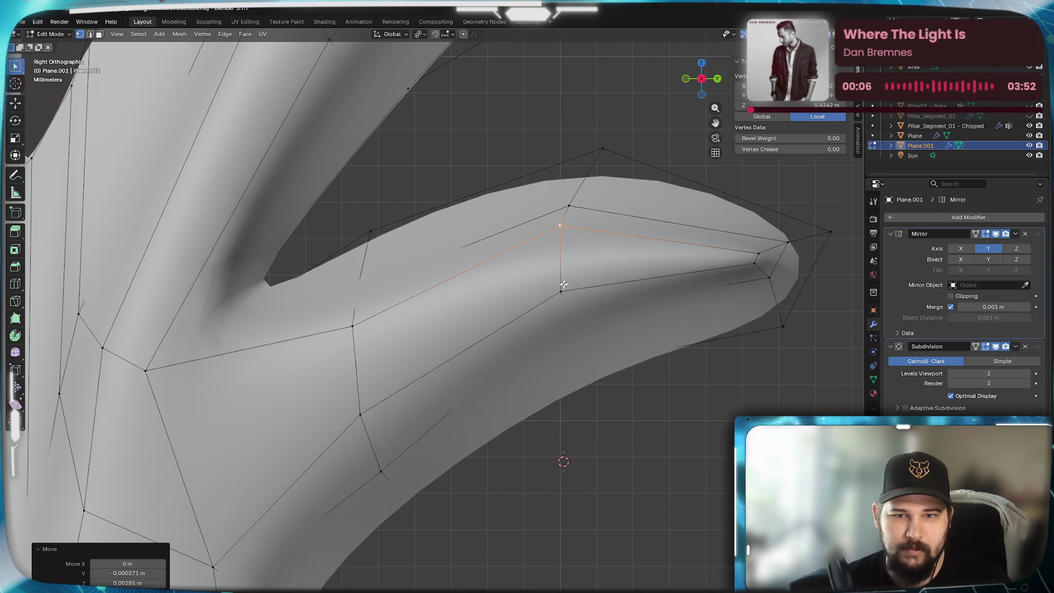
- Nudge the top outer and upper-left cage vertices and a vertex on the arm's lower side
{"action": "left_click", "coordinate": [603, 150]}
{"action": "key", "text": "g"}
{"action": "left_click", "coordinate": [373, 231]}
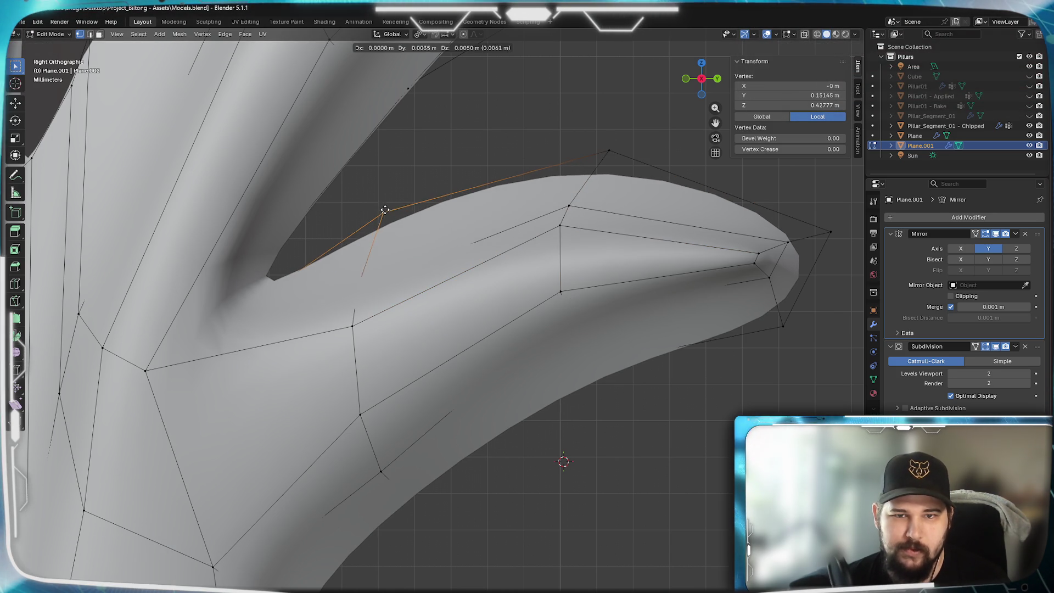
{"action": "key", "text": "g"}
{"action": "left_click", "coordinate": [348, 282]}
{"action": "left_click", "coordinate": [350, 314]}
{"action": "key", "text": "g"}
{"action": "left_click", "coordinate": [356, 388]}
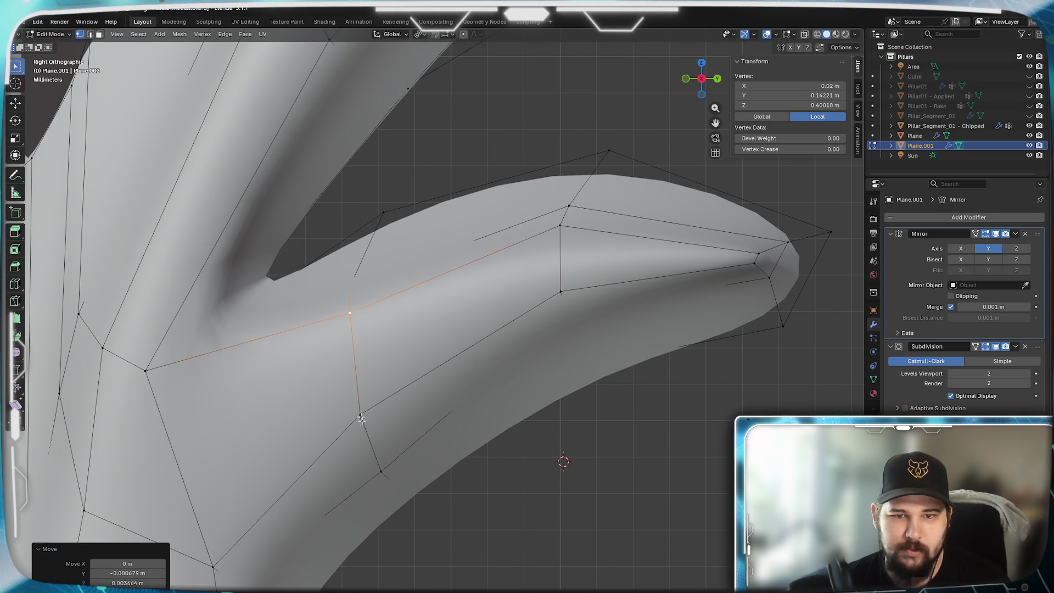
- Ease two vertices near the arm's base, then switch the viewport to wireframe shading
{"action": "left_click", "coordinate": [362, 418]}
{"action": "key", "text": "g"}
{"action": "left_click", "coordinate": [367, 411]}
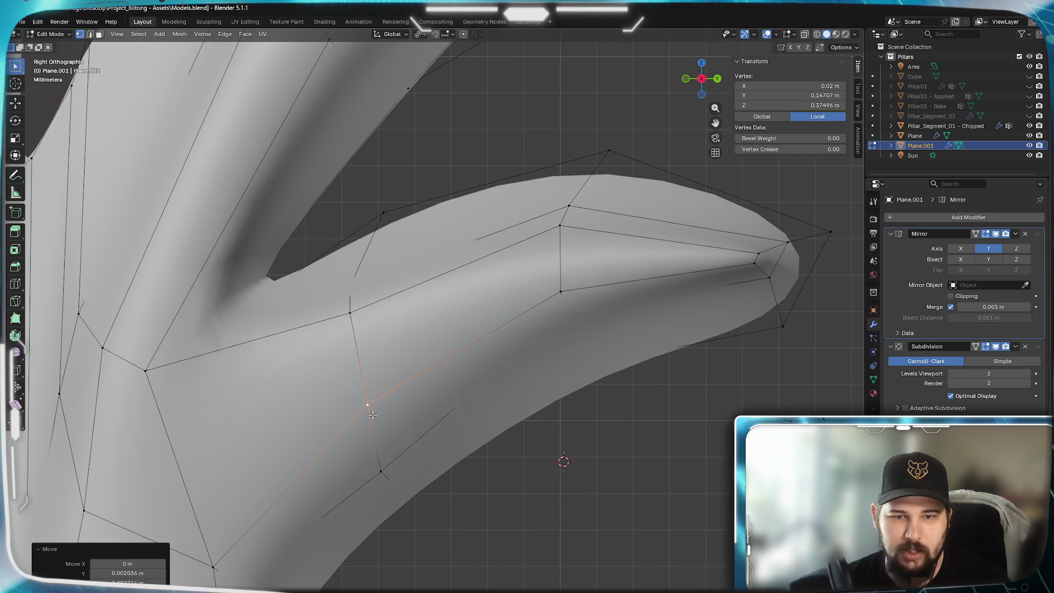
{"action": "left_click", "coordinate": [382, 467]}
{"action": "key", "text": "g"}
{"action": "left_click", "coordinate": [379, 420]}
{"action": "left_click", "coordinate": [412, 499]}
{"action": "key", "text": "z"}
{"action": "left_click", "coordinate": [388, 521]}
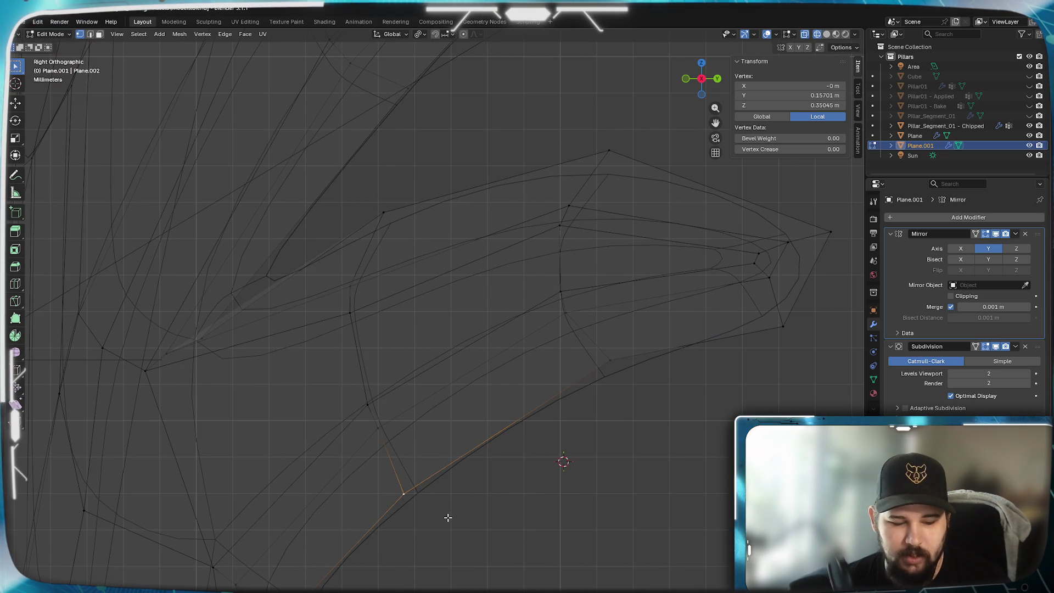
- Move the selected vertex, then reposition the corner vertex below the curl tip in two moves
{"action": "key", "text": "g"}
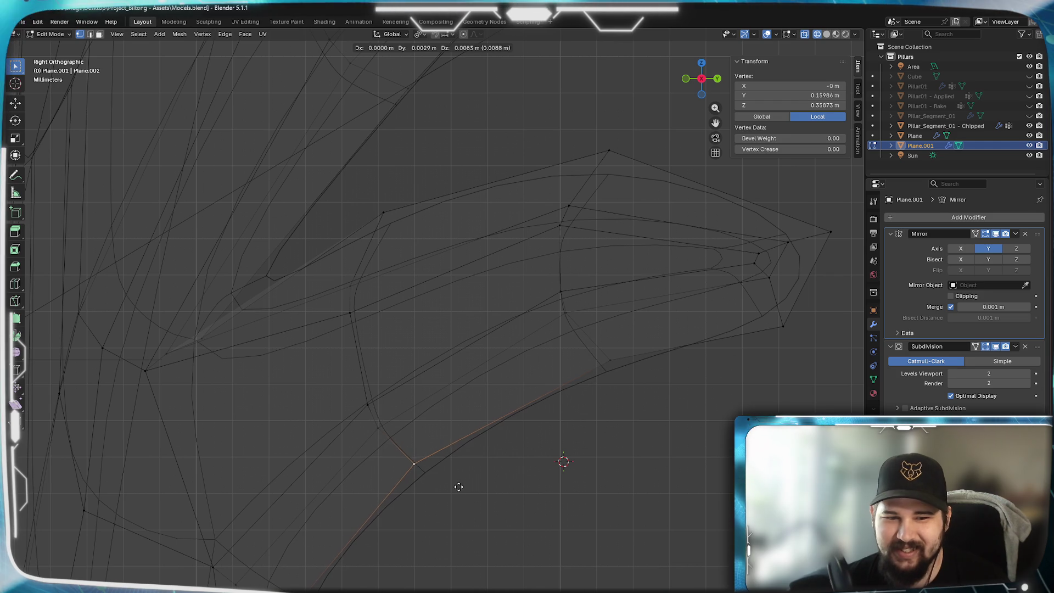
{"action": "left_click", "coordinate": [473, 492]}
{"action": "scroll", "coordinate": [607, 420], "scroll_direction": "down", "scroll_amount": 3}
{"action": "scroll", "coordinate": [487, 470], "scroll_direction": "down", "scroll_amount": 2}
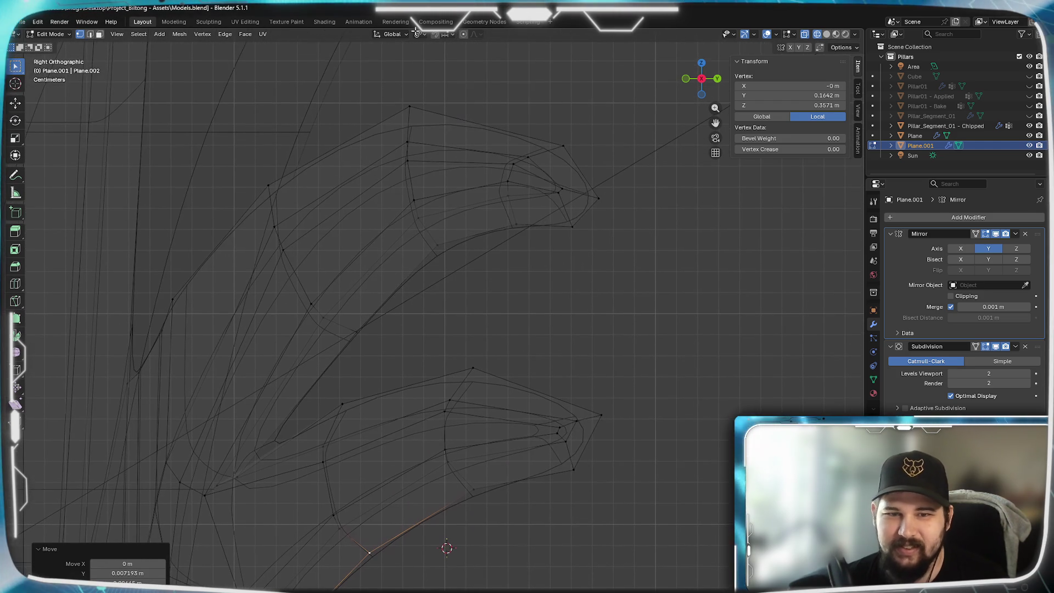
{"action": "scroll", "coordinate": [508, 328], "scroll_direction": "up", "scroll_amount": 2}
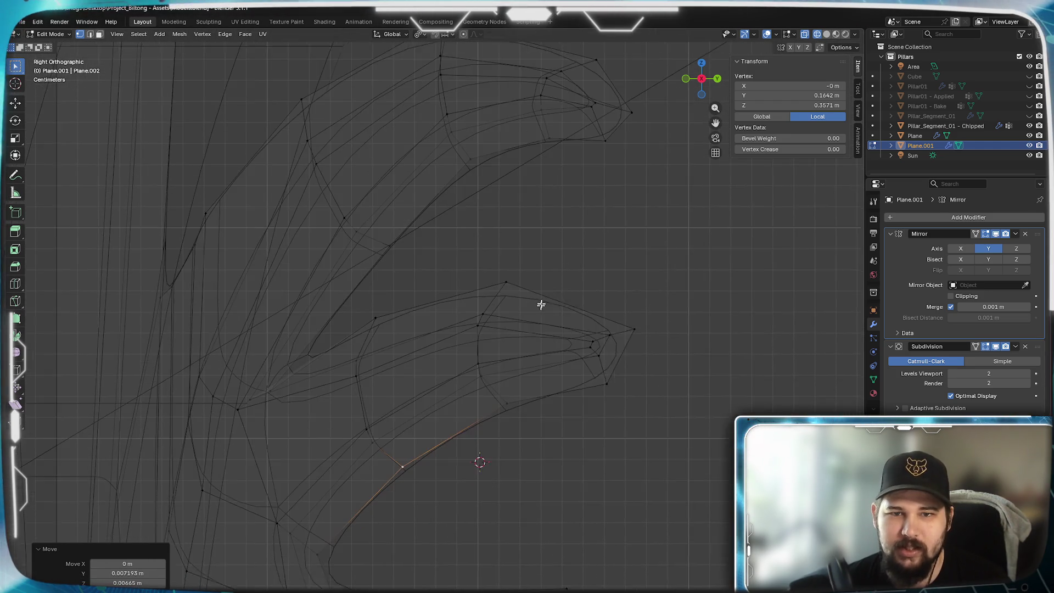
{"action": "scroll", "coordinate": [539, 311], "scroll_direction": "up", "scroll_amount": 2}
{"action": "scroll", "coordinate": [593, 371], "scroll_direction": "up", "scroll_amount": 2}
{"action": "left_click", "coordinate": [644, 430]}
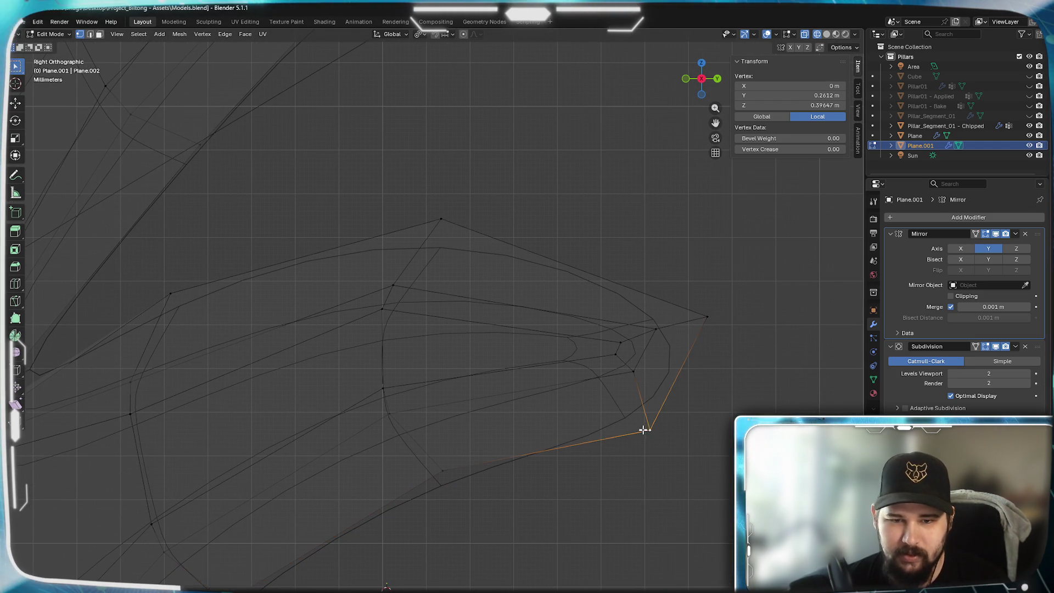
{"action": "key", "text": "g"}
{"action": "left_click", "coordinate": [643, 458]}
{"action": "key", "text": "g"}
{"action": "left_click", "coordinate": [626, 392]}
- Pull in the outer corner vertex and adjust the lower and tip vertices of the curl
{"action": "left_click", "coordinate": [707, 323]}
{"action": "key", "text": "g"}
{"action": "key", "text": "g"}
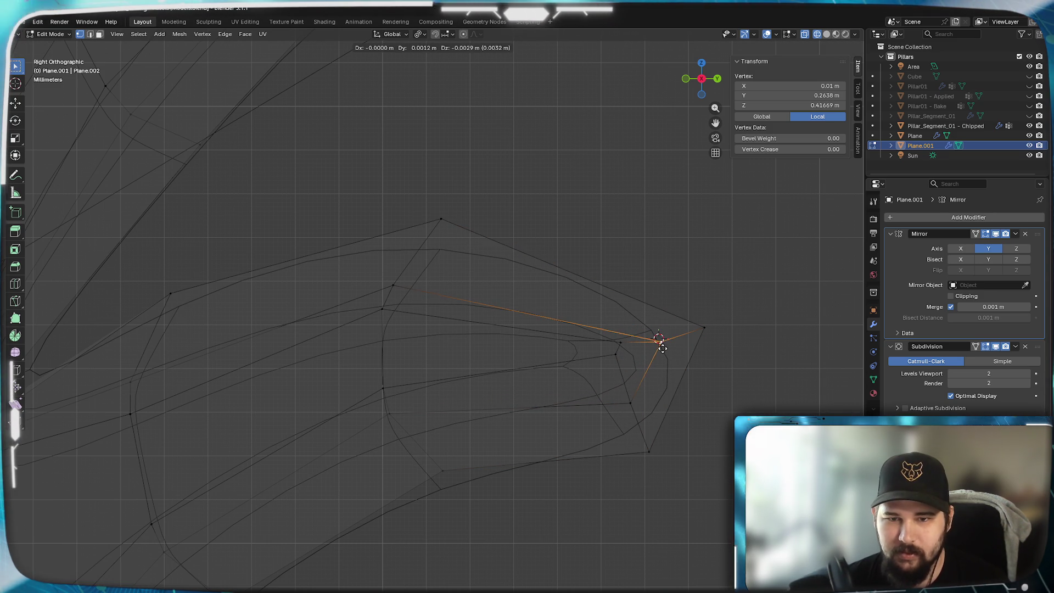
{"action": "left_click", "coordinate": [659, 344]}
{"action": "left_click", "coordinate": [620, 377]}
{"action": "key", "text": "g"}
{"action": "left_click", "coordinate": [625, 382]}
{"action": "left_click", "coordinate": [637, 346]}
{"action": "key", "text": "g"}
{"action": "left_click", "coordinate": [646, 354]}
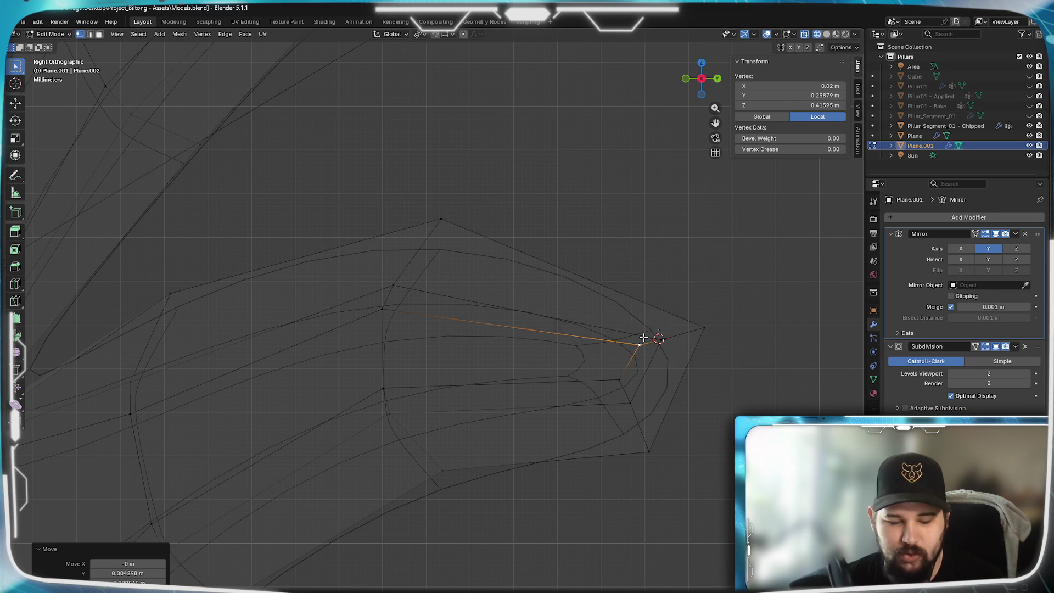
- Snap the 3D cursor back to the world origin and pan toward the lower curl
{"action": "key", "text": "shift+s"}
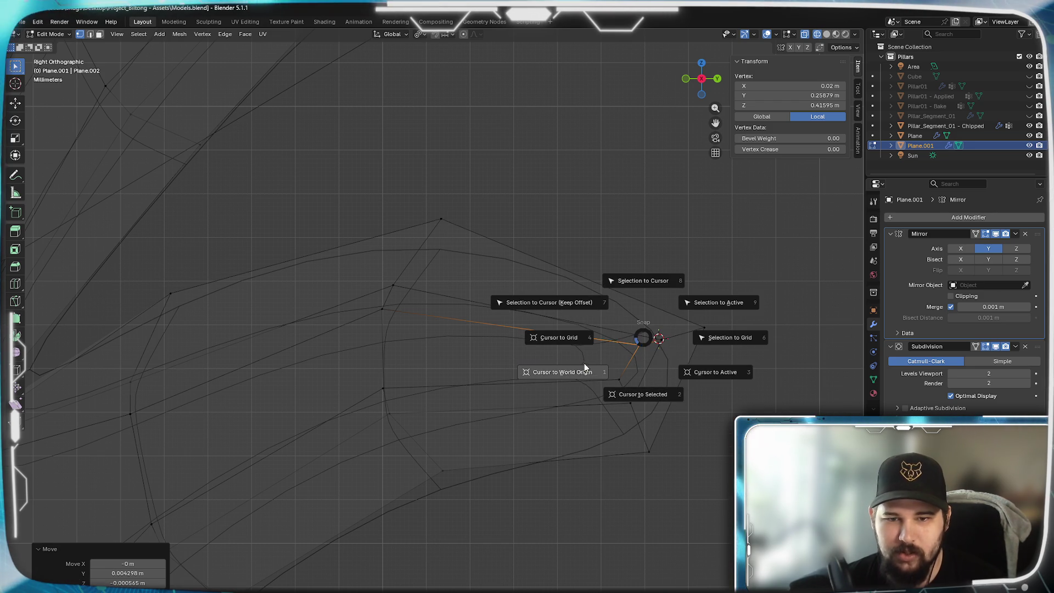
{"action": "left_click", "coordinate": [586, 364]}
{"action": "scroll", "coordinate": [457, 528], "scroll_direction": "down", "scroll_amount": 3}
{"action": "middle_click_drag", "start_coordinate": [566, 351], "coordinate": [495, 329], "text": "shift"}
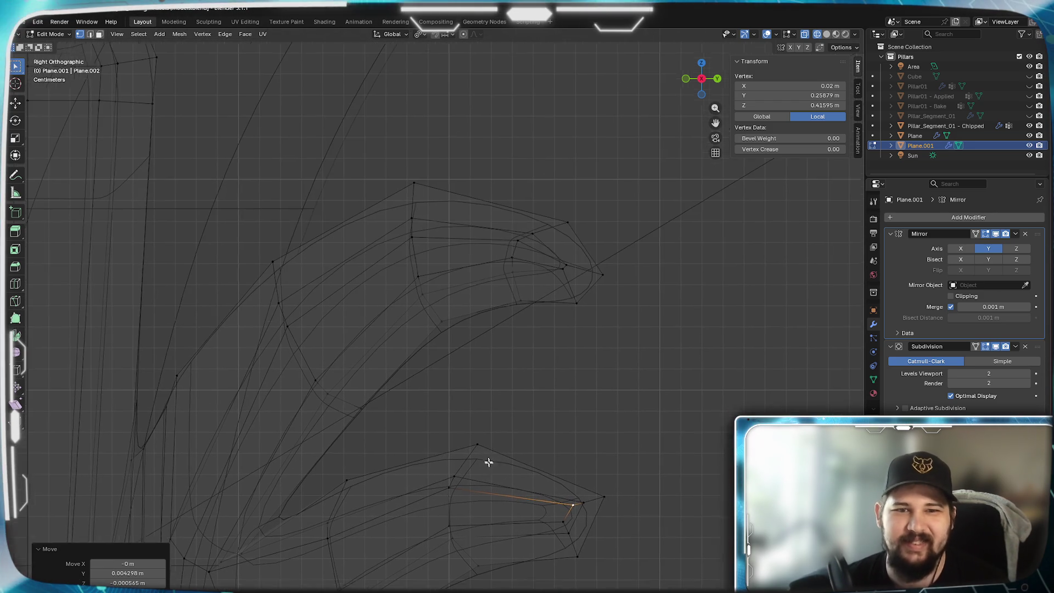
{"action": "scroll", "coordinate": [448, 325], "scroll_direction": "up", "scroll_amount": 2}
{"action": "scroll", "coordinate": [448, 326], "scroll_direction": "up", "scroll_amount": 3}
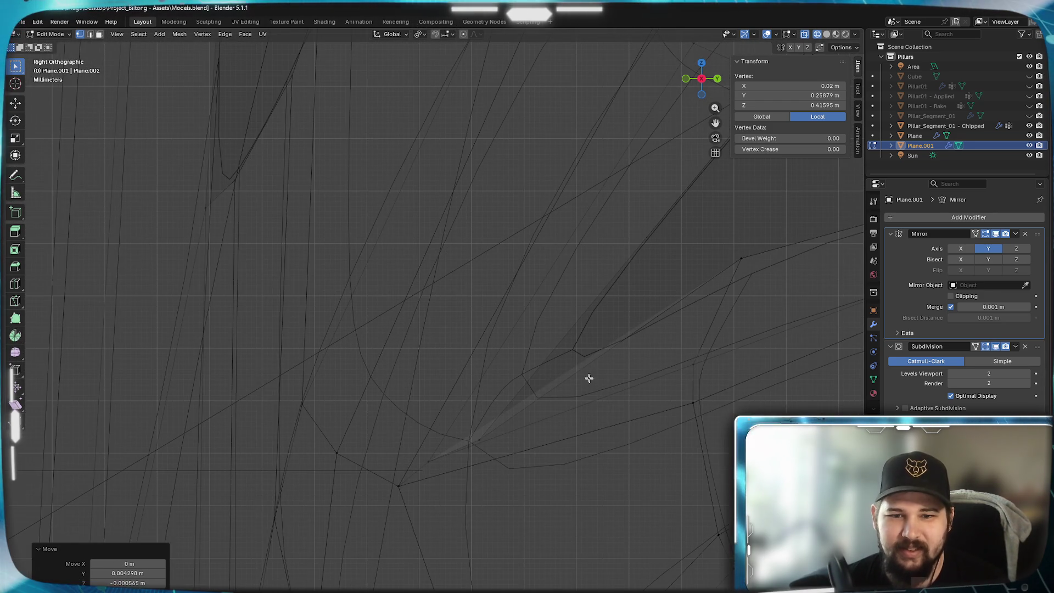
{"action": "left_click", "coordinate": [581, 356]}
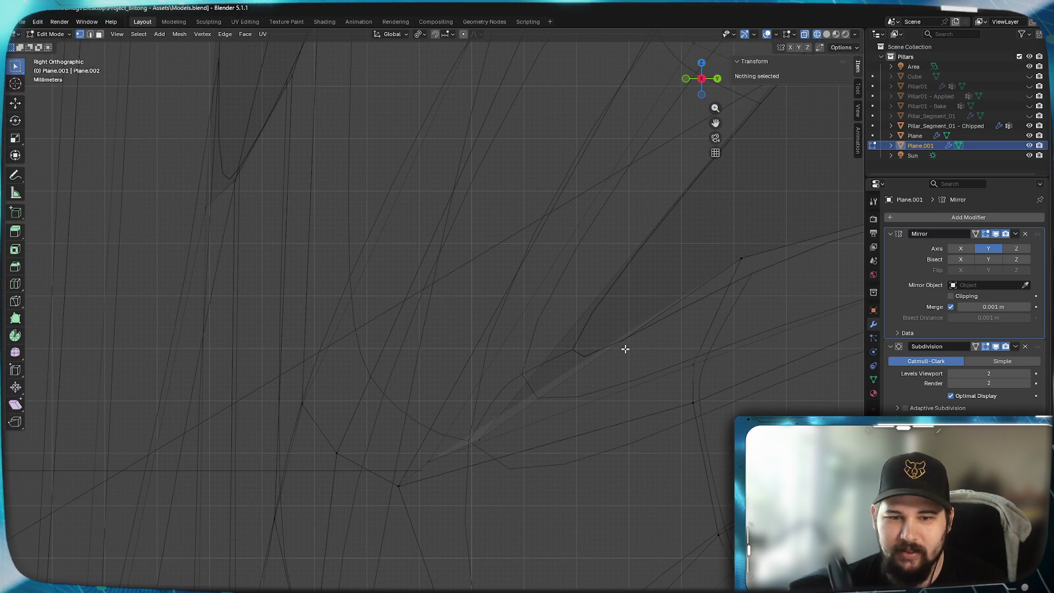
- Move a vertex on the thin spike and shift its tip vertex twice to sharpen the junction
{"action": "left_click", "coordinate": [481, 440]}
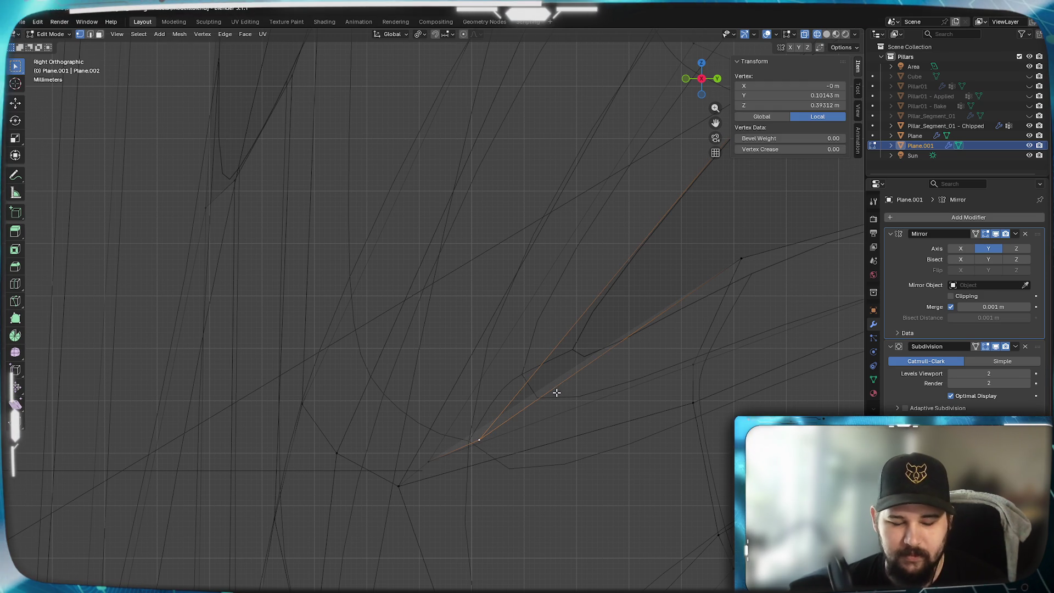
{"action": "key", "text": "g"}
{"action": "left_click", "coordinate": [595, 329]}
{"action": "mouse_move", "coordinate": [660, 323]}
{"action": "middle_mouse_down", "text": "shift"}
{"action": "mouse_move", "coordinate": [425, 516]}
{"action": "mouse_move", "coordinate": [448, 484]}
{"action": "middle_mouse_up", "text": "shift"}
{"action": "left_click", "coordinate": [494, 320]}
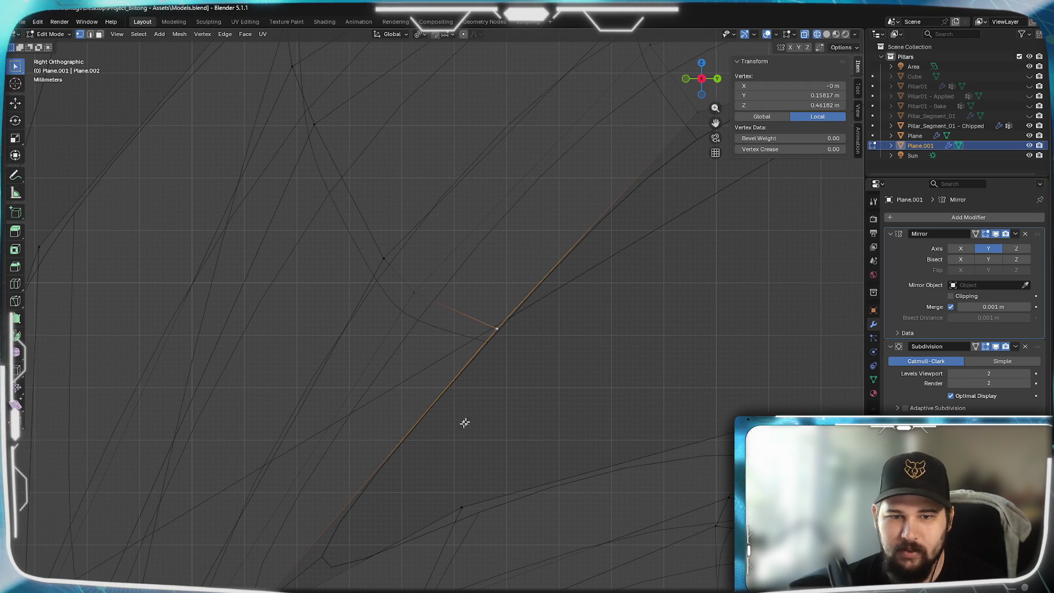
{"action": "key", "text": "g"}
{"action": "left_click", "coordinate": [368, 434]}
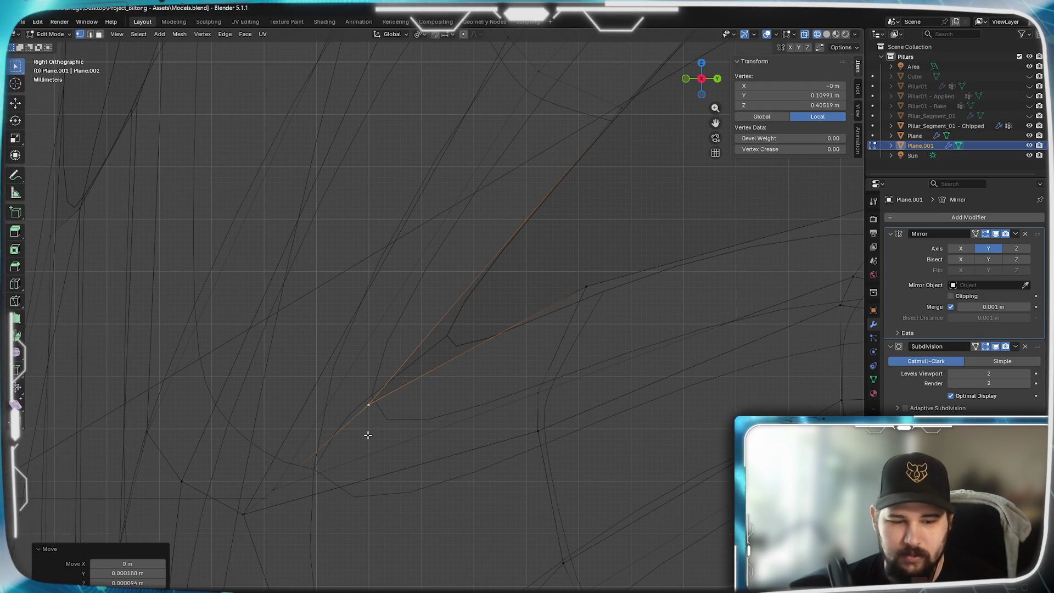
{"action": "key", "text": "g"}
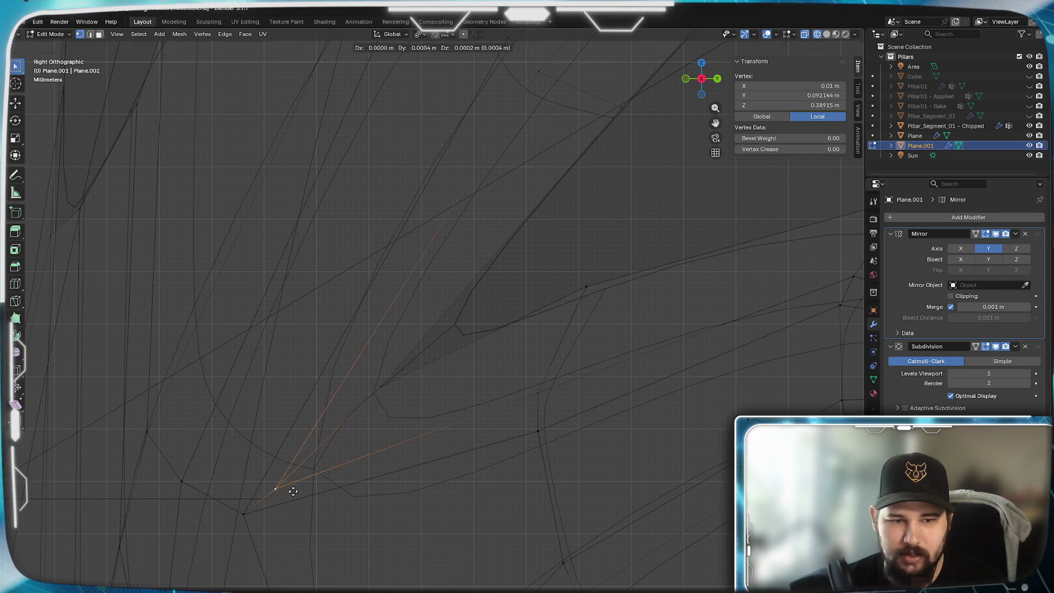
{"action": "left_click", "coordinate": [319, 466]}
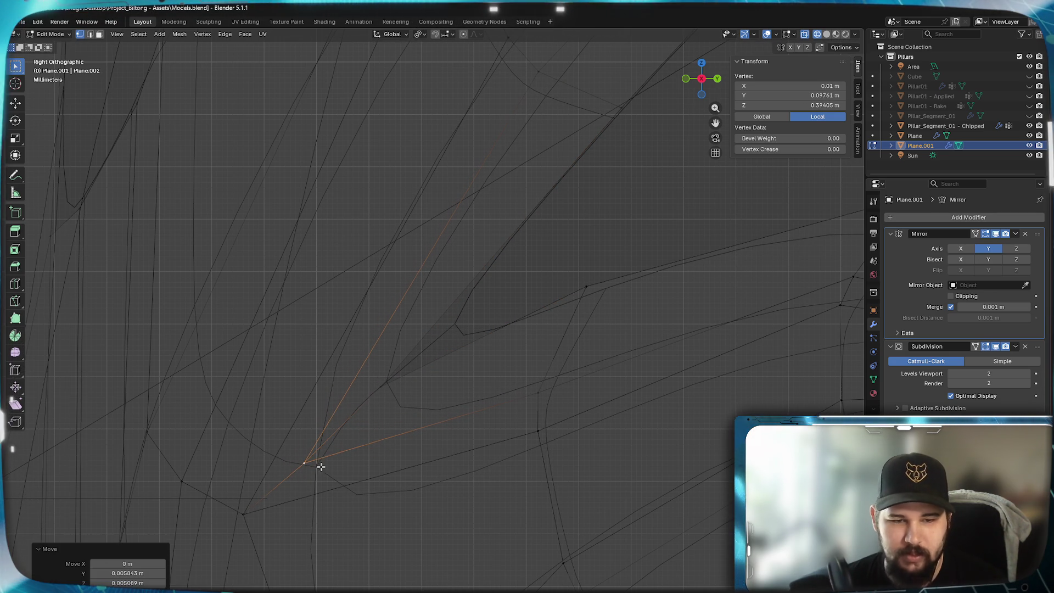
{"action": "key", "text": "z"}
- In solid shading, frame the right-hand spikes and box-select one spike's tip vertices
{"action": "left_click", "coordinate": [392, 468]}
{"action": "scroll", "coordinate": [527, 443], "scroll_direction": "down", "scroll_amount": 3}
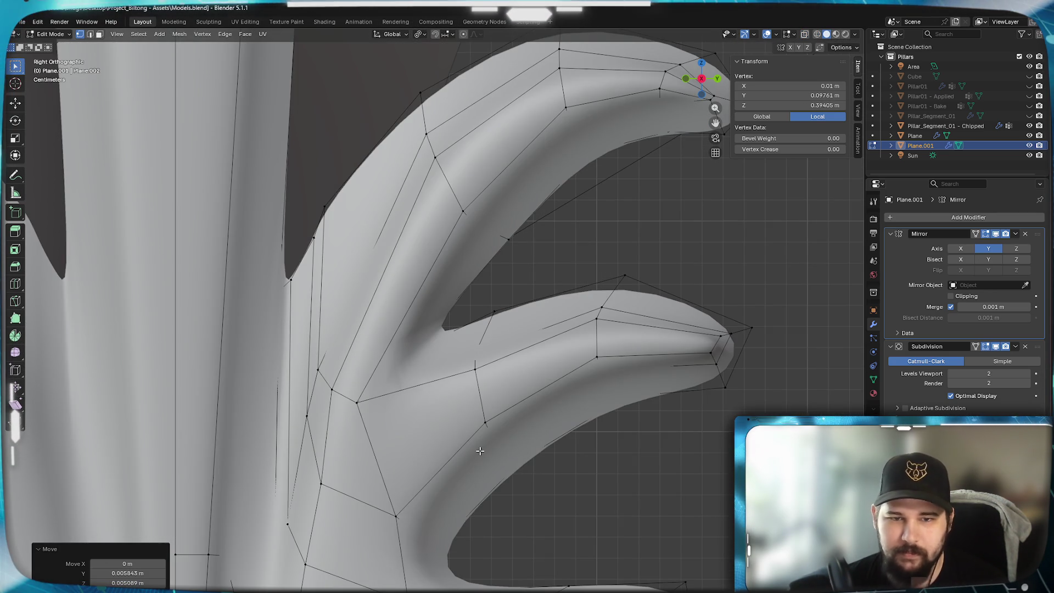
{"action": "mouse_move", "coordinate": [464, 471]}
{"action": "middle_mouse_down"}
{"action": "mouse_move", "coordinate": [525, 481]}
{"action": "mouse_move", "coordinate": [498, 530]}
{"action": "middle_mouse_up"}
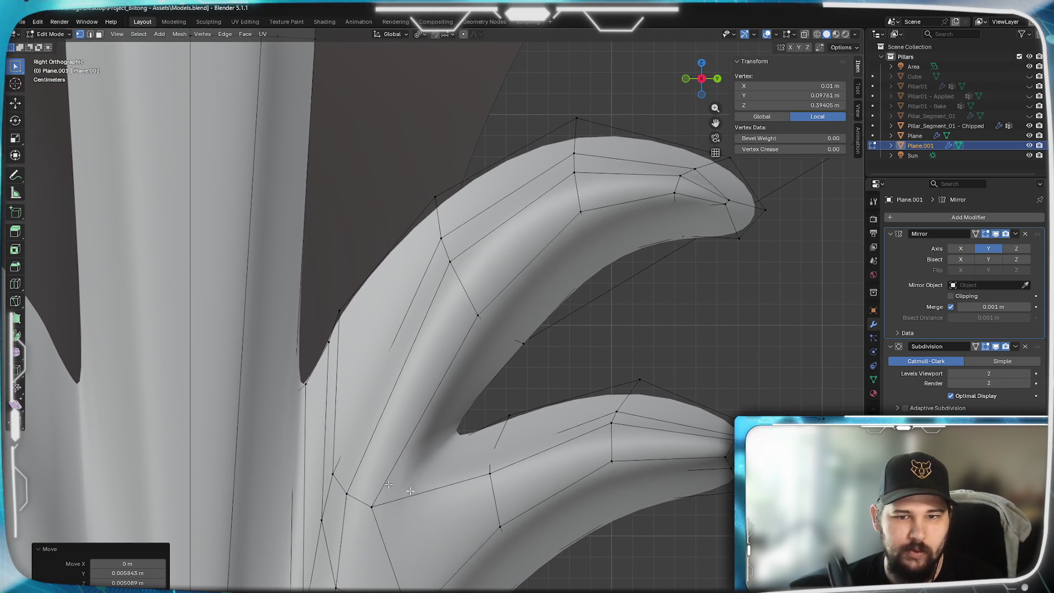
{"action": "middle_click_drag", "start_coordinate": [330, 466], "coordinate": [464, 305], "text": "shift"}
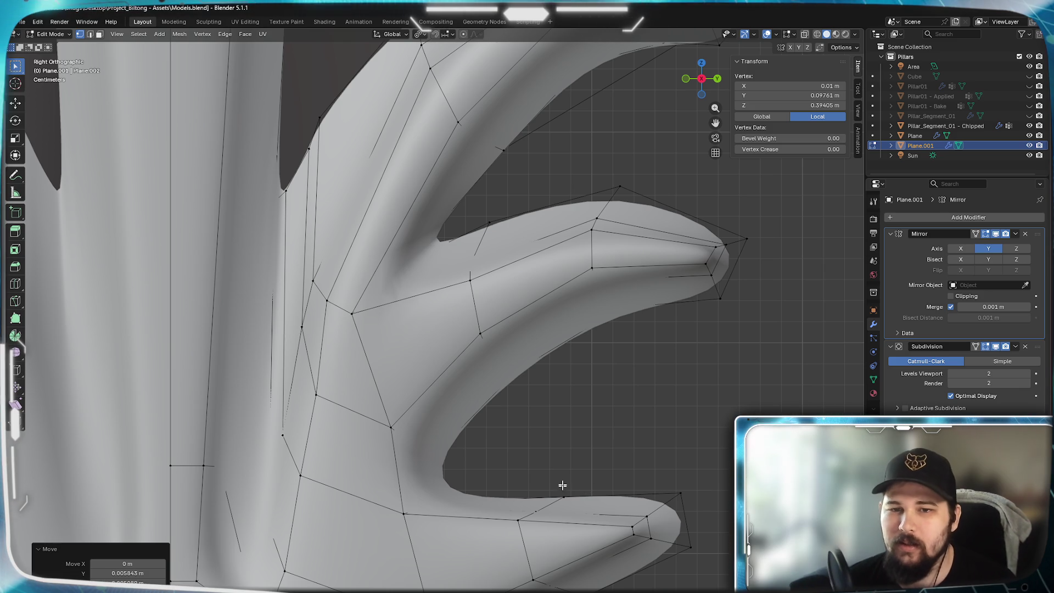
{"action": "middle_click_drag", "start_coordinate": [563, 490], "coordinate": [564, 409]}
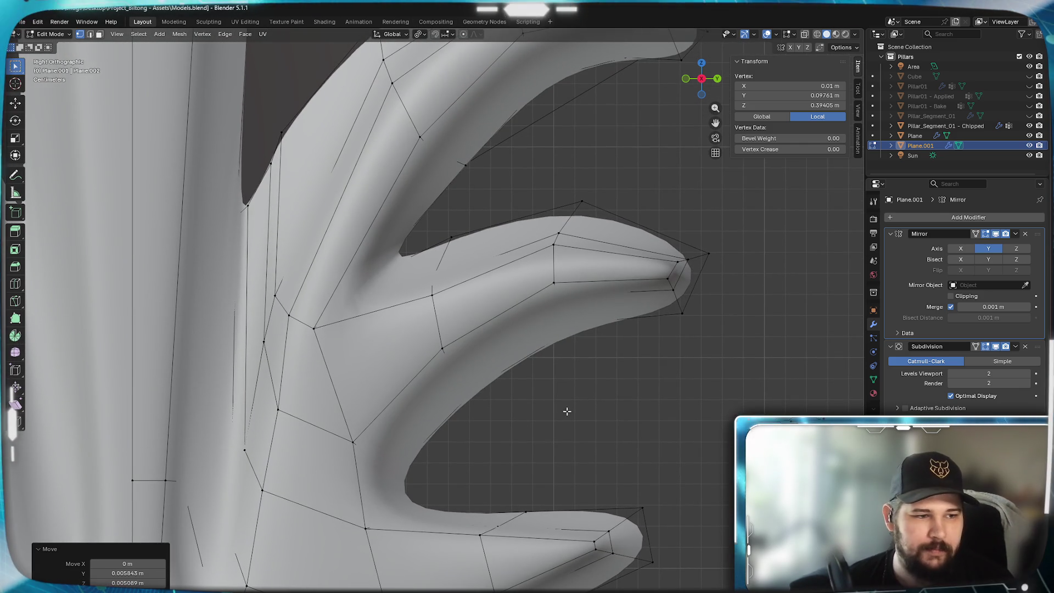
{"action": "scroll", "coordinate": [528, 428], "scroll_direction": "down", "scroll_amount": 2}
{"action": "scroll", "coordinate": [486, 457], "scroll_direction": "down", "scroll_amount": 2}
{"action": "scroll", "coordinate": [495, 458], "scroll_direction": "down", "scroll_amount": 1}
{"action": "mouse_move", "coordinate": [495, 455]}
{"action": "middle_mouse_down", "text": "shift"}
{"action": "mouse_move", "coordinate": [539, 377]}
{"action": "mouse_move", "coordinate": [548, 385]}
{"action": "middle_mouse_up", "text": "shift"}
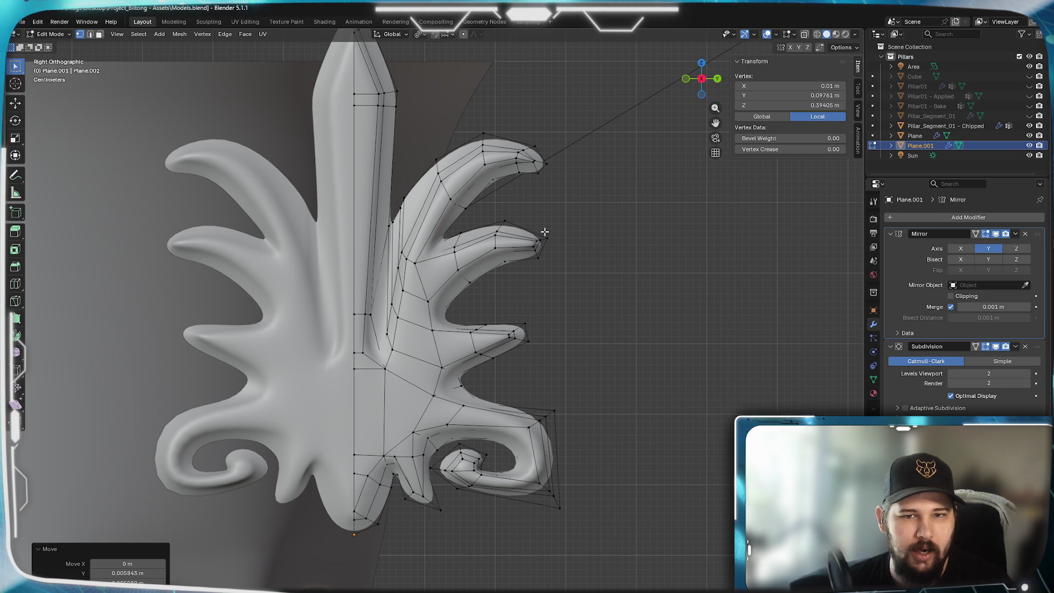
{"action": "mouse_move", "coordinate": [533, 290]}
{"action": "middle_mouse_down", "text": "shift"}
{"action": "mouse_move", "coordinate": [506, 435]}
{"action": "mouse_move", "coordinate": [582, 224]}
{"action": "middle_mouse_up", "text": "shift"}
{"action": "scroll", "coordinate": [581, 223], "scroll_direction": "up", "scroll_amount": 5}
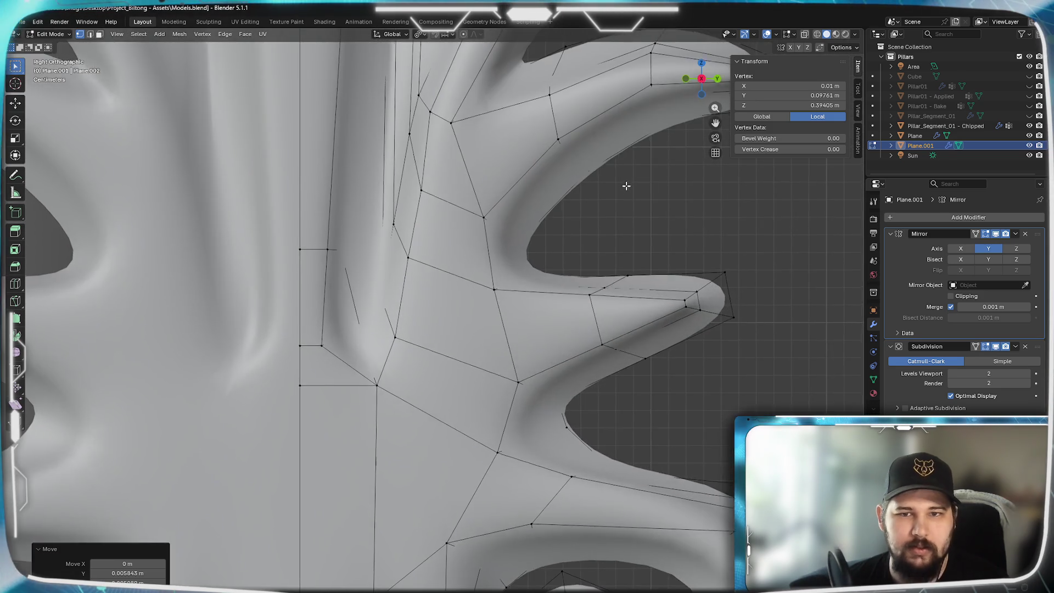
{"action": "middle_click_drag", "start_coordinate": [629, 181], "coordinate": [399, 411], "text": "shift"}
{"action": "left_click_drag", "start_coordinate": [582, 367], "coordinate": [385, 218]}
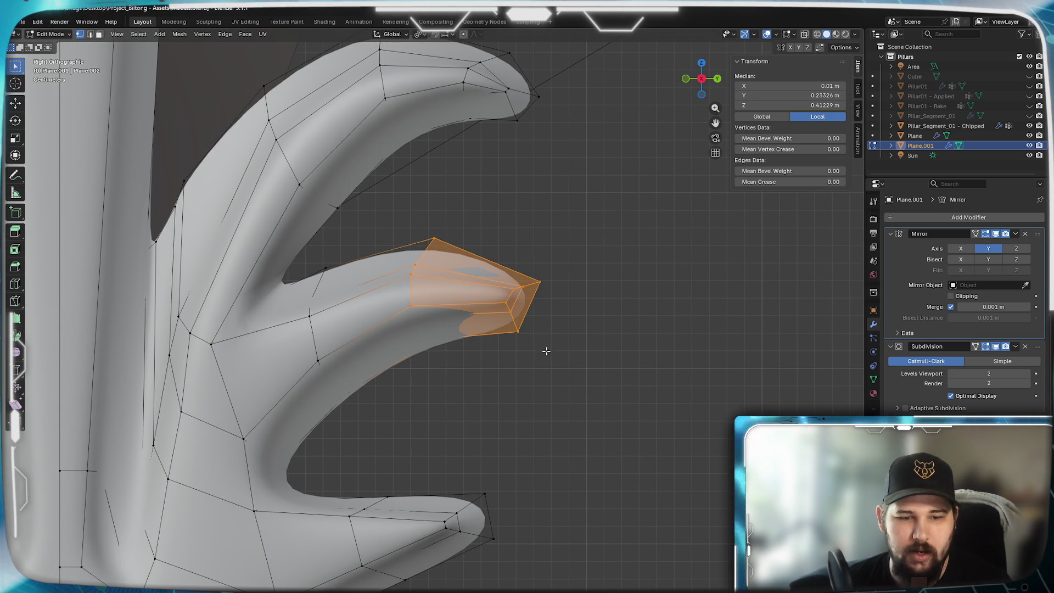
- Pull the spike's tip, then its middle and base vertices, up-right to lengthen it
{"action": "key", "text": "g"}
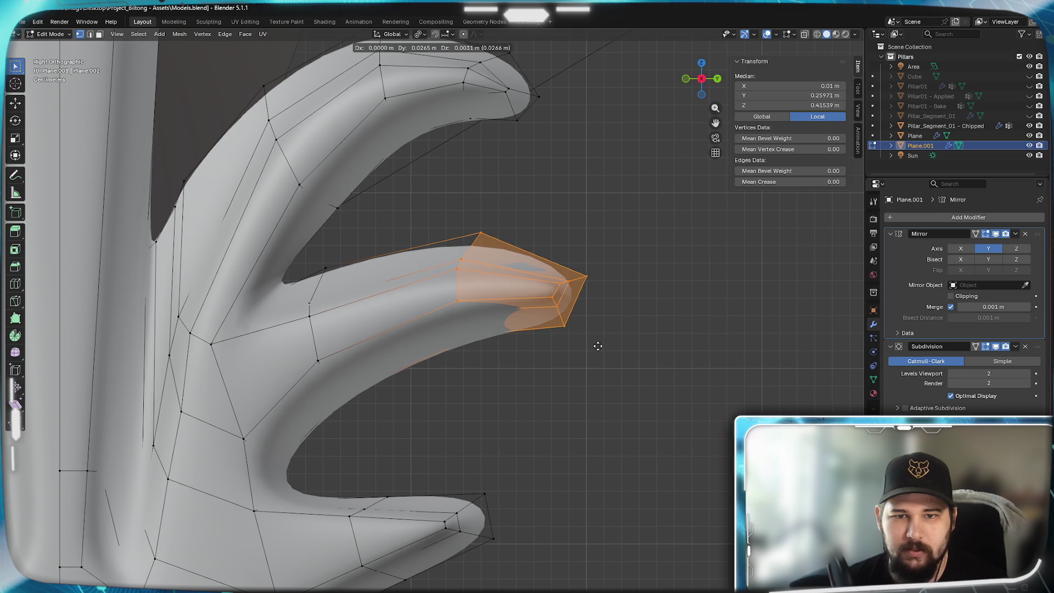
{"action": "left_click", "coordinate": [598, 346]}
{"action": "scroll", "coordinate": [495, 388], "scroll_direction": "up", "scroll_amount": 3}
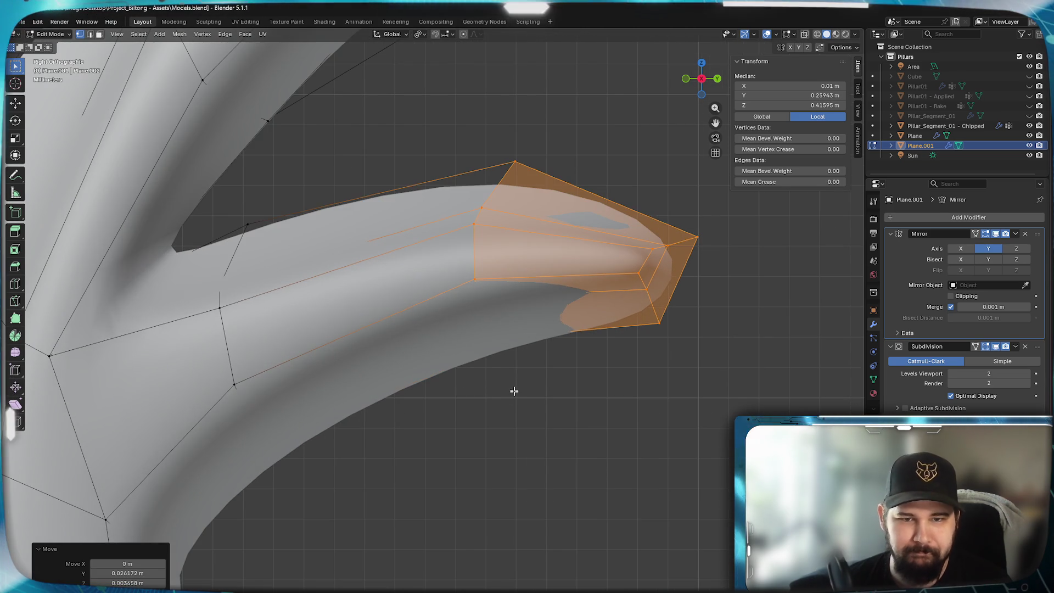
{"action": "left_click_drag", "start_coordinate": [415, 442], "coordinate": [546, 136]}
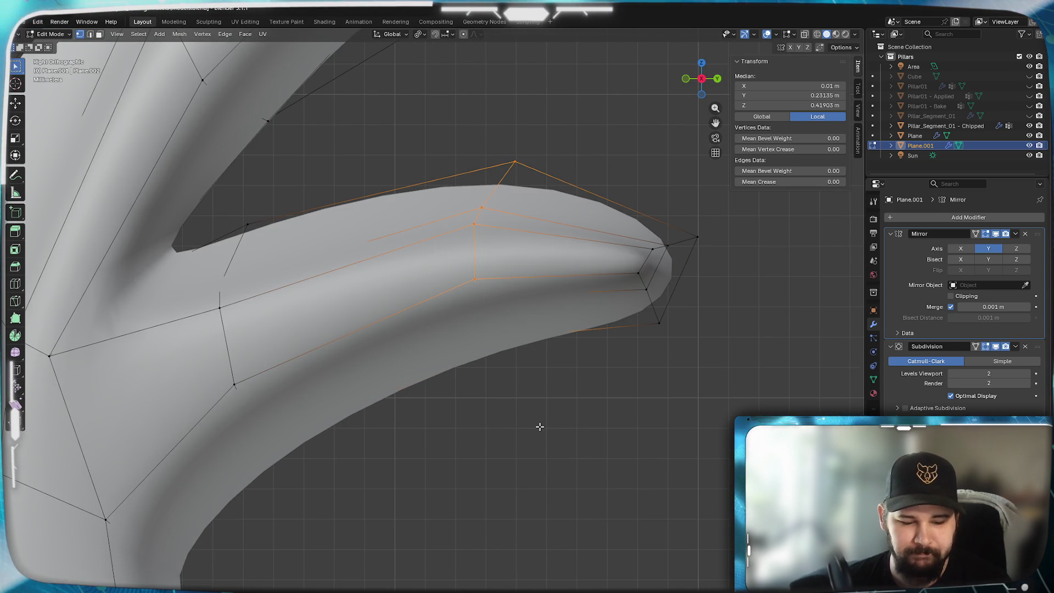
{"action": "key", "text": "g"}
{"action": "left_click", "coordinate": [509, 410]}
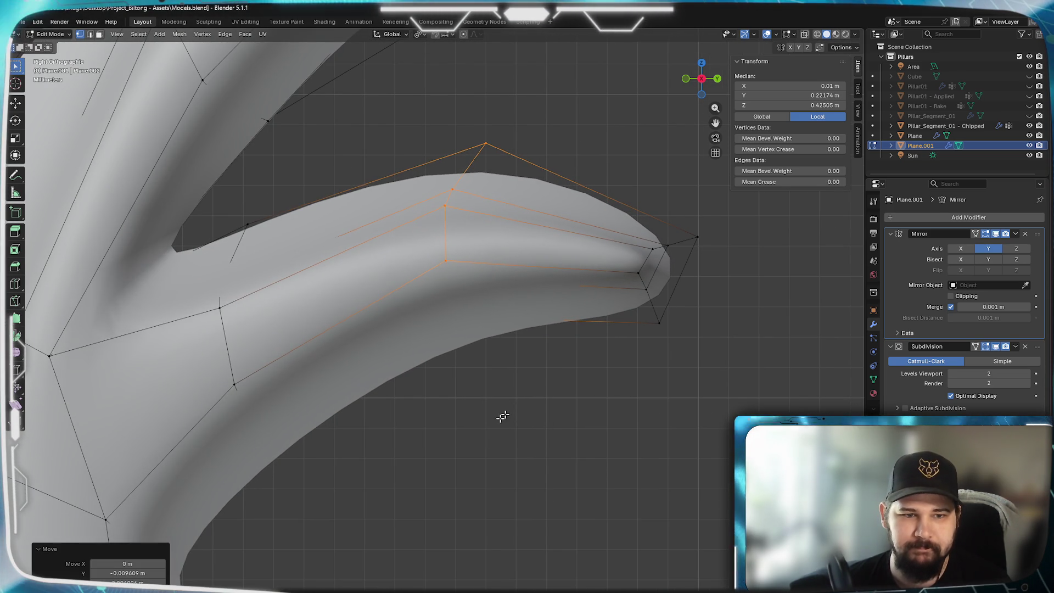
{"action": "left_click_drag", "start_coordinate": [336, 469], "coordinate": [212, 212]}
{"action": "key", "text": "g"}
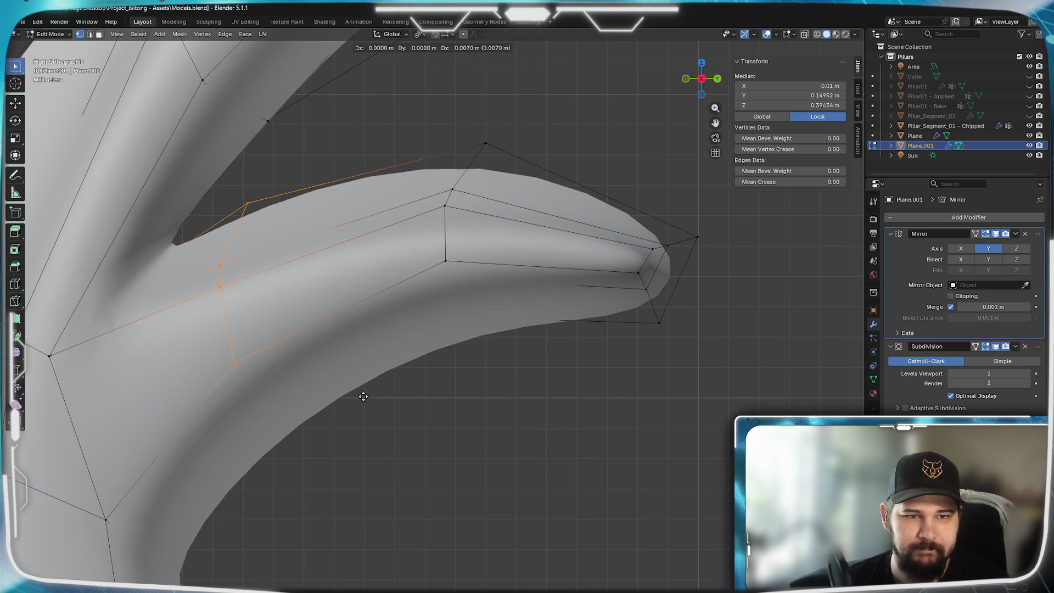
{"action": "left_click", "coordinate": [380, 374]}
{"action": "scroll", "coordinate": [407, 414], "scroll_direction": "down", "scroll_amount": 3}
{"action": "scroll", "coordinate": [429, 429], "scroll_direction": "up", "scroll_amount": 2}
{"action": "scroll", "coordinate": [459, 446], "scroll_direction": "up", "scroll_amount": 2}
- Raise the spike's upper-edge vertices for a fuller arch, then clear the selection
{"action": "mouse_move", "coordinate": [459, 445]}
{"action": "middle_mouse_down", "text": "shift"}
{"action": "mouse_move", "coordinate": [453, 382]}
{"action": "mouse_move", "coordinate": [470, 325]}
{"action": "mouse_move", "coordinate": [365, 442]}
{"action": "mouse_move", "coordinate": [408, 421]}
{"action": "mouse_move", "coordinate": [531, 399]}
{"action": "middle_mouse_up", "text": "shift"}
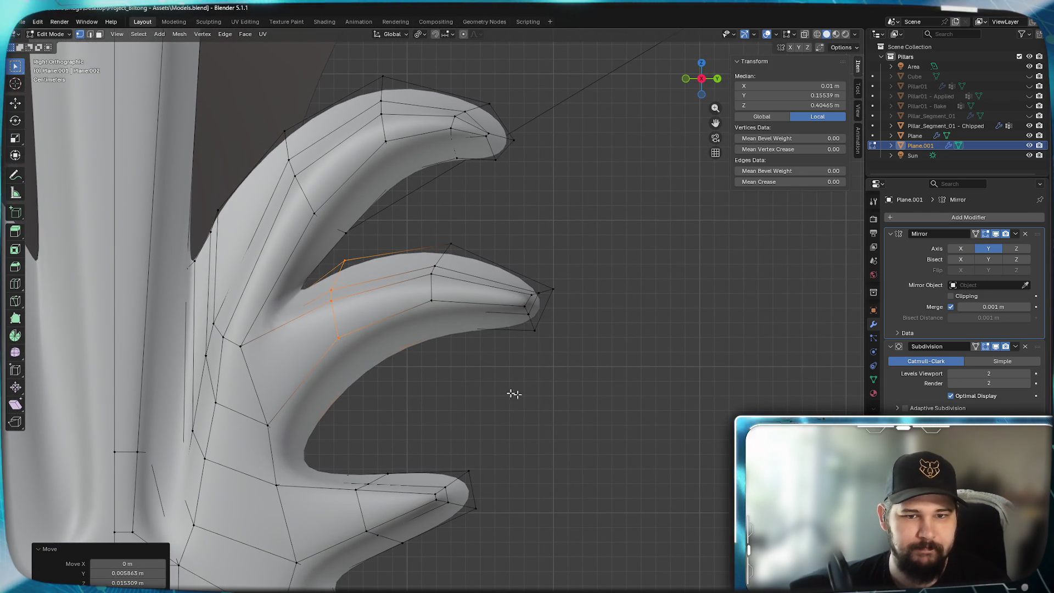
{"action": "left_click_drag", "start_coordinate": [483, 229], "coordinate": [413, 370]}
{"action": "key", "text": "g"}
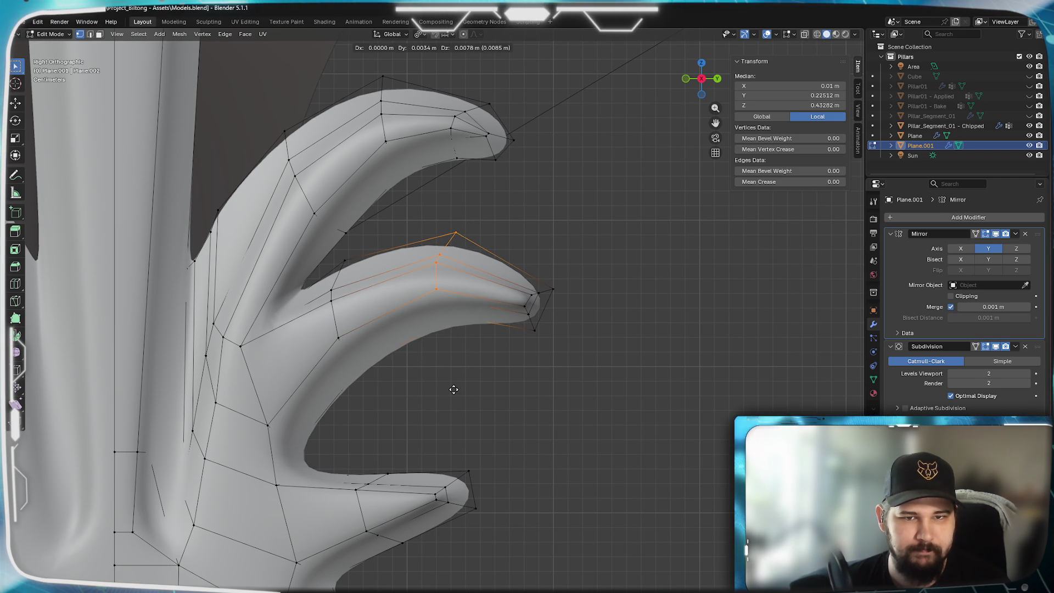
{"action": "left_click", "coordinate": [453, 390]}
{"action": "middle_click_drag", "start_coordinate": [437, 428], "coordinate": [454, 321], "text": "shift"}
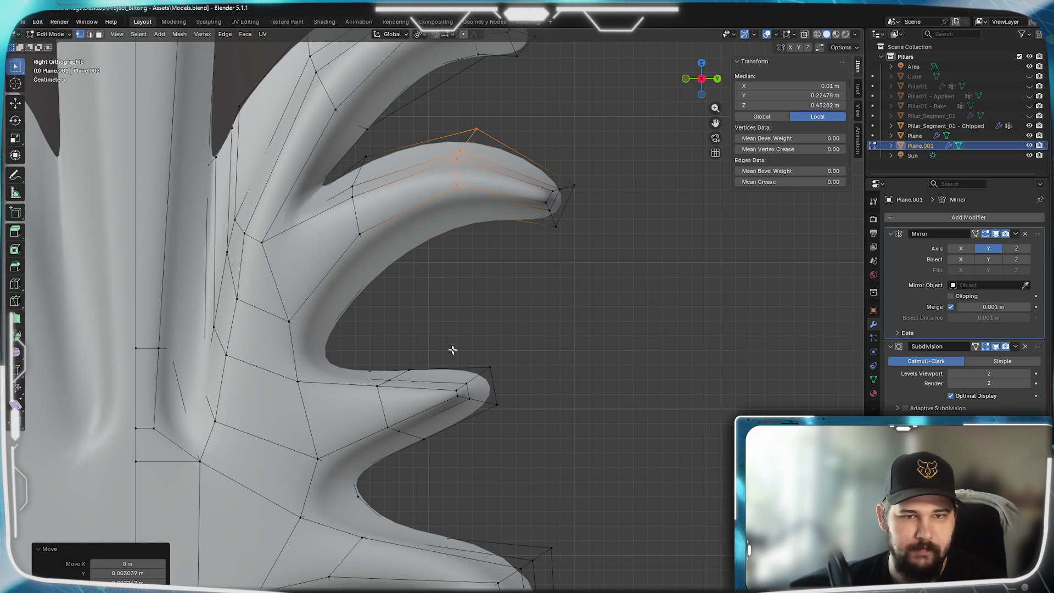
{"action": "scroll", "coordinate": [452, 338], "scroll_direction": "up", "scroll_amount": 2}
{"action": "scroll", "coordinate": [454, 334], "scroll_direction": "up", "scroll_amount": 1}
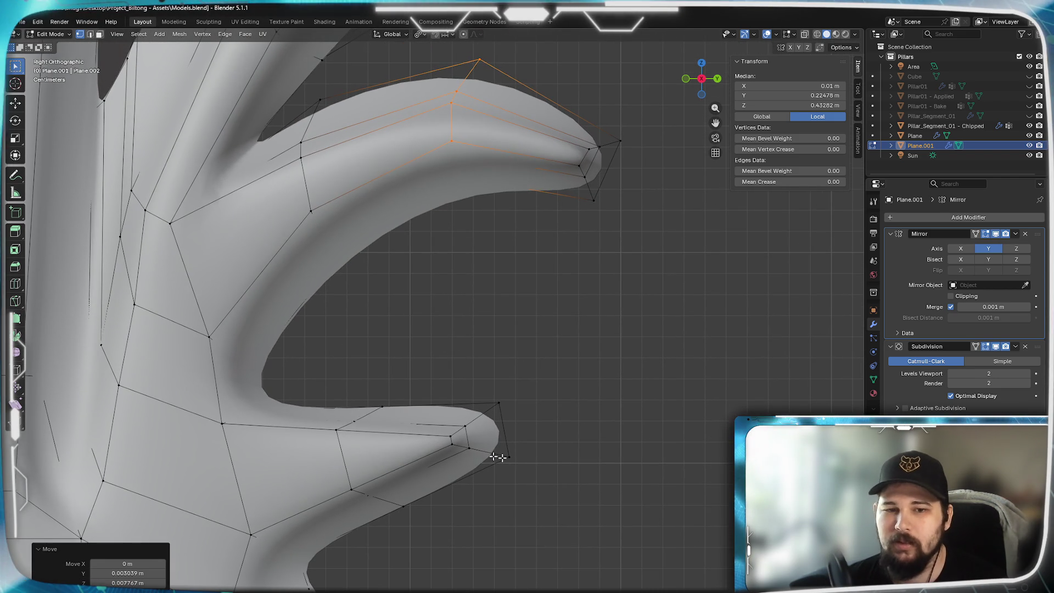
{"action": "key", "text": "alt+a"}
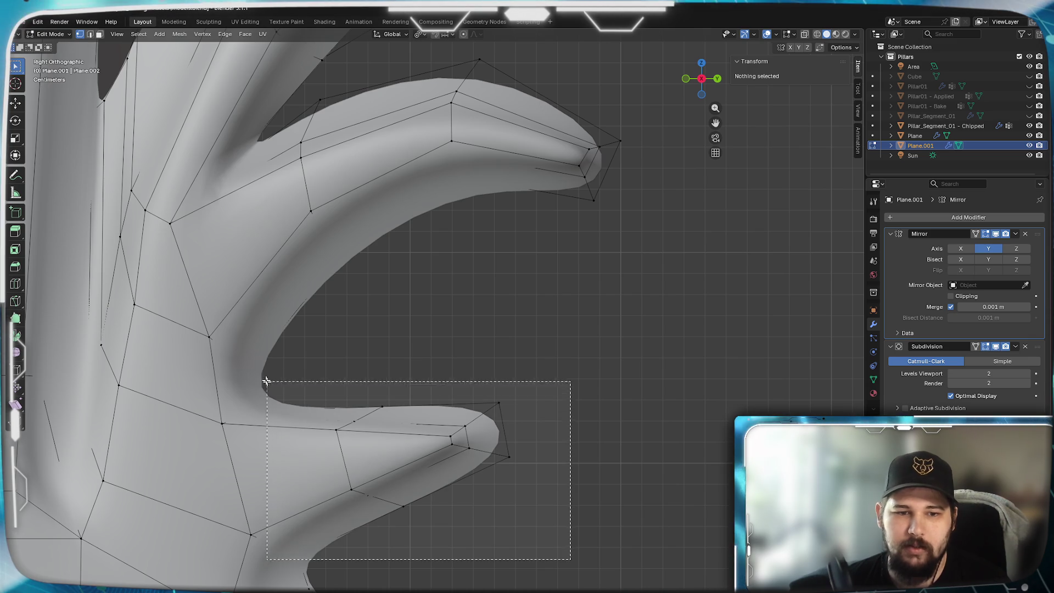
- Extend the lower spike's tip outward and add an edge loop near its base
{"action": "left_click_drag", "start_coordinate": [568, 557], "coordinate": [314, 353]}
{"action": "key", "text": "g"}
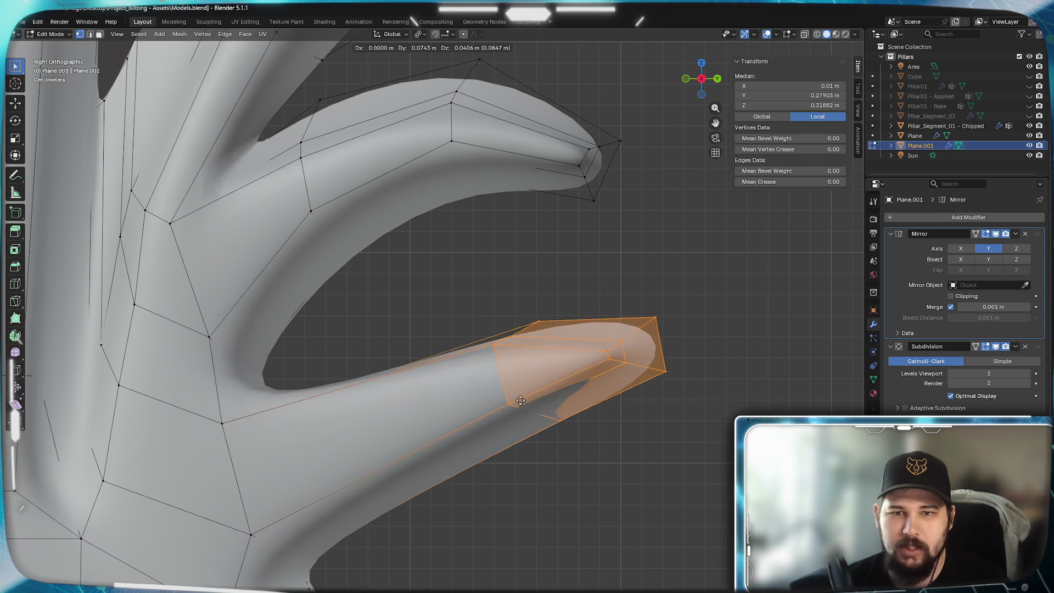
{"action": "left_click", "coordinate": [532, 408]}
{"action": "key", "text": "ctrl+r"}
{"action": "left_click", "coordinate": [429, 454]}
{"action": "right_click", "coordinate": [457, 427]}
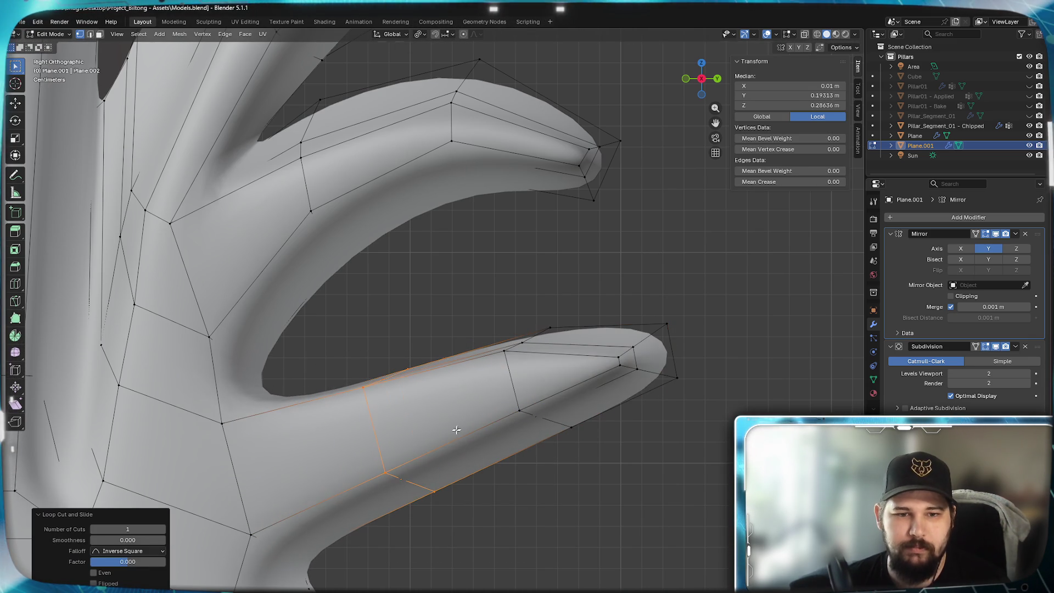
- Tilt the lower spike's tip by about 38° and nudge it slightly into place
{"action": "mouse_move", "coordinate": [454, 539]}
{"action": "middle_mouse_down", "text": "shift"}
{"action": "mouse_move", "coordinate": [489, 448]}
{"action": "mouse_move", "coordinate": [473, 483]}
{"action": "middle_mouse_up", "text": "shift"}
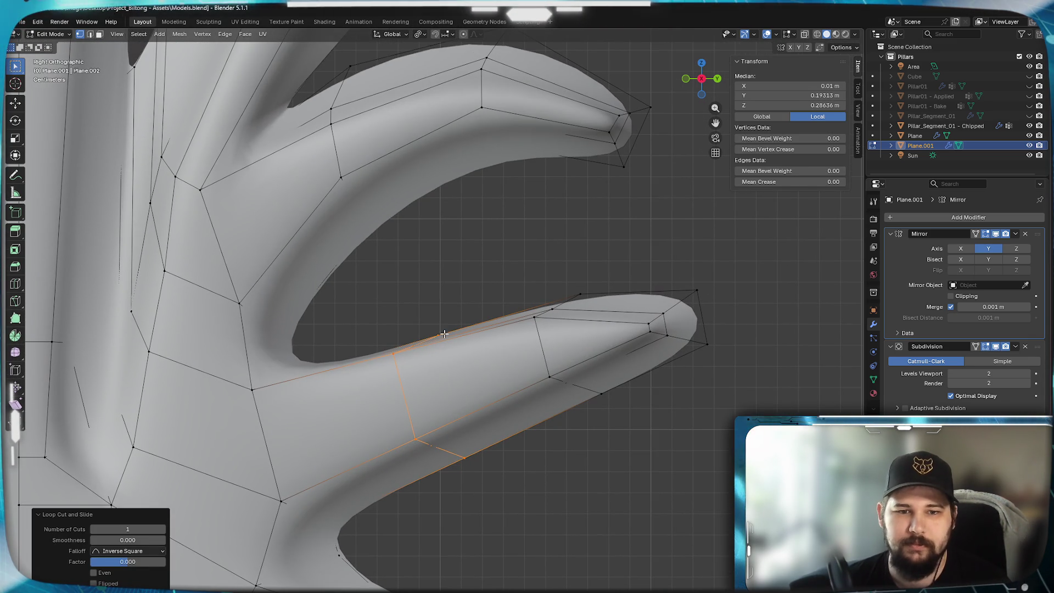
{"action": "left_click", "coordinate": [398, 388]}
{"action": "mouse_move", "coordinate": [397, 387]}
{"action": "middle_mouse_down", "text": "shift"}
{"action": "mouse_move", "coordinate": [293, 449]}
{"action": "mouse_move", "coordinate": [293, 415]}
{"action": "middle_mouse_up", "text": "shift"}
{"action": "left_click_drag", "start_coordinate": [685, 464], "coordinate": [388, 255]}
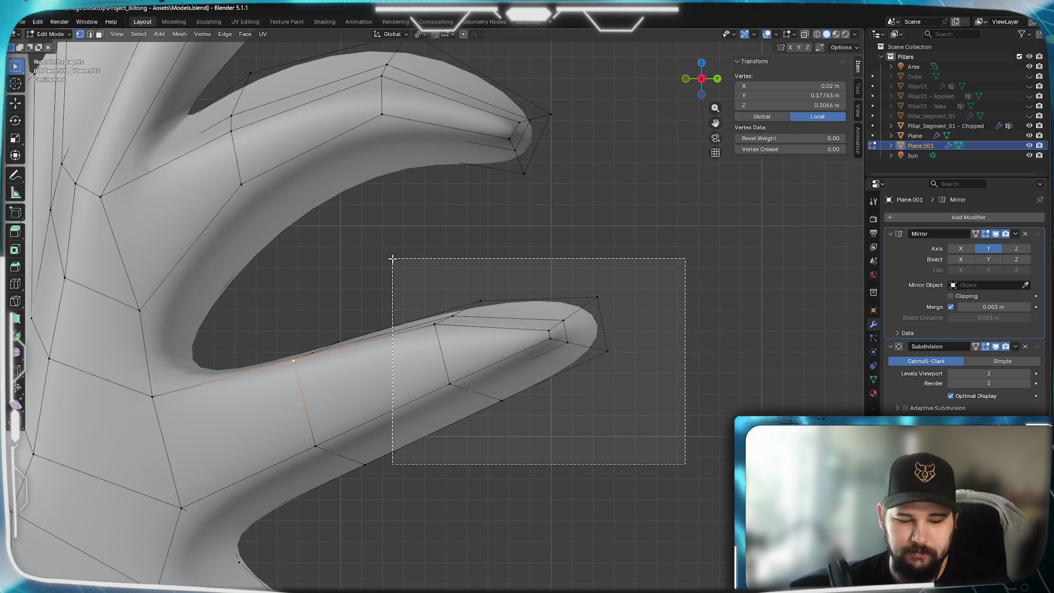
{"action": "key", "text": "r"}
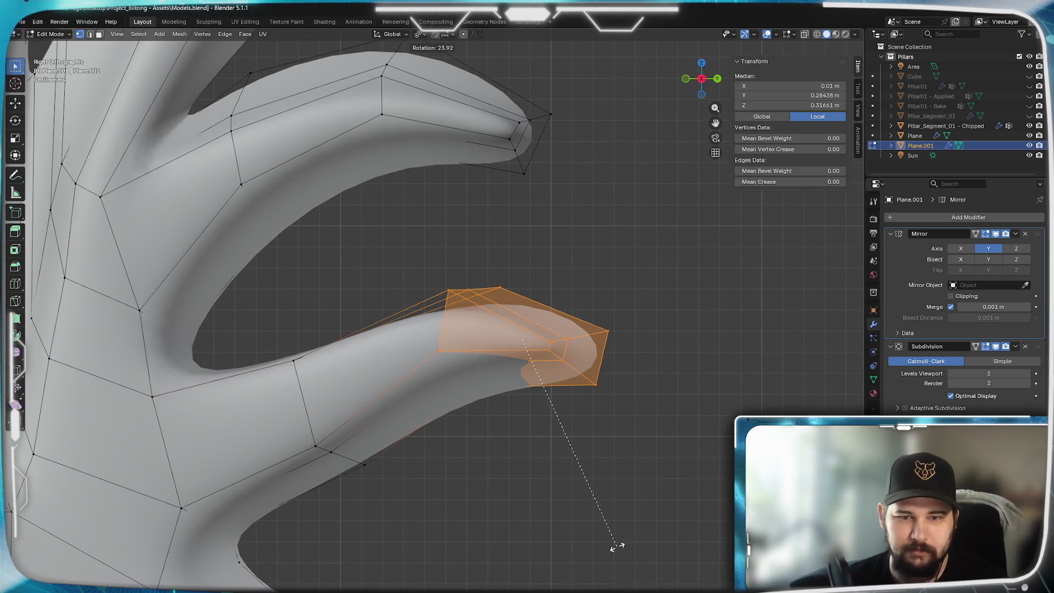
{"action": "left_click", "coordinate": [567, 488]}
{"action": "key", "text": "g"}
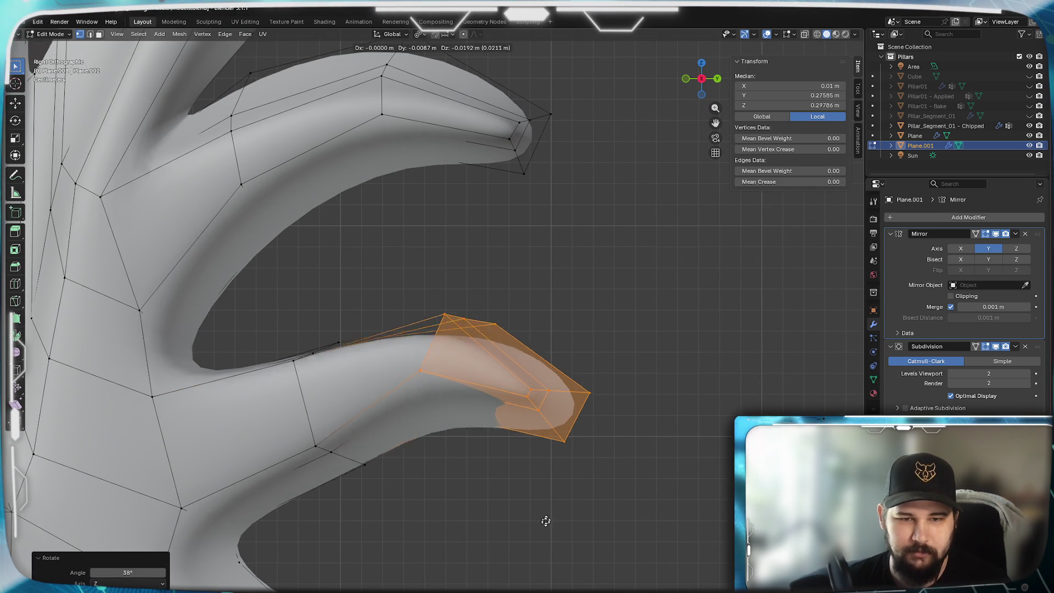
{"action": "left_click", "coordinate": [554, 506]}
{"action": "scroll", "coordinate": [544, 521], "scroll_direction": "down", "scroll_amount": 3}
{"action": "scroll", "coordinate": [544, 520], "scroll_direction": "down", "scroll_amount": 3}
{"action": "scroll", "coordinate": [523, 470], "scroll_direction": "up", "scroll_amount": 2}
{"action": "scroll", "coordinate": [514, 461], "scroll_direction": "up", "scroll_amount": 3}
{"action": "key", "text": "g"}
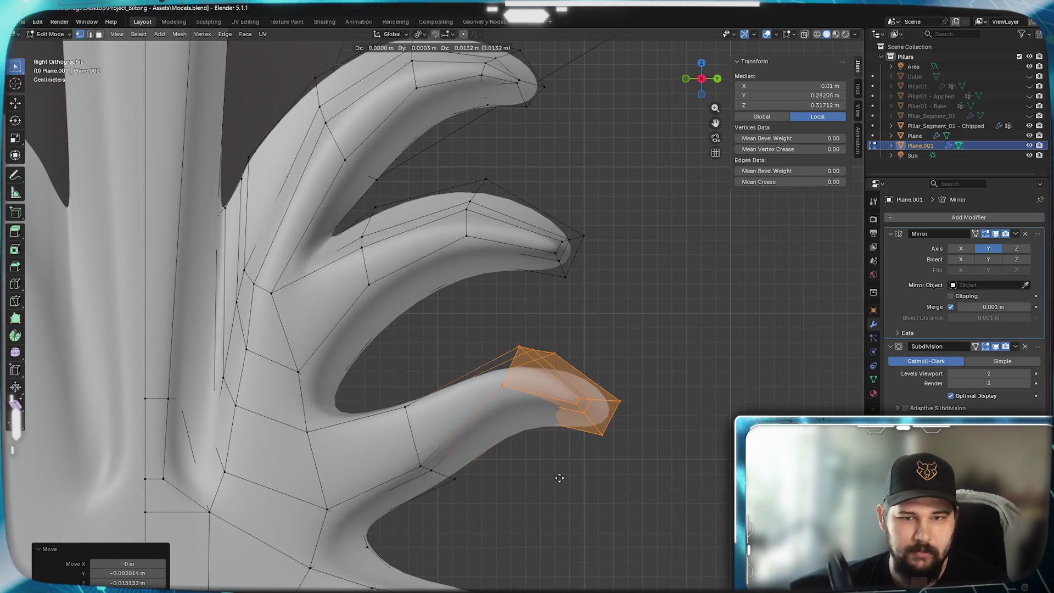
{"action": "left_click", "coordinate": [554, 479]}
- Shift the middle spike's tip outward and lower a vertex beneath it
{"action": "left_click_drag", "start_coordinate": [616, 325], "coordinate": [442, 173]}
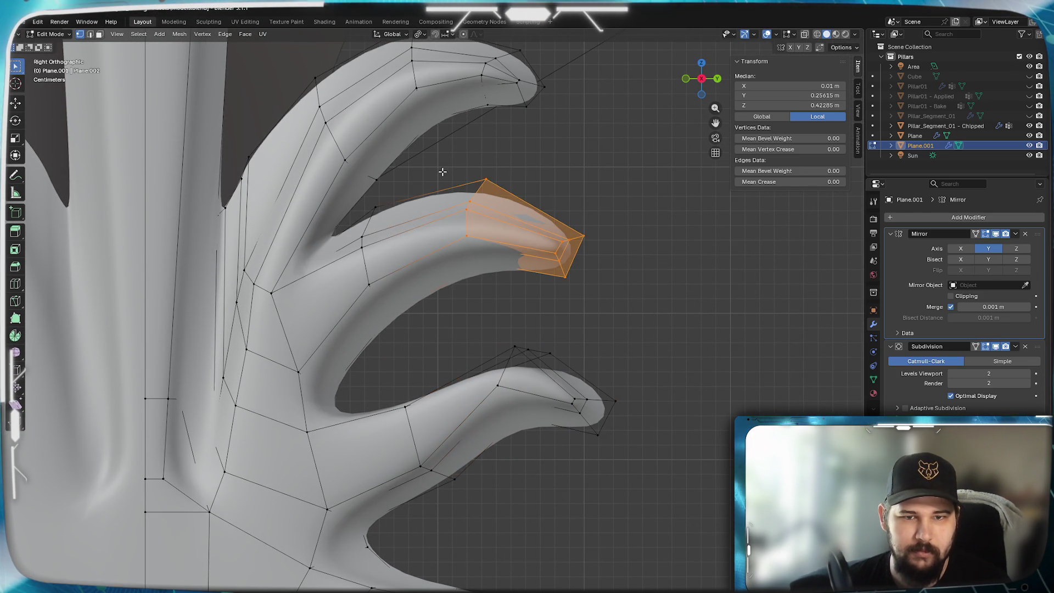
{"action": "key", "text": "g"}
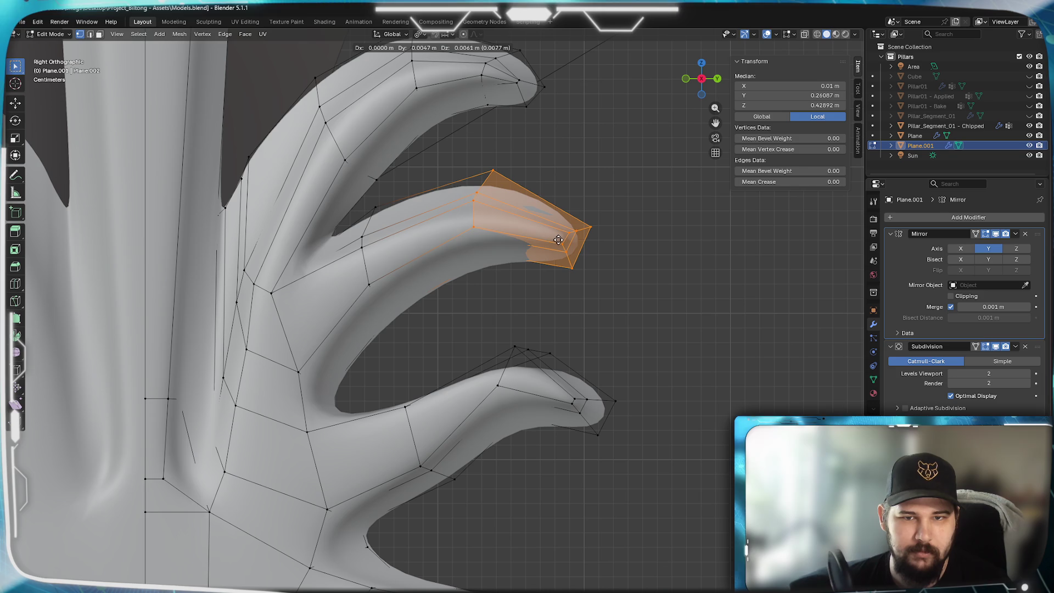
{"action": "left_click", "coordinate": [560, 240]}
{"action": "scroll", "coordinate": [519, 428], "scroll_direction": "up", "scroll_amount": 2}
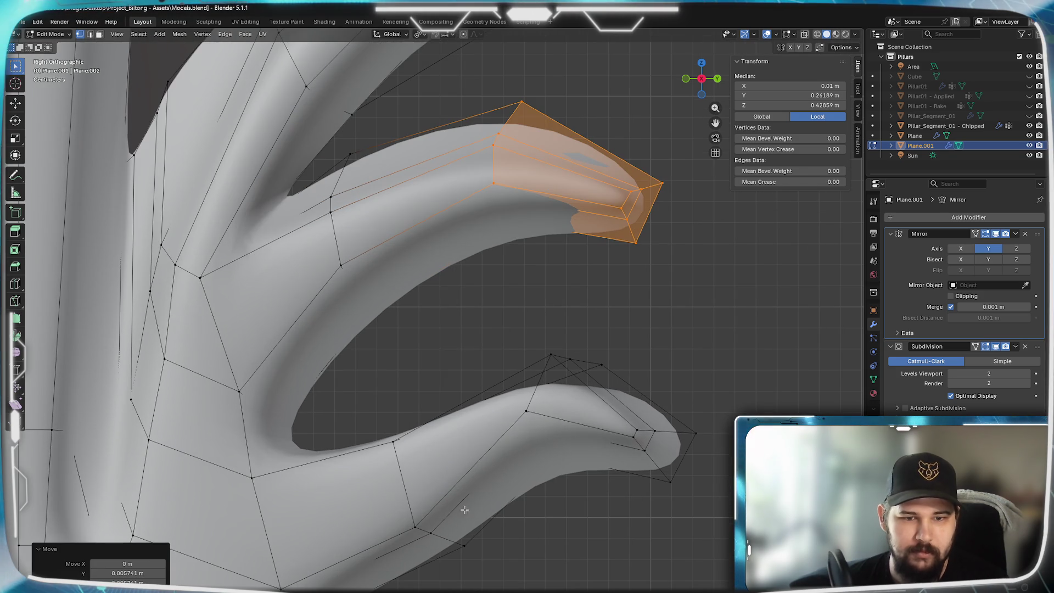
{"action": "left_click_drag", "start_coordinate": [475, 584], "coordinate": [350, 388]}
{"action": "middle_click_drag", "start_coordinate": [412, 511], "coordinate": [449, 462], "text": "shift"}
{"action": "key", "text": "g"}
{"action": "left_click", "coordinate": [522, 543]}
{"action": "key", "text": "z"}
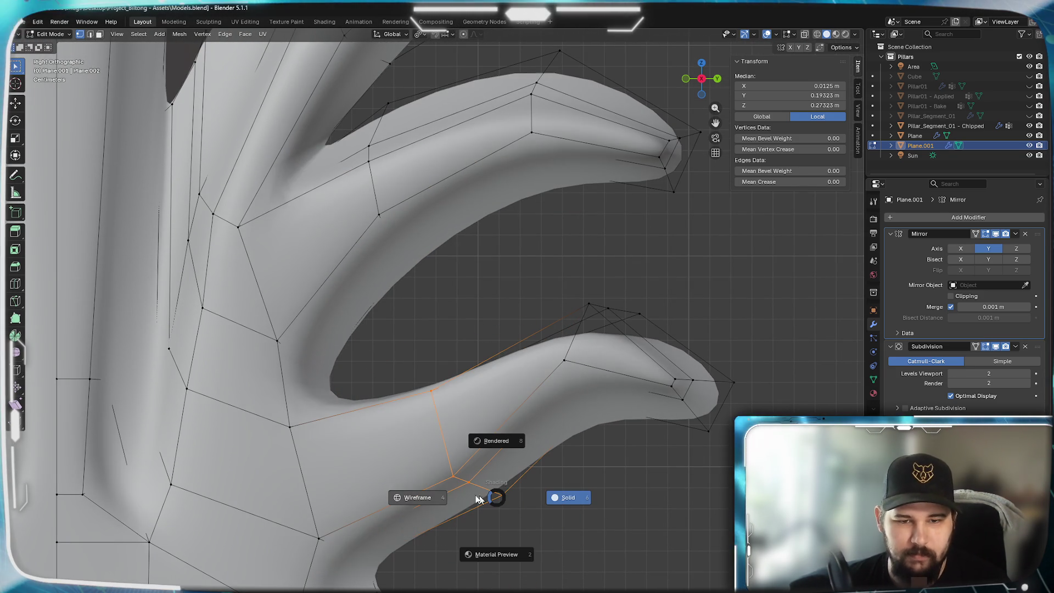
- In wireframe shading, reposition three vertices along the lower spike's edge one by one
{"action": "left_click", "coordinate": [405, 505]}
{"action": "scroll", "coordinate": [405, 505], "scroll_direction": "up", "scroll_amount": 2}
{"action": "left_click", "coordinate": [495, 393]}
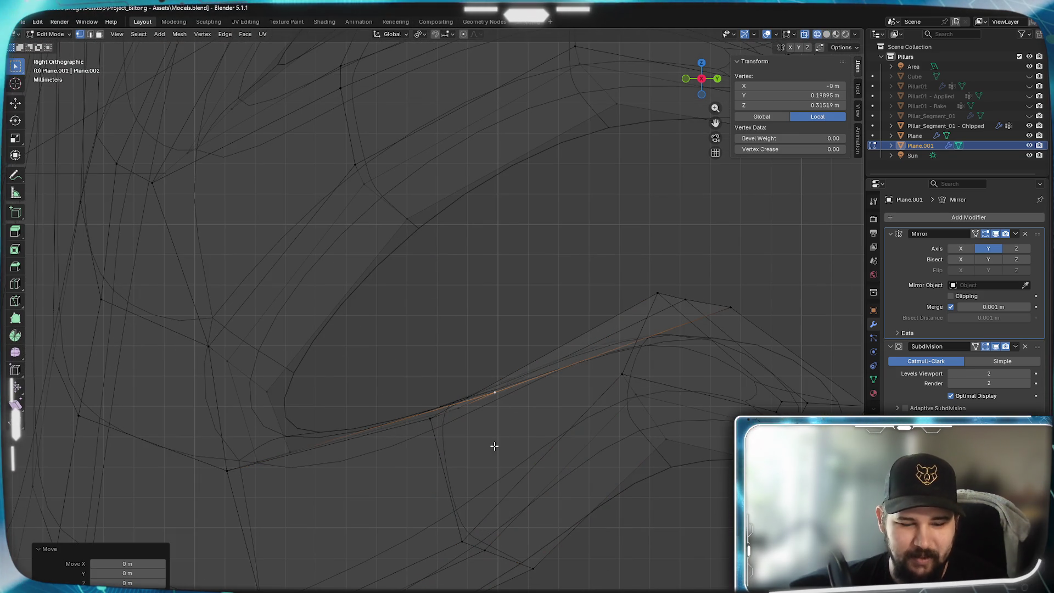
{"action": "key", "text": "g"}
{"action": "left_click", "coordinate": [452, 380]}
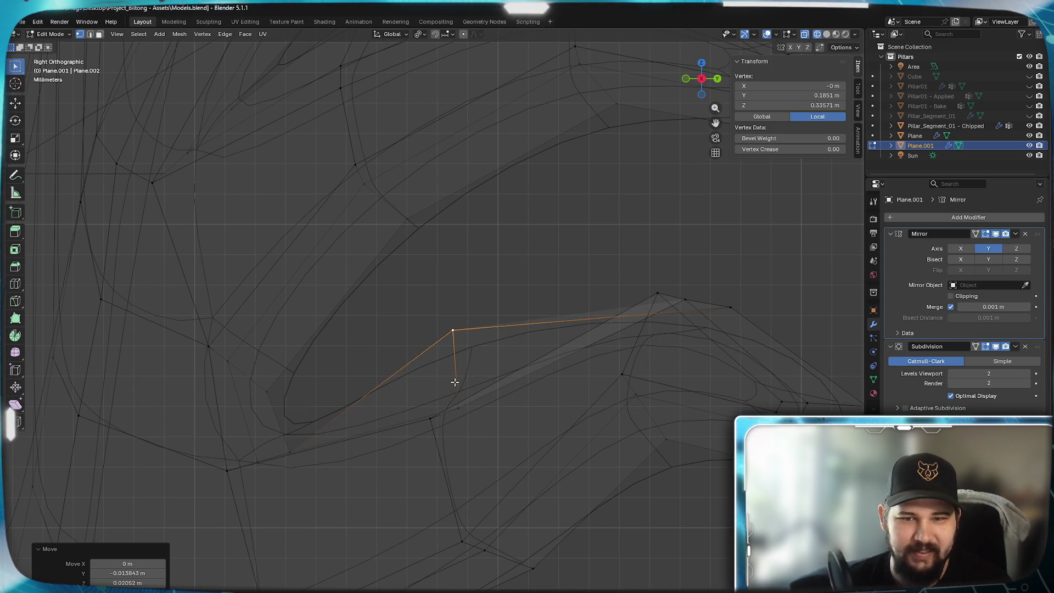
{"action": "left_click", "coordinate": [455, 388]}
{"action": "key", "text": "g"}
{"action": "left_click", "coordinate": [429, 376]}
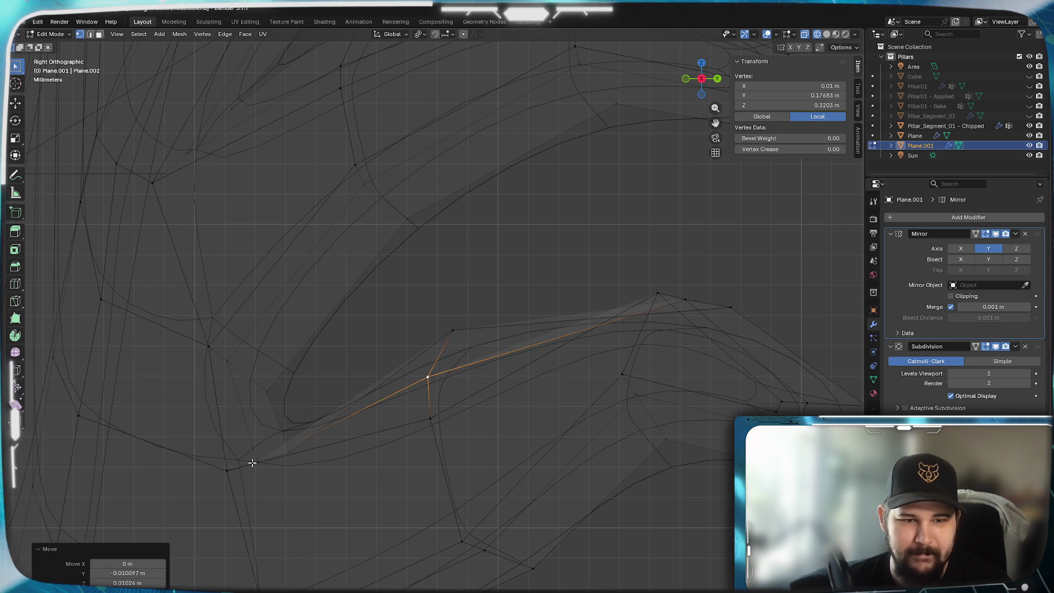
{"action": "left_click", "coordinate": [288, 451]}
{"action": "key", "text": "g"}
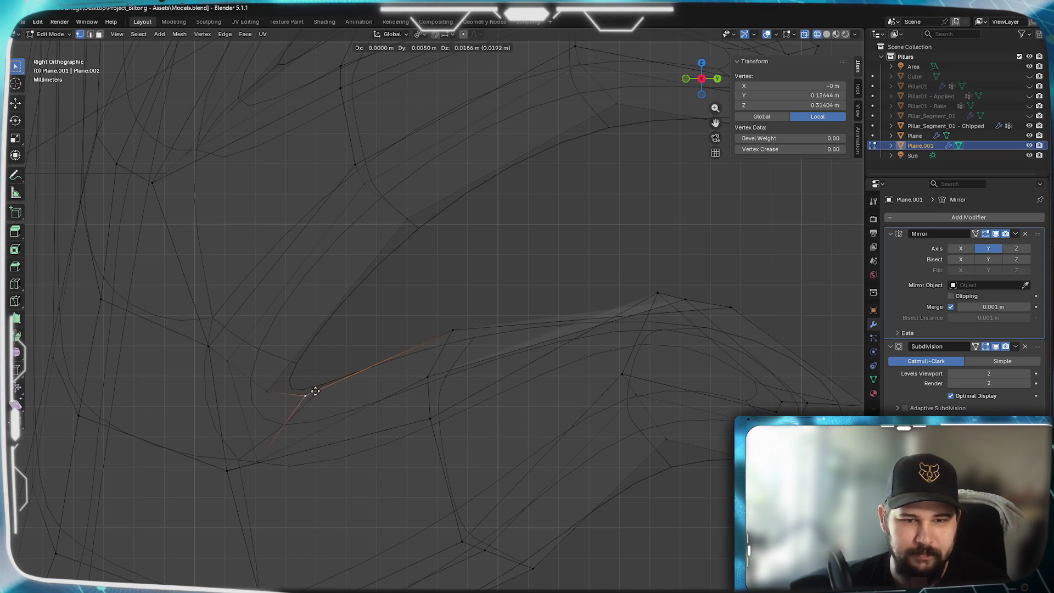
{"action": "left_click", "coordinate": [317, 380]}
- Move three more vertices on the spike's curve, then return to Right Orthographic view
{"action": "left_click", "coordinate": [271, 389]}
{"action": "key", "text": "g"}
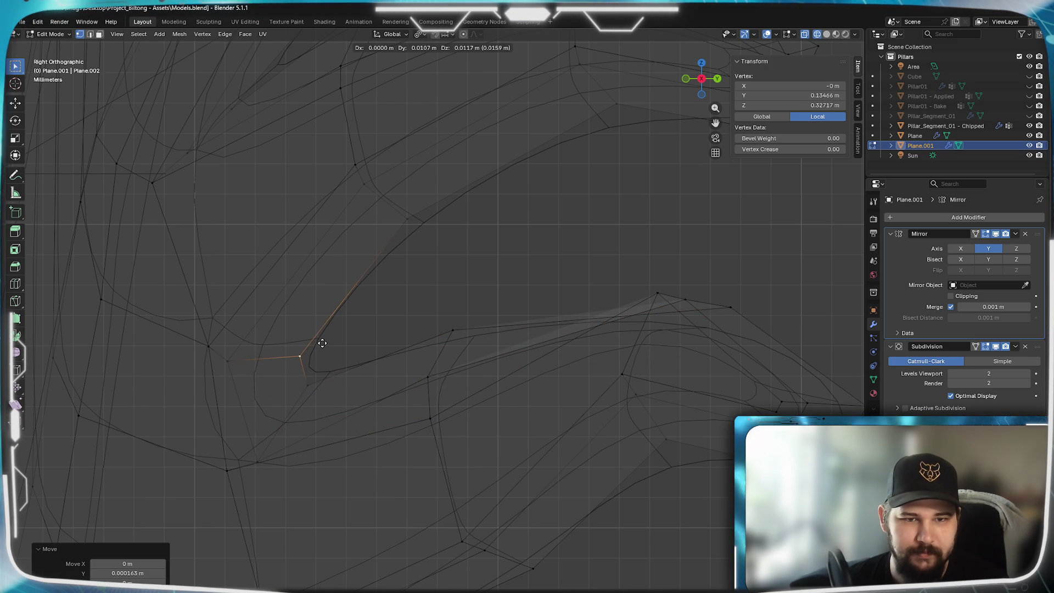
{"action": "left_click", "coordinate": [333, 358]}
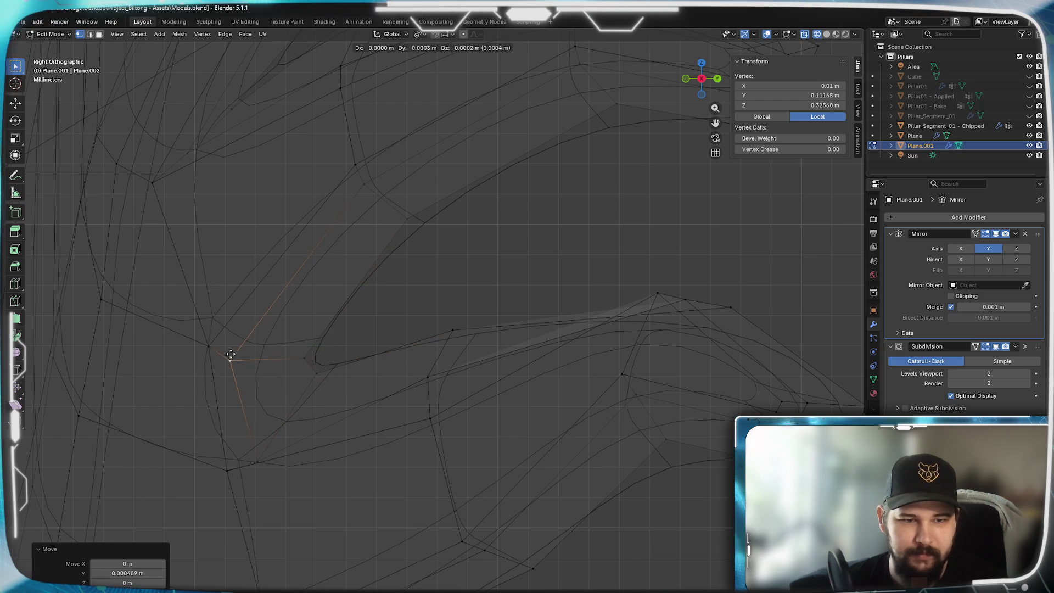
{"action": "left_click", "coordinate": [252, 356]}
{"action": "key", "text": "g"}
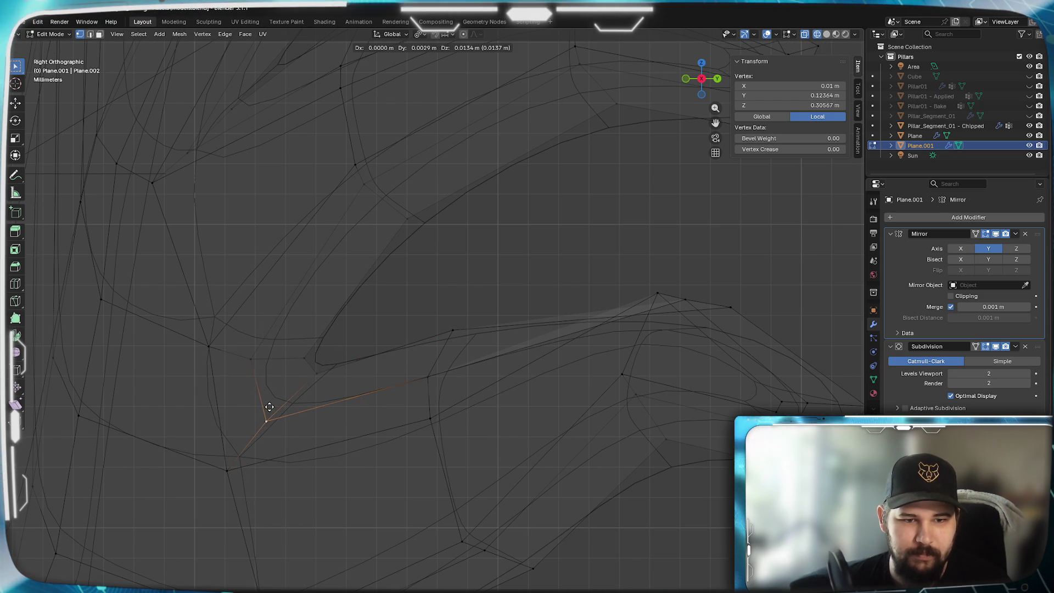
{"action": "left_click", "coordinate": [268, 409]}
{"action": "left_click", "coordinate": [428, 379]}
{"action": "key", "text": "g"}
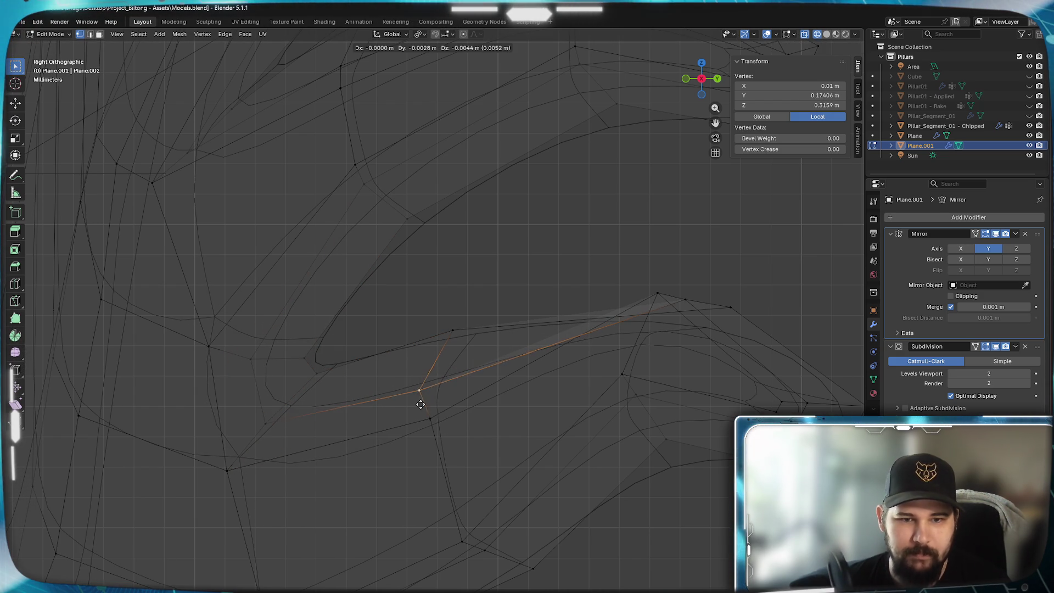
{"action": "left_click", "coordinate": [426, 403]}
{"action": "middle_click_drag", "start_coordinate": [431, 323], "coordinate": [439, 449]}
{"action": "key", "text": "KP_3"}
- Nudge two lower vertices where the spike joins the body up and left
{"action": "left_click", "coordinate": [436, 423]}
{"action": "key", "text": "g"}
{"action": "left_click", "coordinate": [469, 541]}
{"action": "key", "text": "g"}
{"action": "left_click", "coordinate": [455, 502]}
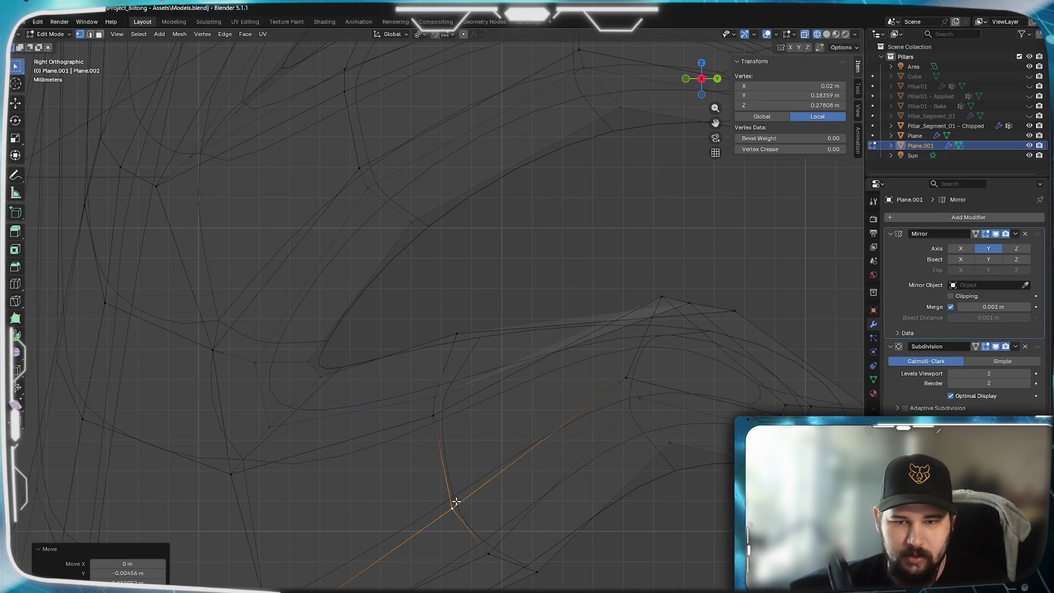
{"action": "scroll", "coordinate": [554, 495], "scroll_direction": "down", "scroll_amount": 3}
{"action": "scroll", "coordinate": [497, 414], "scroll_direction": "up", "scroll_amount": 3}
{"action": "middle_click_drag", "start_coordinate": [497, 414], "coordinate": [502, 340], "text": "shift"}
{"action": "left_click", "coordinate": [461, 401]}
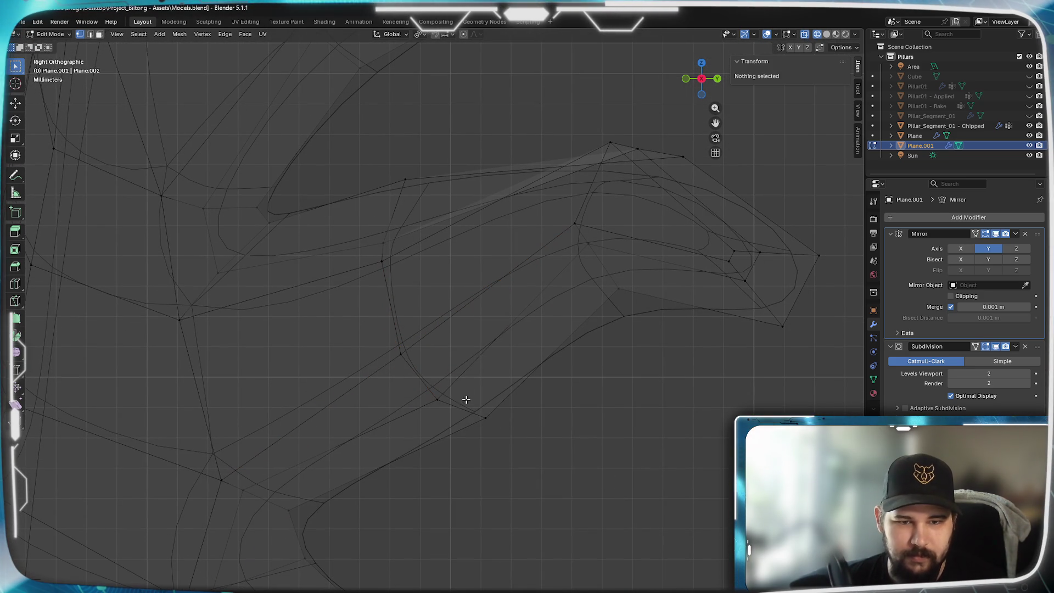
- Reposition two spike vertices, then raise the edge loop running across the spike
{"action": "key", "text": "g"}
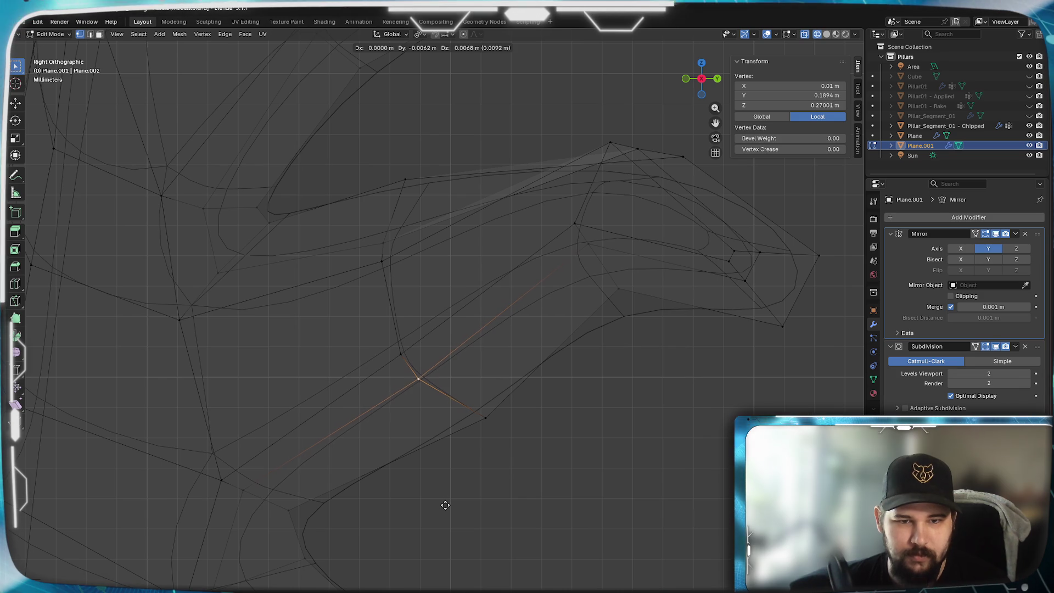
{"action": "left_click", "coordinate": [445, 506]}
{"action": "mouse_move", "coordinate": [471, 424]}
{"action": "middle_mouse_down", "text": "shift"}
{"action": "mouse_move", "coordinate": [412, 500]}
{"action": "mouse_move", "coordinate": [415, 329]}
{"action": "middle_mouse_up", "text": "shift"}
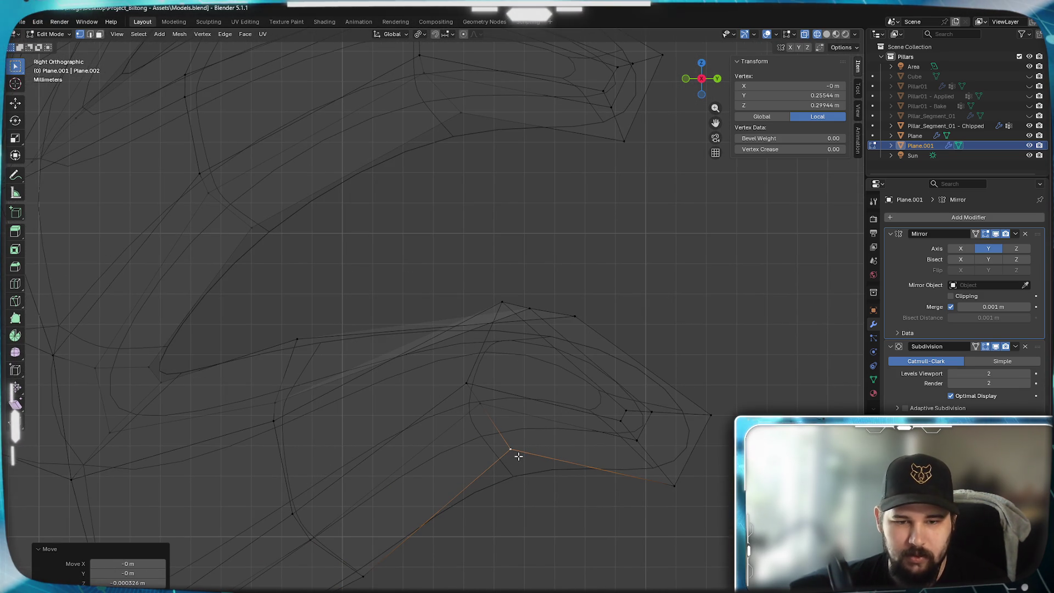
{"action": "key", "text": "g"}
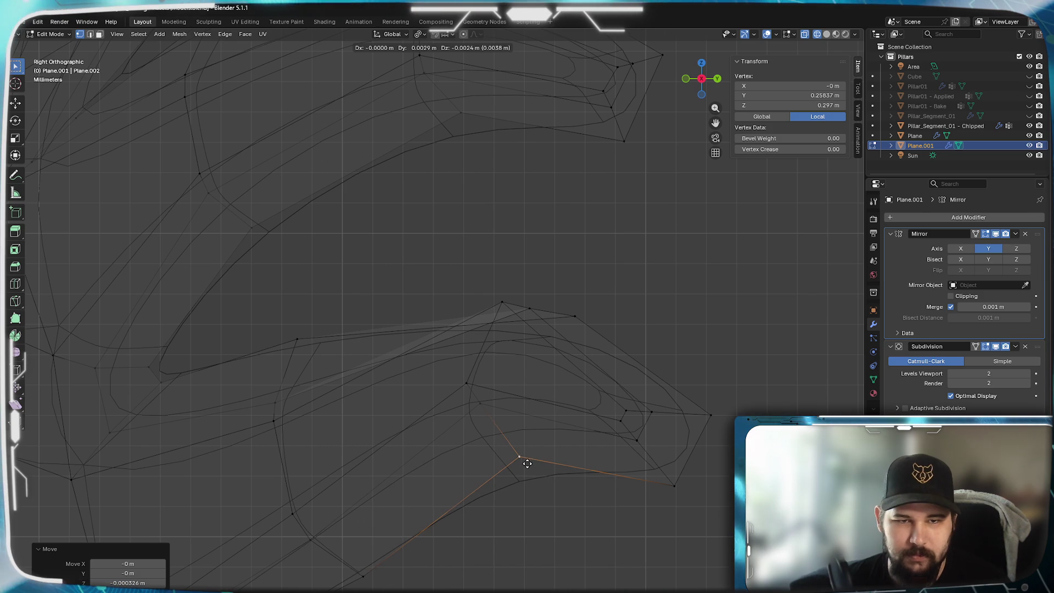
{"action": "left_click", "coordinate": [527, 464]}
{"action": "middle_click_drag", "start_coordinate": [525, 463], "coordinate": [538, 569], "text": "shift"}
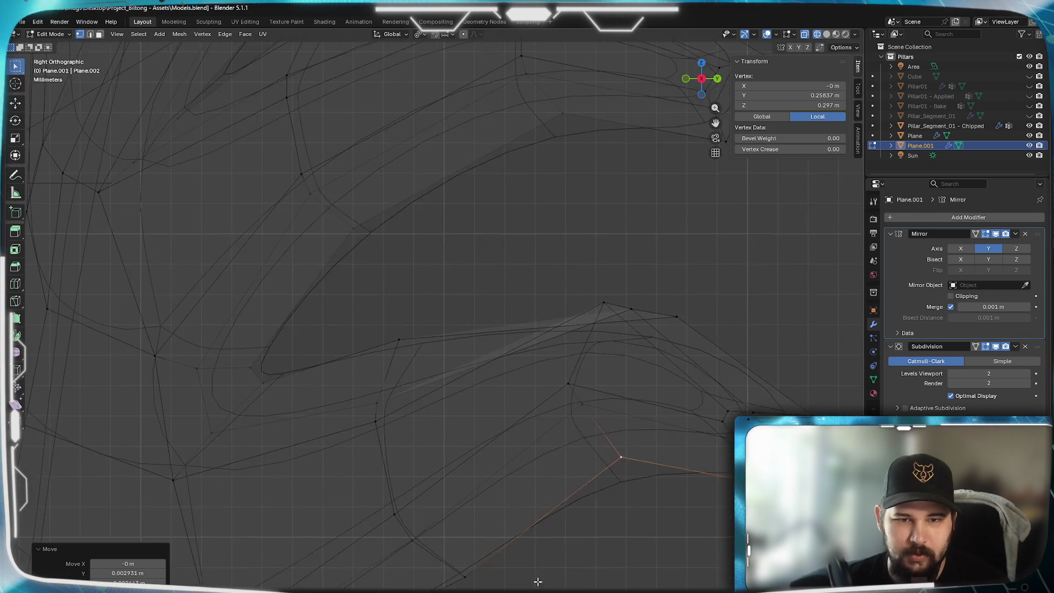
{"action": "scroll", "coordinate": [539, 569], "scroll_direction": "up", "scroll_amount": 2}
{"action": "left_click", "coordinate": [540, 490], "text": "alt"}
{"action": "key", "text": "g"}
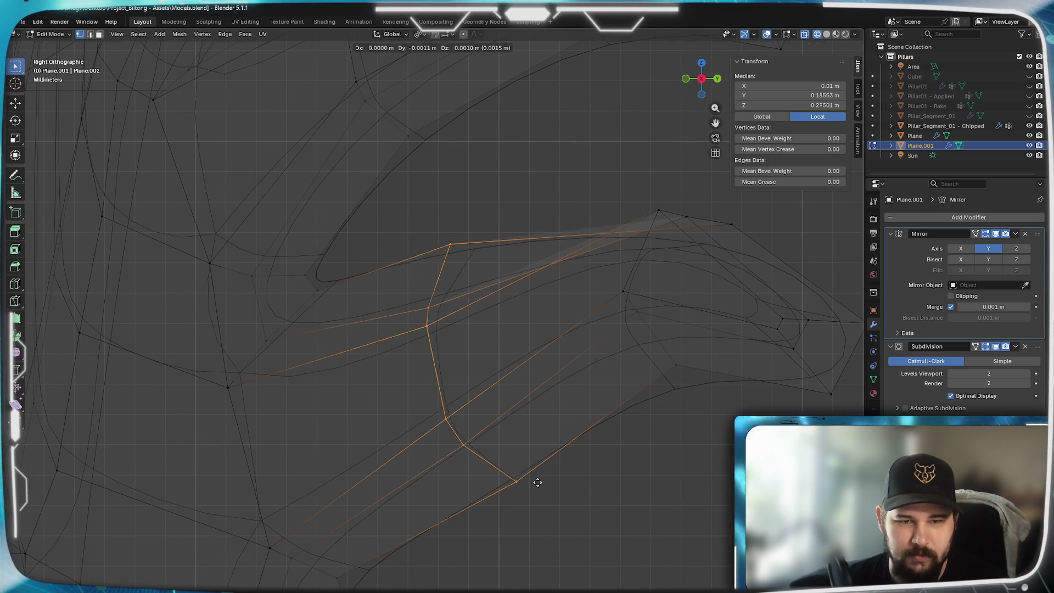
{"action": "left_click", "coordinate": [543, 474]}
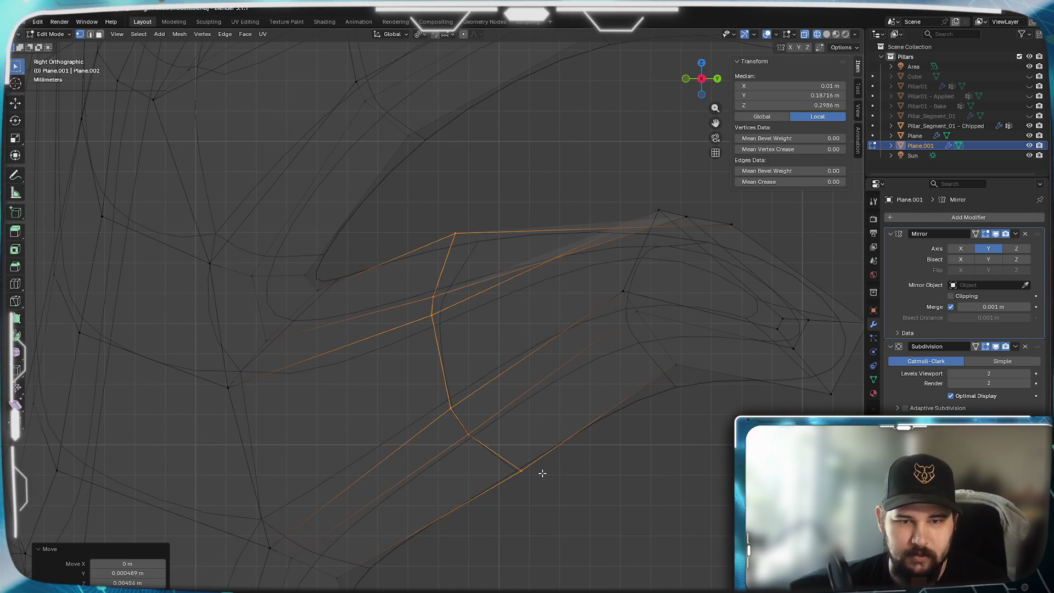
- Box-select vertices along the spike edge and nudge them and a neighbour into a smoother curve
{"action": "left_click_drag", "start_coordinate": [464, 230], "coordinate": [461, 239]}
{"action": "mouse_move", "coordinate": [483, 327]}
{"action": "left_mouse_down"}
{"action": "mouse_move", "coordinate": [430, 282]}
{"action": "mouse_move", "coordinate": [446, 287]}
{"action": "left_mouse_up"}
{"action": "left_click_drag", "start_coordinate": [483, 438], "coordinate": [434, 393]}
{"action": "key", "text": "g"}
{"action": "left_click", "coordinate": [462, 405]}
{"action": "key", "text": "g"}
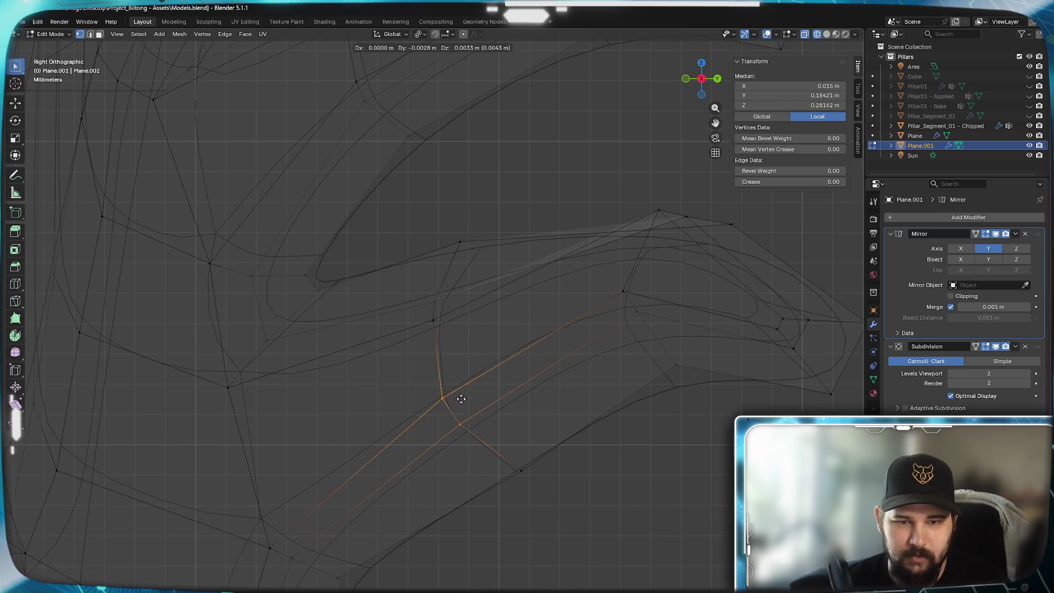
{"action": "left_click", "coordinate": [462, 396]}
{"action": "left_click", "coordinate": [518, 471]}
{"action": "key", "text": "g"}
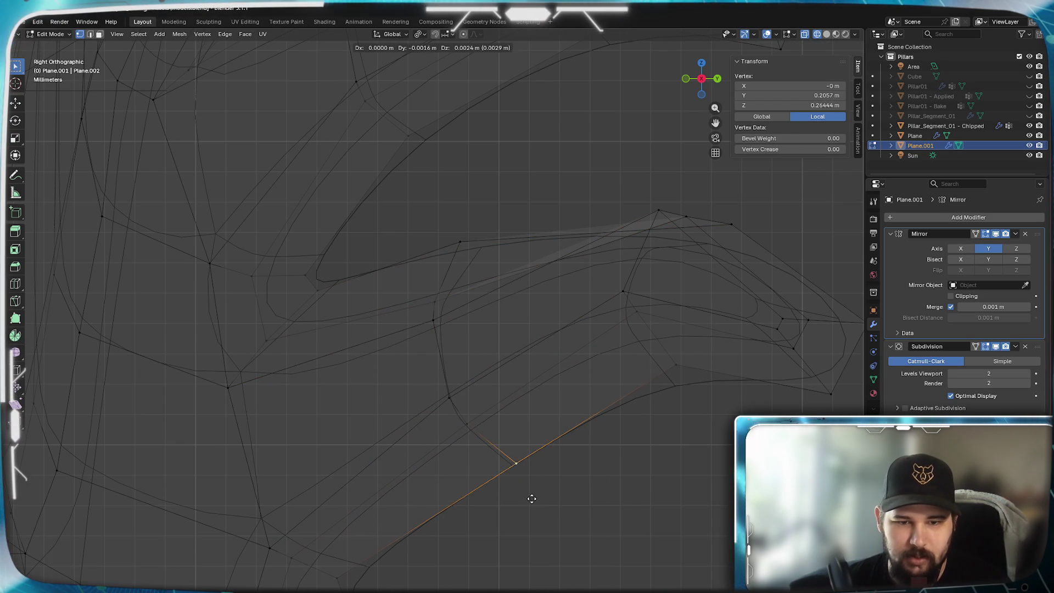
{"action": "left_click", "coordinate": [529, 498]}
- Move a vertex on the spike's underside and grab the vertex near its tip
{"action": "middle_click_drag", "start_coordinate": [655, 427], "coordinate": [527, 552], "text": "shift"}
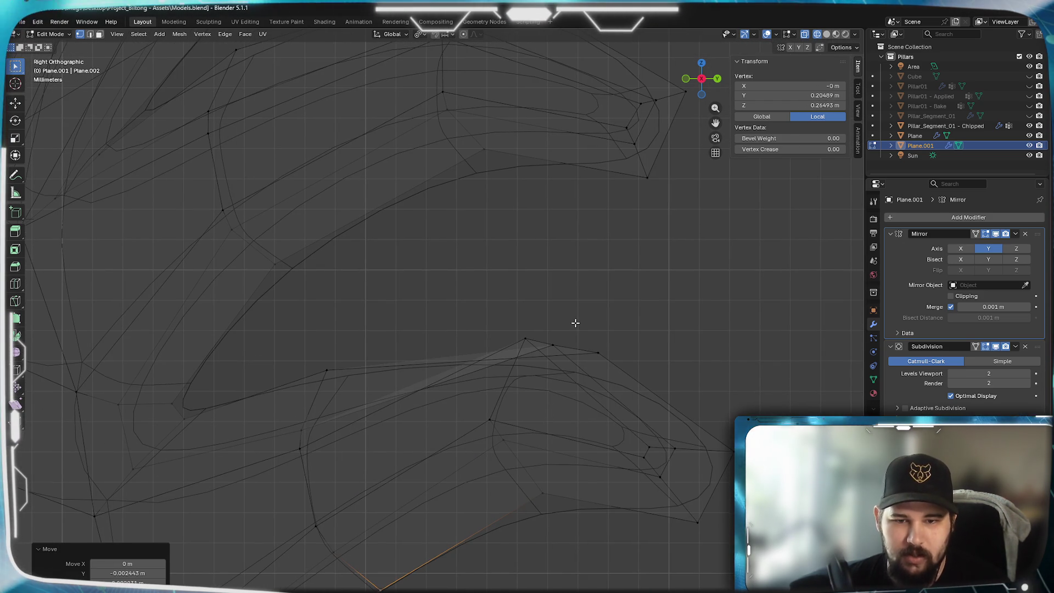
{"action": "left_click", "coordinate": [534, 515]}
{"action": "left_click", "coordinate": [541, 497]}
{"action": "key", "text": "g"}
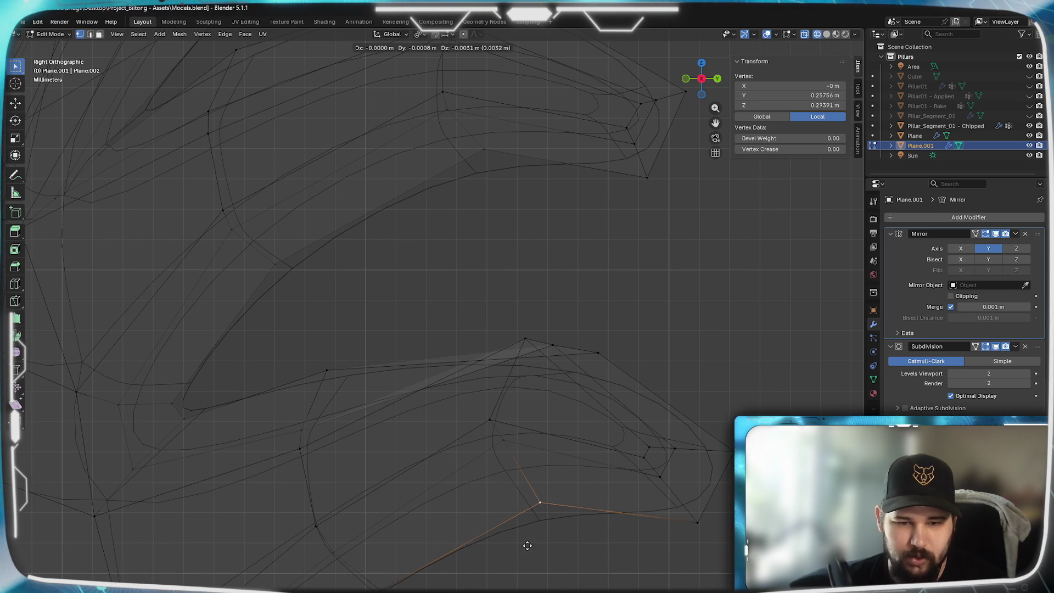
{"action": "left_click", "coordinate": [538, 554]}
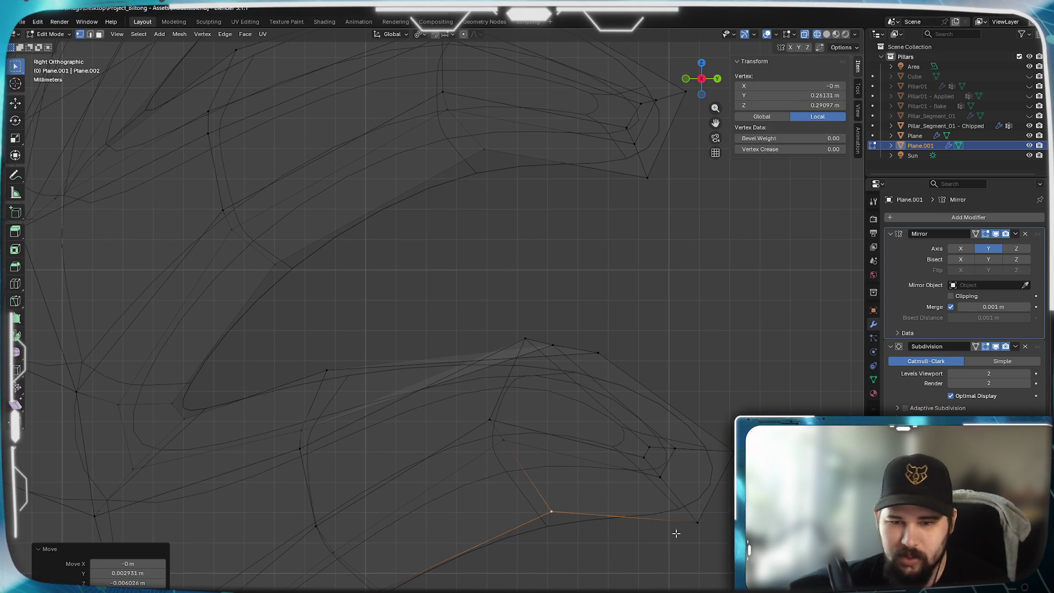
{"action": "left_click", "coordinate": [697, 525]}
{"action": "key", "text": "g"}
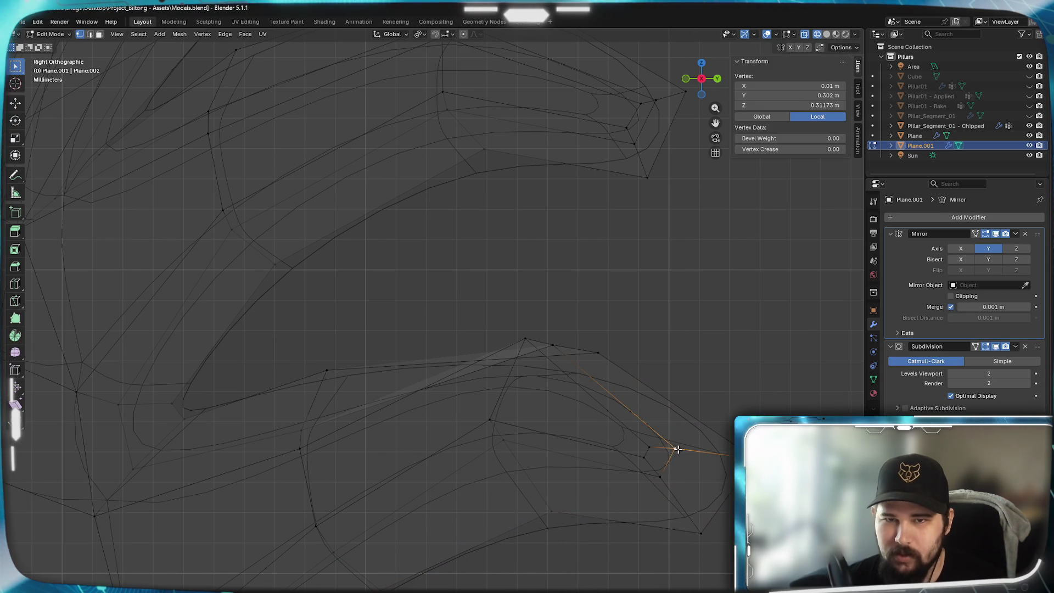
- Settle the tip vertex and drag several vertices around the spike tip into place
{"action": "left_click", "coordinate": [724, 452]}
{"action": "left_click_drag", "start_coordinate": [651, 487], "coordinate": [672, 505]}
{"action": "mouse_move", "coordinate": [715, 474]}
{"action": "left_mouse_down"}
{"action": "mouse_move", "coordinate": [702, 507]}
{"action": "mouse_move", "coordinate": [691, 500]}
{"action": "left_mouse_up"}
{"action": "left_click_drag", "start_coordinate": [663, 464], "coordinate": [717, 464]}
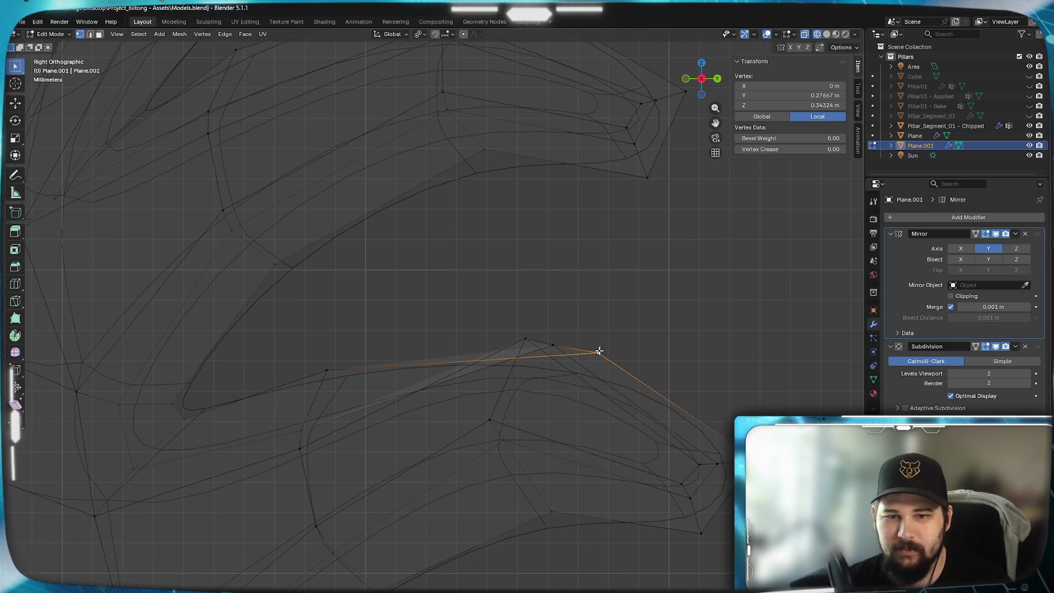
{"action": "mouse_move", "coordinate": [619, 344]}
{"action": "middle_mouse_down", "text": "shift"}
{"action": "mouse_move", "coordinate": [579, 326]}
{"action": "mouse_move", "coordinate": [621, 225]}
{"action": "middle_mouse_up", "text": "shift"}
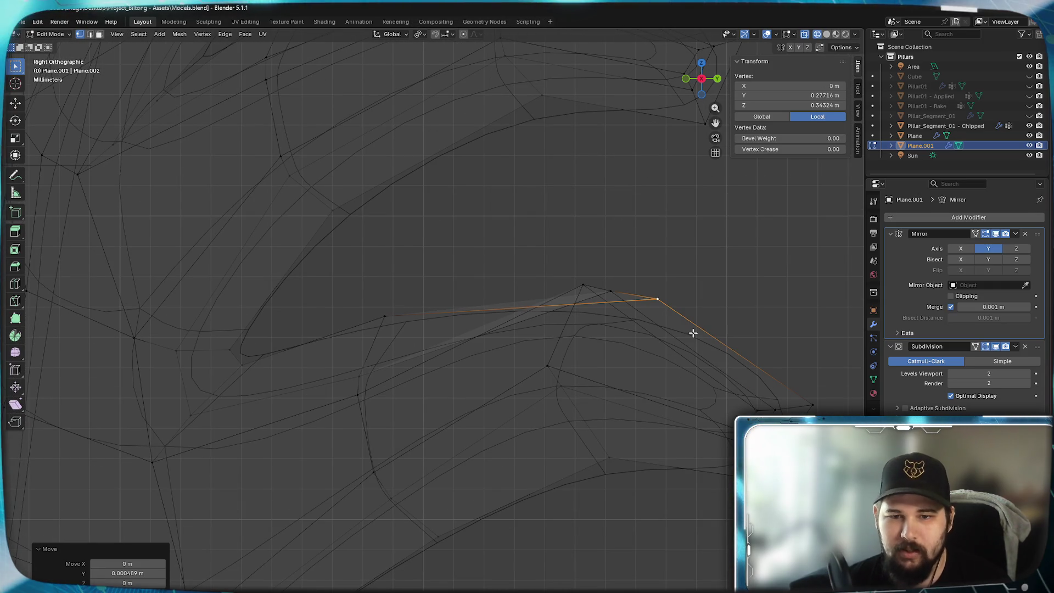
{"action": "left_click_drag", "start_coordinate": [678, 329], "coordinate": [650, 304]}
{"action": "mouse_move", "coordinate": [631, 195]}
{"action": "middle_mouse_down", "text": "shift"}
{"action": "mouse_move", "coordinate": [624, 372]}
{"action": "mouse_move", "coordinate": [640, 396]}
{"action": "mouse_move", "coordinate": [694, 318]}
{"action": "middle_mouse_up", "text": "shift"}
{"action": "key", "text": "g"}
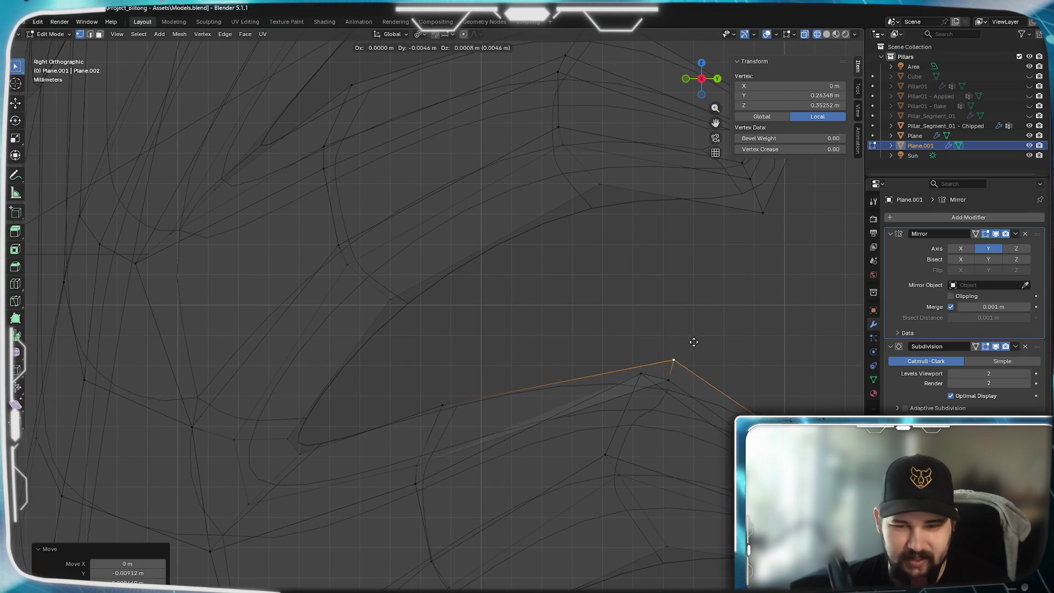
{"action": "left_click", "coordinate": [704, 332]}
- Fine-tune a neighbouring vertex and a lower spike vertex with repeated small moves
{"action": "middle_click_drag", "start_coordinate": [650, 483], "coordinate": [667, 291], "text": "shift"}
{"action": "left_click", "coordinate": [672, 282]}
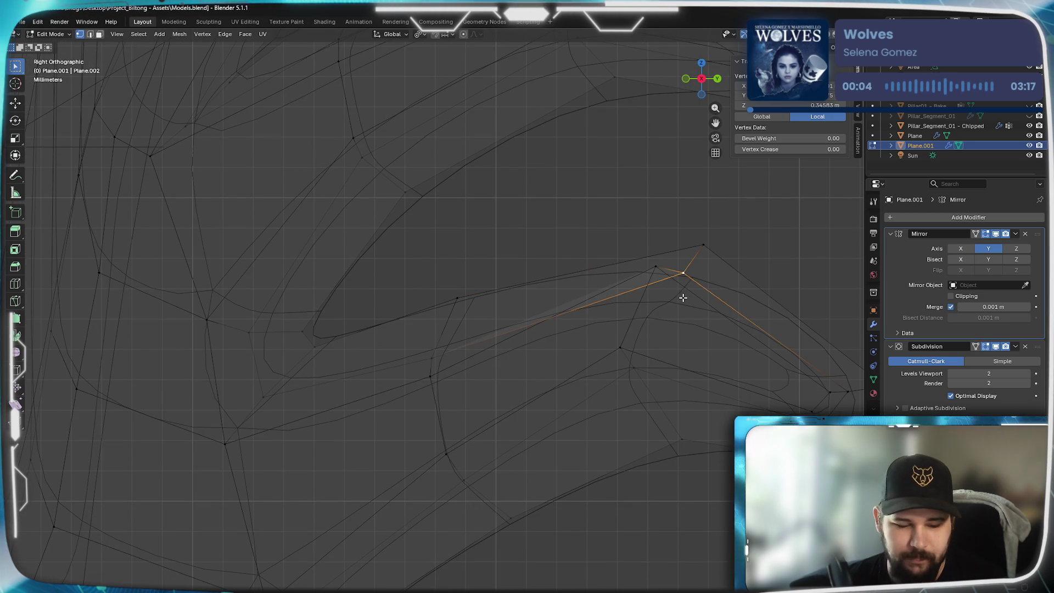
{"action": "key", "text": "g"}
{"action": "left_click", "coordinate": [673, 304]}
{"action": "key", "text": "g"}
{"action": "left_click", "coordinate": [655, 309]}
{"action": "key", "text": "g"}
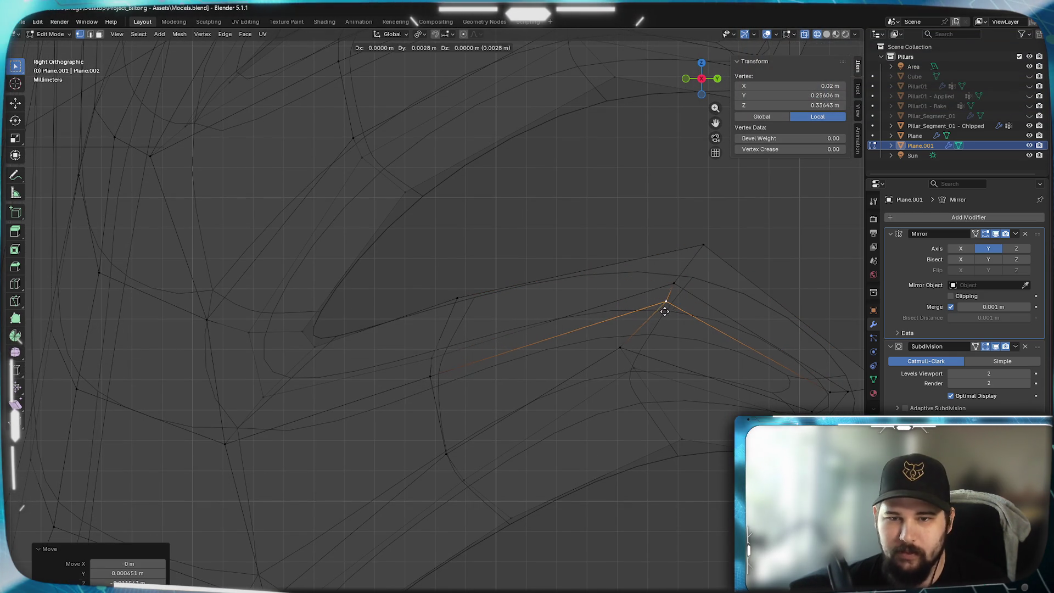
{"action": "left_click", "coordinate": [660, 314]}
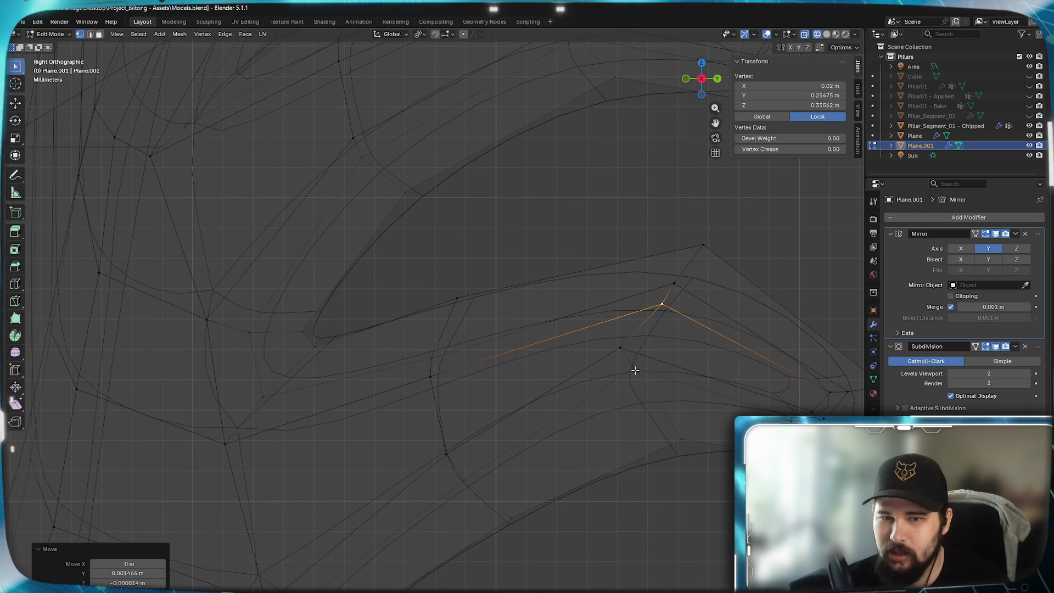
{"action": "left_click", "coordinate": [642, 382]}
{"action": "key", "text": "g"}
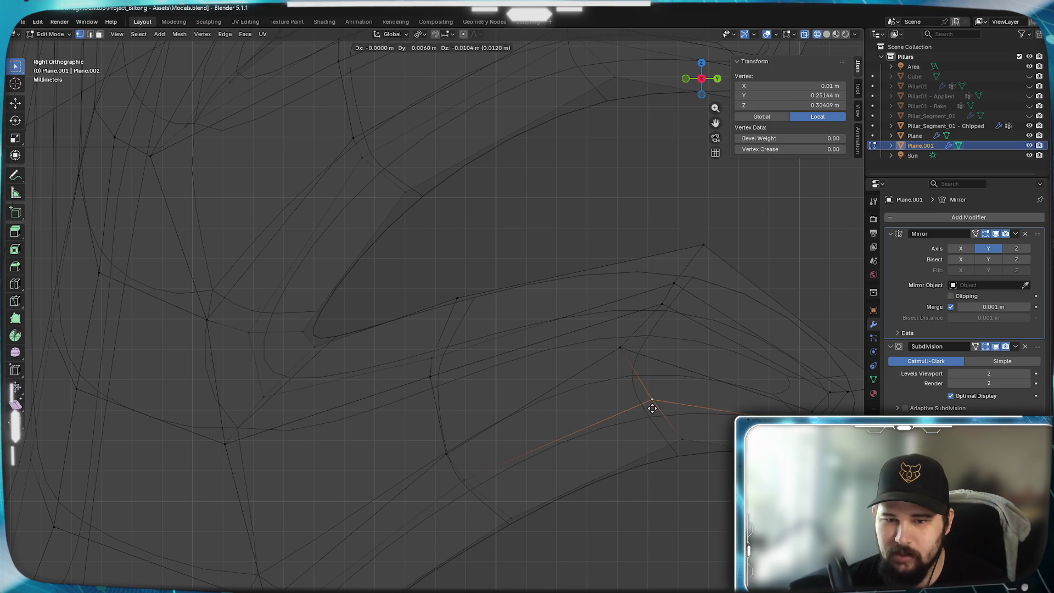
{"action": "left_click", "coordinate": [650, 399]}
{"action": "key", "text": "g"}
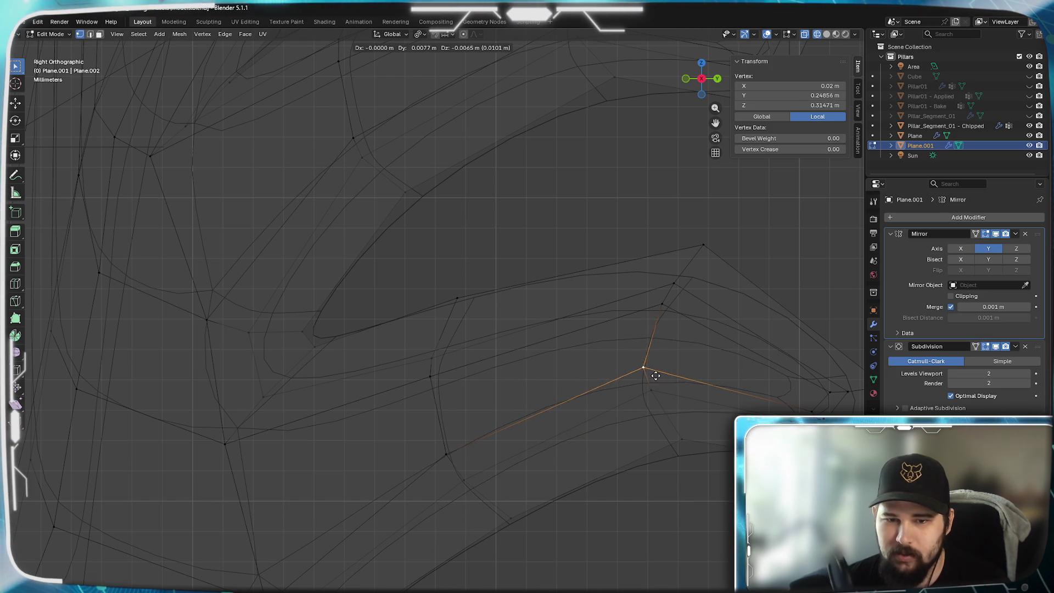
{"action": "left_click", "coordinate": [658, 376]}
{"action": "scroll", "coordinate": [647, 391], "scroll_direction": "down", "scroll_amount": 4}
{"action": "scroll", "coordinate": [637, 405], "scroll_direction": "down", "scroll_amount": 1}
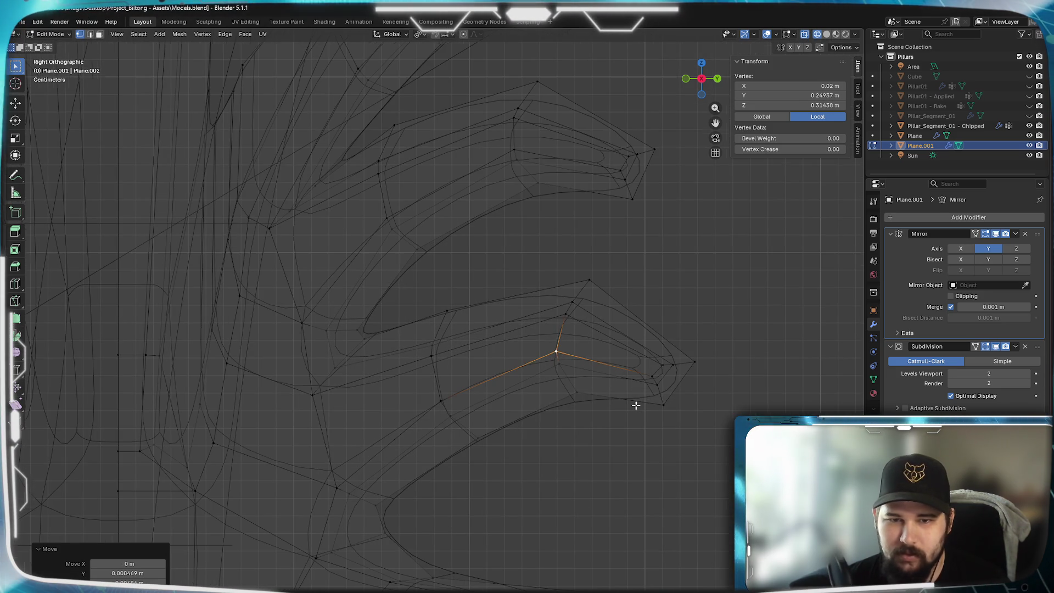
- Switch to solid shading and return the smoothed ornament to Object Mode
{"action": "key", "text": "z"}
{"action": "left_click", "coordinate": [652, 507]}
{"action": "mouse_move", "coordinate": [624, 414]}
{"action": "middle_mouse_down", "text": "shift"}
{"action": "mouse_move", "coordinate": [613, 536]}
{"action": "mouse_move", "coordinate": [611, 487]}
{"action": "mouse_move", "coordinate": [684, 349]}
{"action": "mouse_move", "coordinate": [683, 360]}
{"action": "middle_mouse_up", "text": "shift"}
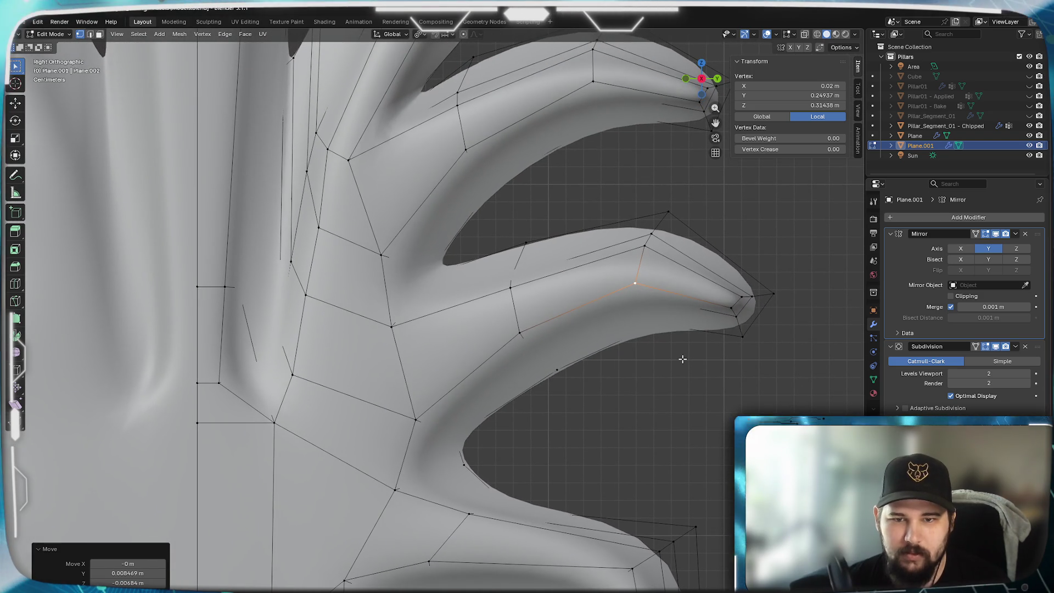
{"action": "key", "text": "Tab"}
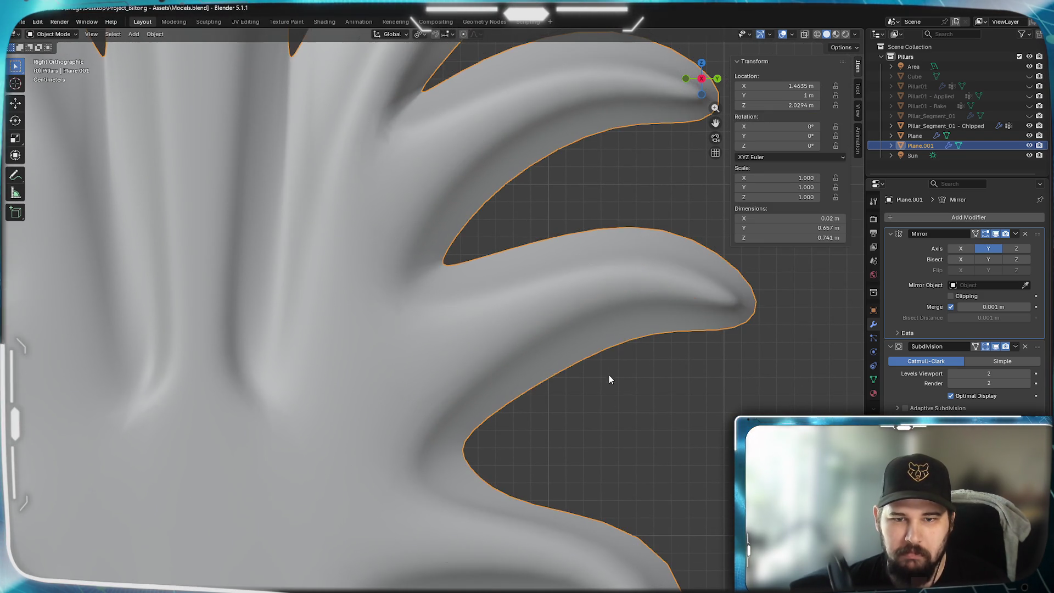
{"action": "scroll", "coordinate": [605, 396], "scroll_direction": "down", "scroll_amount": 5}
{"action": "scroll", "coordinate": [532, 408], "scroll_direction": "up", "scroll_amount": 2}
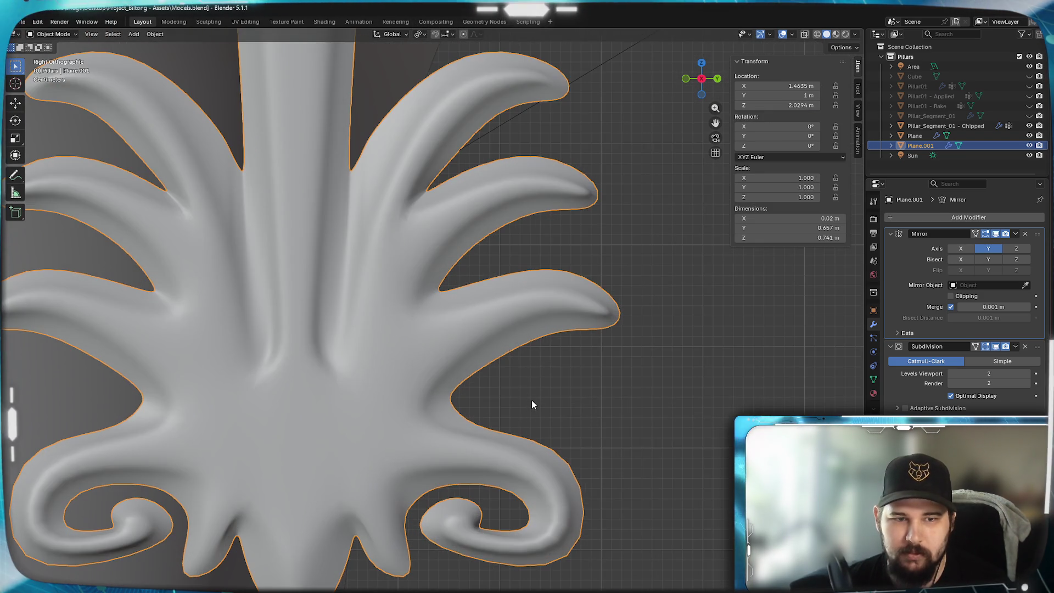
- Pan the view to frame the whole ornament with its bottom curls
{"action": "middle_click_drag", "start_coordinate": [531, 404], "coordinate": [528, 528], "text": "shift"}
{"action": "scroll", "coordinate": [505, 471], "scroll_direction": "up", "scroll_amount": 1}
{"action": "middle_click_drag", "start_coordinate": [505, 471], "coordinate": [497, 322], "text": "shift"}
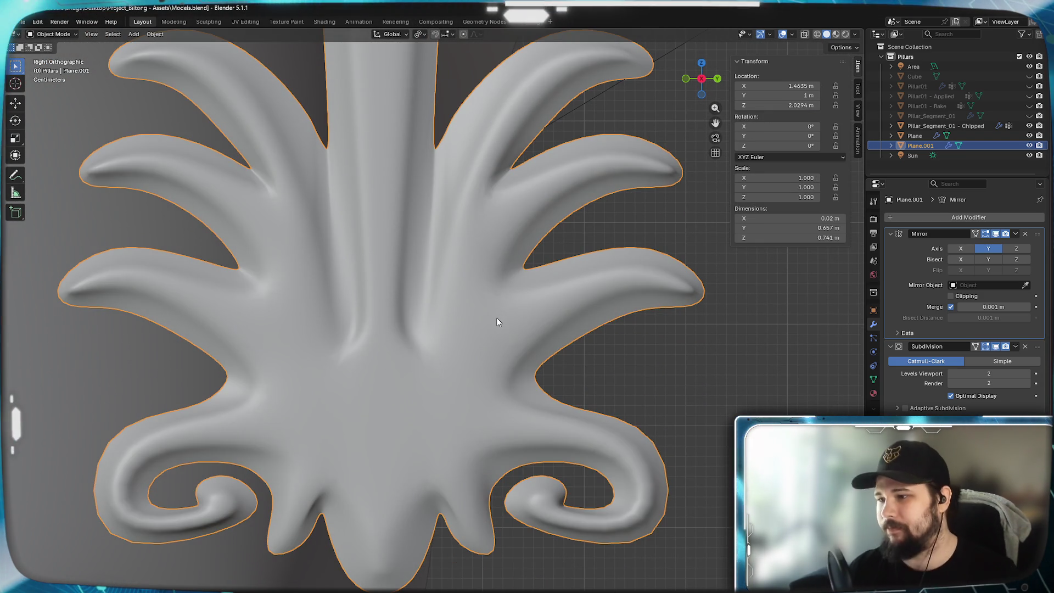
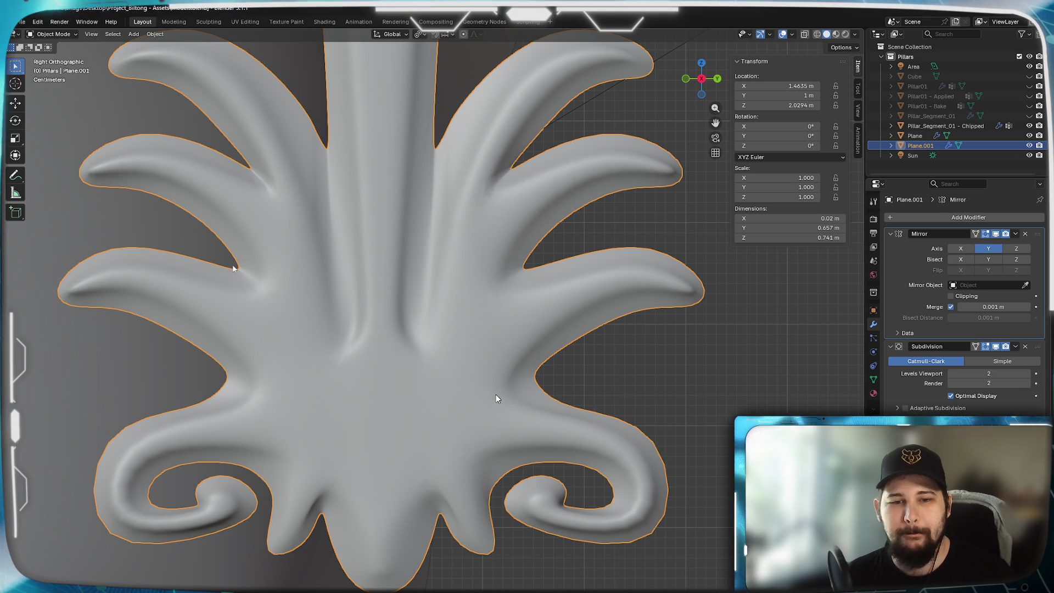
- Frame the top leaf in view and enter Edit Mode on the ornament mesh
{"action": "mouse_move", "coordinate": [447, 393]}
{"action": "middle_mouse_down", "text": "shift"}
{"action": "mouse_move", "coordinate": [466, 315]}
{"action": "mouse_move", "coordinate": [457, 423]}
{"action": "middle_mouse_up", "text": "shift"}
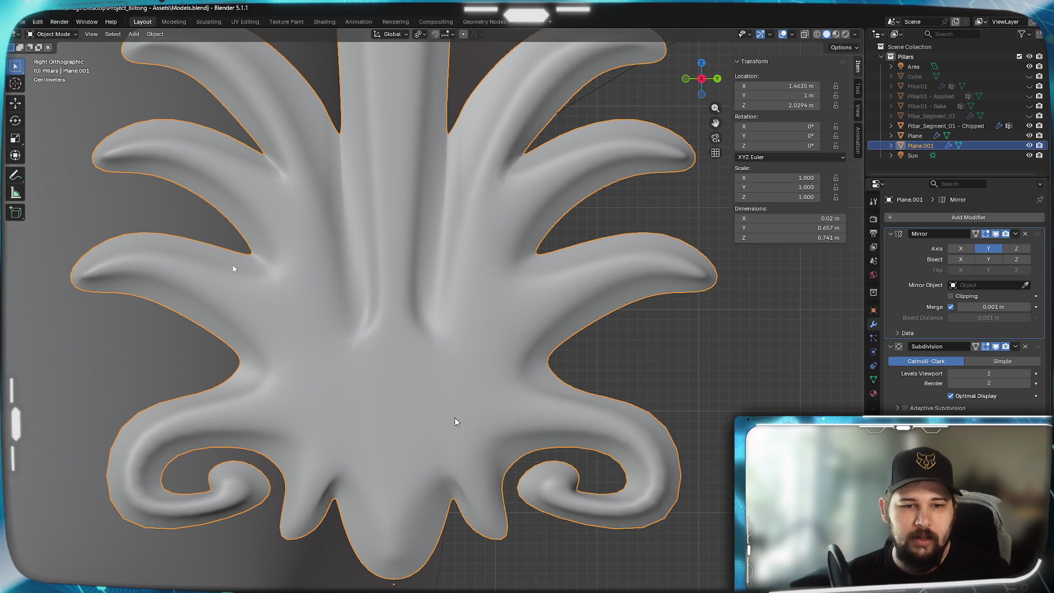
{"action": "middle_click_drag", "start_coordinate": [457, 419], "coordinate": [415, 442], "text": "shift"}
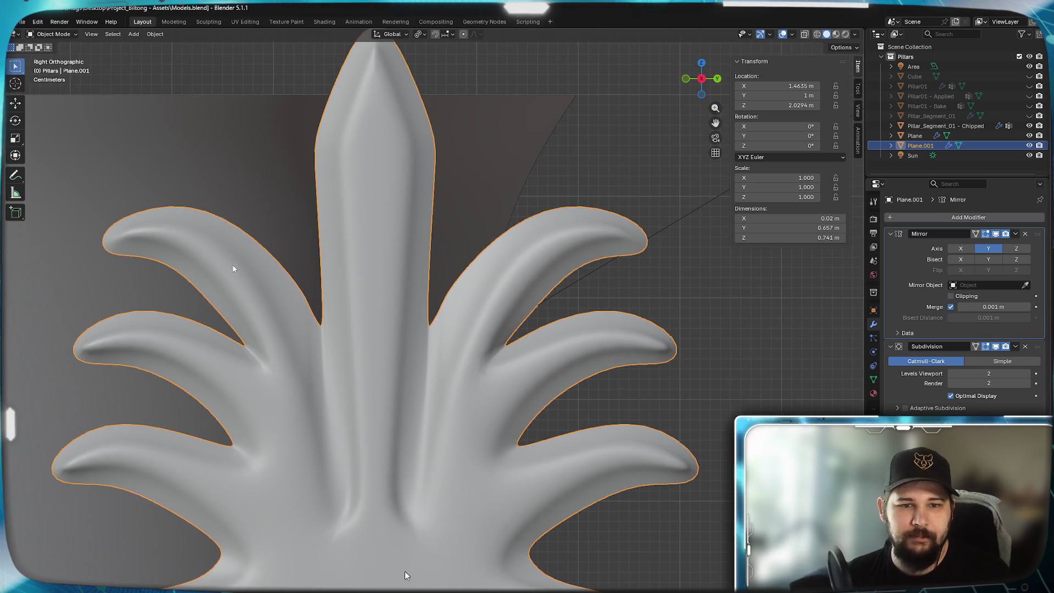
{"action": "key", "text": "Tab"}
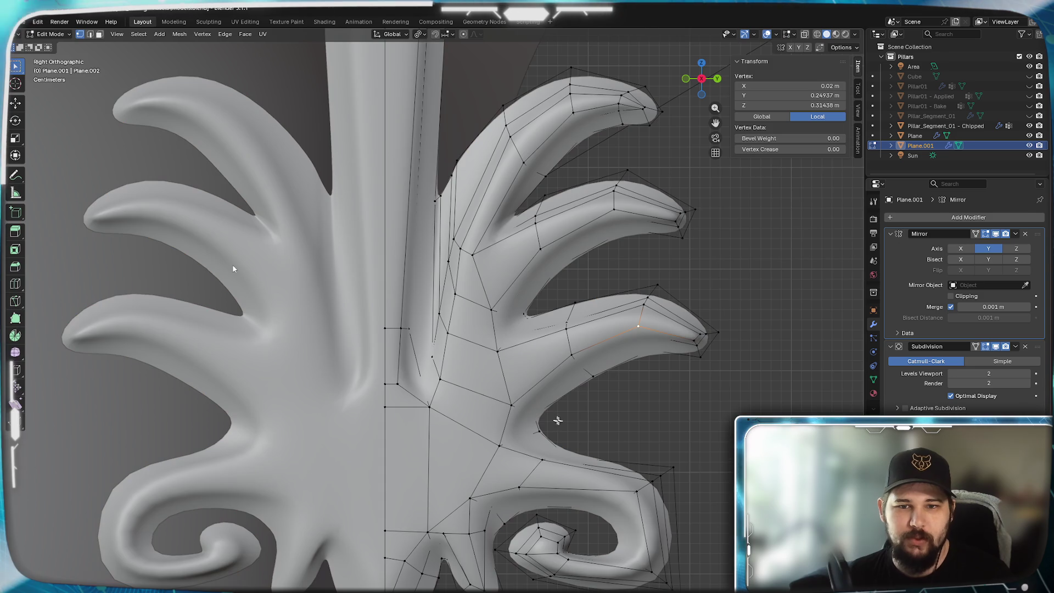
{"action": "scroll", "coordinate": [549, 416], "scroll_direction": "up", "scroll_amount": 3}
{"action": "key", "text": "x"}
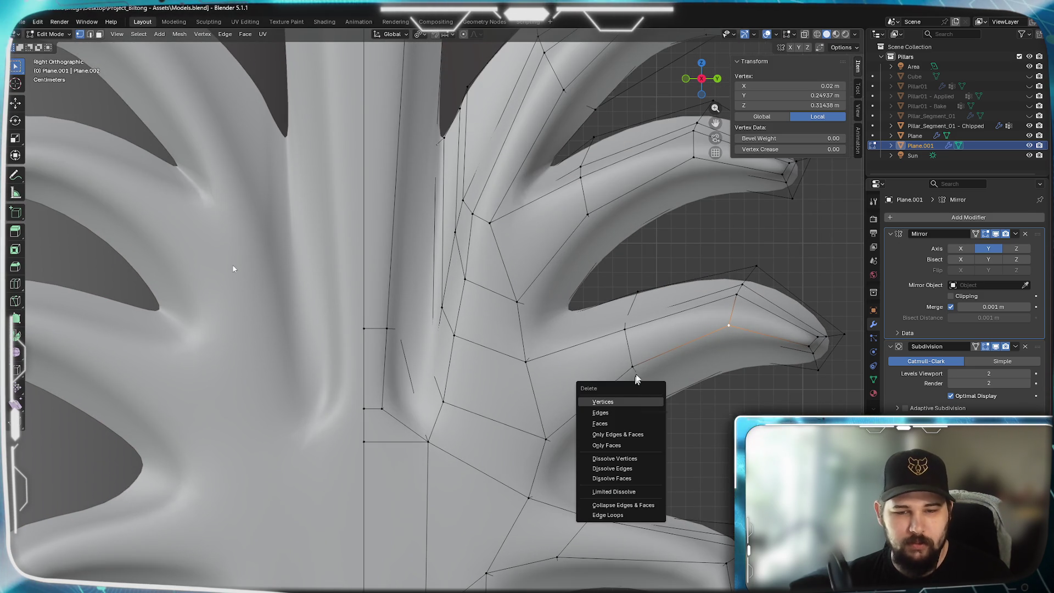
{"action": "key", "text": "Escape"}
- Slide the edge loops along the right-side fingers into new positions with G
{"action": "left_click", "coordinate": [650, 381], "text": "alt"}
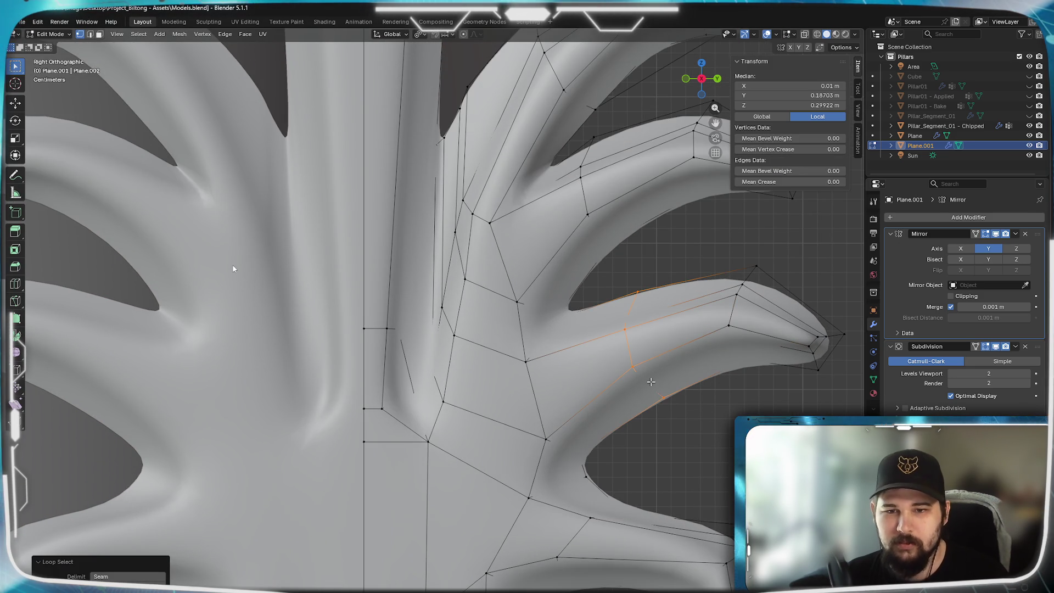
{"action": "key", "text": "g"}
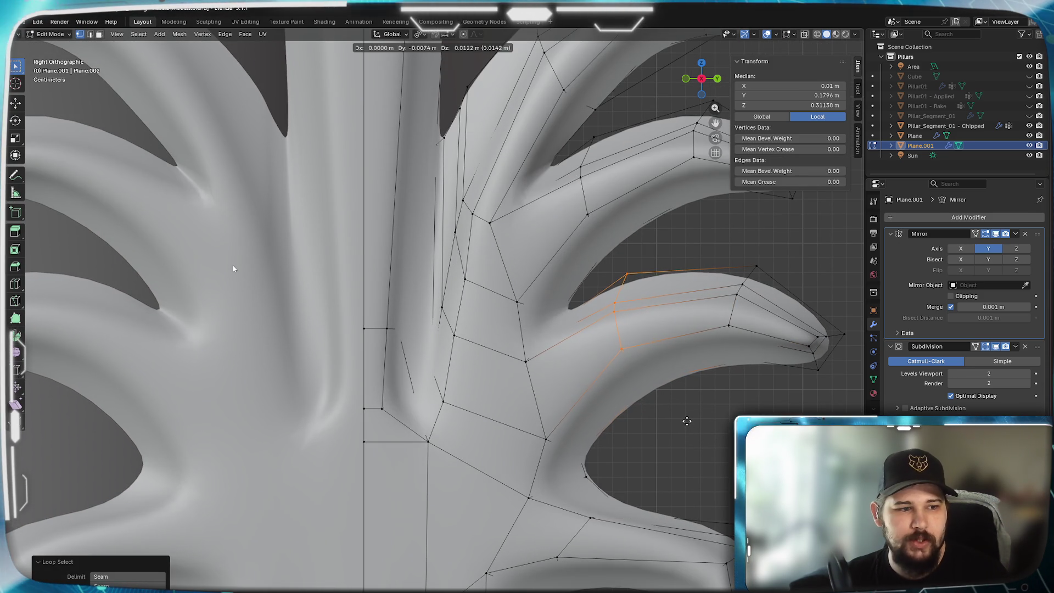
{"action": "left_click", "coordinate": [693, 418]}
{"action": "scroll", "coordinate": [627, 380], "scroll_direction": "up", "scroll_amount": 5, "text": "shift"}
{"action": "scroll", "coordinate": [561, 338], "scroll_direction": "down", "scroll_amount": 5, "text": "ctrl"}
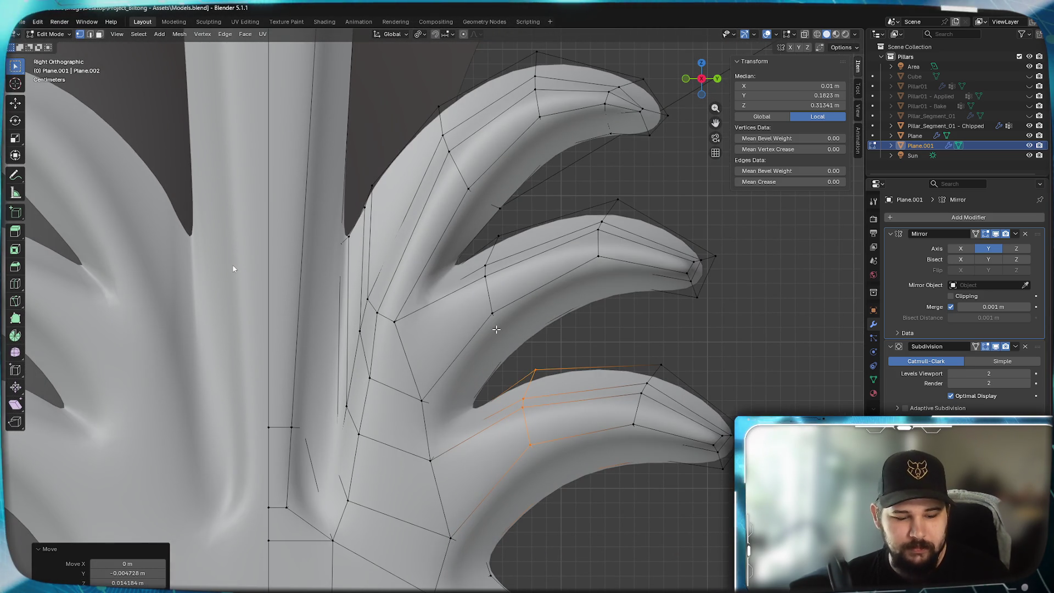
{"action": "key", "text": "ctrl+l"}
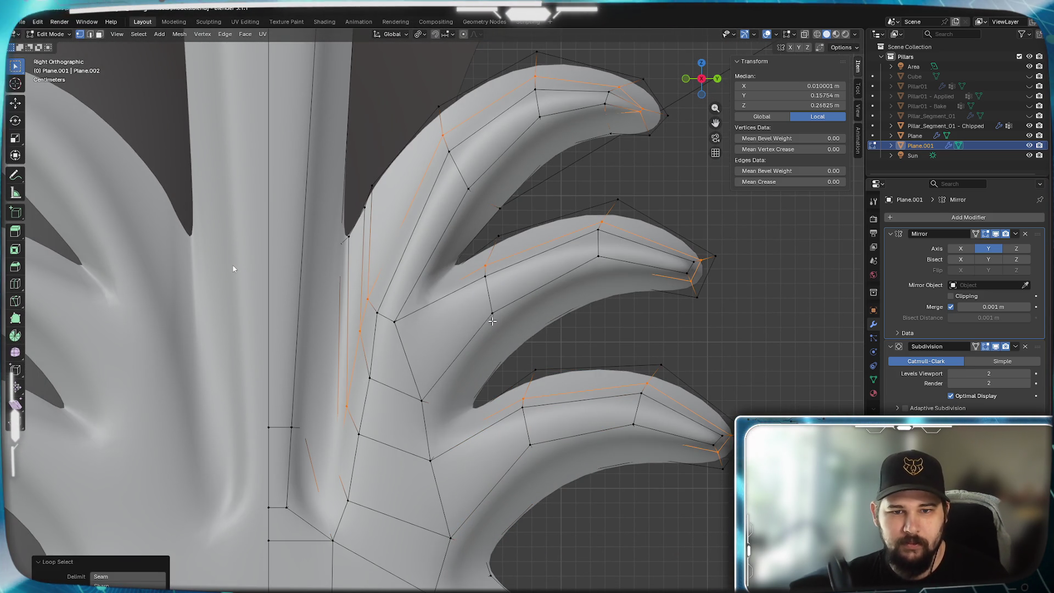
{"action": "key", "text": "g"}
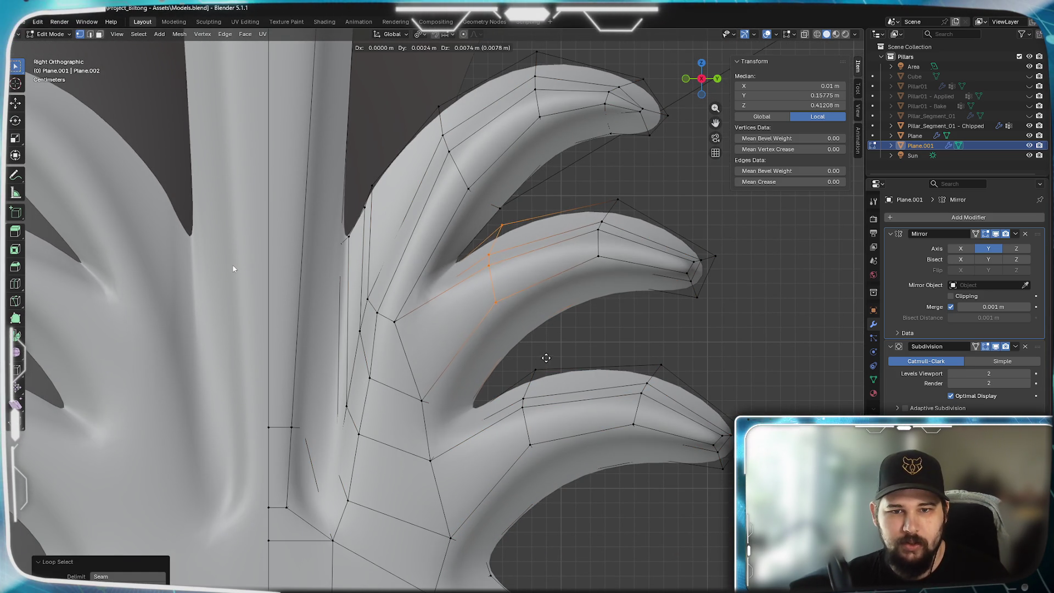
{"action": "left_click", "coordinate": [545, 353]}
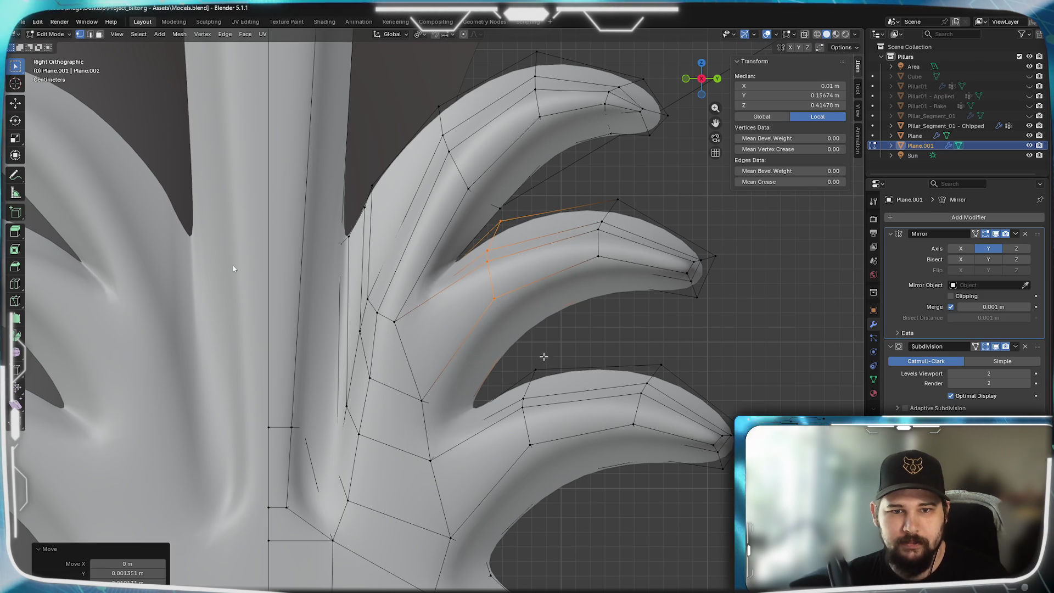
{"action": "scroll", "coordinate": [529, 408], "scroll_direction": "down", "scroll_amount": 2}
{"action": "scroll", "coordinate": [503, 452], "scroll_direction": "down", "scroll_amount": 3}
{"action": "scroll", "coordinate": [709, 451], "scroll_direction": "up", "scroll_amount": 2}
{"action": "scroll", "coordinate": [709, 451], "scroll_direction": "up", "scroll_amount": 2}
{"action": "scroll", "coordinate": [709, 450], "scroll_direction": "down", "scroll_amount": 2}
{"action": "scroll", "coordinate": [696, 453], "scroll_direction": "down", "scroll_amount": 3}
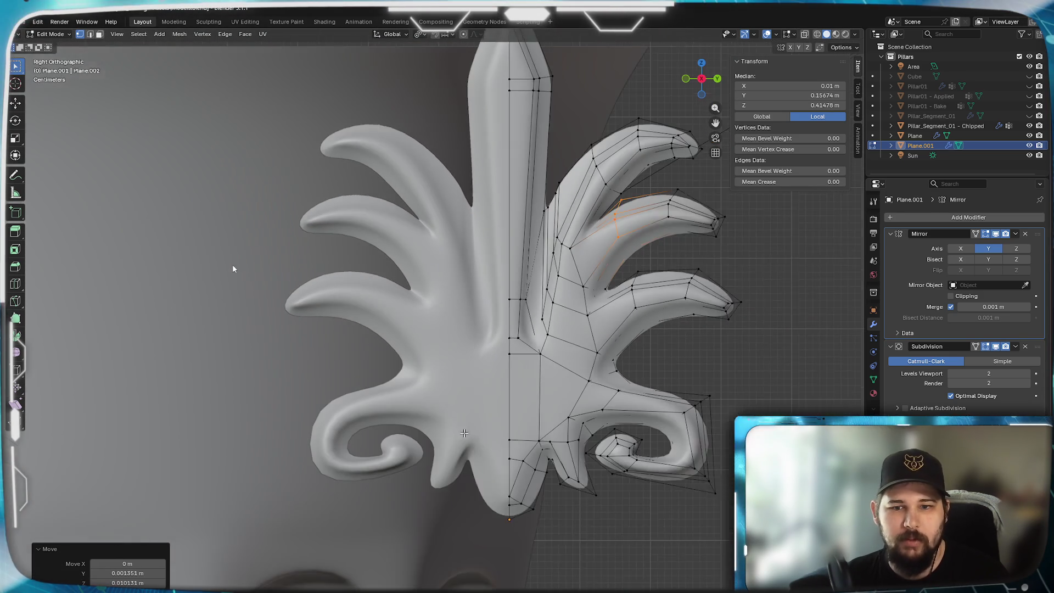
{"action": "scroll", "coordinate": [552, 417], "scroll_direction": "up", "scroll_amount": 3}
{"action": "scroll", "coordinate": [506, 428], "scroll_direction": "down", "scroll_amount": 1}
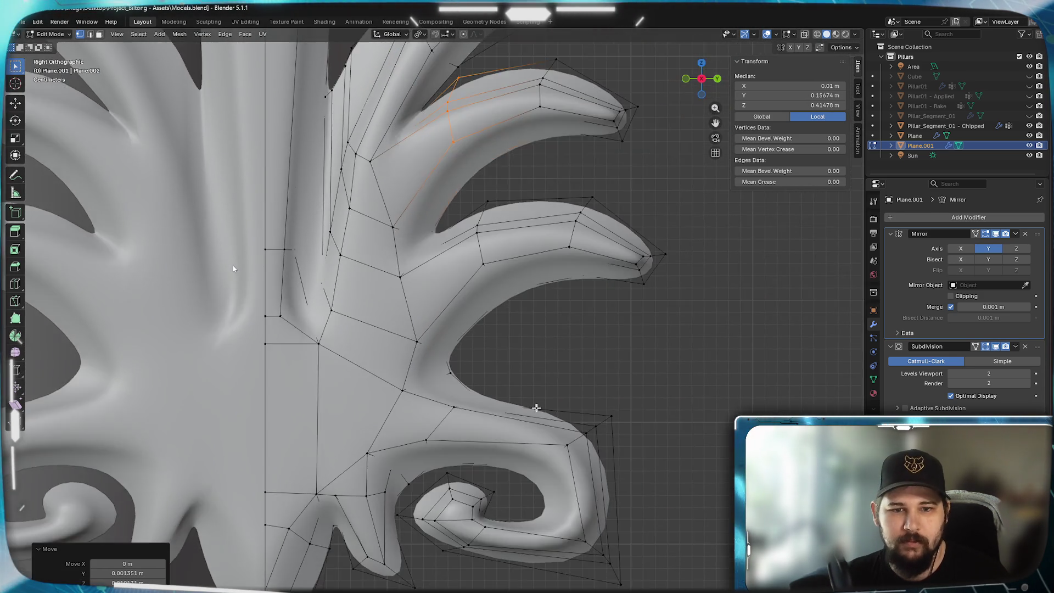
{"action": "scroll", "coordinate": [506, 428], "scroll_direction": "up", "scroll_amount": 3}
{"action": "scroll", "coordinate": [435, 366], "scroll_direction": "up", "scroll_amount": 2}
- Nudge a vertex on the inner curve beside the fingers into line
{"action": "left_click_drag", "start_coordinate": [434, 365], "coordinate": [472, 396]}
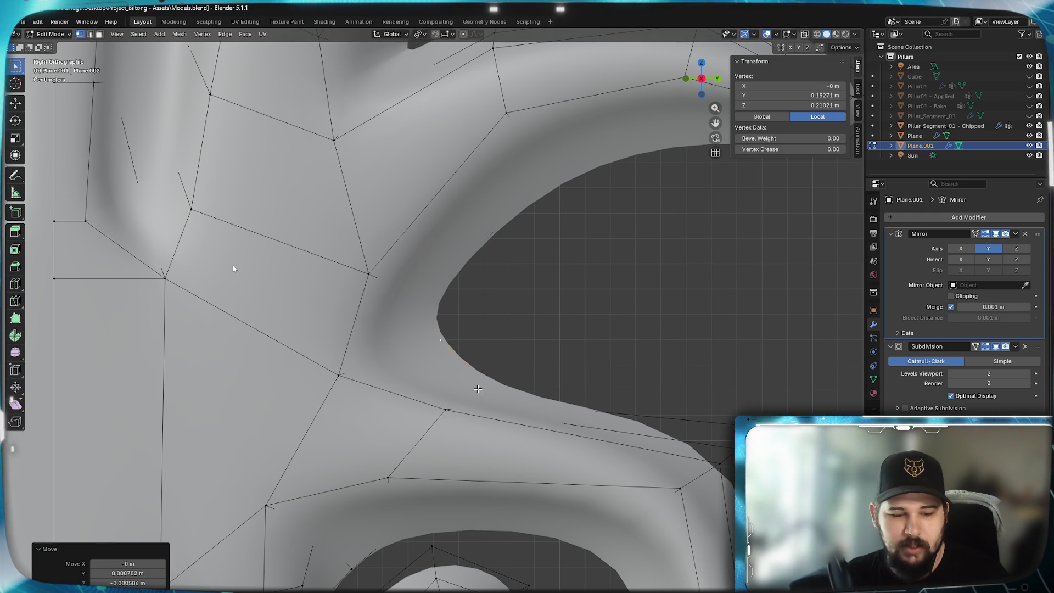
{"action": "left_click_drag", "start_coordinate": [528, 348], "coordinate": [520, 349]}
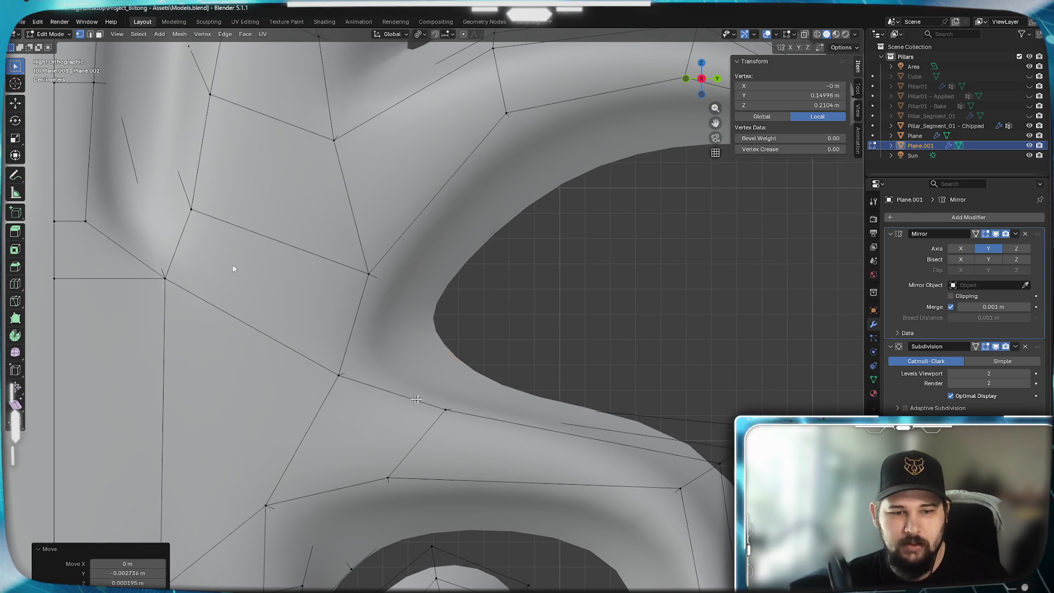
{"action": "key", "text": "z"}
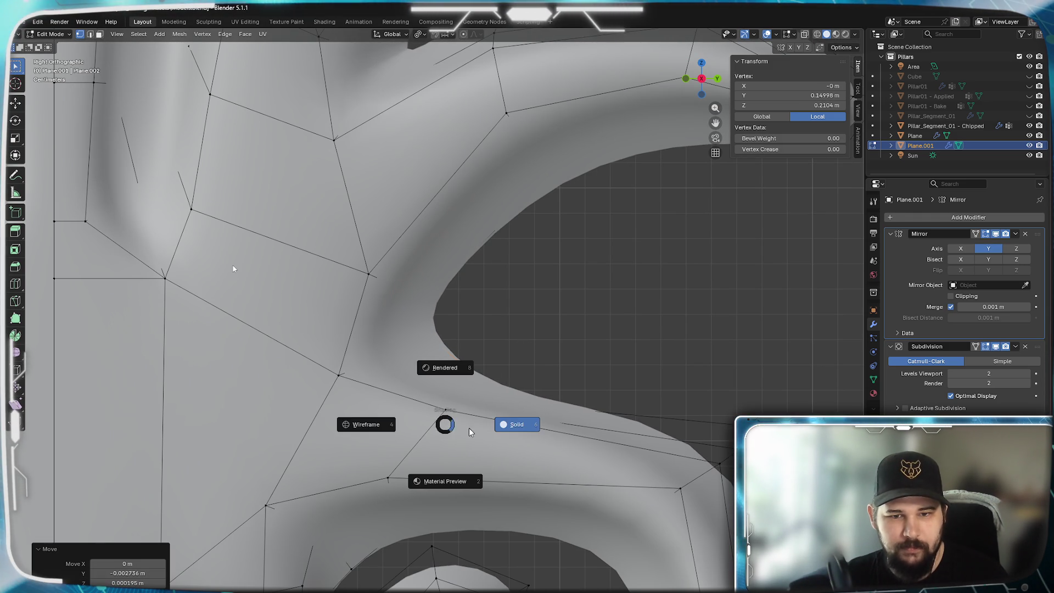
- In wireframe shading, extrude the faces at the curve's edge outward into a new tip
{"action": "left_click", "coordinate": [341, 429]}
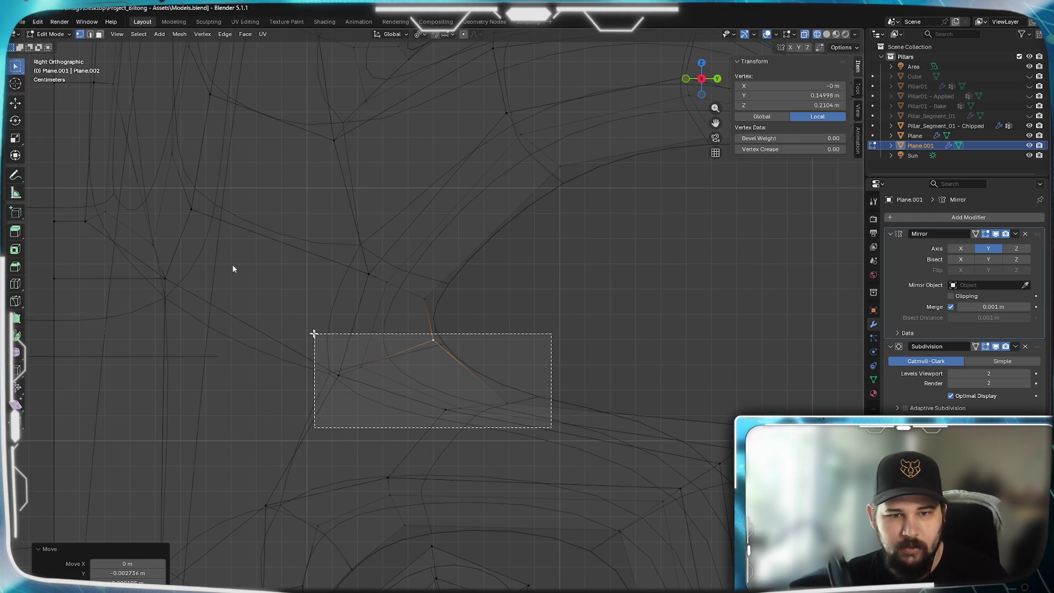
{"action": "left_click_drag", "start_coordinate": [544, 428], "coordinate": [318, 333]}
{"action": "scroll", "coordinate": [548, 396], "scroll_direction": "down", "scroll_amount": 2}
{"action": "middle_click_drag", "start_coordinate": [552, 386], "coordinate": [470, 436], "text": "shift"}
{"action": "scroll", "coordinate": [497, 418], "scroll_direction": "up", "scroll_amount": 2}
{"action": "key", "text": "e"}
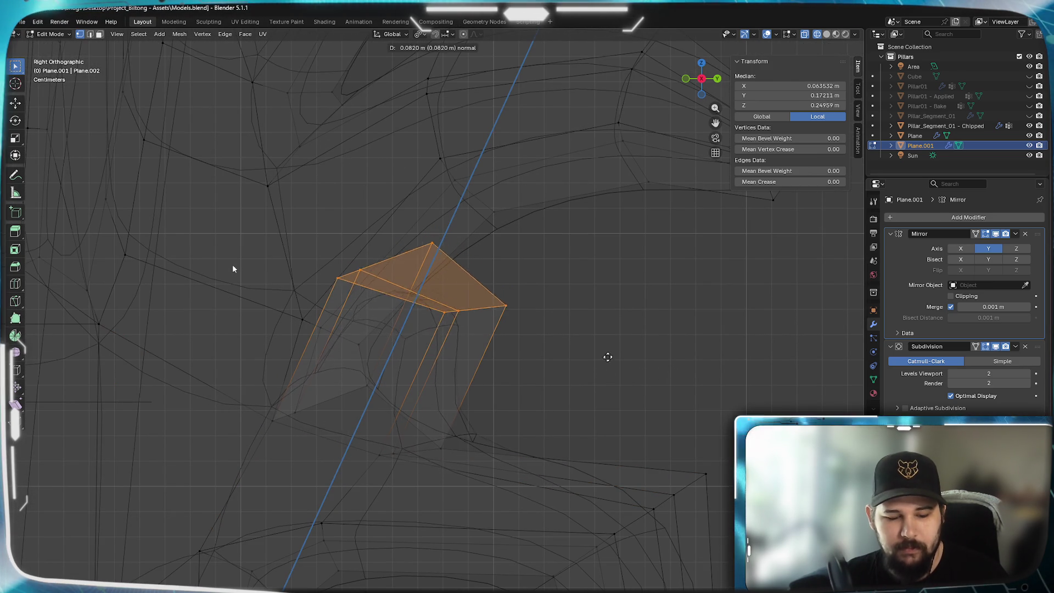
{"action": "right_click", "coordinate": [615, 373]}
{"action": "key", "text": "g"}
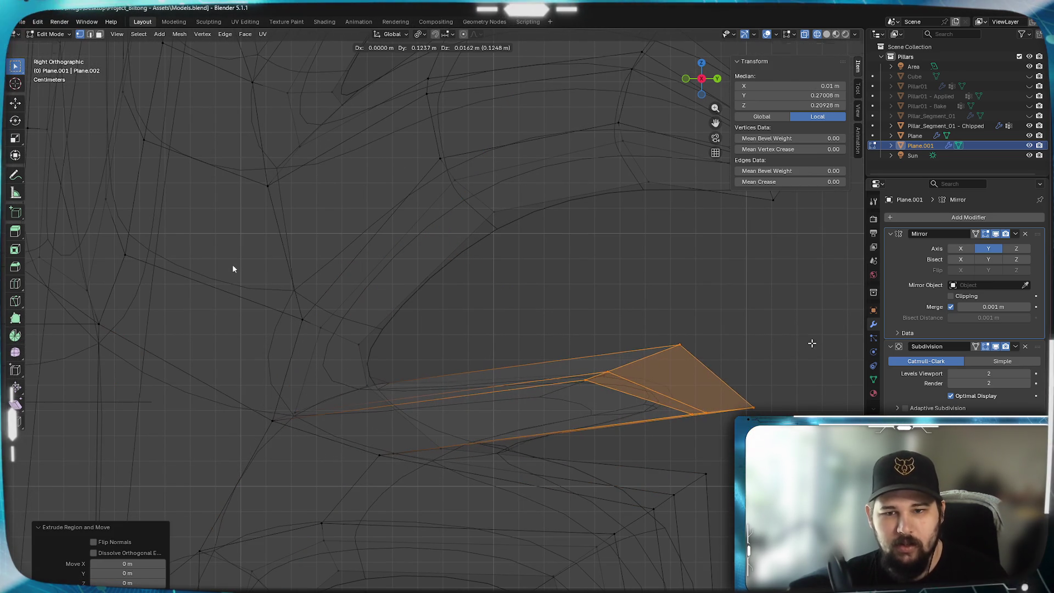
{"action": "left_click", "coordinate": [810, 344]}
- Rotate the new tip and shift it further right and up into a point
{"action": "mouse_move", "coordinate": [704, 343]}
{"action": "middle_mouse_down", "text": "shift"}
{"action": "mouse_move", "coordinate": [491, 341]}
{"action": "mouse_move", "coordinate": [563, 344]}
{"action": "middle_mouse_up", "text": "shift"}
{"action": "key", "text": "r"}
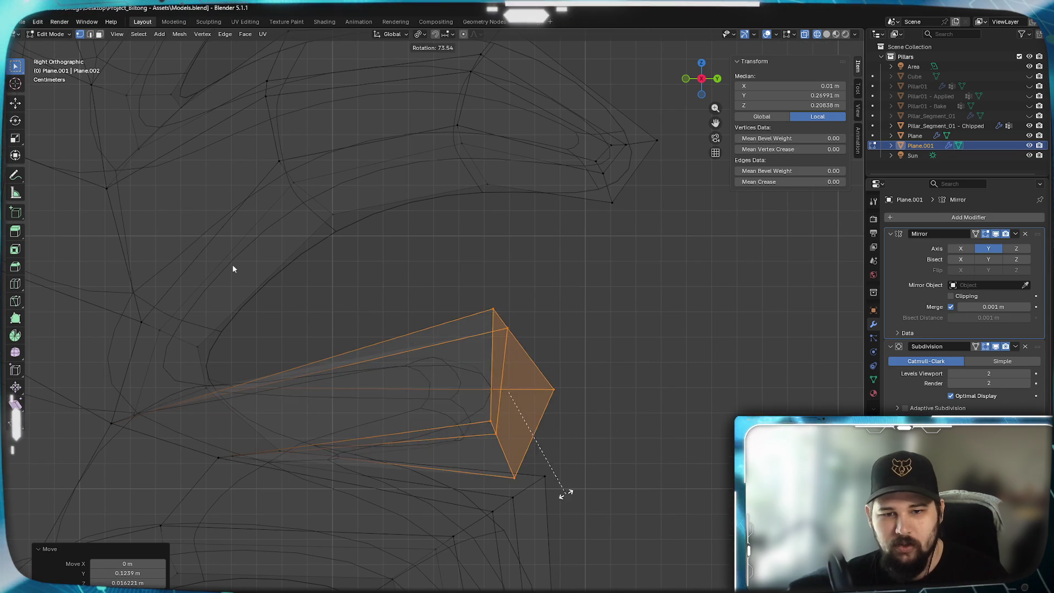
{"action": "left_click", "coordinate": [582, 412]}
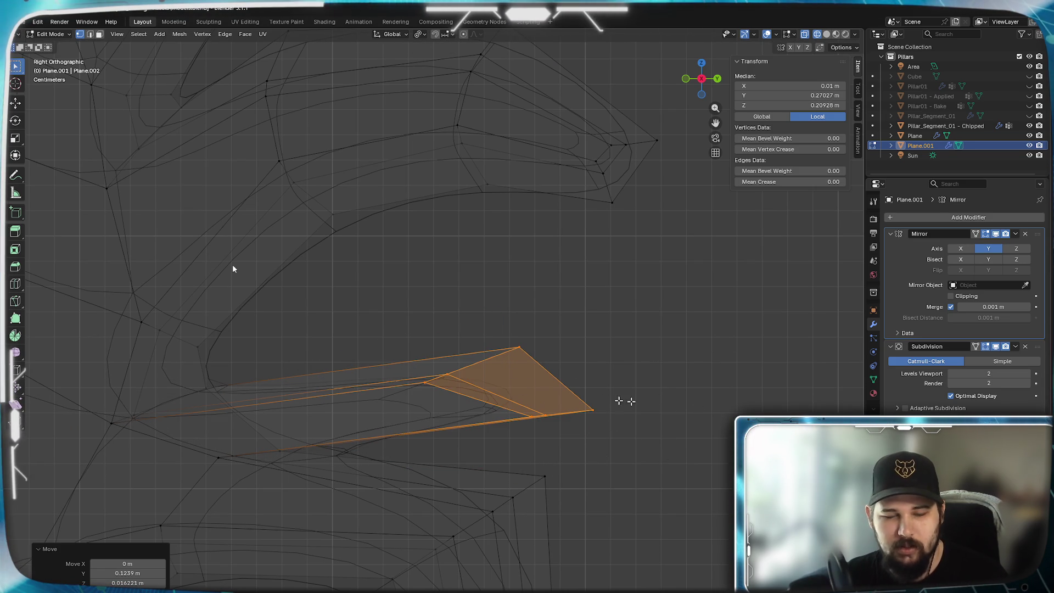
{"action": "key", "text": "g"}
{"action": "left_click", "coordinate": [733, 387]}
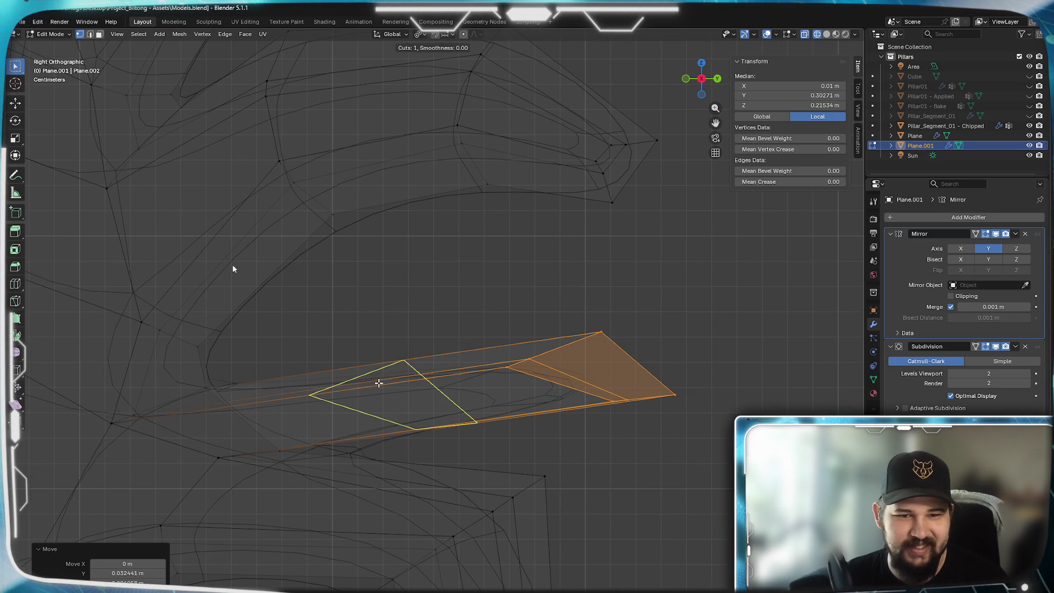
- Cut an extra edge loop across the new tip, kept centred without sliding
{"action": "left_click", "coordinate": [416, 373], "text": "alt"}
{"action": "key", "text": "g"}
{"action": "key", "text": "g"}
{"action": "right_click", "coordinate": [438, 371]}
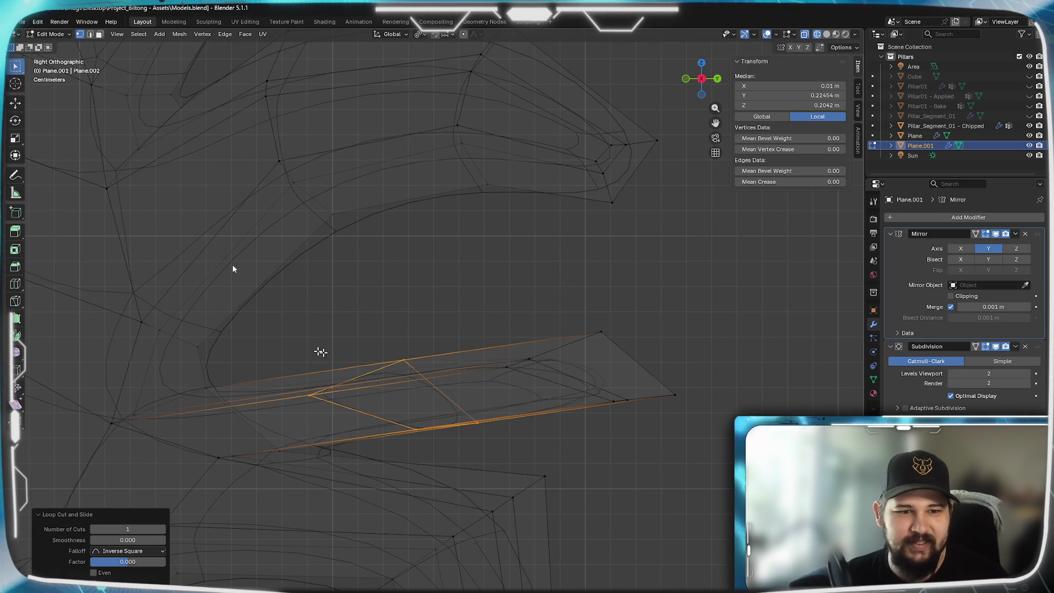
{"action": "scroll", "coordinate": [341, 357], "scroll_direction": "up", "scroll_amount": 2}
{"action": "scroll", "coordinate": [337, 371], "scroll_direction": "up", "scroll_amount": 2}
{"action": "mouse_move", "coordinate": [668, 363]}
{"action": "middle_mouse_down", "text": "shift"}
{"action": "mouse_move", "coordinate": [542, 381]}
{"action": "mouse_move", "coordinate": [634, 392]}
{"action": "middle_mouse_up", "text": "shift"}
{"action": "left_click", "coordinate": [477, 338]}
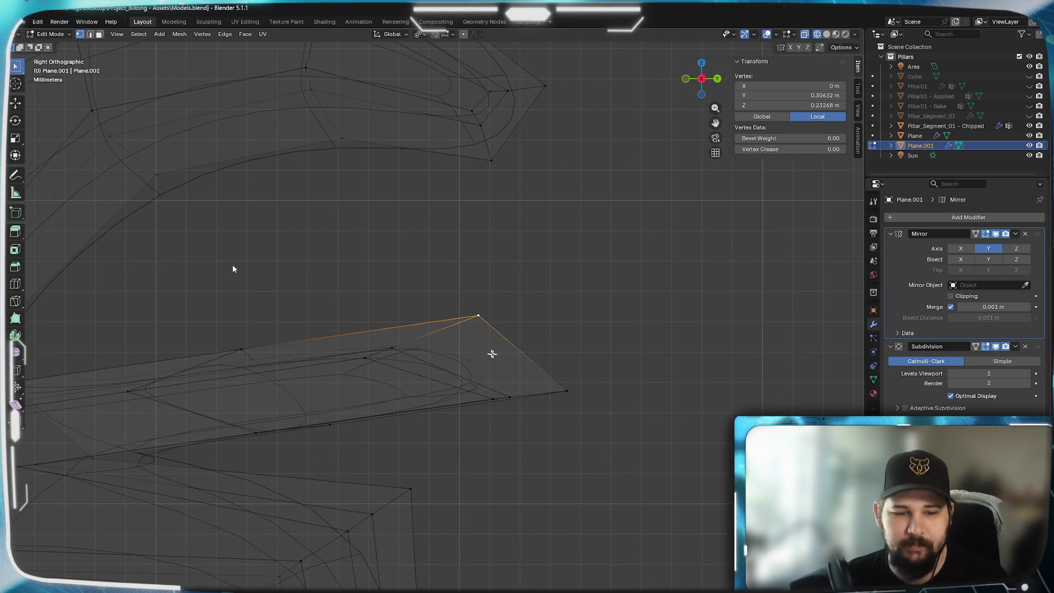
- Settle the new tip's top and lower vertices against the neighbouring finger
{"action": "key", "text": "g"}
{"action": "left_click", "coordinate": [544, 348]}
{"action": "left_click", "coordinate": [581, 415]}
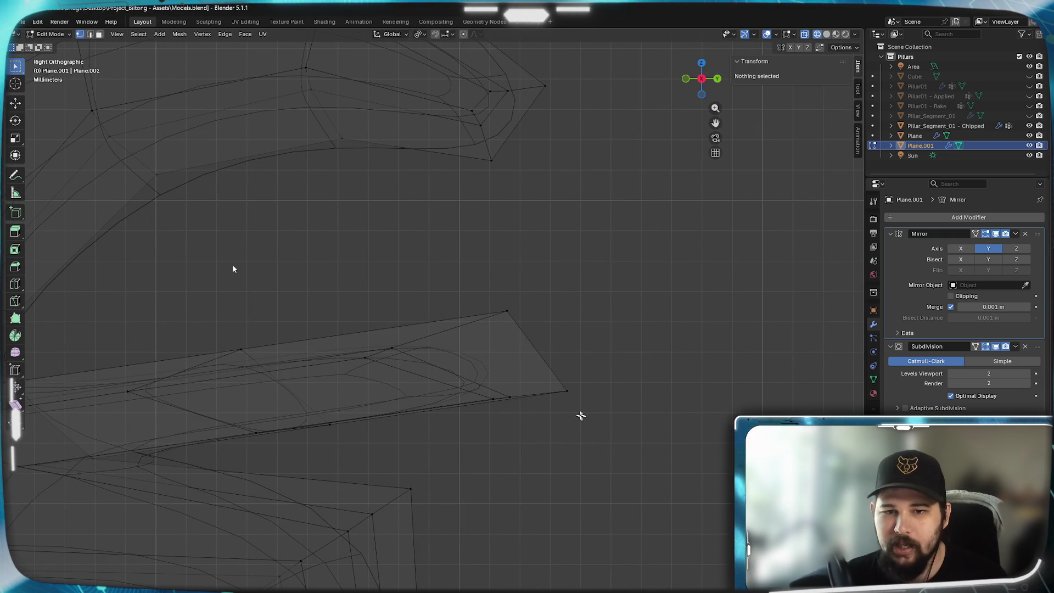
{"action": "left_click", "coordinate": [567, 392]}
{"action": "key", "text": "g"}
{"action": "left_click", "coordinate": [477, 424]}
{"action": "left_click", "coordinate": [416, 343]}
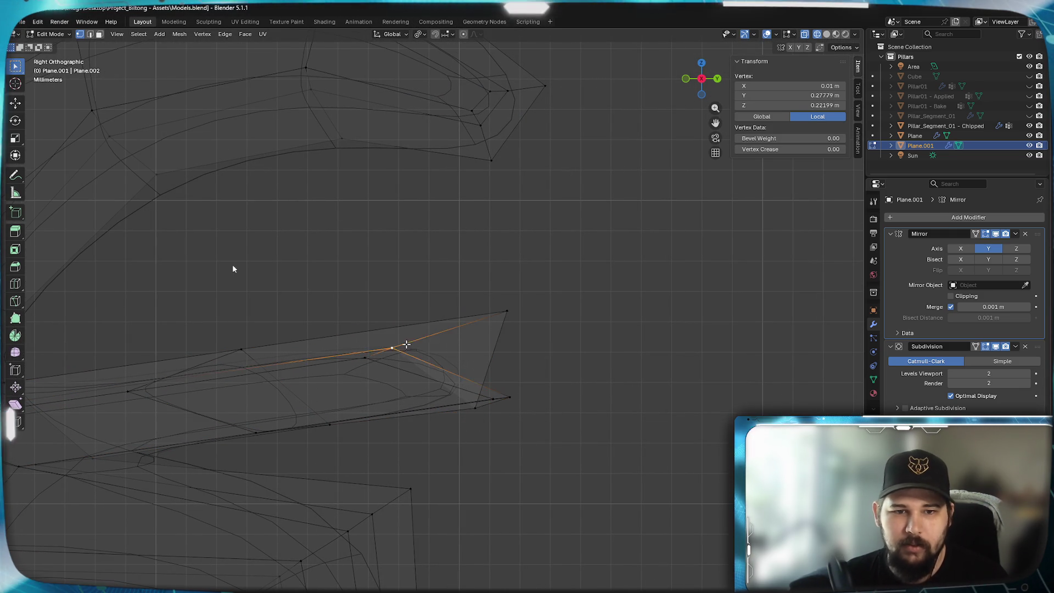
{"action": "key", "text": "g"}
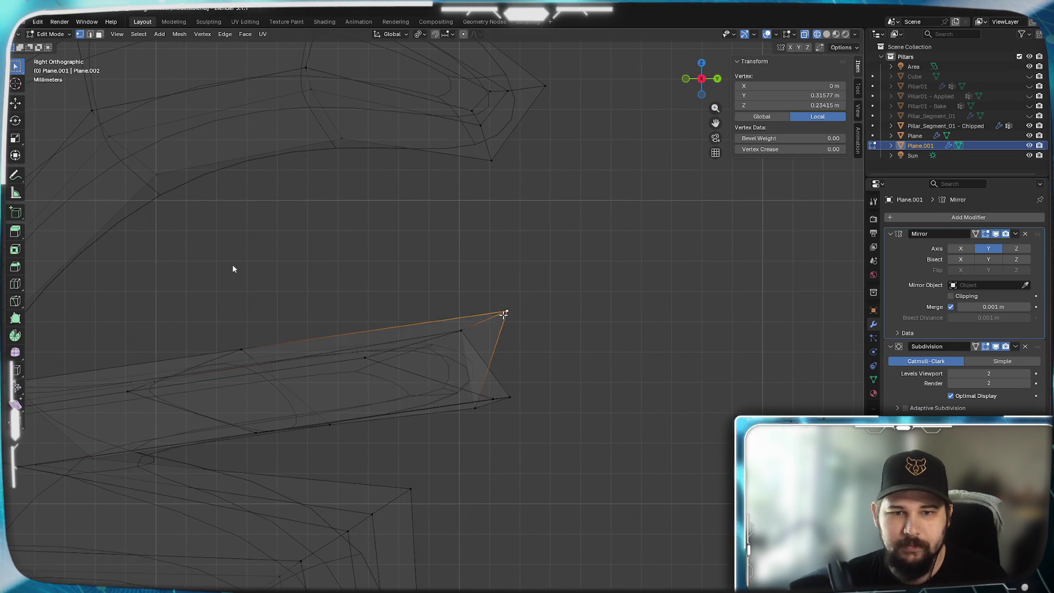
{"action": "left_click", "coordinate": [492, 330]}
{"action": "left_click", "coordinate": [479, 353]}
{"action": "key", "text": "g"}
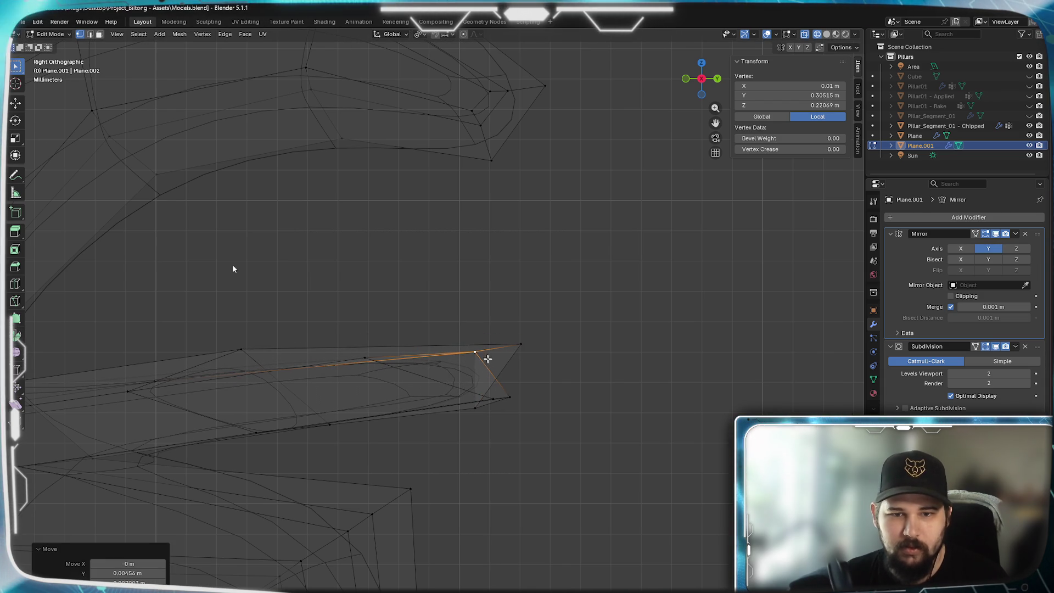
{"action": "left_click", "coordinate": [521, 345]}
- Pull the remaining tip vertices inward to sharpen the point
{"action": "key", "text": "g"}
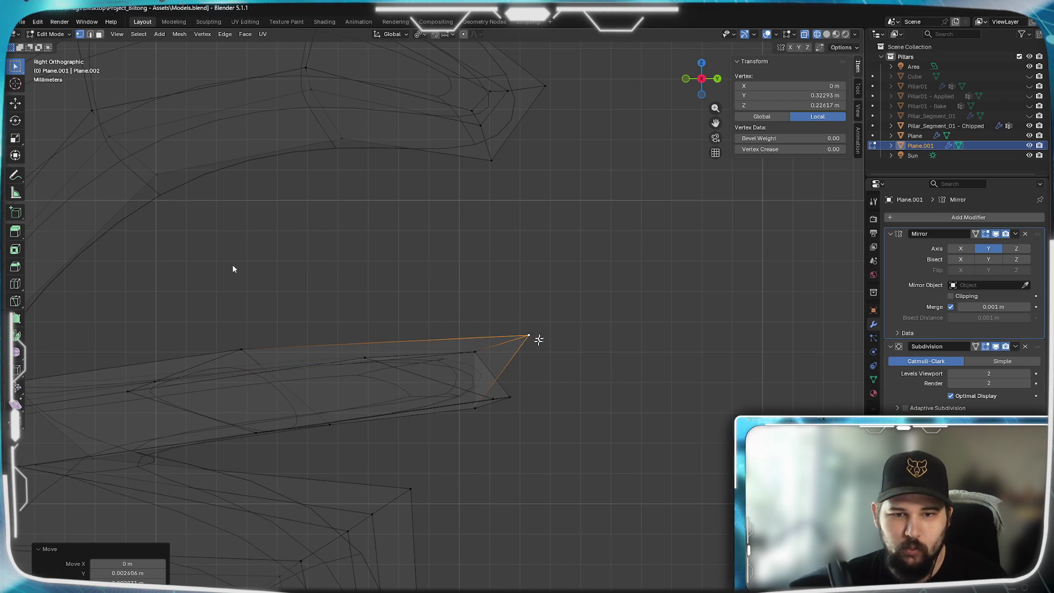
{"action": "left_click", "coordinate": [475, 425]}
{"action": "key", "text": "g"}
{"action": "left_click", "coordinate": [441, 420]}
{"action": "left_click", "coordinate": [509, 399]}
{"action": "key", "text": "g"}
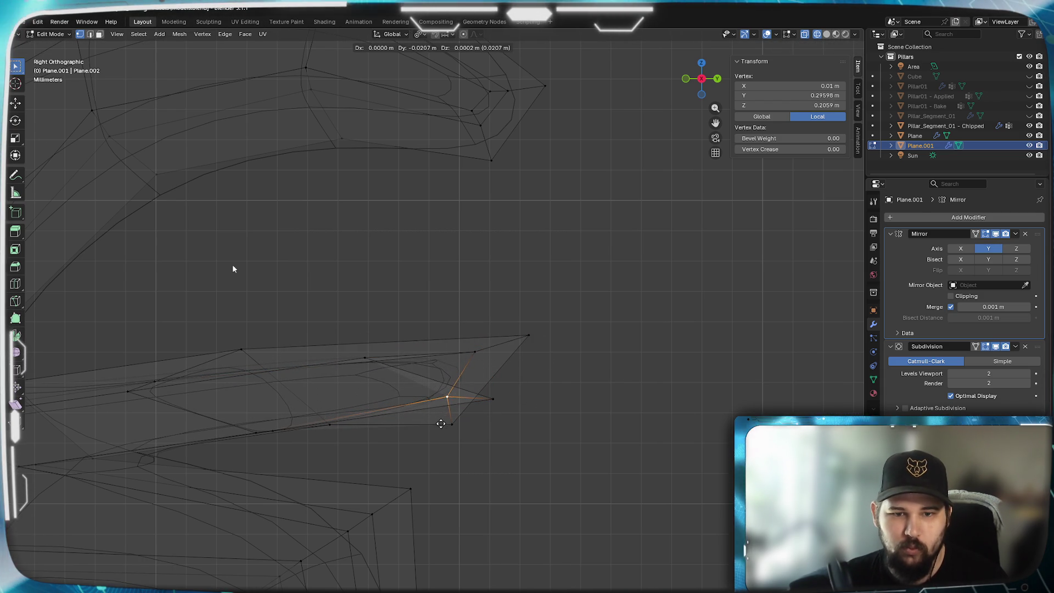
{"action": "left_click", "coordinate": [442, 423]}
- Reposition the upper lobe outline vertices along the curve
{"action": "left_click", "coordinate": [485, 351]}
{"action": "key", "text": "g"}
{"action": "left_click", "coordinate": [494, 396]}
{"action": "key", "text": "g"}
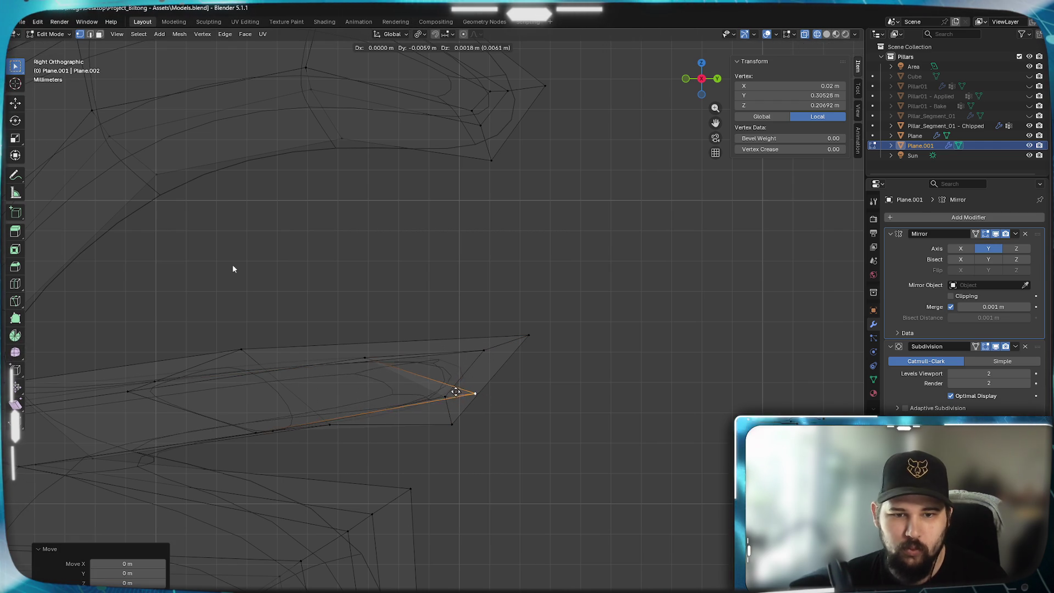
{"action": "left_click", "coordinate": [436, 385]}
{"action": "left_click", "coordinate": [449, 359]}
{"action": "key", "text": "g"}
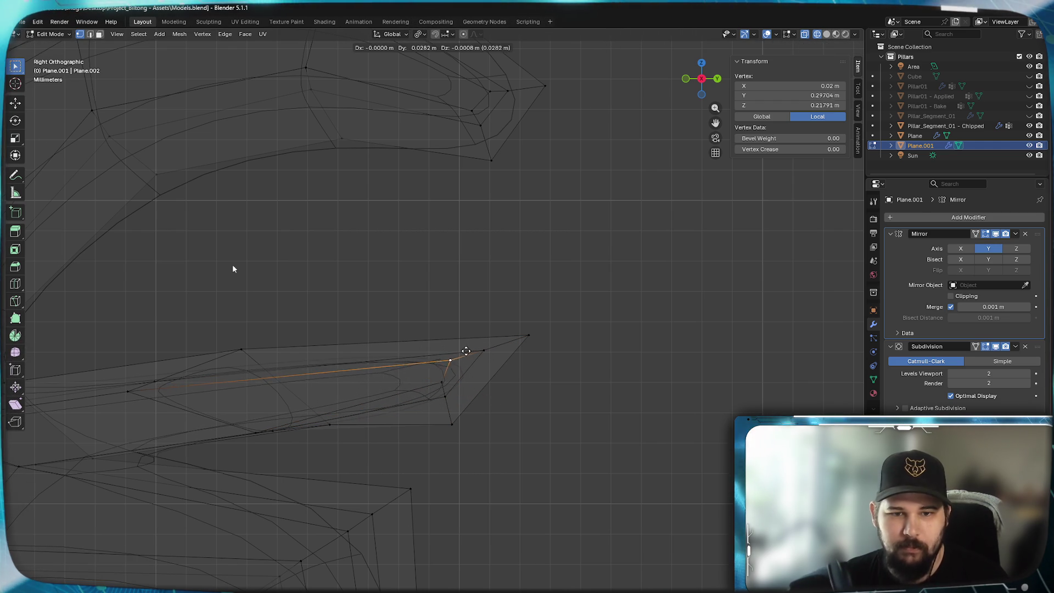
{"action": "left_click", "coordinate": [478, 348]}
{"action": "scroll", "coordinate": [322, 347], "scroll_direction": "up", "scroll_amount": 3}
- Raise the lobe tip vertex and draw the vertices below it upward after it
{"action": "left_click", "coordinate": [532, 372]}
{"action": "key", "text": "g"}
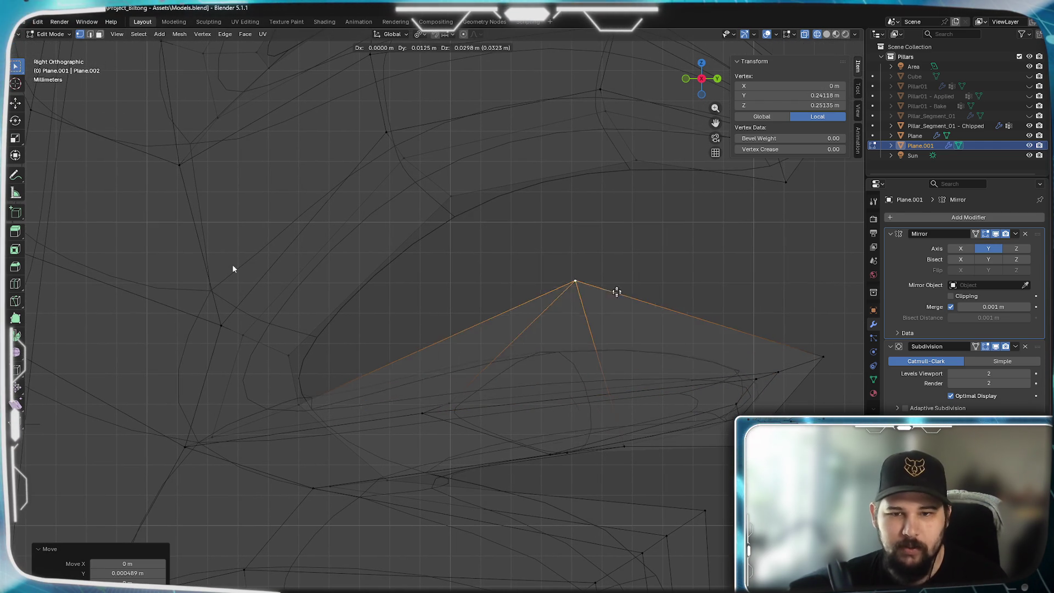
{"action": "left_click", "coordinate": [607, 289]}
{"action": "left_click", "coordinate": [458, 405]}
{"action": "key", "text": "g"}
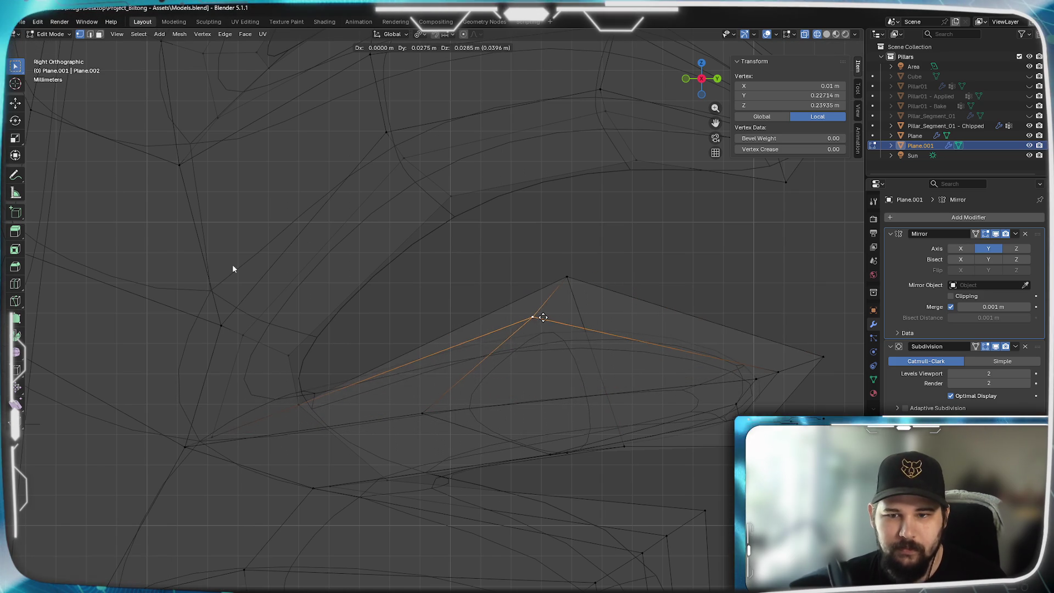
{"action": "left_click", "coordinate": [537, 317]}
{"action": "left_click", "coordinate": [500, 403]}
{"action": "key", "text": "g"}
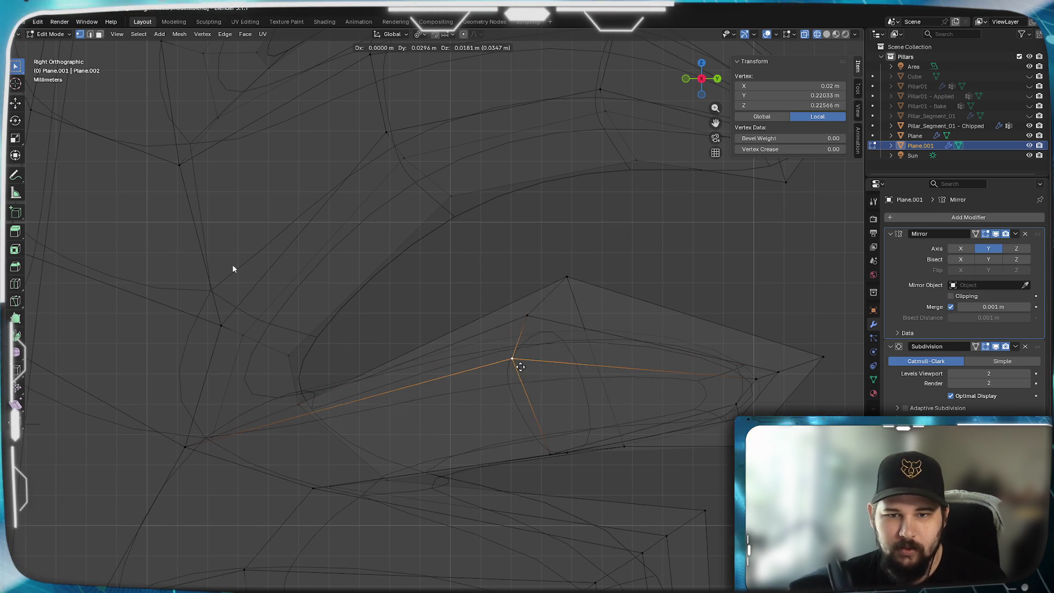
{"action": "left_click", "coordinate": [526, 350]}
{"action": "key", "text": "g"}
{"action": "left_click", "coordinate": [532, 315]}
{"action": "key", "text": "g"}
{"action": "left_click", "coordinate": [534, 344]}
- Pull the two lowest lobe vertices upward to tighten the lobe's underside
{"action": "left_click", "coordinate": [551, 453]}
{"action": "key", "text": "g"}
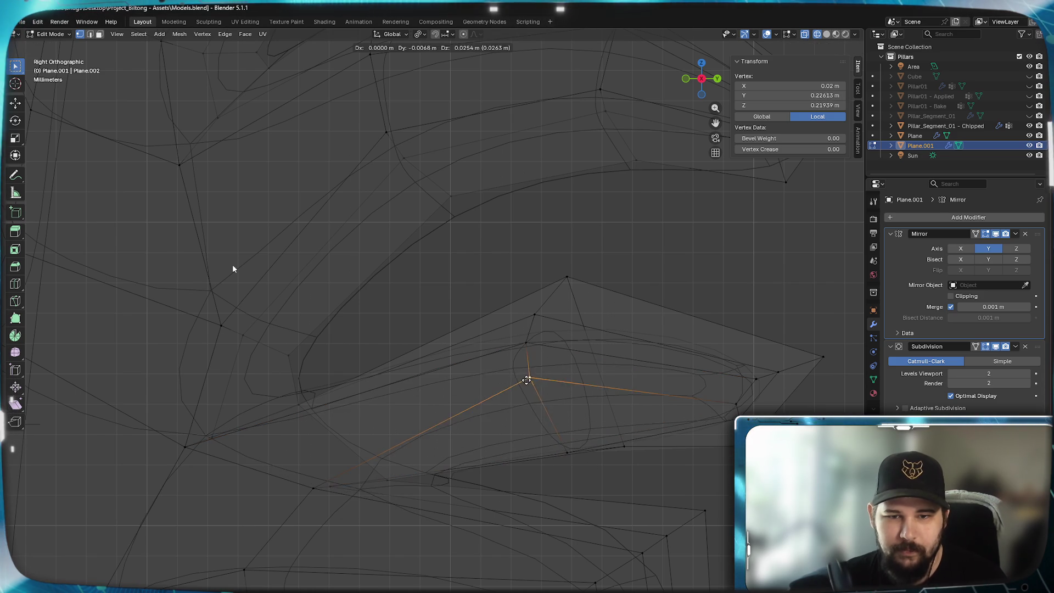
{"action": "left_click", "coordinate": [532, 407]}
{"action": "left_click", "coordinate": [566, 451]}
{"action": "key", "text": "g"}
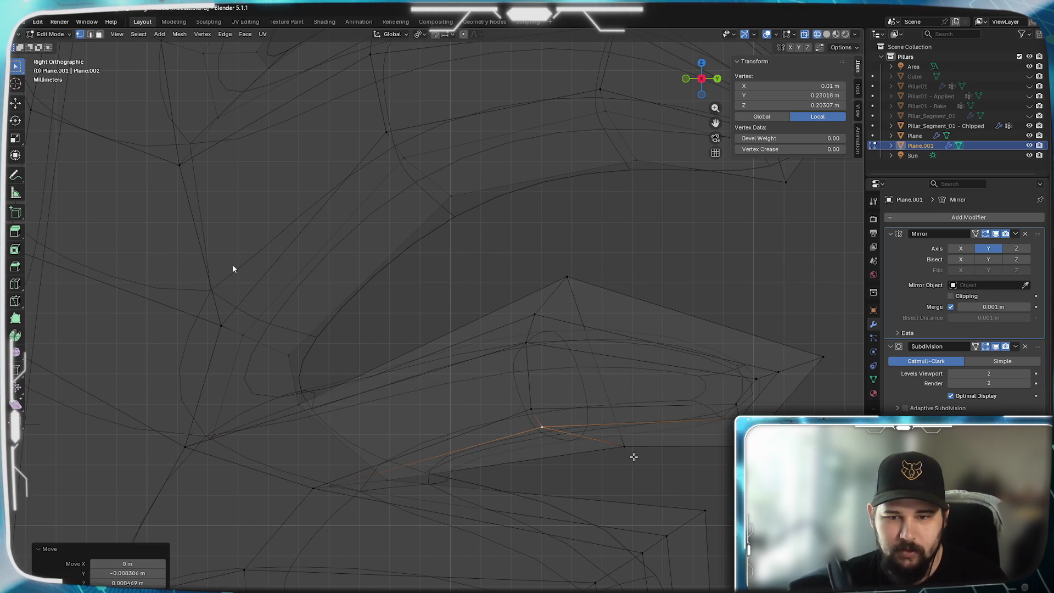
{"action": "left_click", "coordinate": [556, 457]}
- Raise the lobe junction vertex and adjust the lower-edge vertices beside it
{"action": "middle_click_drag", "start_coordinate": [414, 422], "coordinate": [477, 446], "text": "shift"}
{"action": "left_click", "coordinate": [355, 442]}
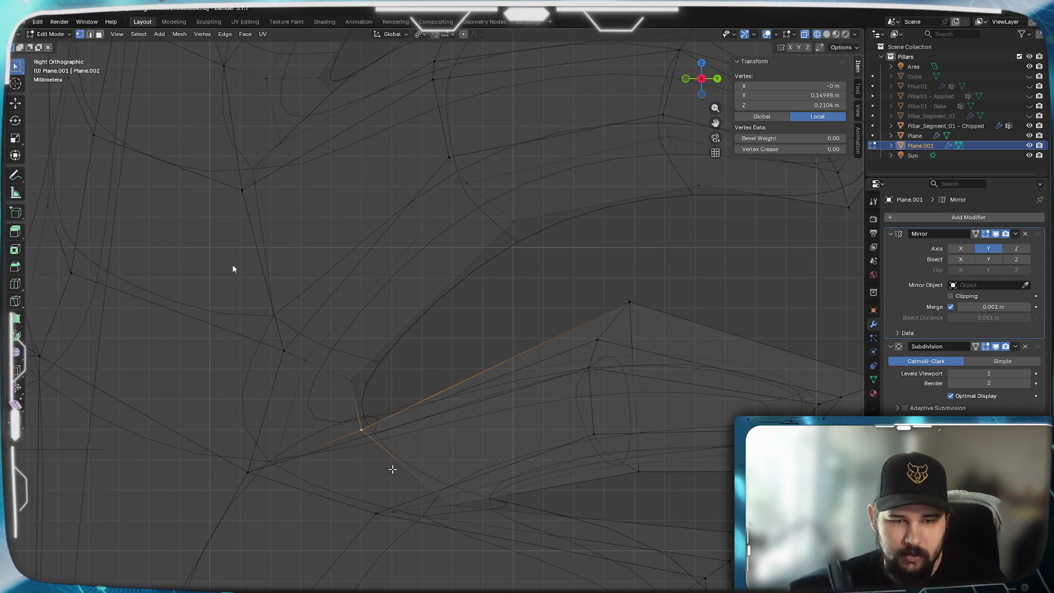
{"action": "key", "text": "g"}
{"action": "left_click", "coordinate": [392, 437]}
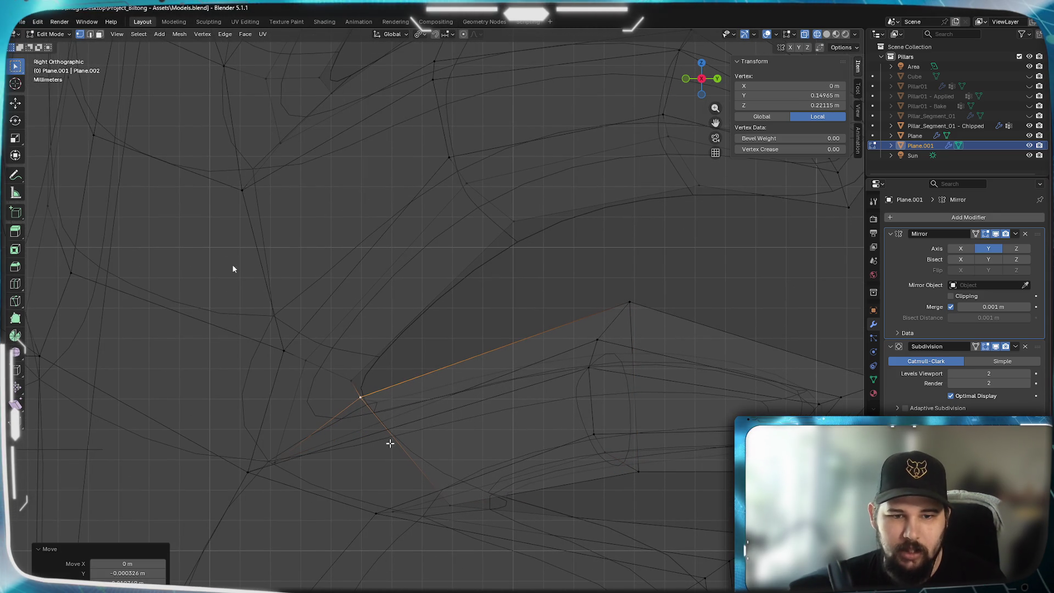
{"action": "left_click", "coordinate": [289, 442]}
{"action": "key", "text": "g"}
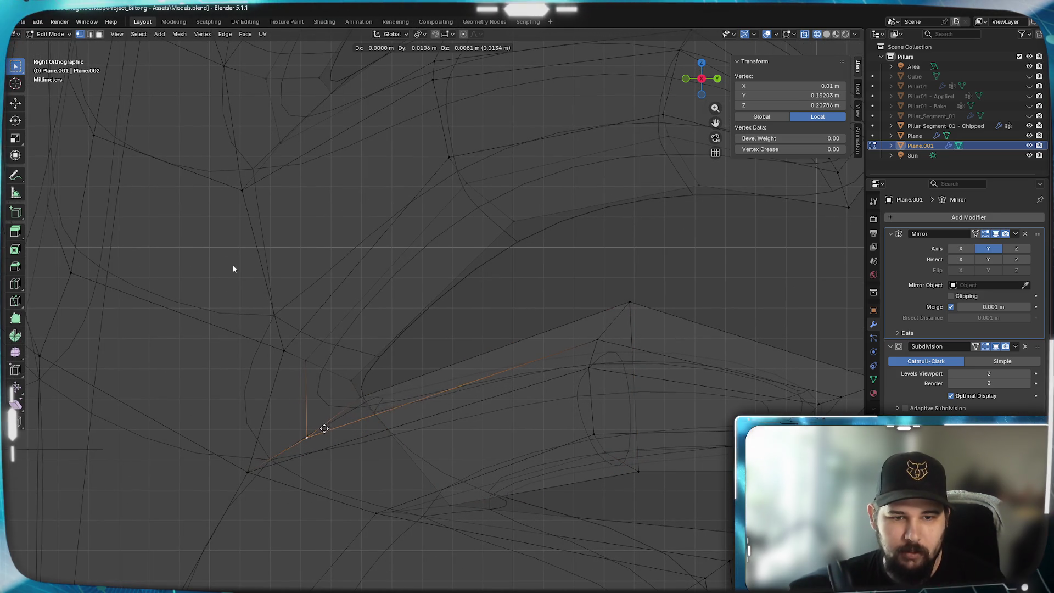
{"action": "left_click", "coordinate": [320, 425]}
{"action": "left_click", "coordinate": [446, 510]}
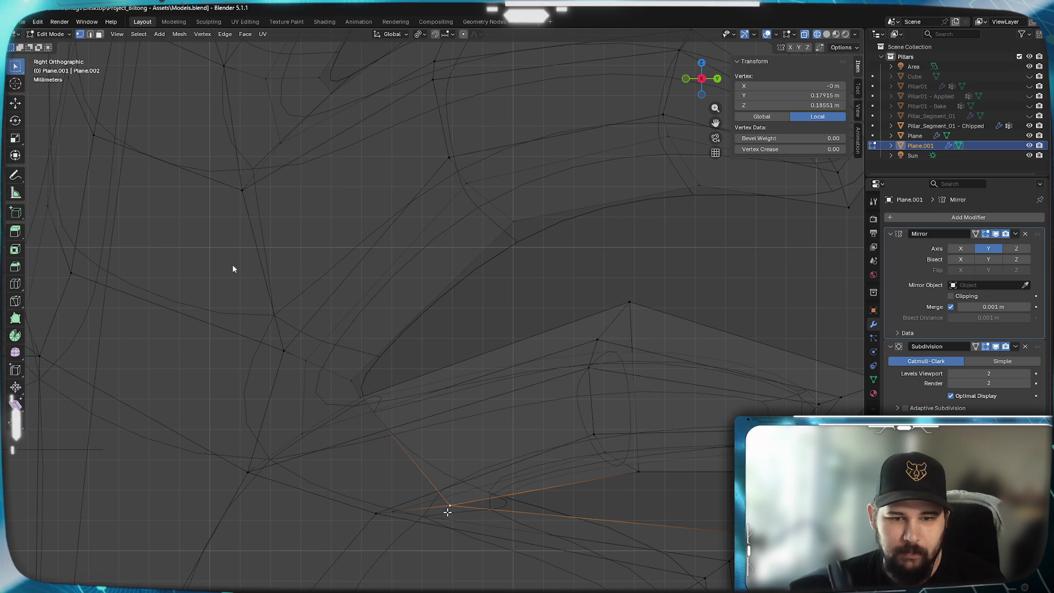
{"action": "left_click_drag", "start_coordinate": [392, 513], "coordinate": [402, 512]}
{"action": "key", "text": "g"}
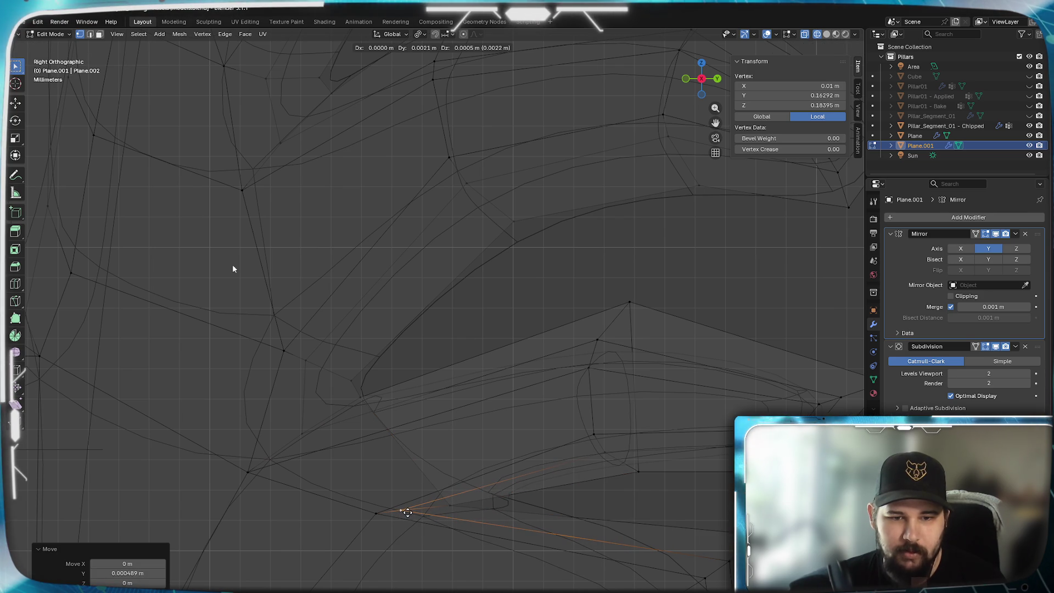
{"action": "left_click", "coordinate": [406, 512]}
- Inspect the smoothed lobes beside the curl in solid shading from a perspective angle
{"action": "key", "text": "z"}
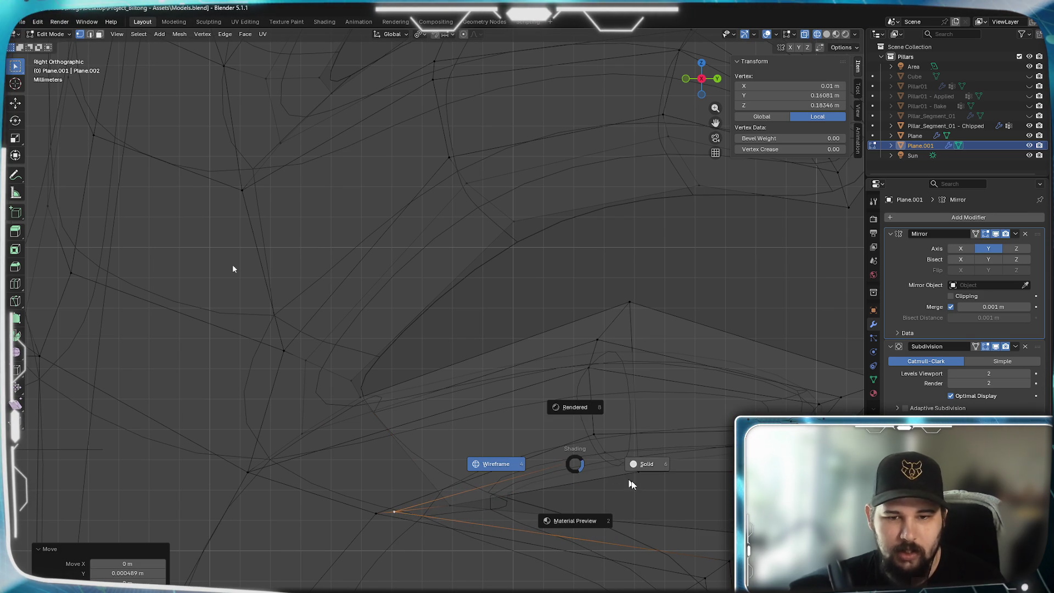
{"action": "left_click", "coordinate": [631, 463]}
{"action": "scroll", "coordinate": [583, 437], "scroll_direction": "down", "scroll_amount": 3}
{"action": "middle_click_drag", "start_coordinate": [583, 430], "coordinate": [447, 440]}
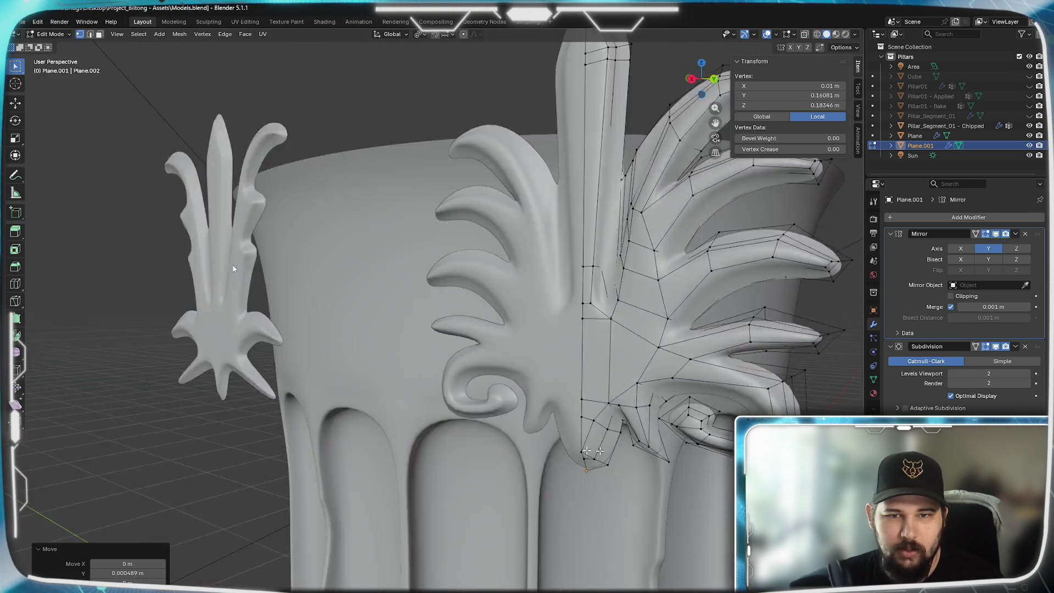
{"action": "scroll", "coordinate": [452, 442], "scroll_direction": "up", "scroll_amount": 5}
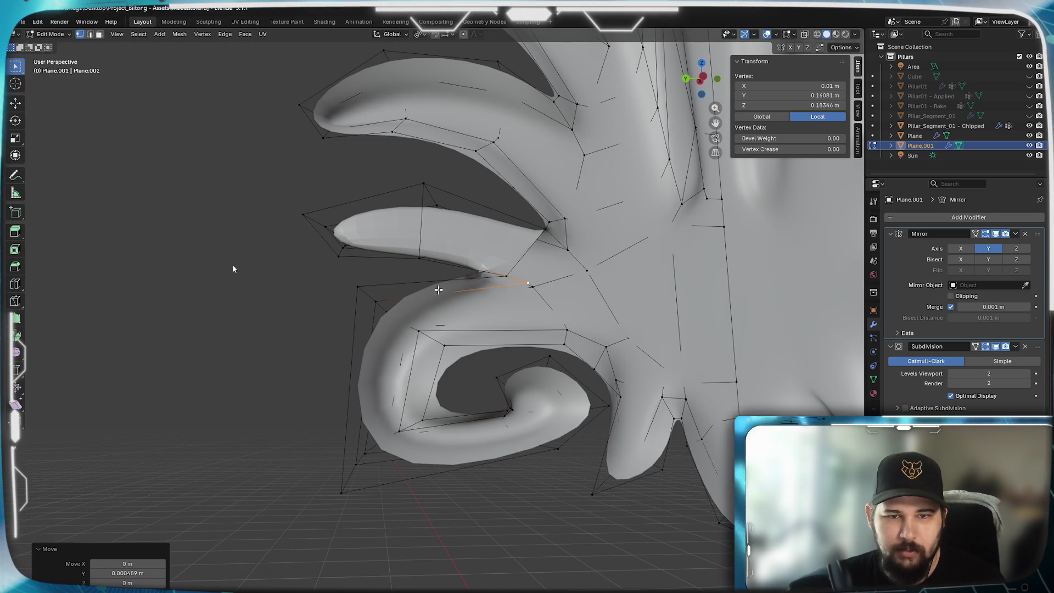
{"action": "key", "text": "3"}
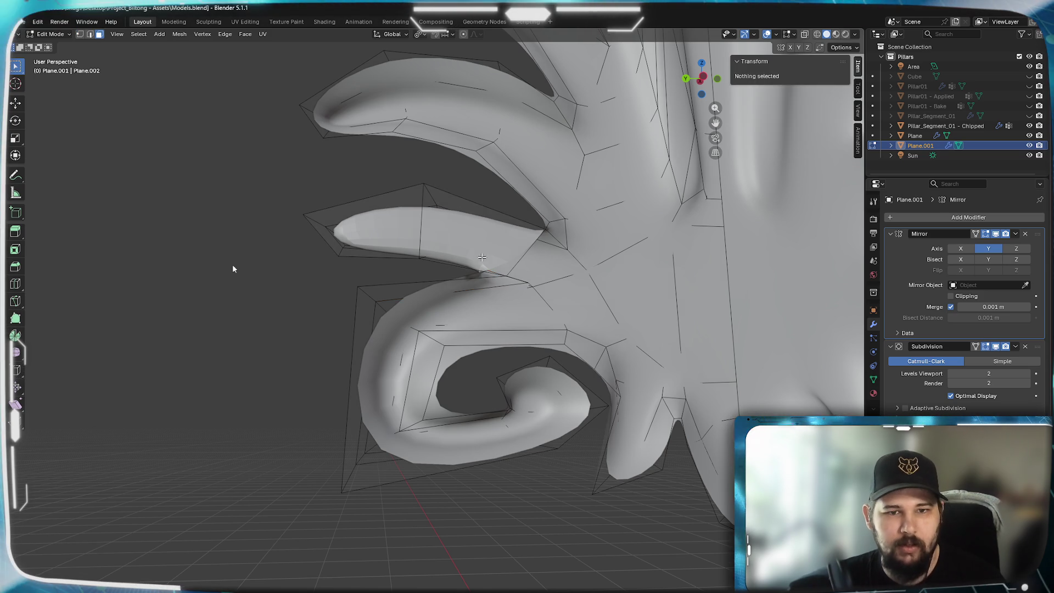
{"action": "left_click", "coordinate": [479, 231]}
{"action": "left_click", "coordinate": [363, 219], "text": "shift"}
- Delete the two middle-lobe tip faces above the curl and go to side view (numpad 3)
{"action": "key", "text": "x"}
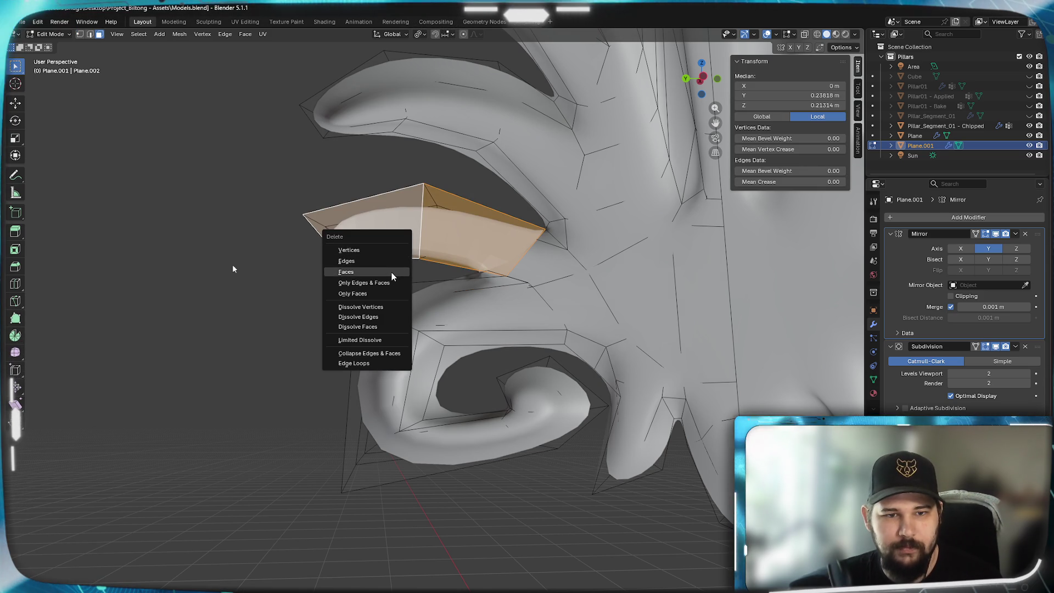
{"action": "left_click", "coordinate": [391, 271]}
{"action": "scroll", "coordinate": [349, 295], "scroll_direction": "down", "scroll_amount": 3}
{"action": "scroll", "coordinate": [318, 282], "scroll_direction": "down", "scroll_amount": 4}
{"action": "middle_click_drag", "start_coordinate": [319, 282], "coordinate": [472, 300]}
{"action": "key", "text": "KP_3"}
{"action": "scroll", "coordinate": [473, 302], "scroll_direction": "up", "scroll_amount": 3}
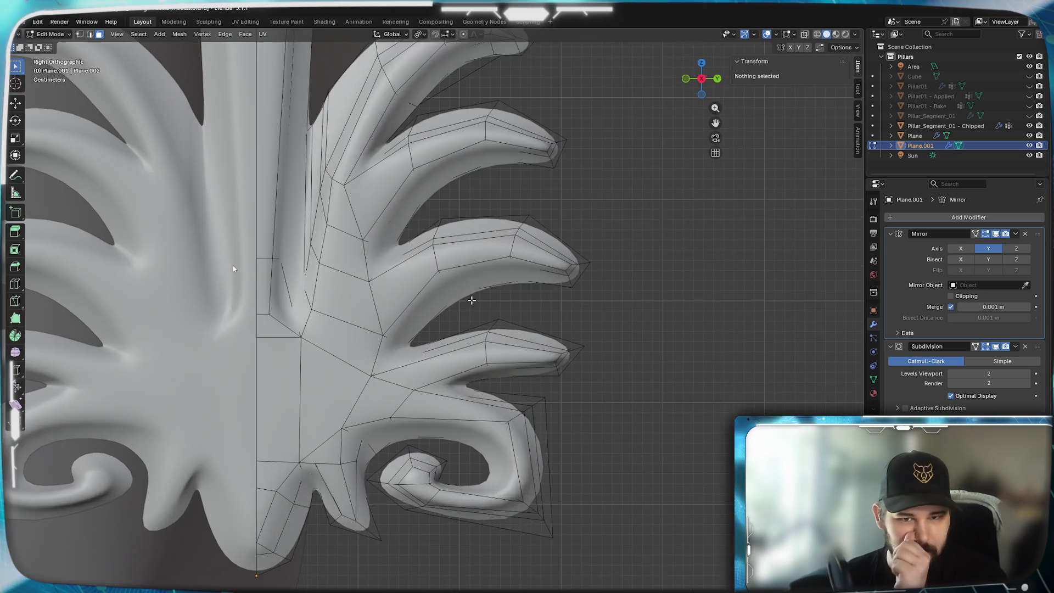
{"action": "scroll", "coordinate": [475, 305], "scroll_direction": "up", "scroll_amount": 3}
{"action": "scroll", "coordinate": [478, 304], "scroll_direction": "up", "scroll_amount": 2}
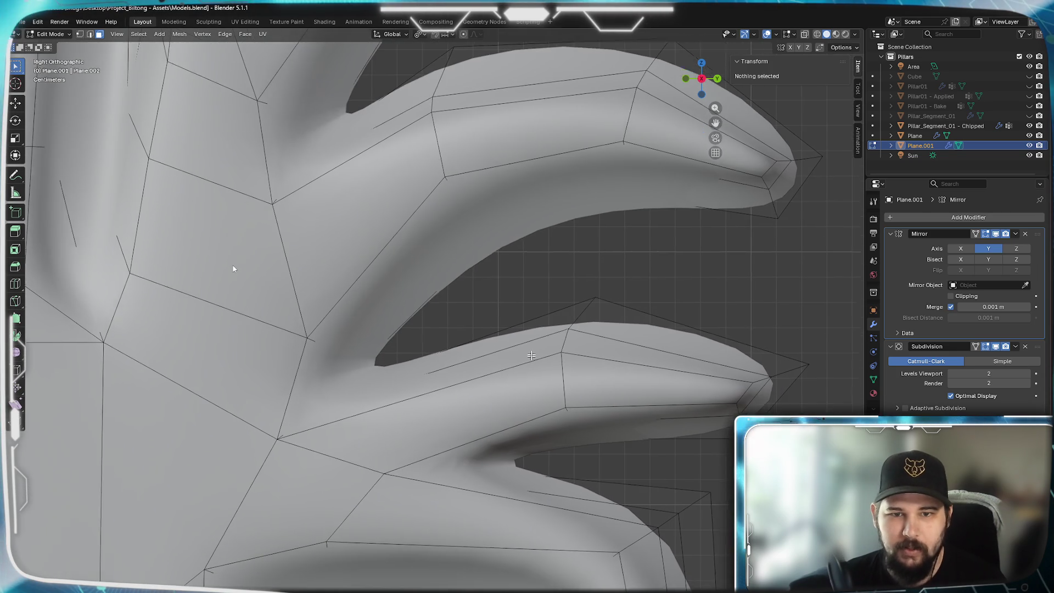
{"action": "scroll", "coordinate": [527, 313], "scroll_direction": "up", "scroll_amount": 1}
- Centre the lower leaf and lay a loop cut across its lobe
{"action": "middle_click_drag", "start_coordinate": [538, 315], "coordinate": [534, 358], "text": "shift"}
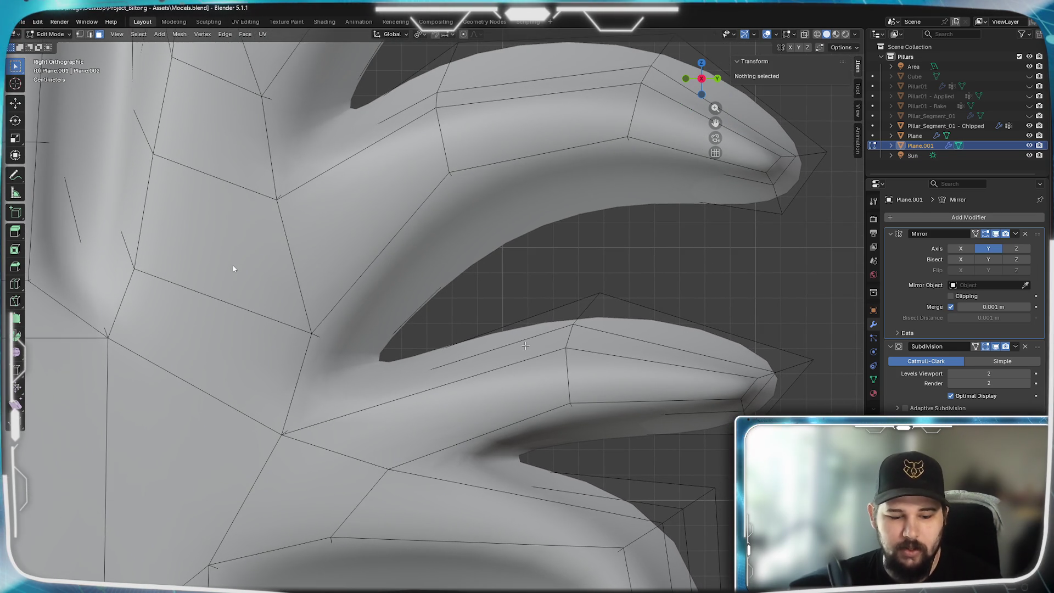
{"action": "key", "text": "ctrl+r"}
{"action": "left_click", "coordinate": [494, 340]}
- Keep the new loop centred and switch to wireframe to work on its vertices
{"action": "right_click", "coordinate": [642, 416]}
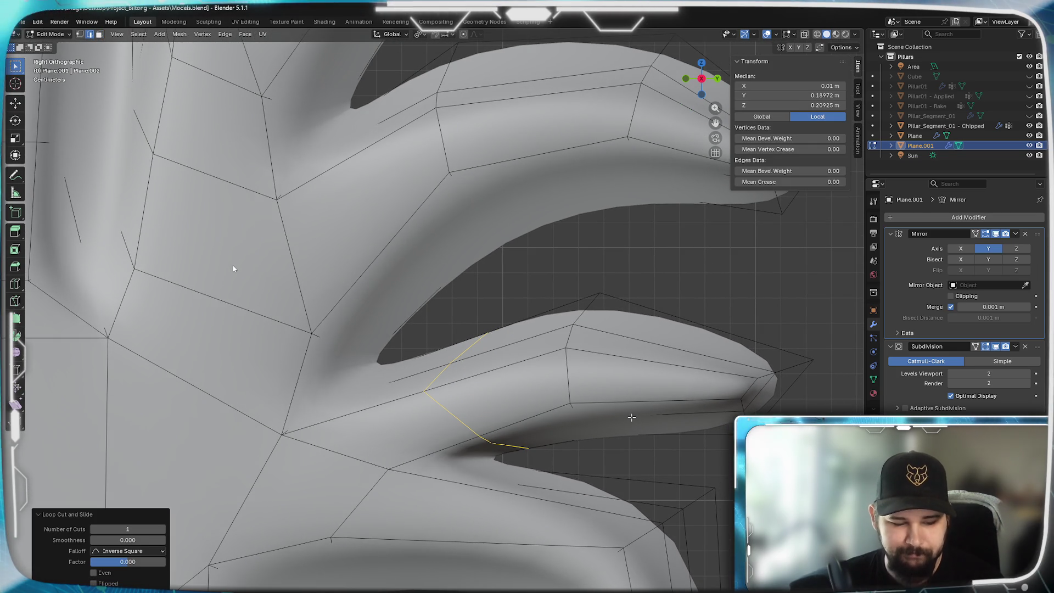
{"action": "key", "text": "z"}
{"action": "left_click", "coordinate": [557, 416]}
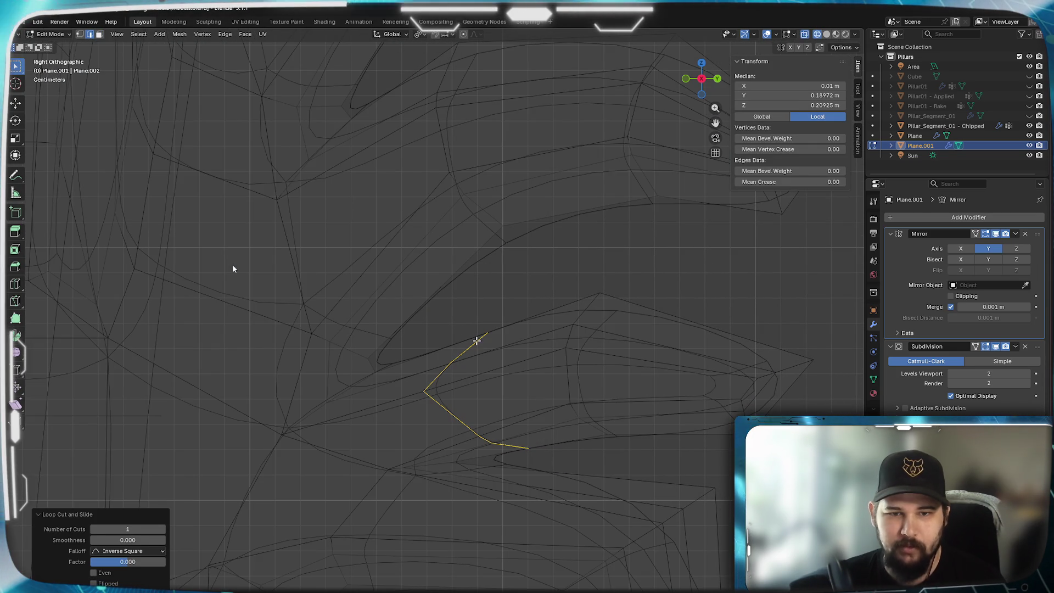
{"action": "left_click", "coordinate": [424, 348], "text": "alt"}
{"action": "left_click", "coordinate": [480, 344]}
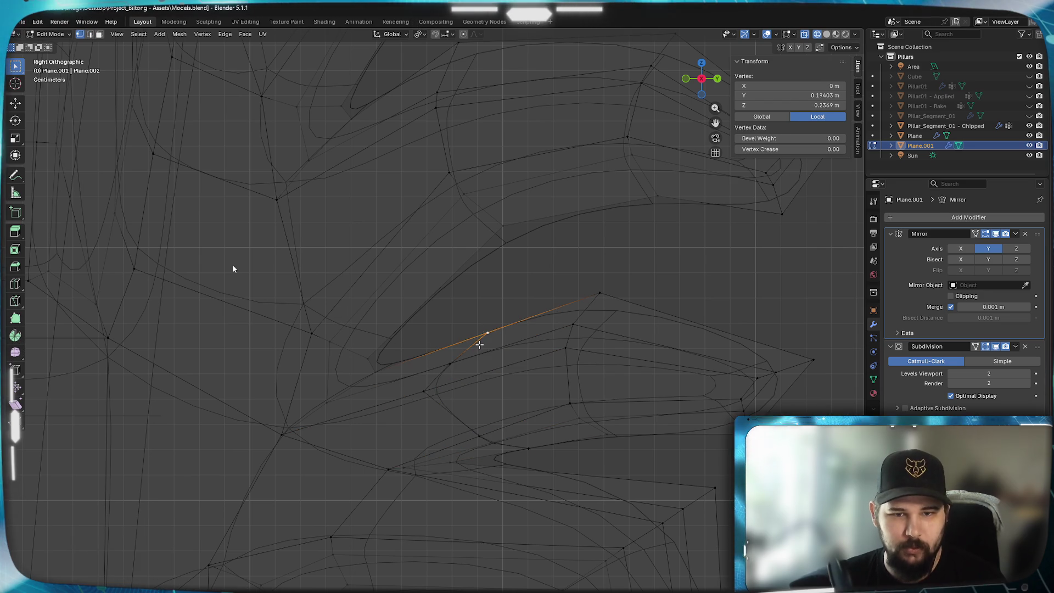
- Work the first loop vertex up and in along the lobe in small moves
{"action": "left_click", "coordinate": [494, 365]}
{"action": "key", "text": "g"}
{"action": "key", "text": "g"}
{"action": "key", "text": "g"}
{"action": "left_click", "coordinate": [396, 362]}
{"action": "key", "text": "g"}
{"action": "left_click", "coordinate": [367, 335]}
{"action": "key", "text": "g"}
{"action": "left_click", "coordinate": [381, 344]}
{"action": "key", "text": "g"}
{"action": "left_click", "coordinate": [334, 383]}
{"action": "key", "text": "g"}
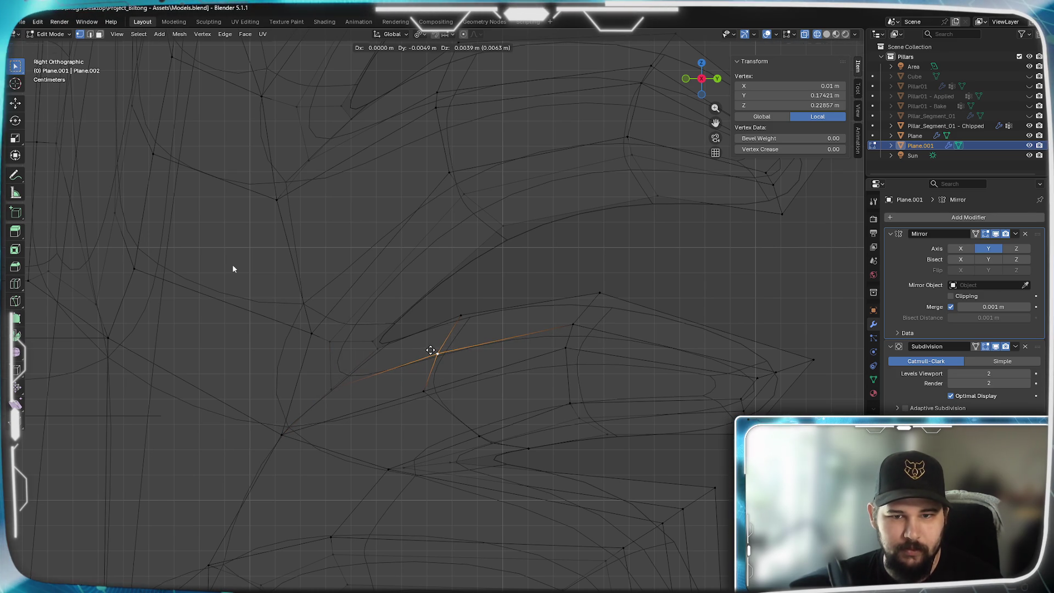
- Bring the next loop vertex down and left beneath the finger
{"action": "left_click", "coordinate": [486, 435]}
{"action": "key", "text": "g"}
{"action": "left_click", "coordinate": [448, 431]}
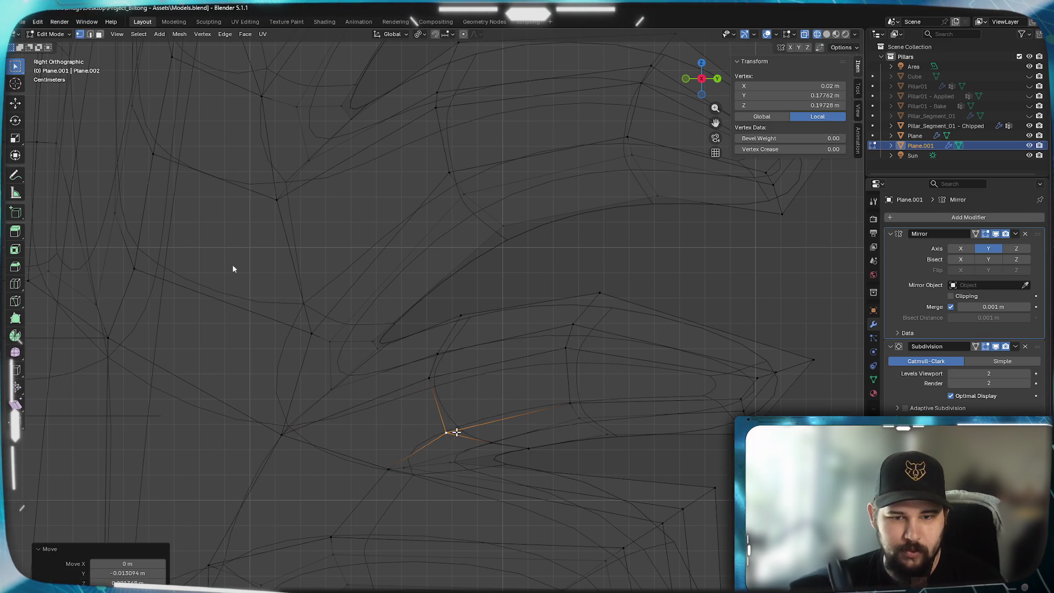
{"action": "key", "text": "g"}
{"action": "left_click", "coordinate": [460, 444]}
{"action": "key", "text": "g"}
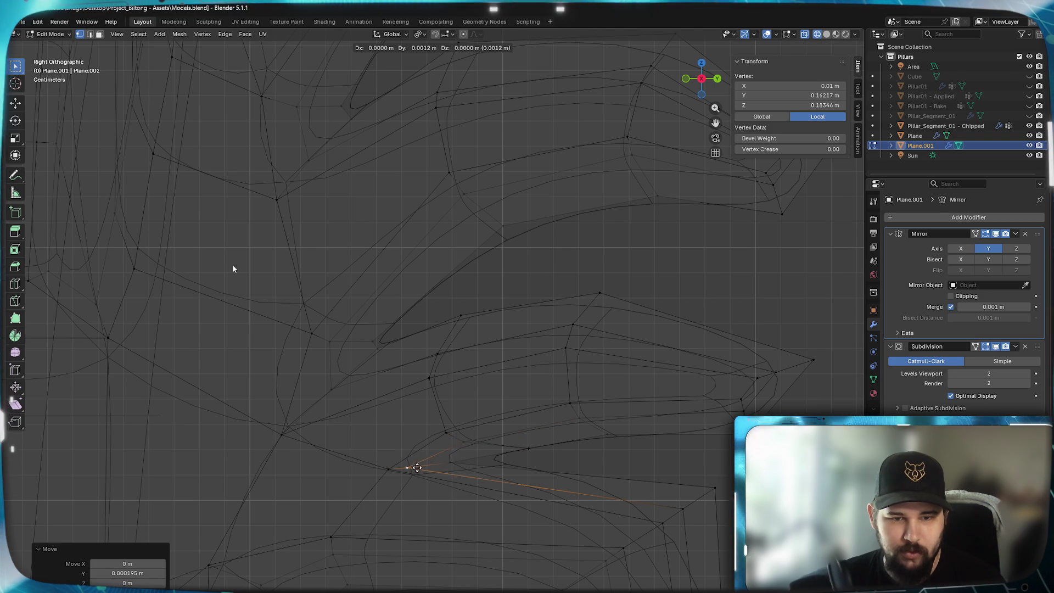
{"action": "left_click", "coordinate": [420, 467]}
- Tuck the junction vertices in to form a slim notch and check it in solid shading
{"action": "left_click", "coordinate": [541, 446]}
{"action": "key", "text": "g"}
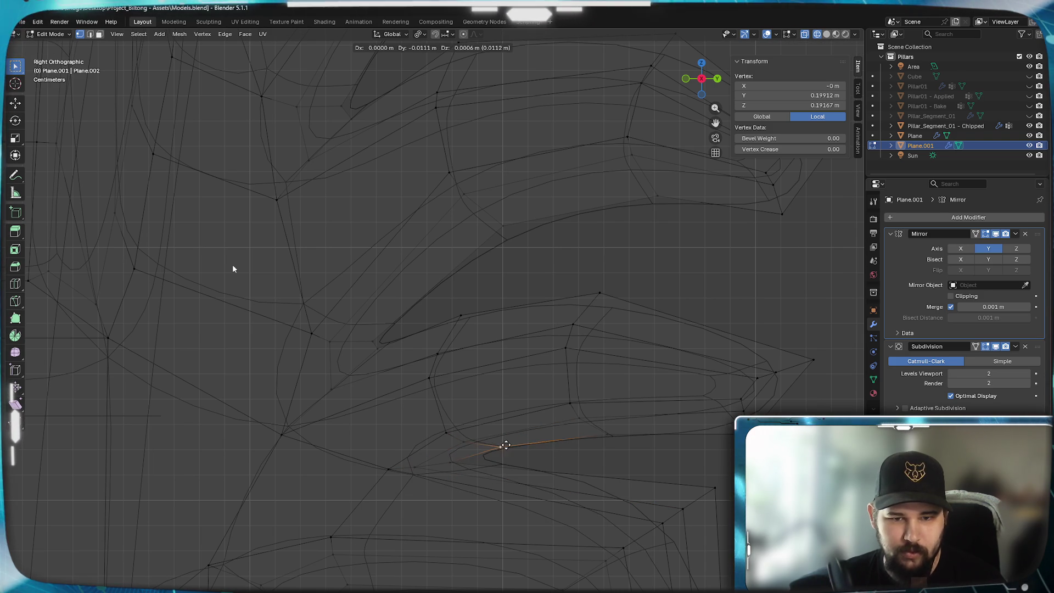
{"action": "left_click", "coordinate": [517, 449]}
{"action": "left_click", "coordinate": [474, 468]}
{"action": "key", "text": "g"}
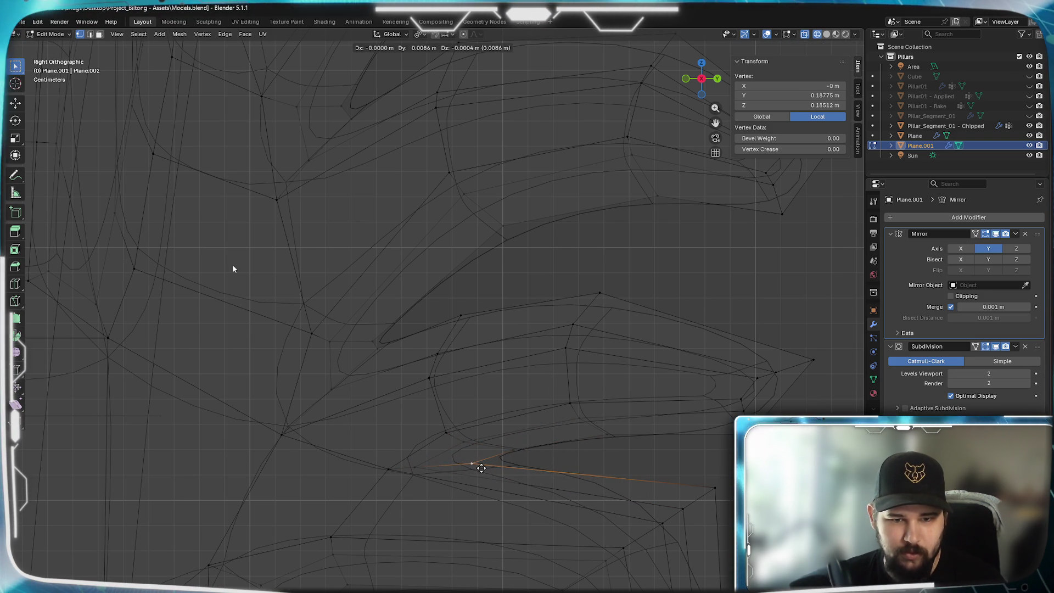
{"action": "left_click", "coordinate": [481, 469]}
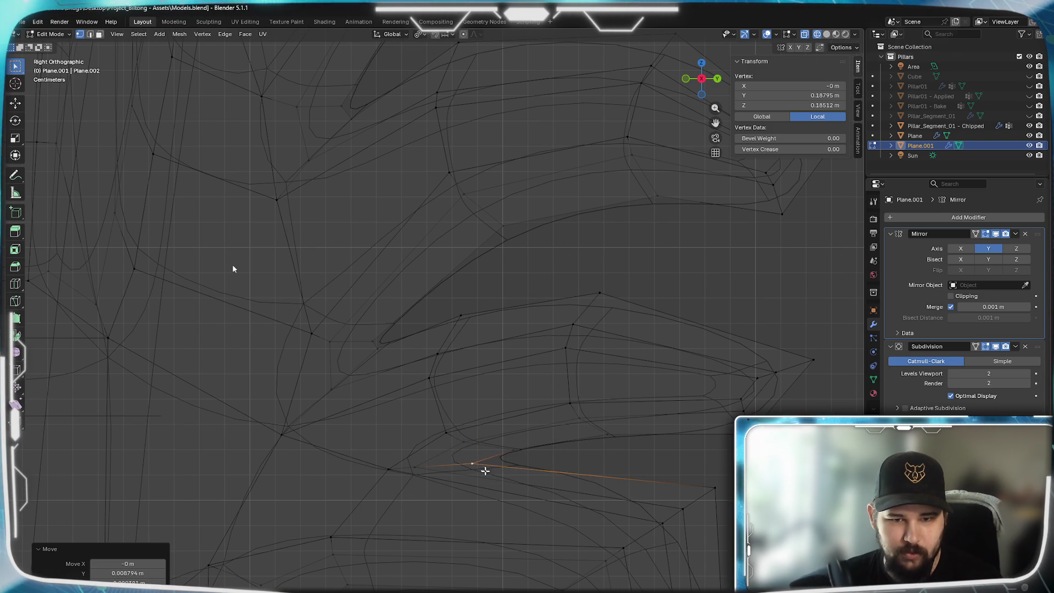
{"action": "key", "text": "z"}
{"action": "left_click", "coordinate": [561, 447]}
{"action": "scroll", "coordinate": [555, 414], "scroll_direction": "down", "scroll_amount": 3}
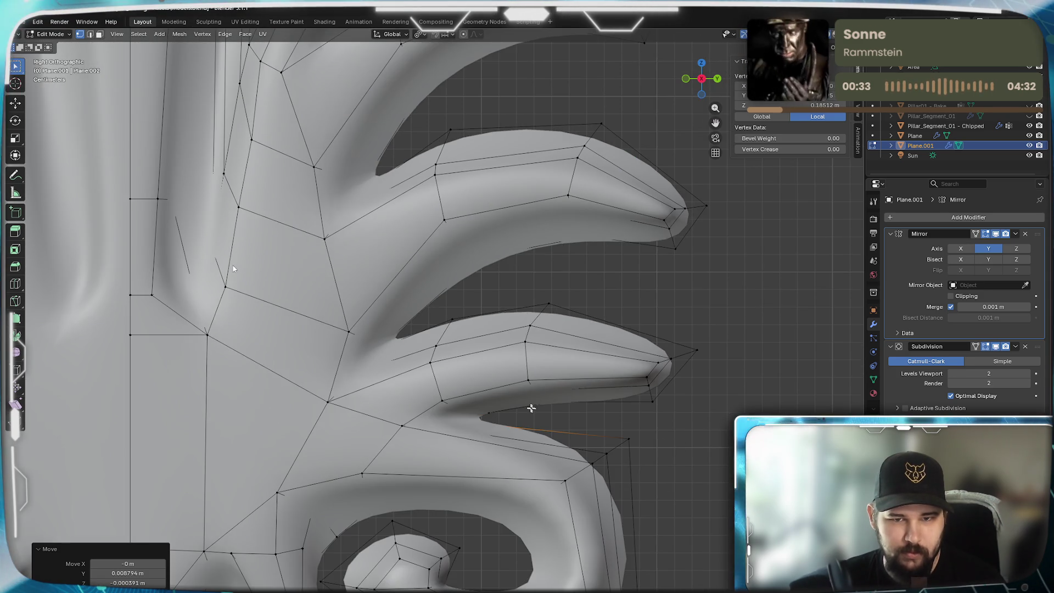
{"action": "scroll", "coordinate": [555, 415], "scroll_direction": "down", "scroll_amount": 2}
{"action": "scroll", "coordinate": [552, 428], "scroll_direction": "down", "scroll_amount": 3}
{"action": "scroll", "coordinate": [550, 445], "scroll_direction": "down", "scroll_amount": 1}
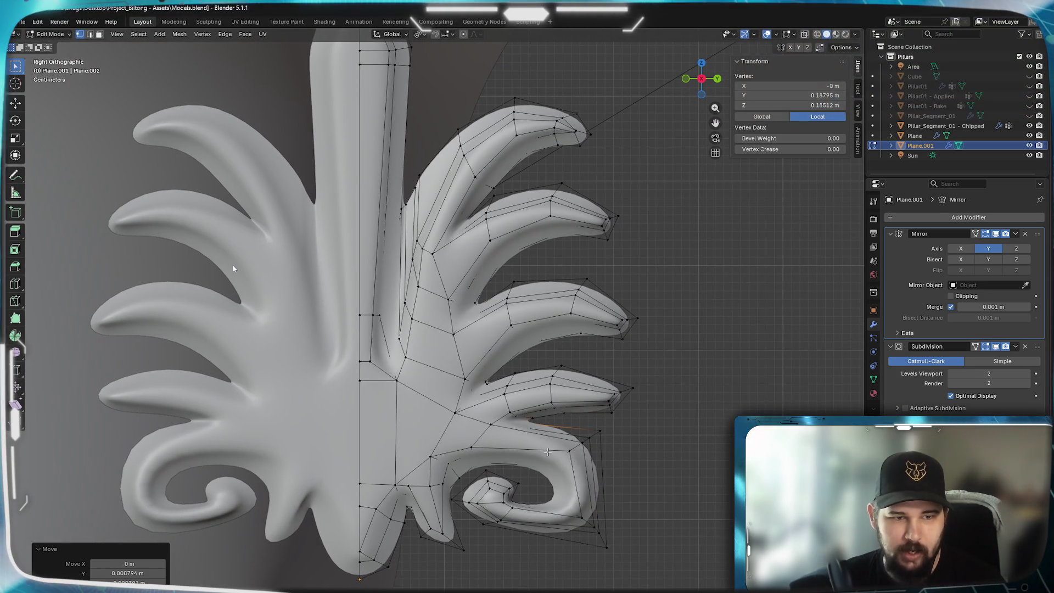
{"action": "scroll", "coordinate": [547, 451], "scroll_direction": "down", "scroll_amount": 2}
{"action": "scroll", "coordinate": [527, 436], "scroll_direction": "up", "scroll_amount": 3}
{"action": "scroll", "coordinate": [478, 421], "scroll_direction": "up", "scroll_amount": 3}
{"action": "scroll", "coordinate": [428, 405], "scroll_direction": "up", "scroll_amount": 1}
{"action": "scroll", "coordinate": [382, 393], "scroll_direction": "up", "scroll_amount": 2}
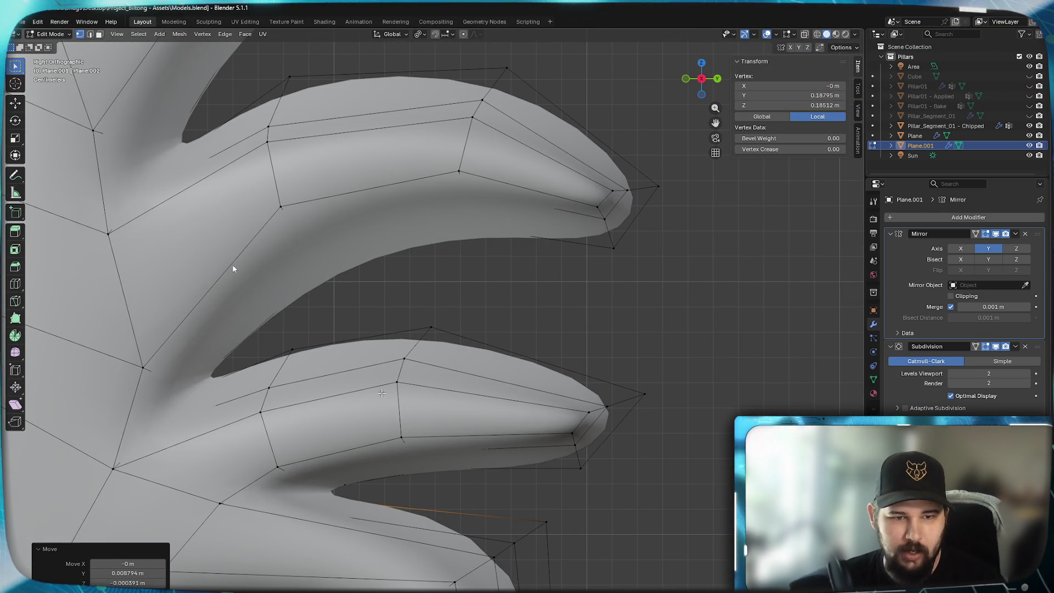
- Reposition four vertices along the lower finger's base and bottom edge for a smoother taper
{"action": "left_click", "coordinate": [294, 387]}
{"action": "middle_click_drag", "start_coordinate": [378, 437], "coordinate": [413, 442], "text": "shift"}
{"action": "key", "text": "g"}
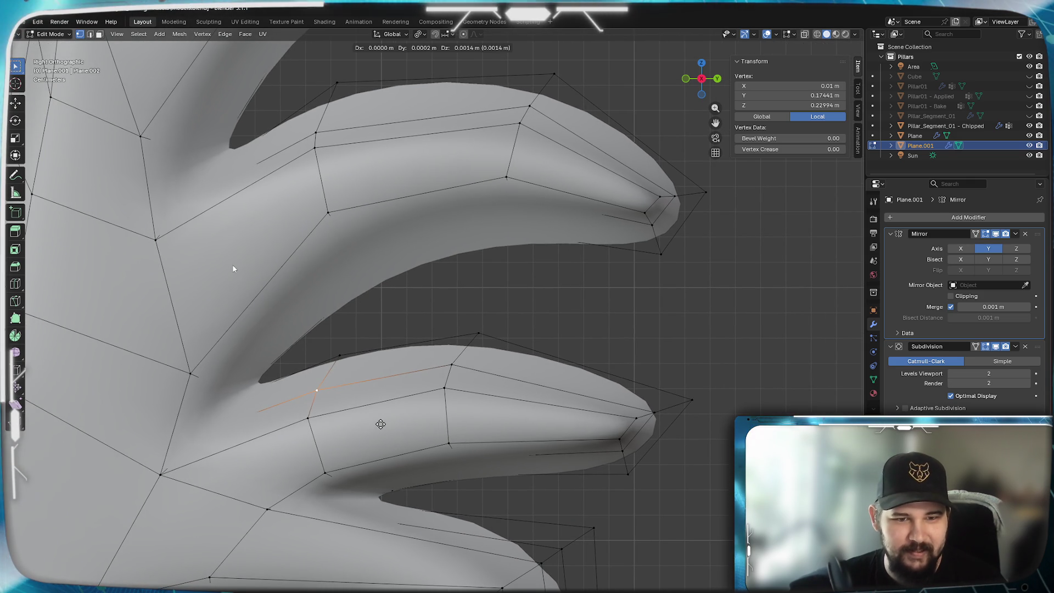
{"action": "left_click", "coordinate": [377, 426]}
{"action": "left_click", "coordinate": [318, 416]}
{"action": "key", "text": "g"}
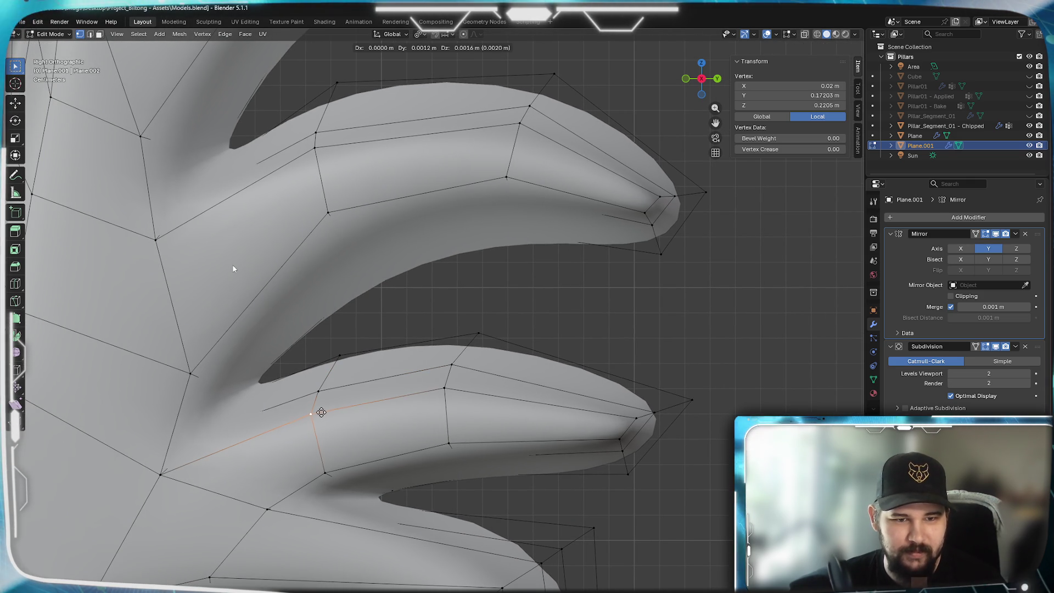
{"action": "left_click", "coordinate": [322, 408]}
{"action": "left_click", "coordinate": [330, 474]}
{"action": "key", "text": "g"}
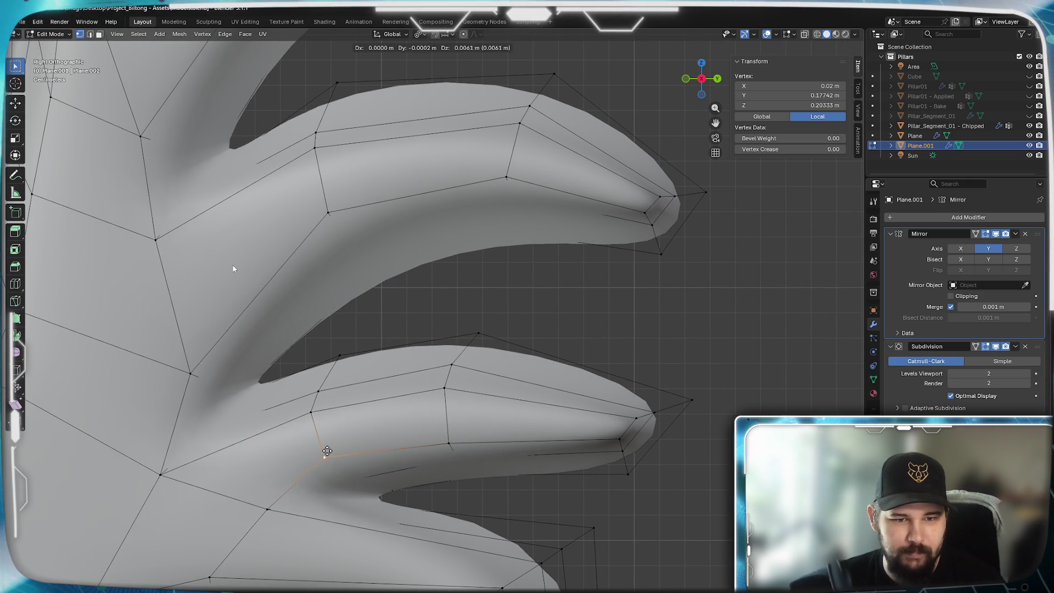
{"action": "left_click", "coordinate": [326, 454]}
{"action": "left_click", "coordinate": [348, 481]}
{"action": "key", "text": "g"}
{"action": "left_click", "coordinate": [349, 480]}
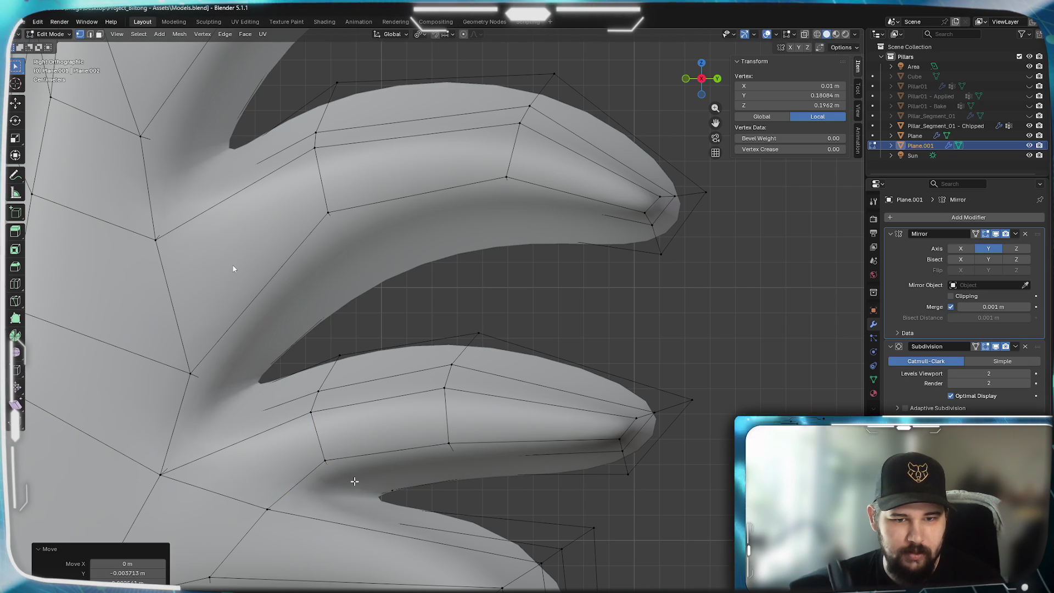
- Slide an upper-edge vertex along its edge and nudge an underside vertex of the finger into place
{"action": "left_click", "coordinate": [467, 356]}
{"action": "key", "text": "g"}
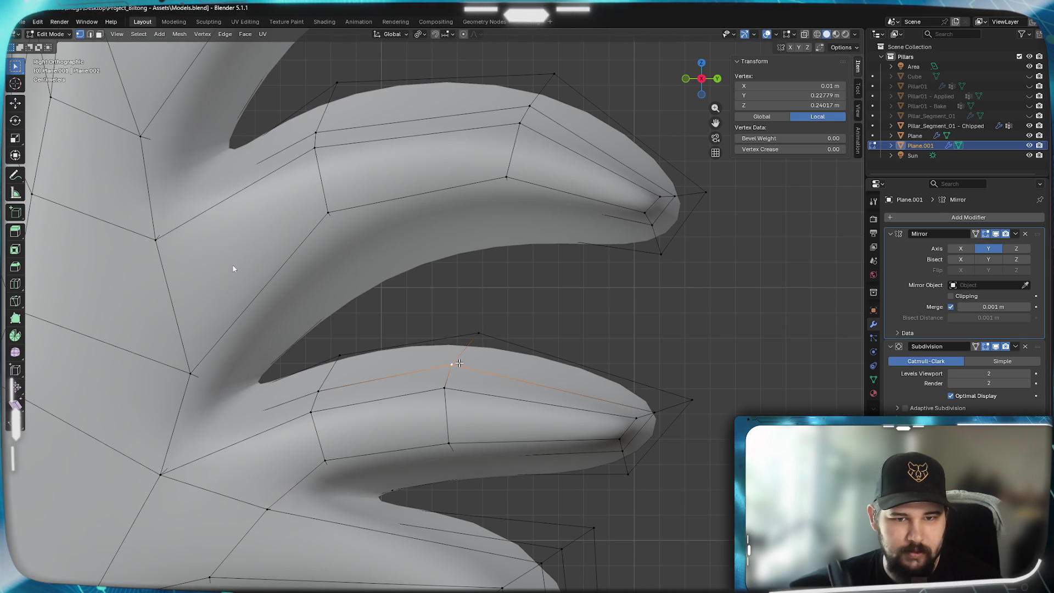
{"action": "left_click", "coordinate": [458, 362]}
{"action": "key", "text": "g"}
{"action": "key", "text": "g"}
{"action": "left_click", "coordinate": [449, 387]}
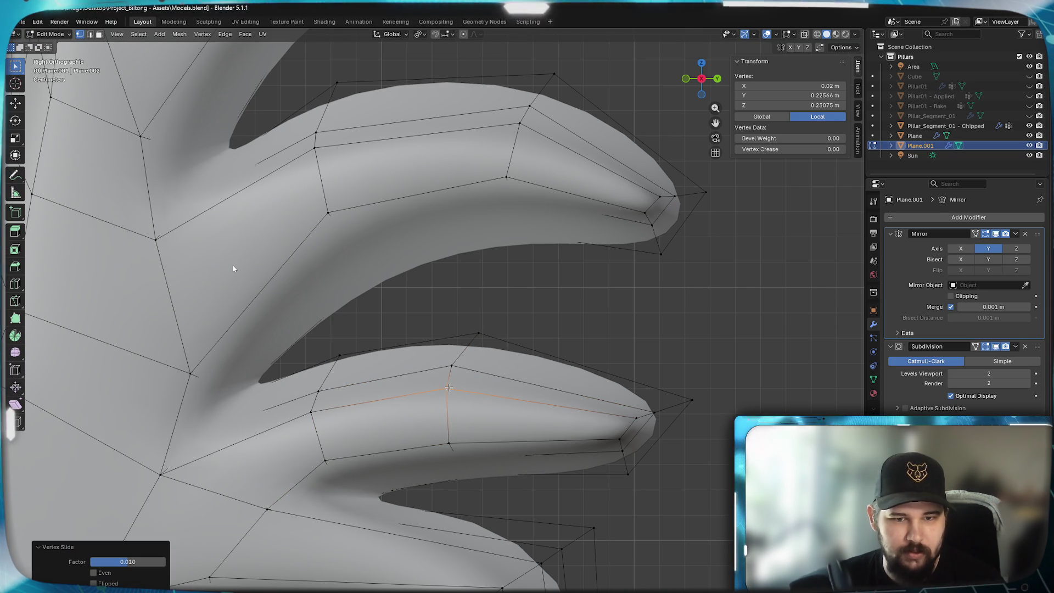
{"action": "left_click", "coordinate": [452, 450]}
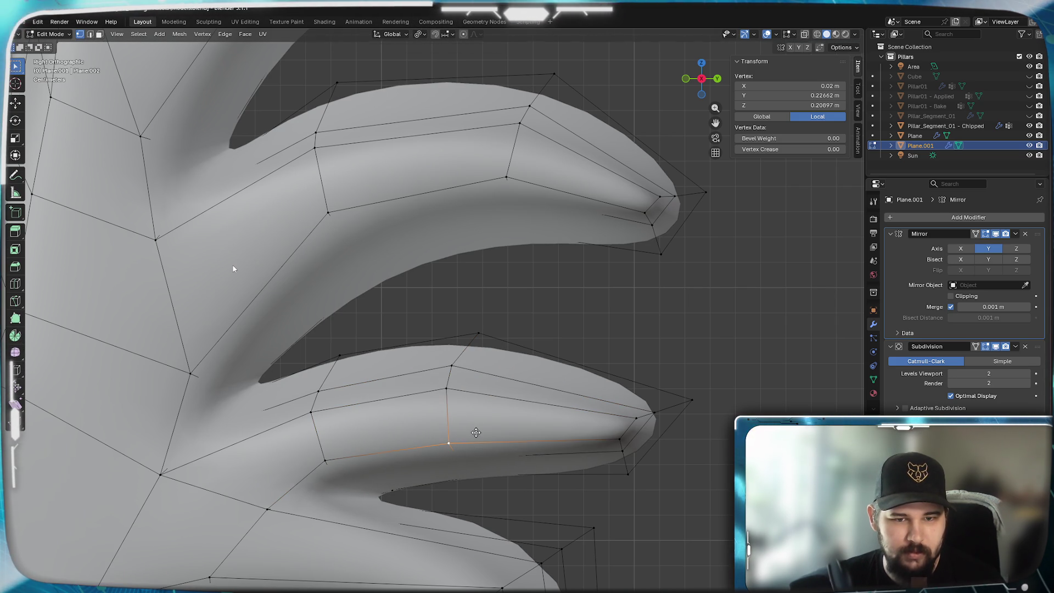
{"action": "key", "text": "g"}
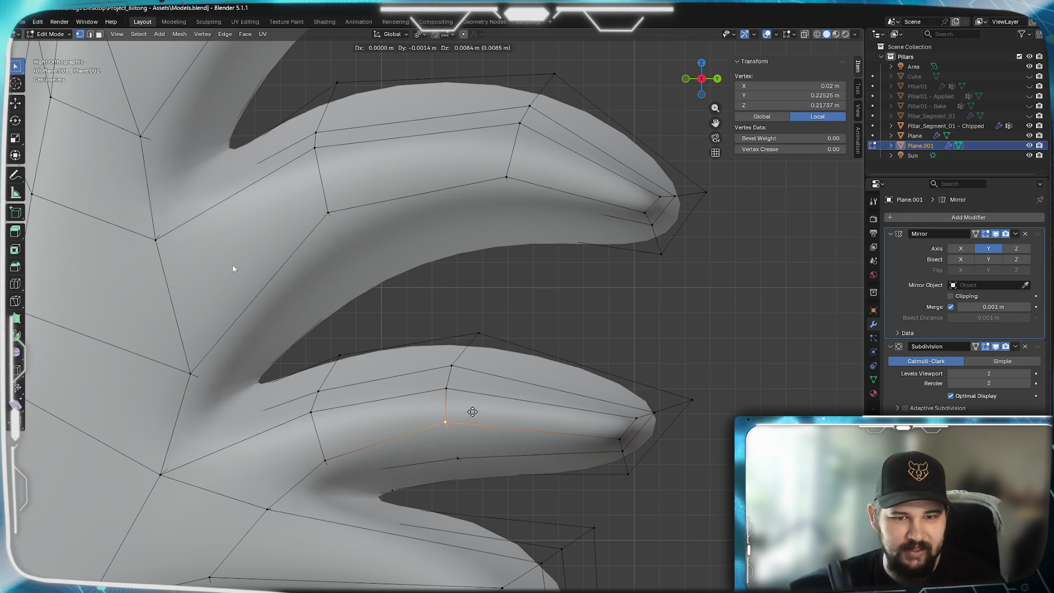
{"action": "left_click", "coordinate": [455, 435]}
{"action": "key", "text": "g"}
{"action": "left_click", "coordinate": [669, 428]}
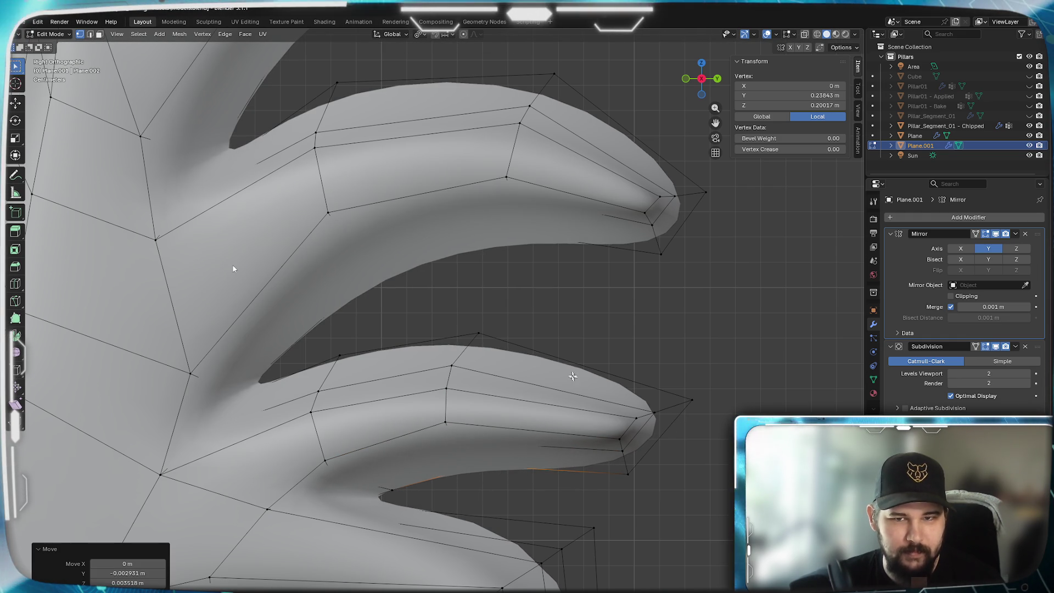
- Move and tilt the lower finger's top edges, then nudge them into their final position
{"action": "left_click_drag", "start_coordinate": [529, 494], "coordinate": [436, 293]}
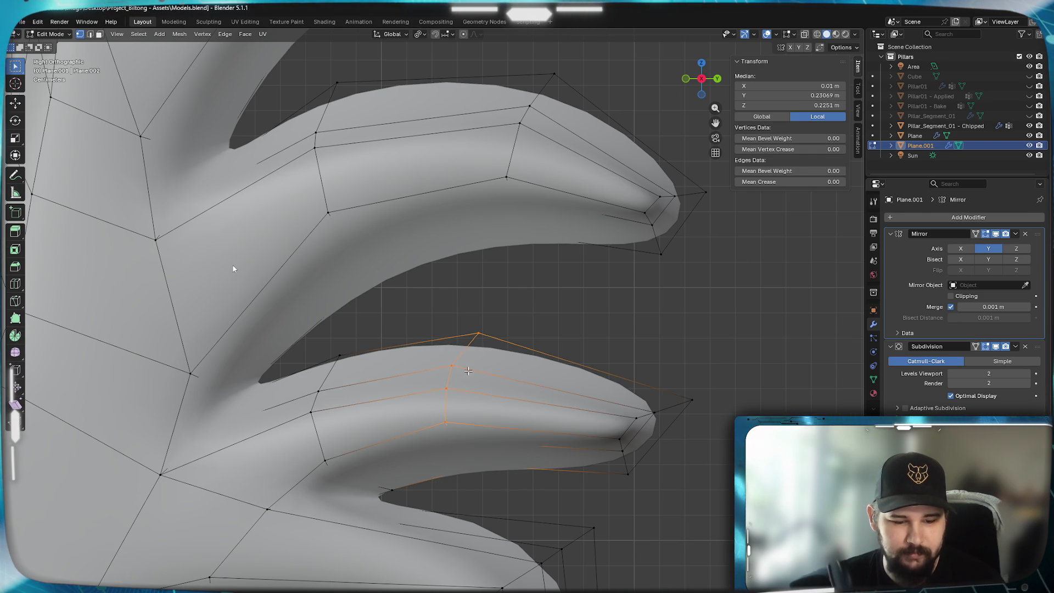
{"action": "key", "text": "g"}
{"action": "left_click", "coordinate": [484, 361]}
{"action": "key", "text": "r"}
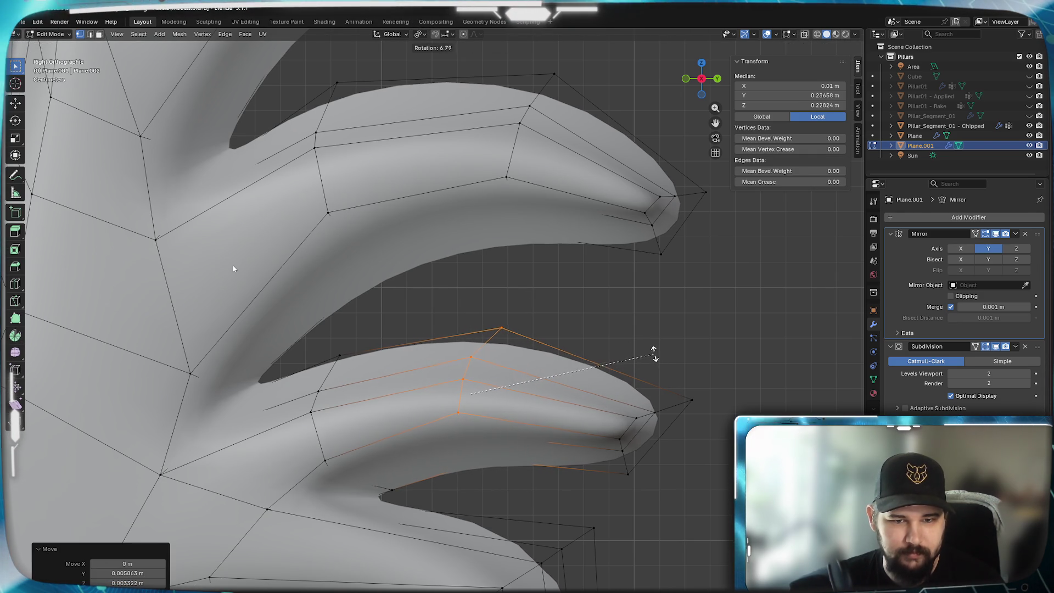
{"action": "key", "text": "Escape"}
{"action": "key", "text": "g"}
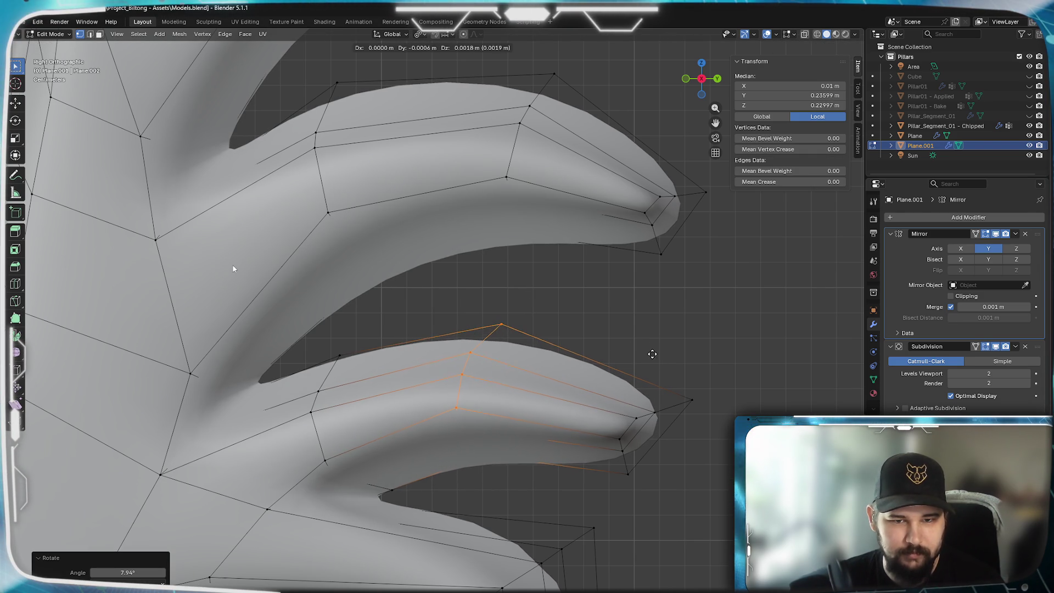
{"action": "left_click", "coordinate": [651, 354]}
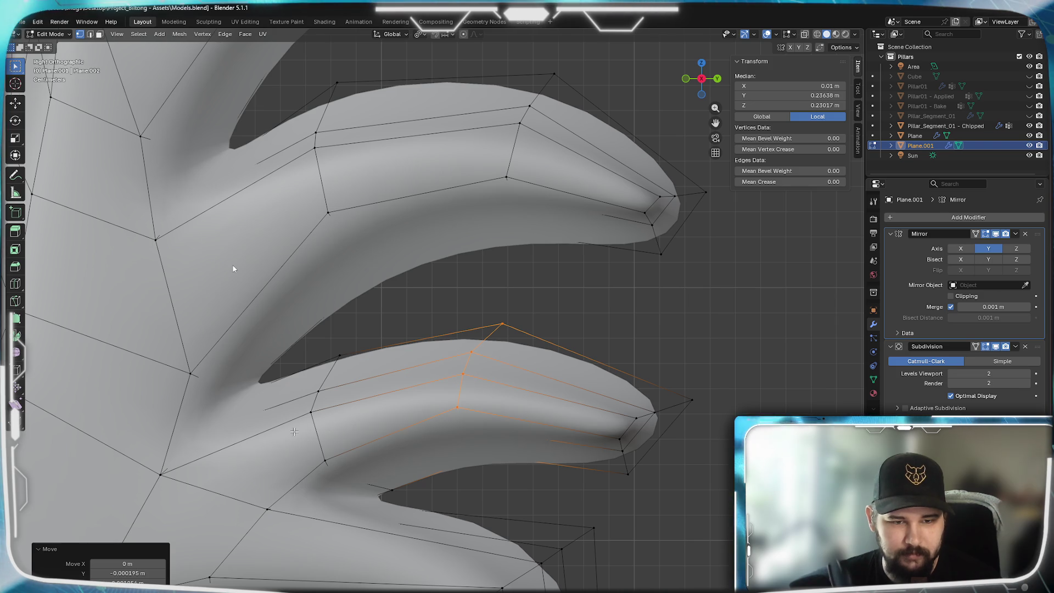
- Raise the edge loop running along the finger's side
{"action": "left_click", "coordinate": [318, 435], "text": "alt"}
{"action": "key", "text": "g"}
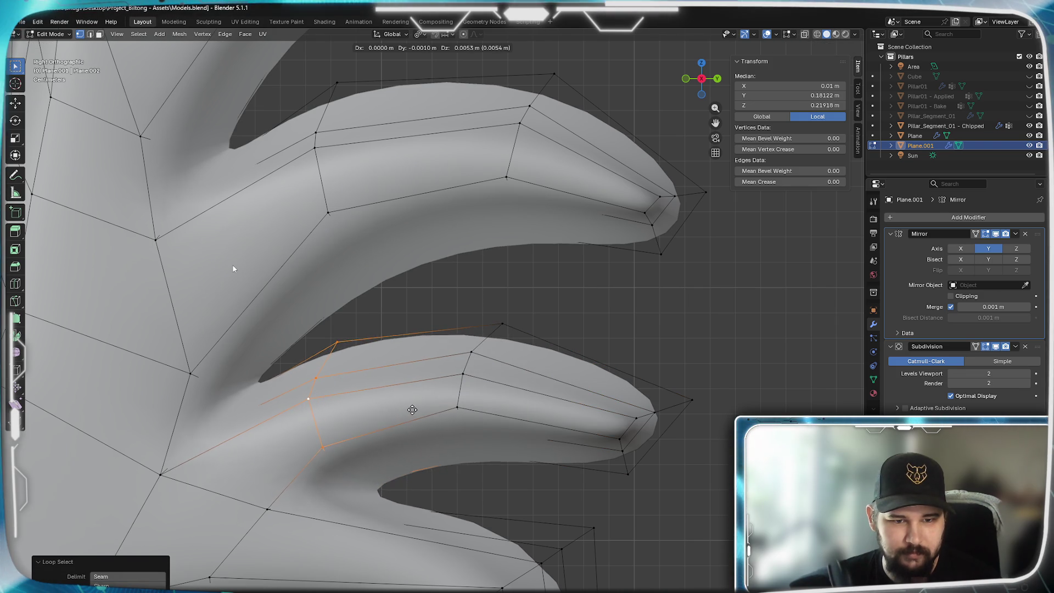
{"action": "left_click", "coordinate": [415, 412]}
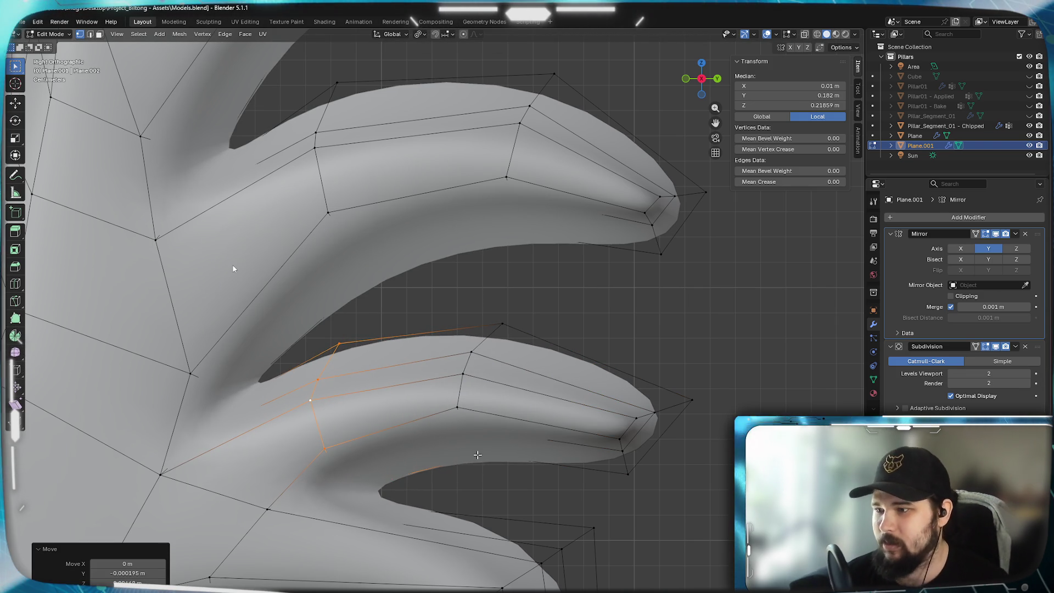
{"action": "mouse_move", "coordinate": [465, 503]}
{"action": "middle_mouse_down", "text": "shift"}
{"action": "mouse_move", "coordinate": [509, 469]}
{"action": "mouse_move", "coordinate": [467, 487]}
{"action": "middle_mouse_up", "text": "shift"}
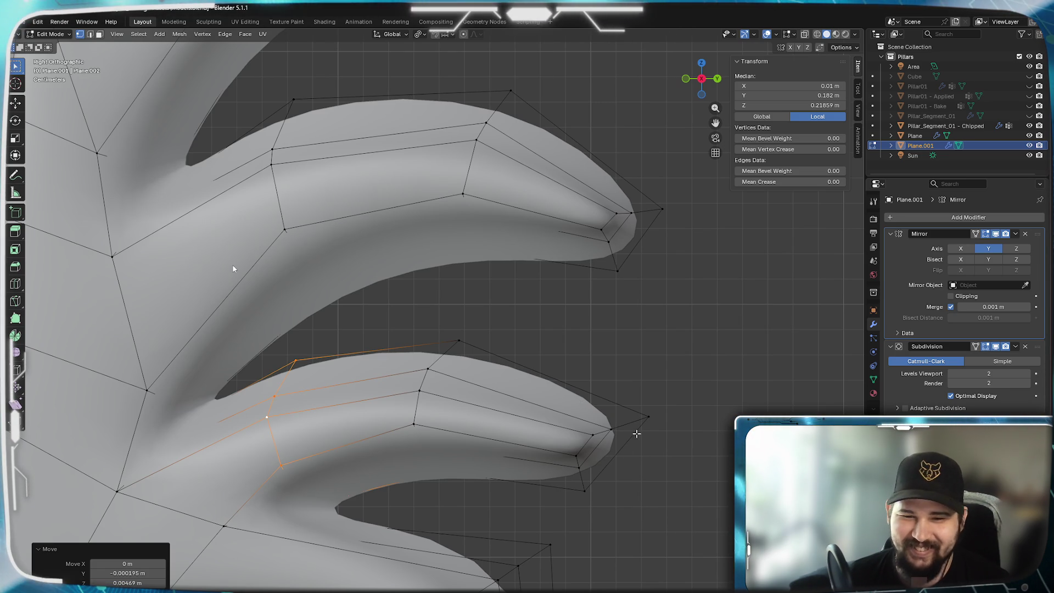
- Move the finger's tip vertex outward and below the finger through several adjustments
{"action": "left_click", "coordinate": [651, 445]}
{"action": "key", "text": "g"}
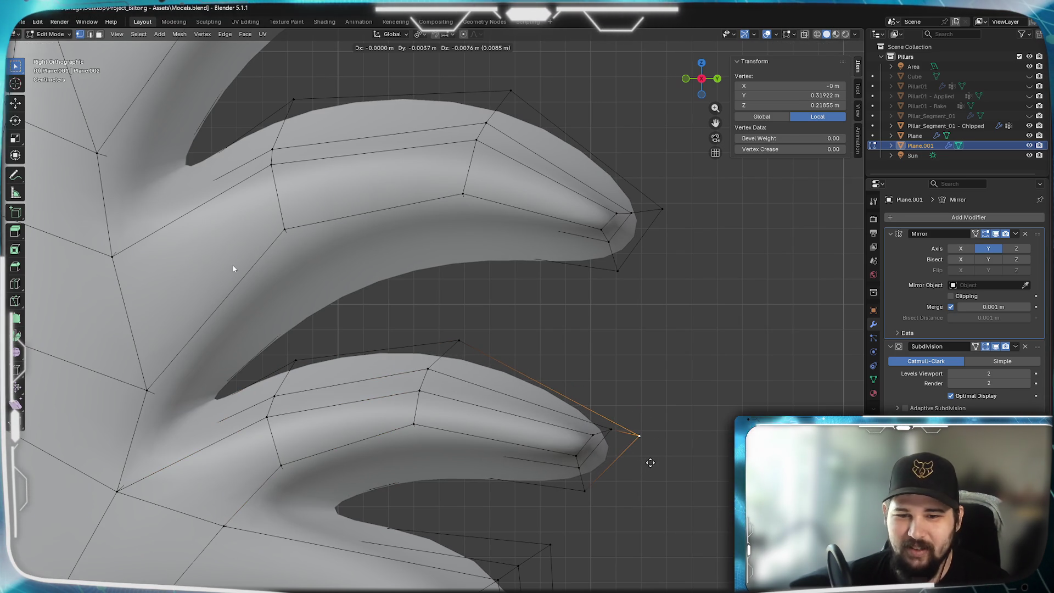
{"action": "left_click", "coordinate": [680, 481]}
{"action": "key", "text": "g"}
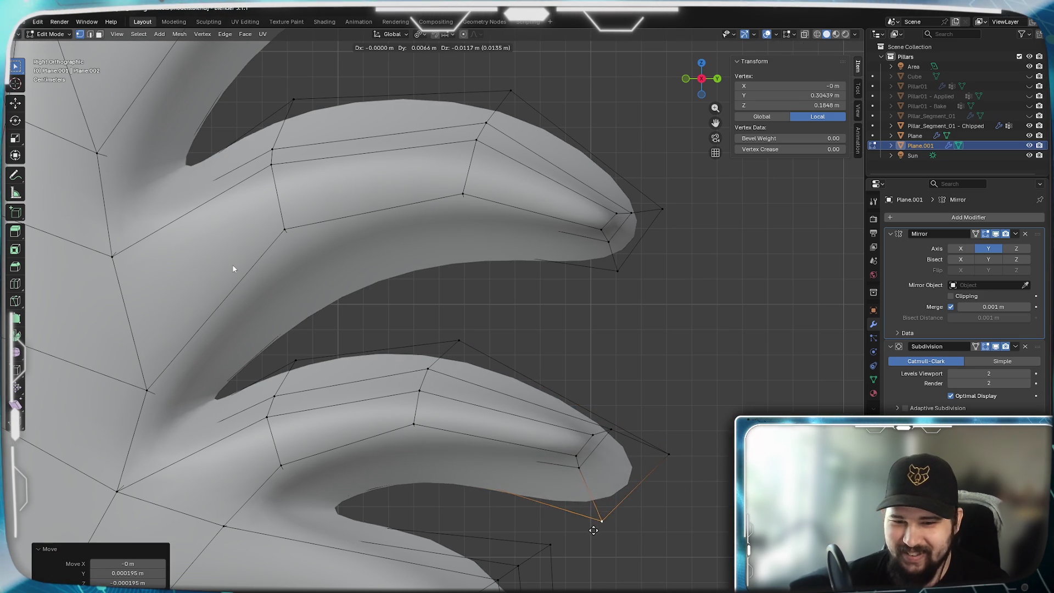
{"action": "left_click", "coordinate": [585, 476]}
{"action": "key", "text": "g"}
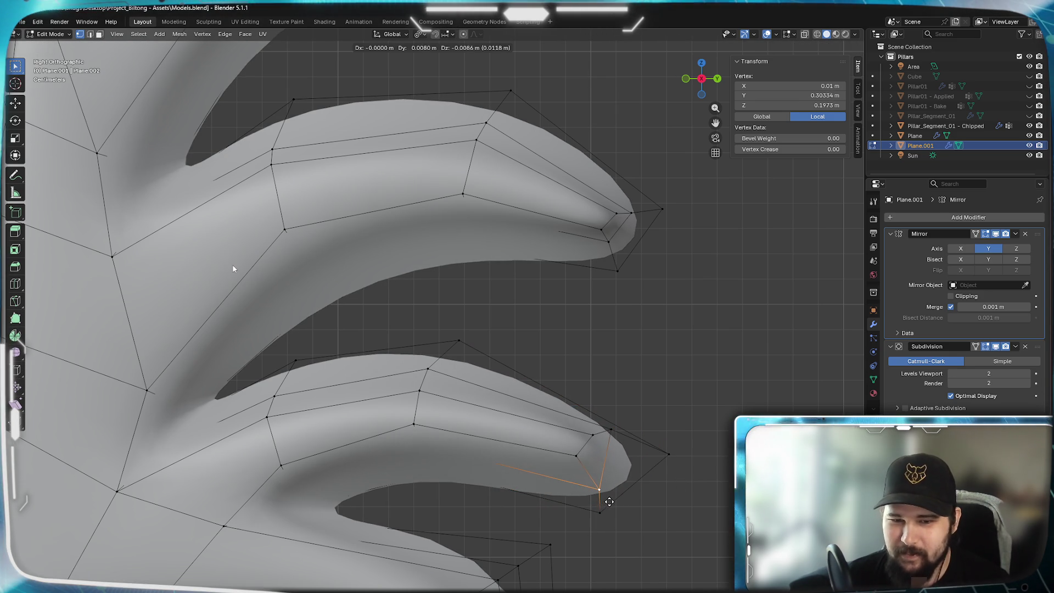
{"action": "left_click", "coordinate": [608, 500]}
{"action": "key", "text": "g"}
{"action": "left_click", "coordinate": [636, 452]}
- Tuck the tip vertex into the point, then grab the vertices across the finger's middle
{"action": "key", "text": "g"}
{"action": "left_click", "coordinate": [601, 475]}
{"action": "key", "text": "g"}
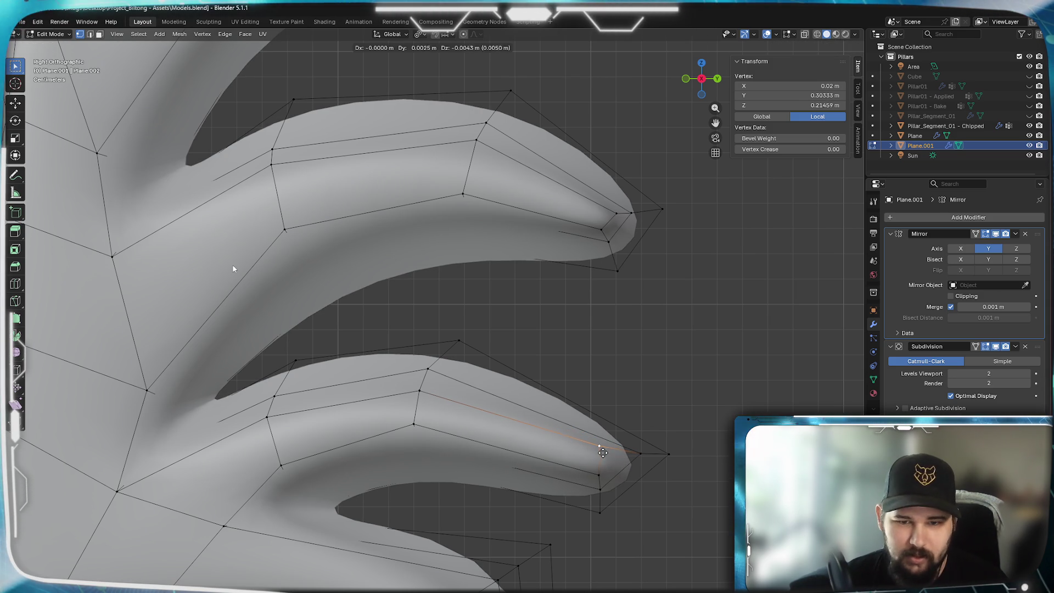
{"action": "left_click", "coordinate": [608, 456]}
{"action": "key", "text": "g"}
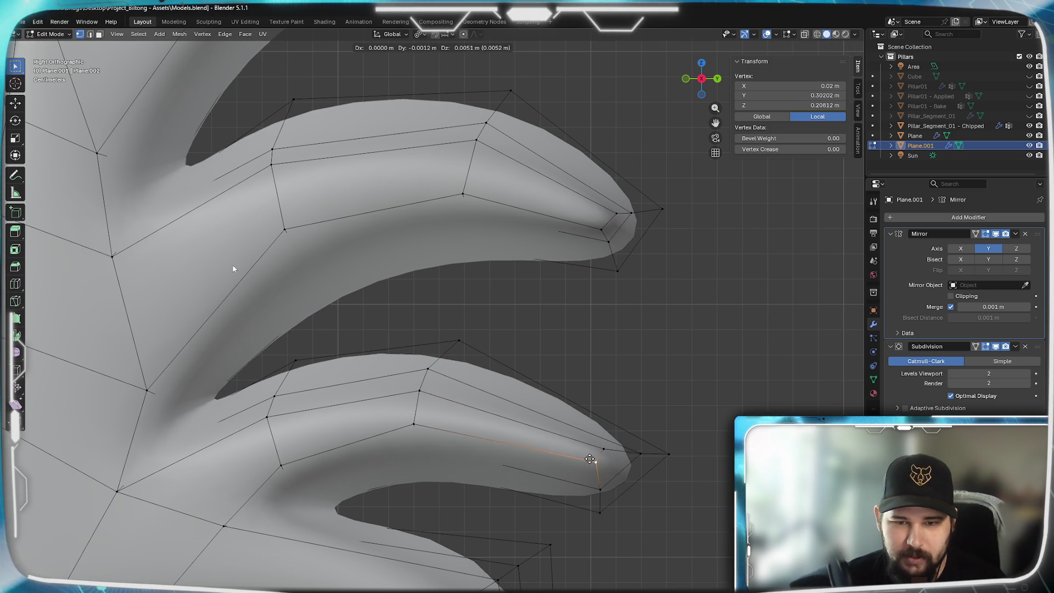
{"action": "left_click", "coordinate": [591, 461]}
{"action": "left_click_drag", "start_coordinate": [526, 514], "coordinate": [395, 312]}
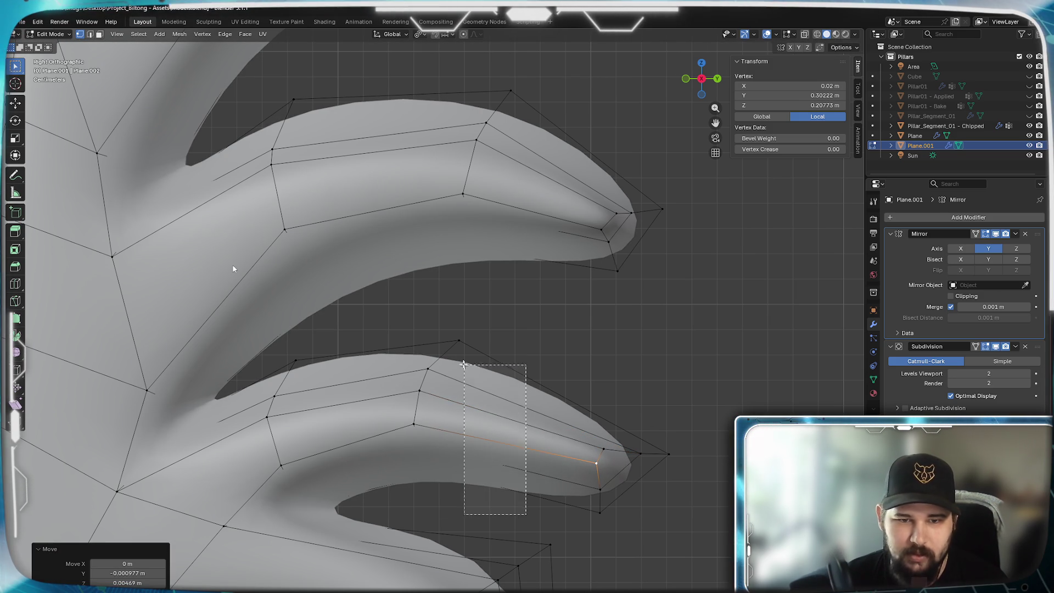
{"action": "key", "text": "g"}
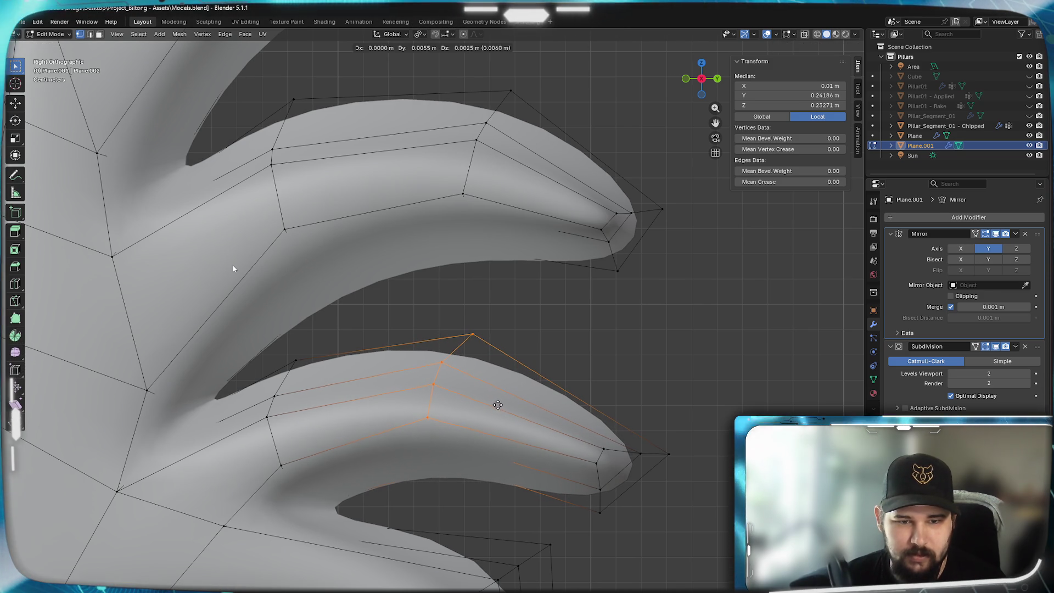
- Place the middle vertices, review the whole ornament, and return to editing its mesh
{"action": "left_click", "coordinate": [493, 402]}
{"action": "scroll", "coordinate": [487, 405], "scroll_direction": "down", "scroll_amount": 5}
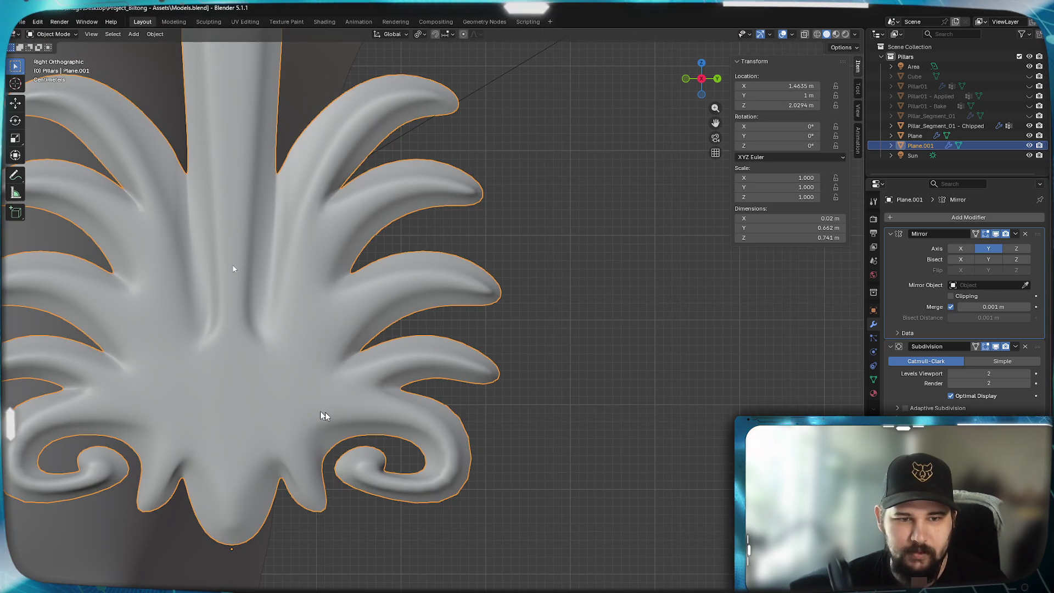
{"action": "scroll", "coordinate": [436, 415], "scroll_direction": "up", "scroll_amount": 1}
{"action": "scroll", "coordinate": [617, 419], "scroll_direction": "up", "scroll_amount": 1}
{"action": "scroll", "coordinate": [483, 479], "scroll_direction": "up", "scroll_amount": 1}
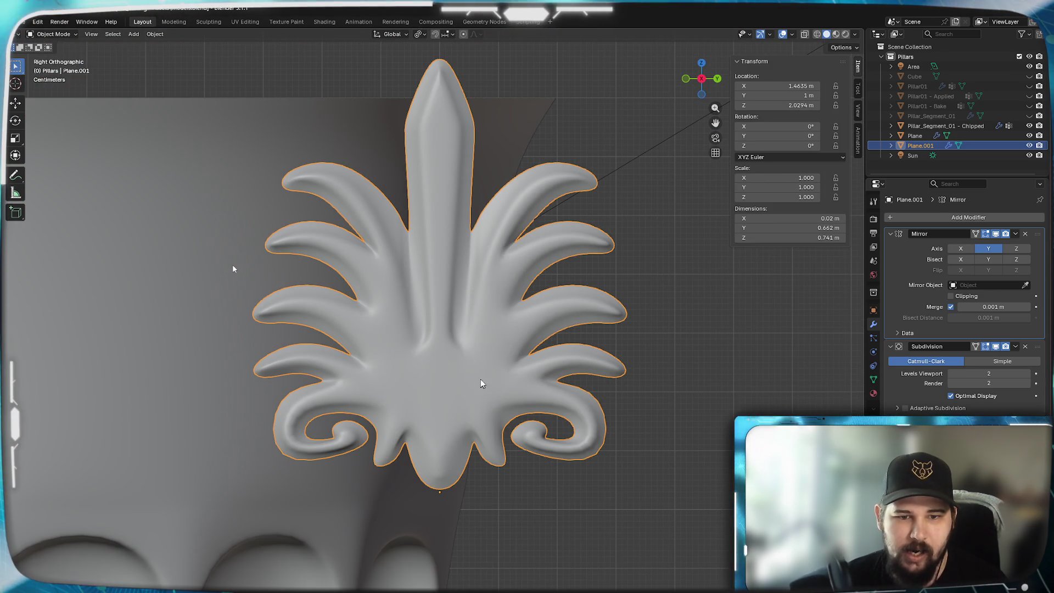
{"action": "scroll", "coordinate": [483, 388], "scroll_direction": "up", "scroll_amount": 2}
{"action": "scroll", "coordinate": [430, 500], "scroll_direction": "down", "scroll_amount": 2}
{"action": "middle_click_drag", "start_coordinate": [430, 500], "coordinate": [563, 337], "text": "shift"}
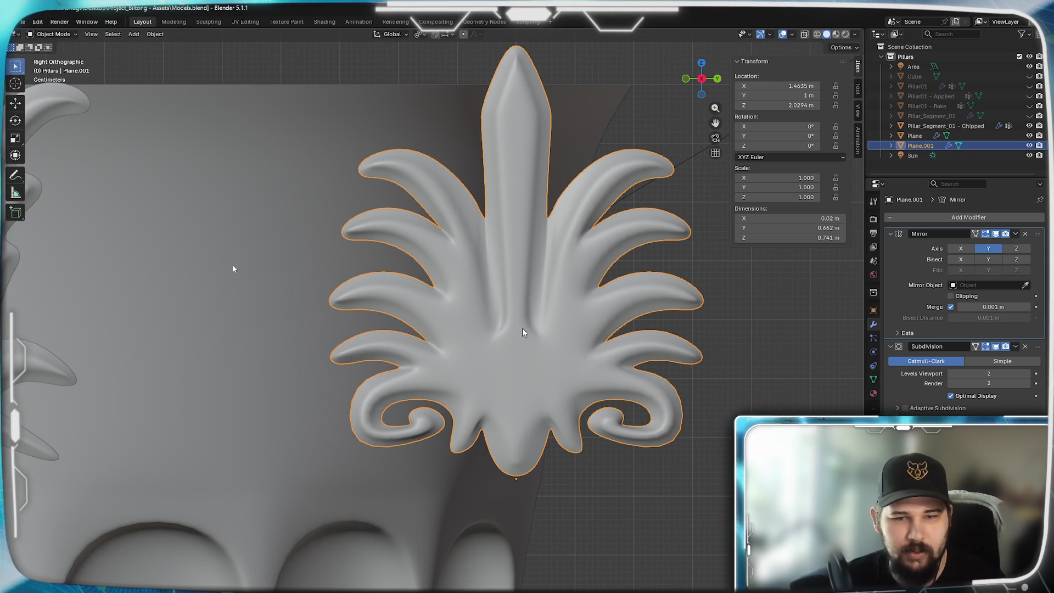
{"action": "scroll", "coordinate": [549, 286], "scroll_direction": "up", "scroll_amount": 3}
{"action": "scroll", "coordinate": [636, 302], "scroll_direction": "up", "scroll_amount": 2}
{"action": "key", "text": "Tab"}
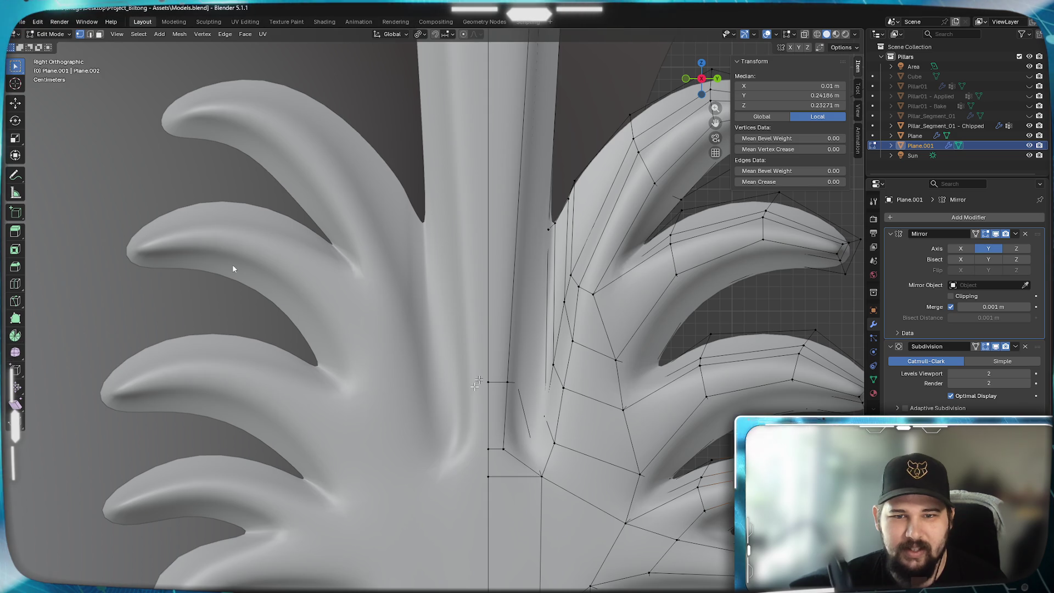
- Merge the stray vertex beside the stem into the lower junction vertex (M > At Last)
{"action": "middle_click_drag", "start_coordinate": [518, 306], "coordinate": [548, 199], "text": "shift"}
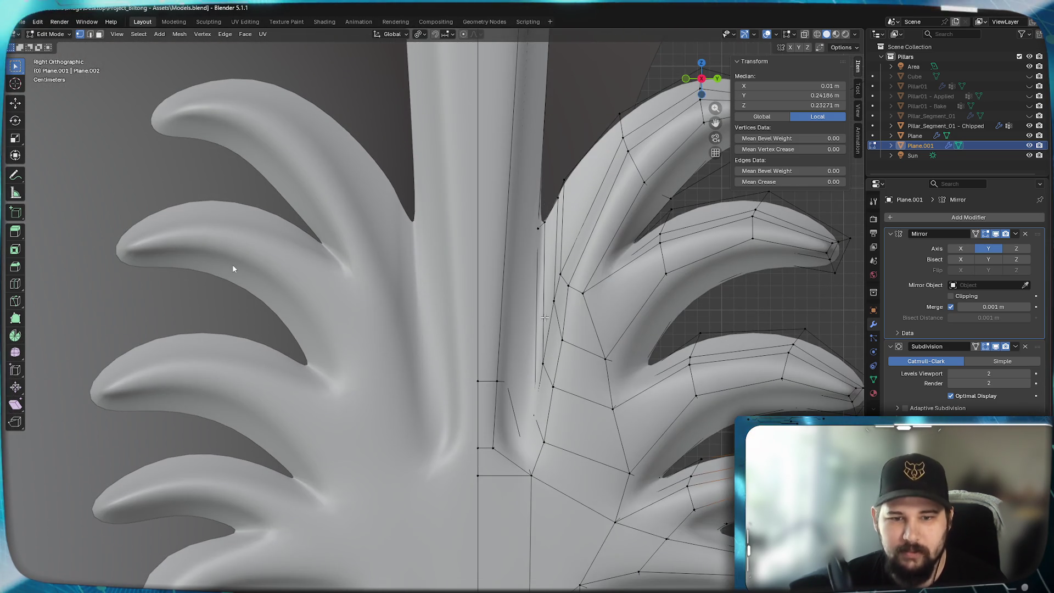
{"action": "scroll", "coordinate": [544, 316], "scroll_direction": "up", "scroll_amount": 1}
{"action": "scroll", "coordinate": [518, 340], "scroll_direction": "up", "scroll_amount": 2}
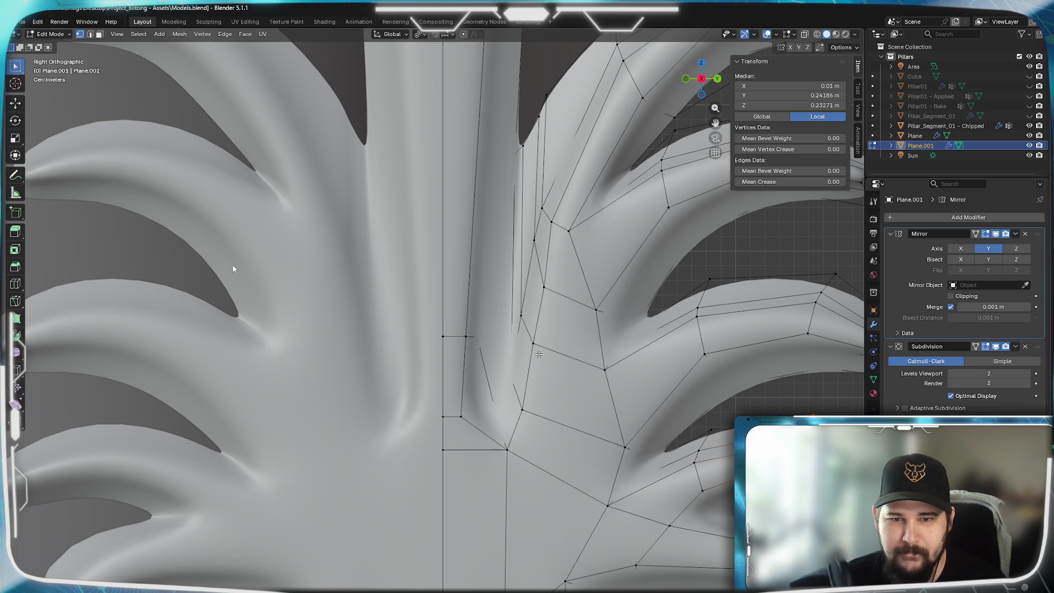
{"action": "left_click", "coordinate": [539, 355]}
{"action": "left_click", "coordinate": [525, 434], "text": "shift"}
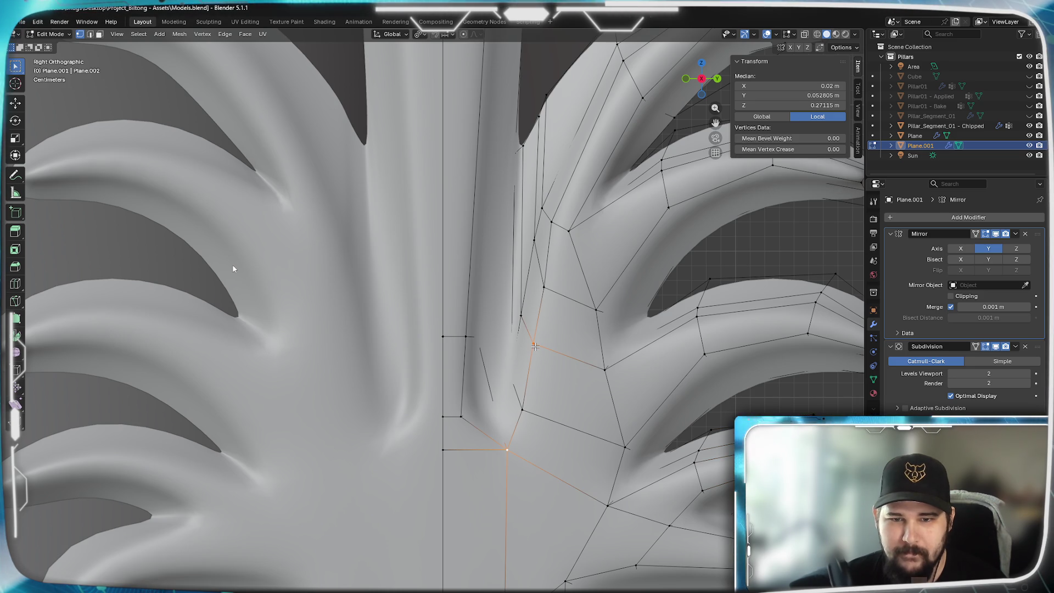
{"action": "scroll", "coordinate": [535, 347], "scroll_direction": "down", "scroll_amount": 2}
{"action": "scroll", "coordinate": [543, 313], "scroll_direction": "up", "scroll_amount": 2}
{"action": "left_click", "coordinate": [548, 287]}
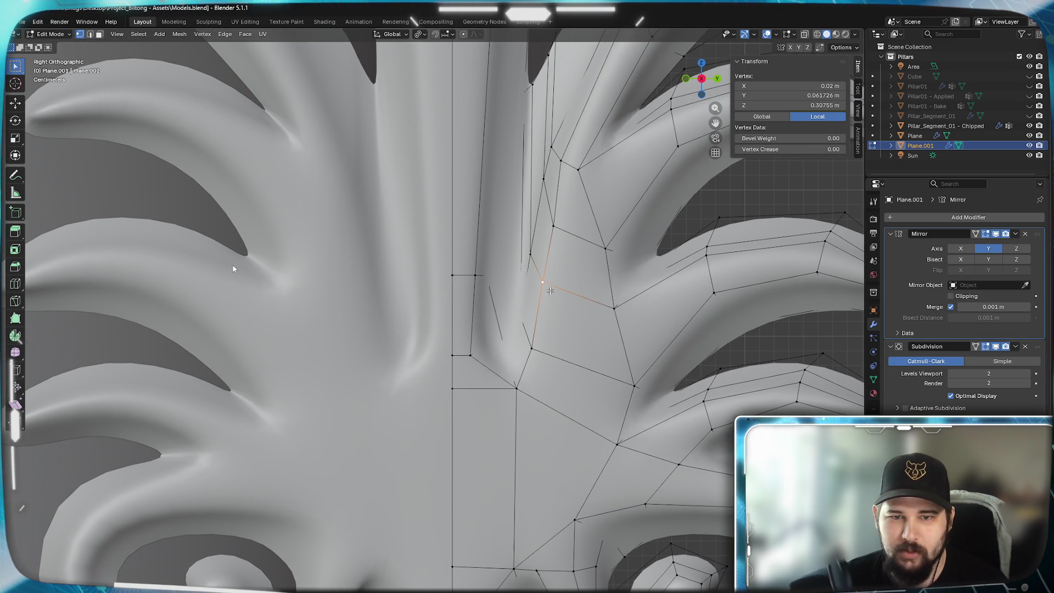
{"action": "left_click", "coordinate": [515, 388], "text": "shift"}
{"action": "key", "text": "m"}
{"action": "key", "text": "l"}
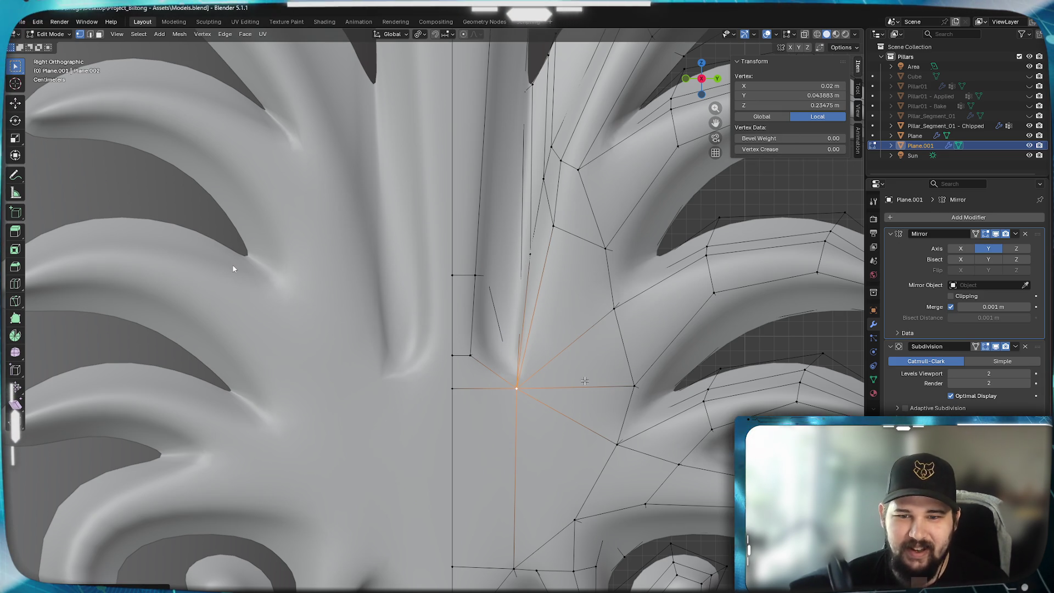
{"action": "scroll", "coordinate": [588, 382], "scroll_direction": "up", "scroll_amount": 3, "text": "shift"}
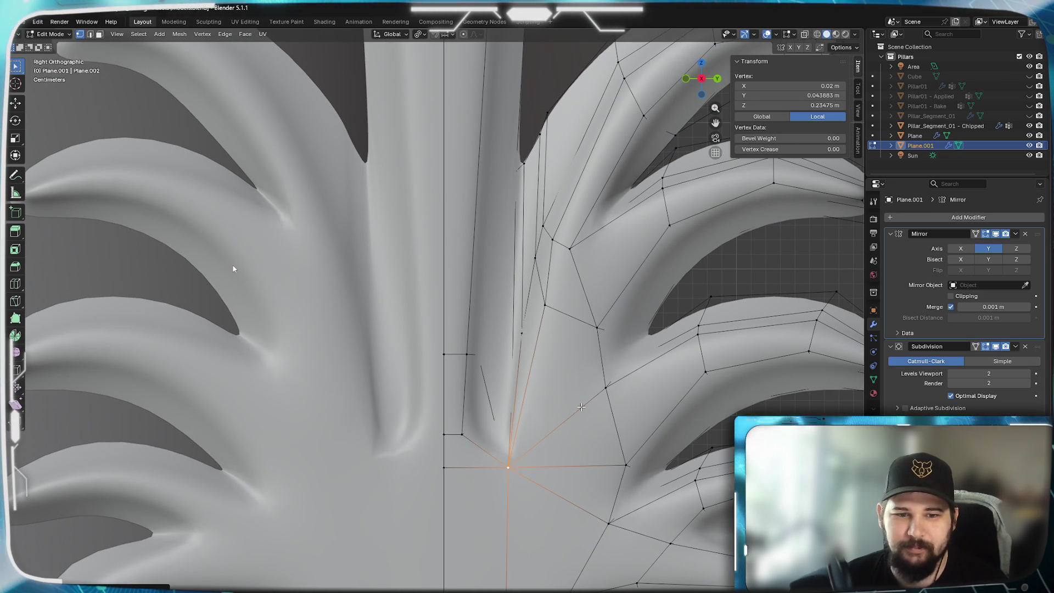
{"action": "scroll", "coordinate": [566, 387], "scroll_direction": "up", "scroll_amount": 1}
{"action": "scroll", "coordinate": [566, 330], "scroll_direction": "up", "scroll_amount": 2, "text": "shift"}
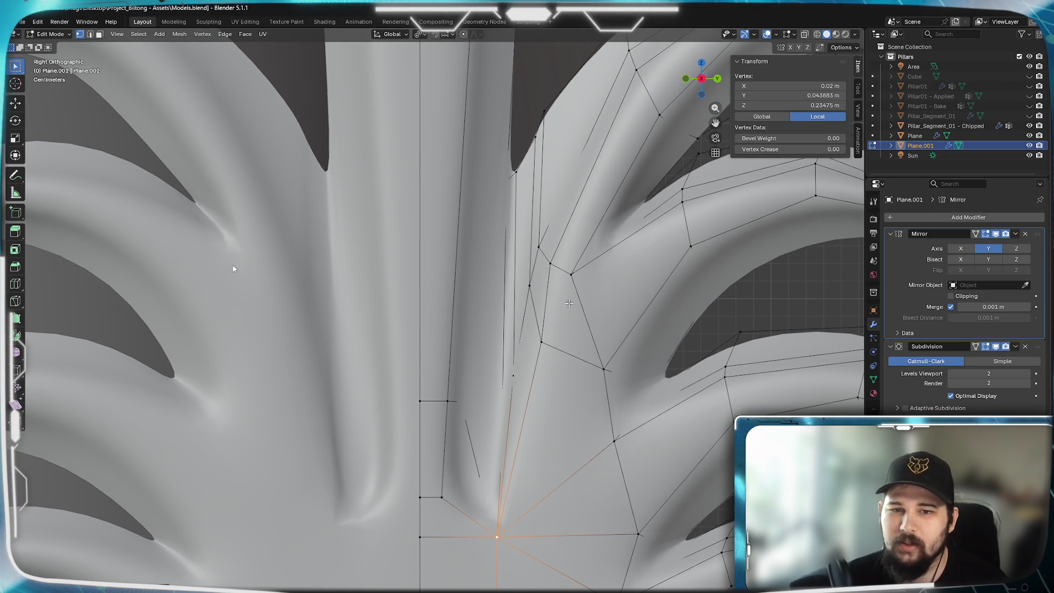
{"action": "scroll", "coordinate": [542, 339], "scroll_direction": "down", "scroll_amount": 2}
{"action": "scroll", "coordinate": [522, 313], "scroll_direction": "up", "scroll_amount": 2}
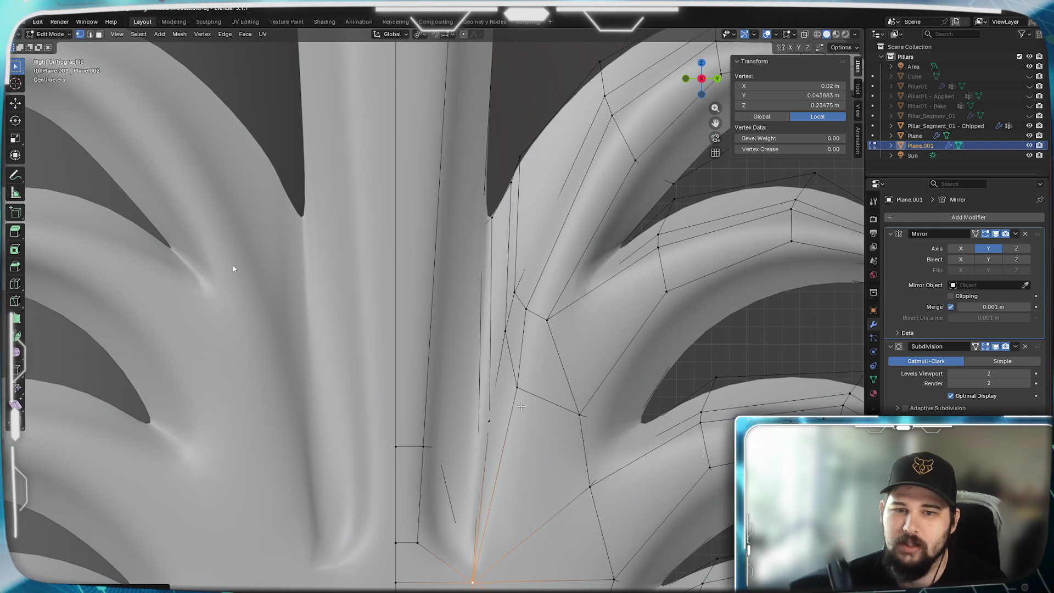
- Move another stem vertex down onto the junction and switch the viewport to wireframe
{"action": "middle_click_drag", "start_coordinate": [521, 397], "coordinate": [576, 319], "text": "shift"}
{"action": "left_click", "coordinate": [571, 311]}
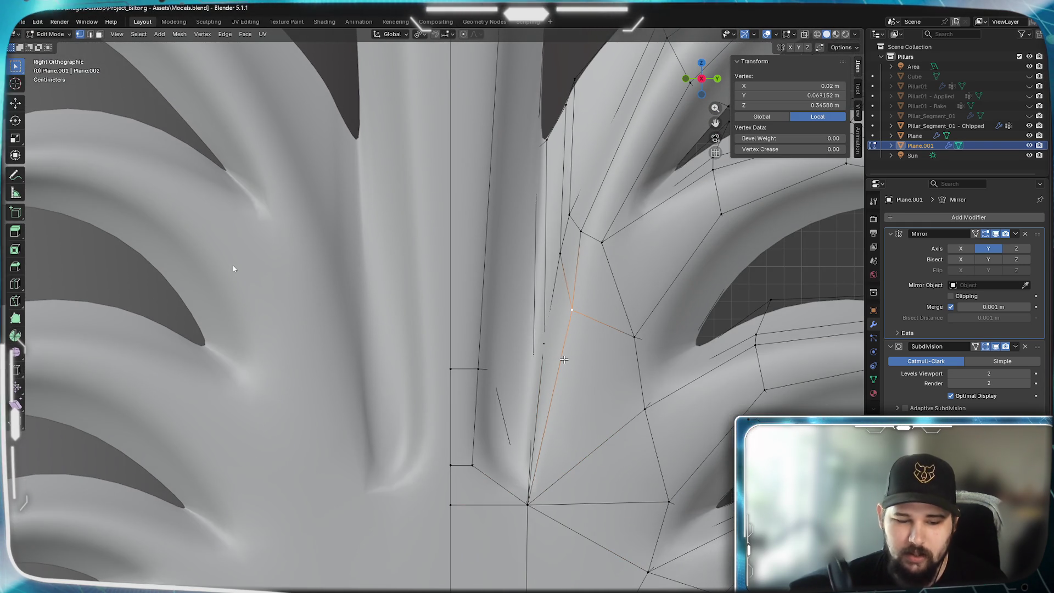
{"action": "key", "text": "g"}
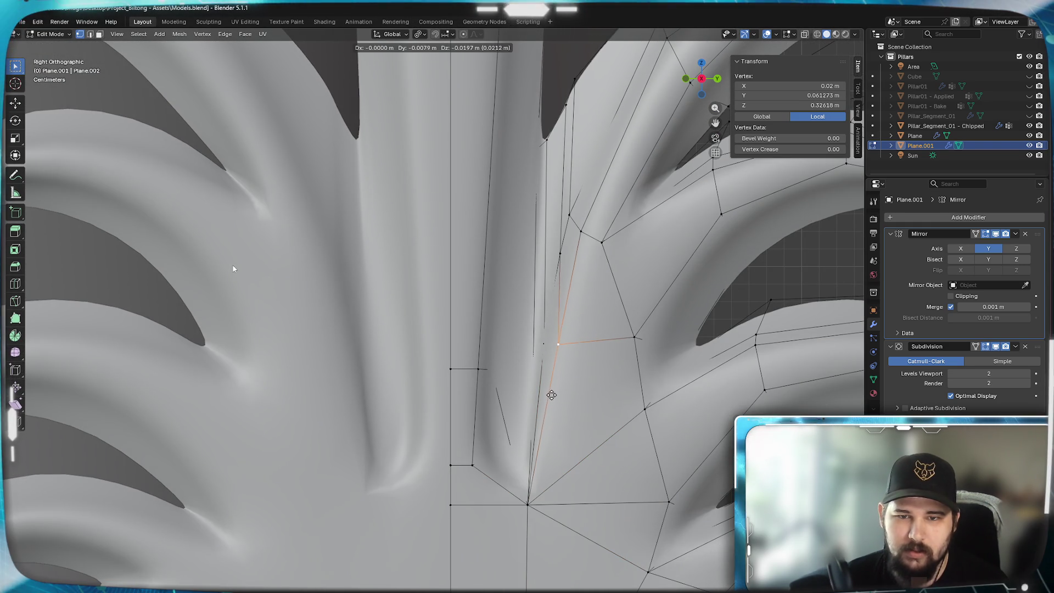
{"action": "left_click", "coordinate": [534, 492]}
{"action": "key", "text": "g"}
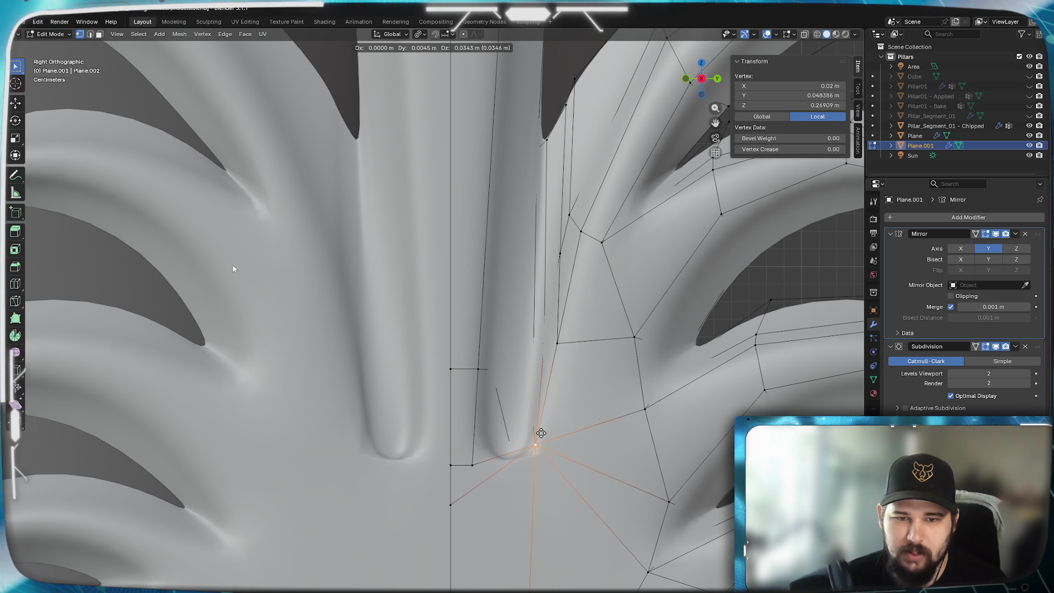
{"action": "left_click", "coordinate": [541, 434]}
{"action": "key", "text": "z"}
{"action": "left_click", "coordinate": [462, 431]}
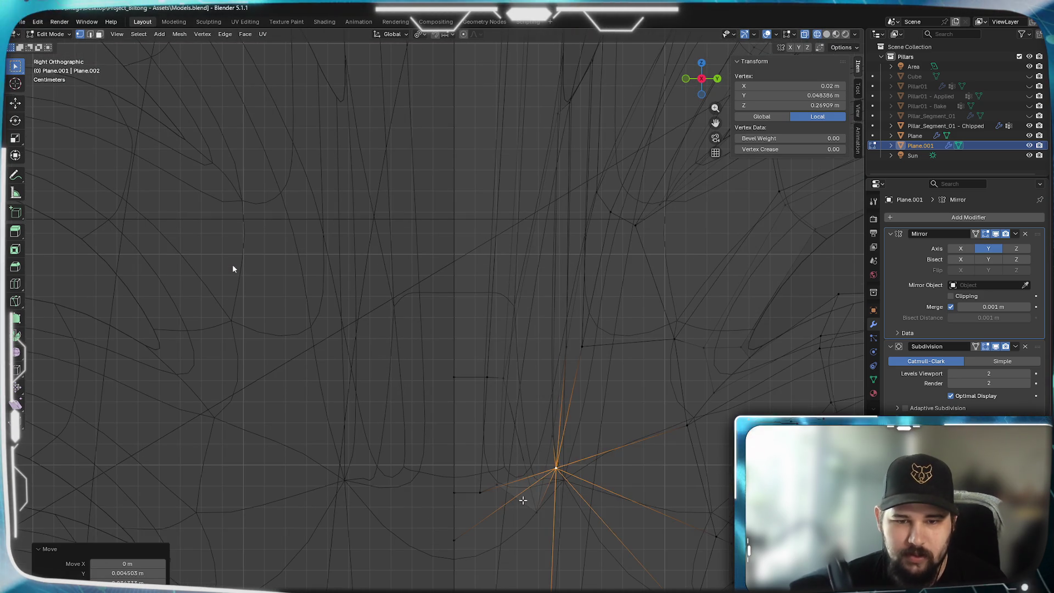
- Reposition two vertices hidden behind the central stem, then return to solid shading
{"action": "left_click", "coordinate": [527, 457]}
{"action": "key", "text": "g"}
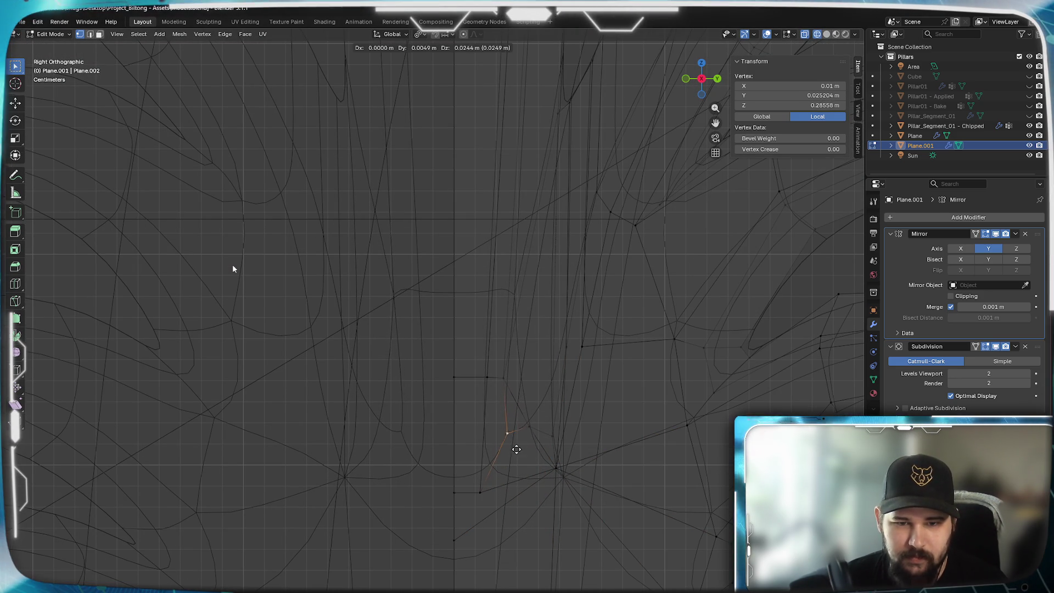
{"action": "left_click", "coordinate": [524, 443]}
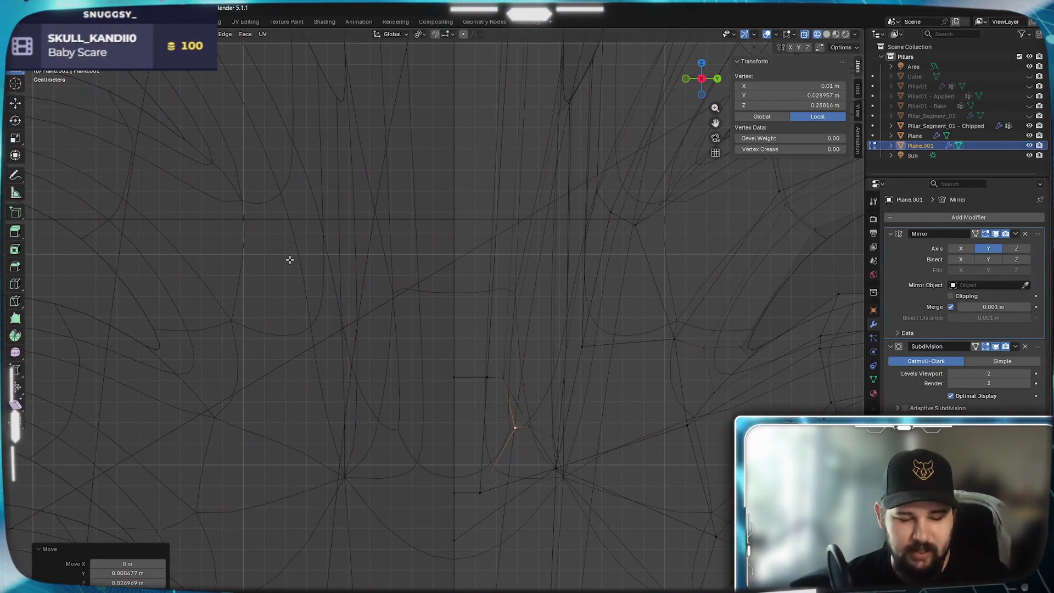
{"action": "left_click", "coordinate": [293, 260]}
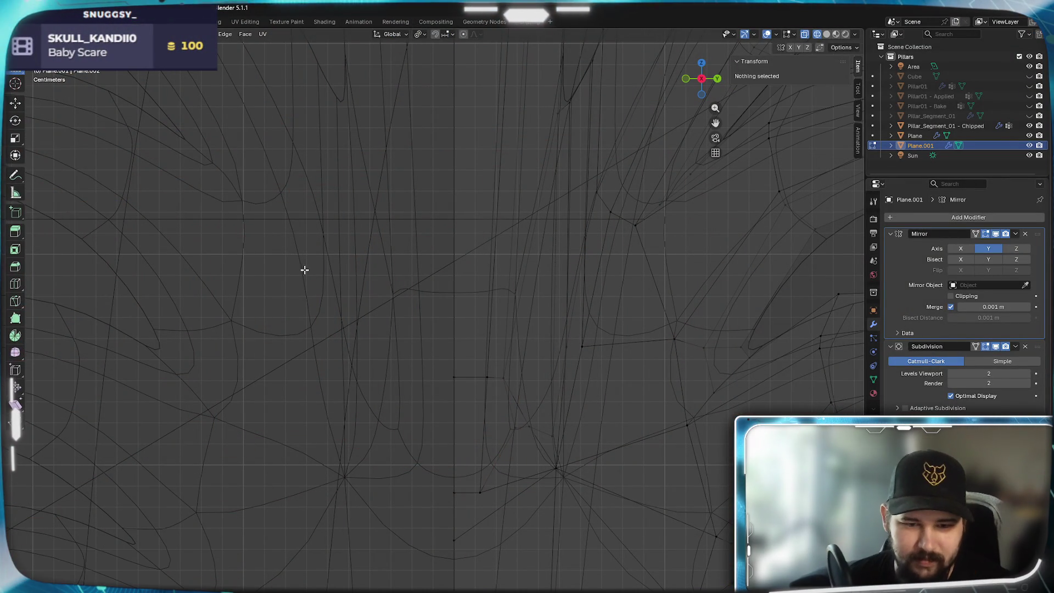
{"action": "left_click_drag", "start_coordinate": [473, 492], "coordinate": [478, 492]}
{"action": "left_click_drag", "start_coordinate": [519, 546], "coordinate": [528, 530]}
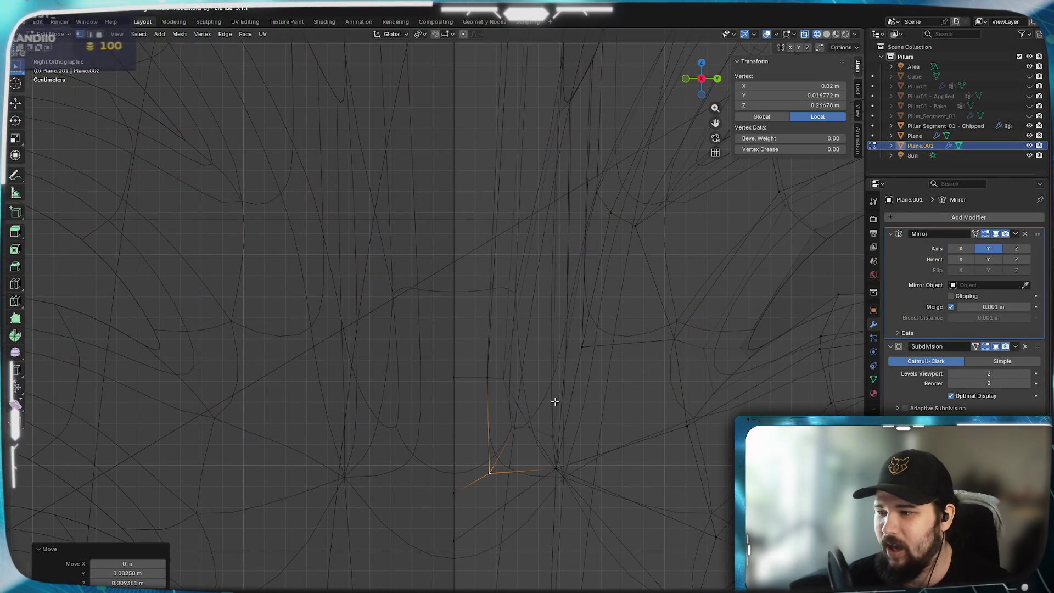
{"action": "middle_click_drag", "start_coordinate": [555, 400], "coordinate": [522, 428], "text": "shift"}
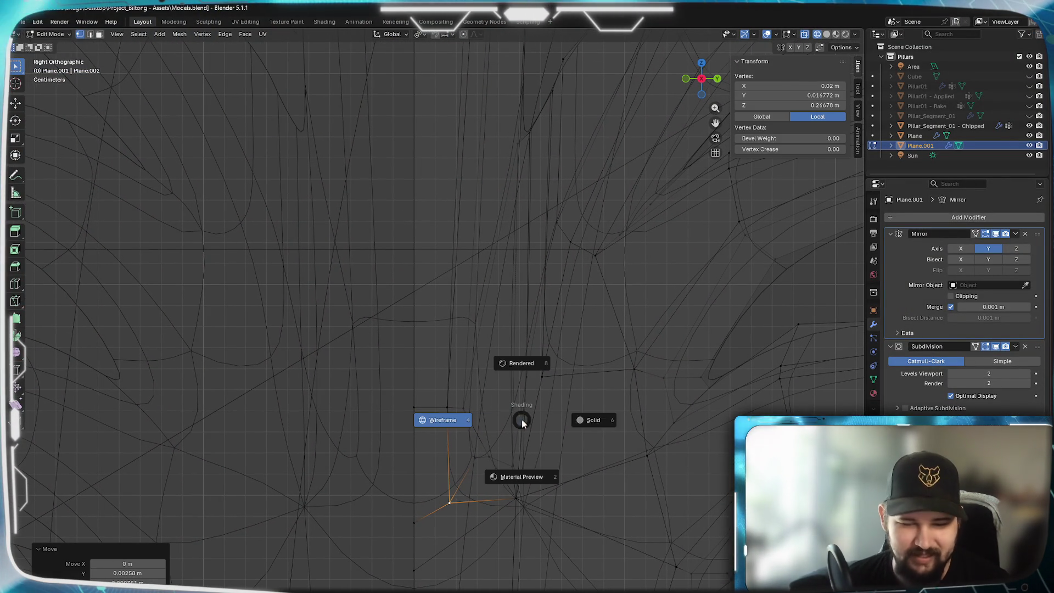
{"action": "left_click", "coordinate": [543, 419]}
{"action": "scroll", "coordinate": [528, 322], "scroll_direction": "up", "scroll_amount": 2}
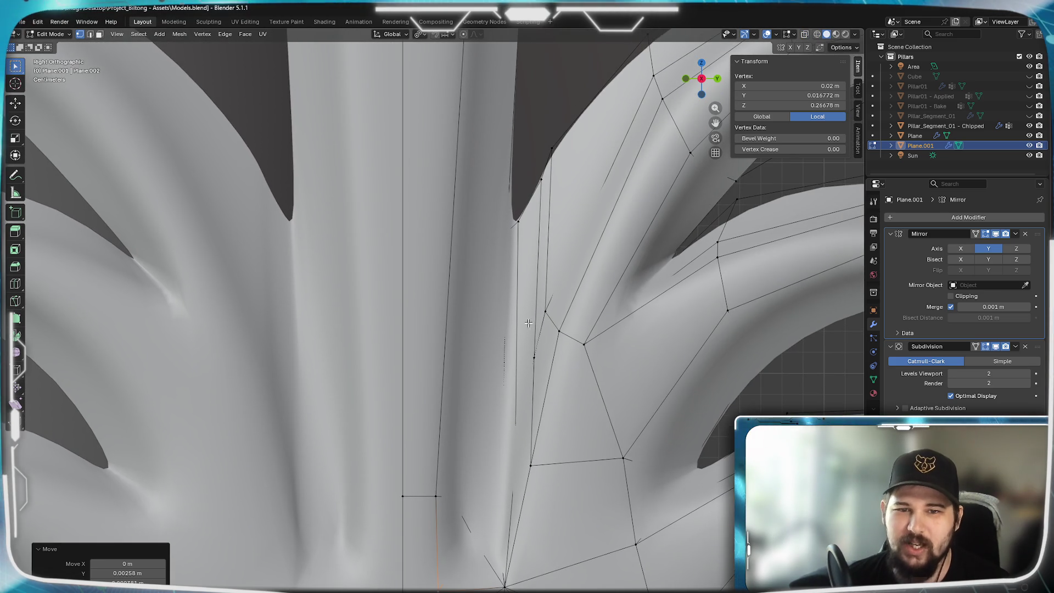
{"action": "scroll", "coordinate": [529, 321], "scroll_direction": "down", "scroll_amount": 2}
{"action": "scroll", "coordinate": [571, 291], "scroll_direction": "up", "scroll_amount": 2}
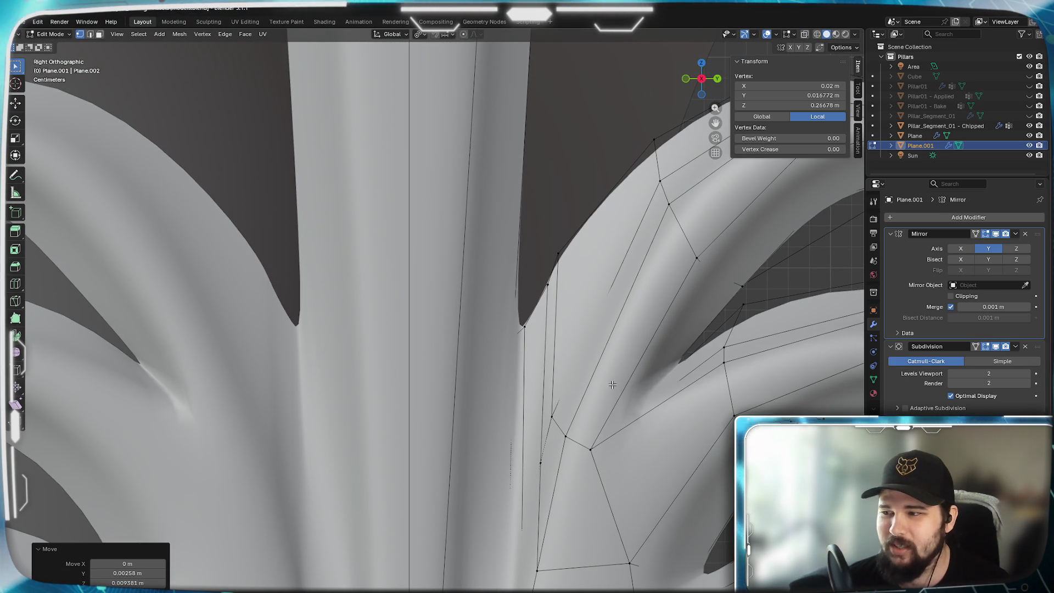
- Check the lower stem vertices and bring the top of the pillar into view
{"action": "left_click", "coordinate": [595, 303]}
{"action": "left_click", "coordinate": [552, 417]}
{"action": "middle_click_drag", "start_coordinate": [670, 414], "coordinate": [630, 417], "text": "shift"}
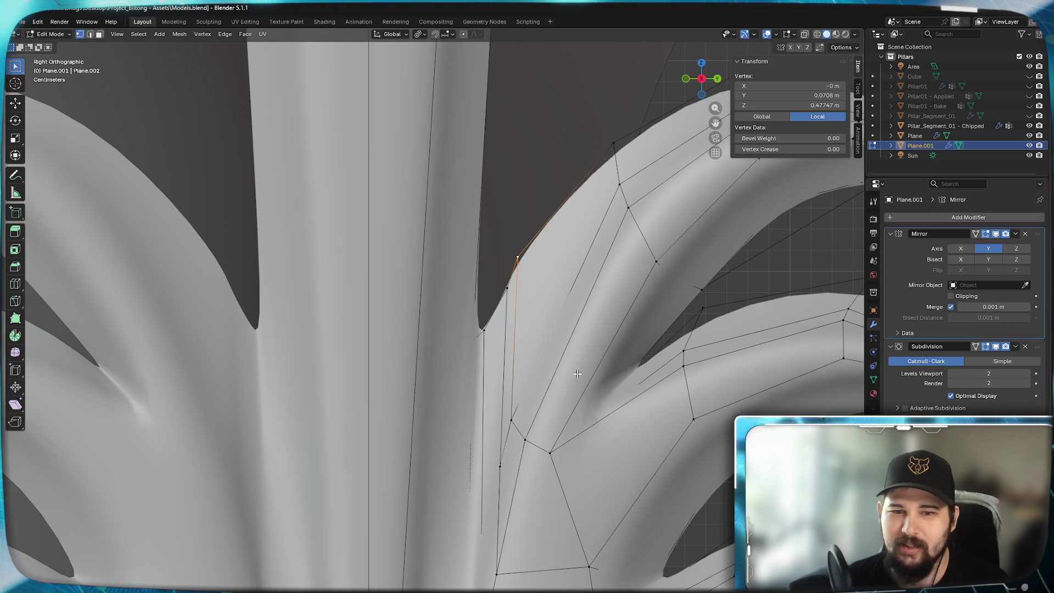
{"action": "left_click", "coordinate": [532, 397]}
{"action": "middle_click_drag", "start_coordinate": [497, 466], "coordinate": [495, 31], "text": "shift"}
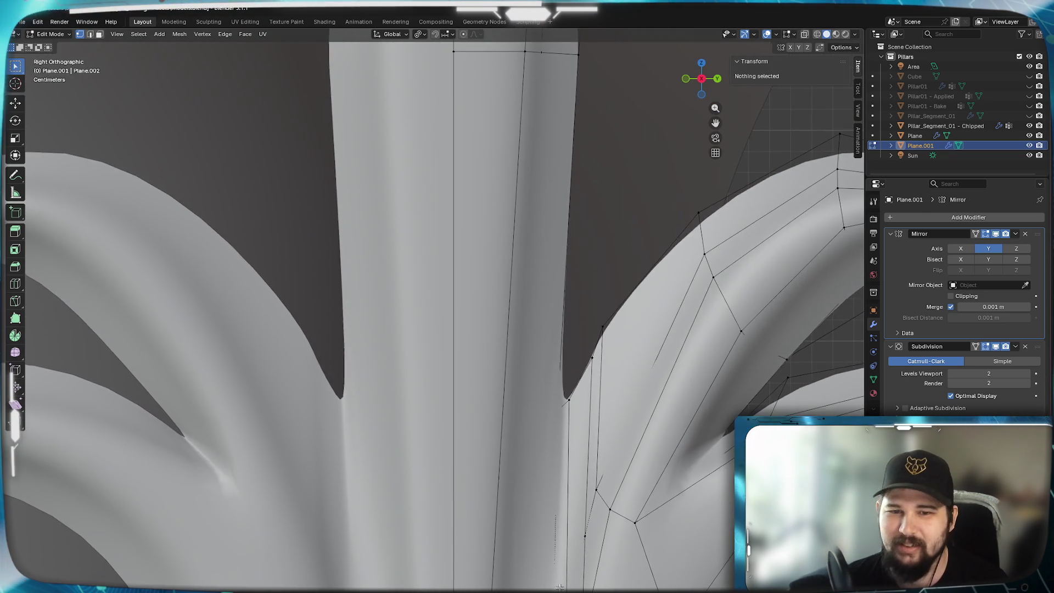
{"action": "scroll", "coordinate": [530, 324], "scroll_direction": "up", "scroll_amount": 5}
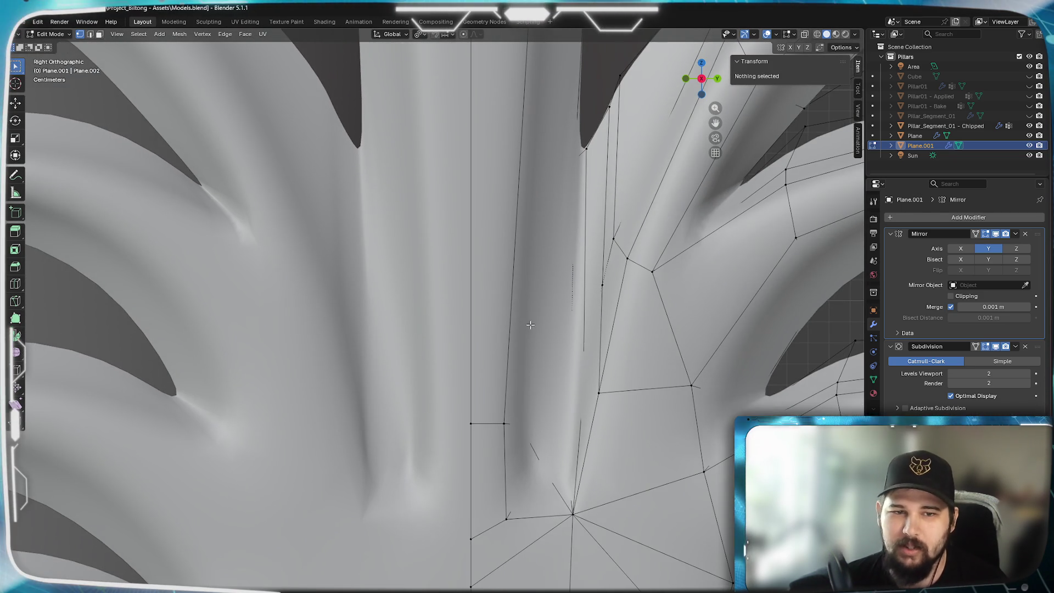
- Inspect a leaf vertex, deselect it and switch the viewport to wireframe
{"action": "left_click", "coordinate": [570, 509]}
{"action": "scroll", "coordinate": [546, 415], "scroll_direction": "down", "scroll_amount": 2}
{"action": "mouse_move", "coordinate": [546, 415]}
{"action": "middle_mouse_down", "text": "shift"}
{"action": "mouse_move", "coordinate": [535, 294]}
{"action": "mouse_move", "coordinate": [547, 247]}
{"action": "middle_mouse_up", "text": "shift"}
{"action": "scroll", "coordinate": [534, 293], "scroll_direction": "up", "scroll_amount": 3}
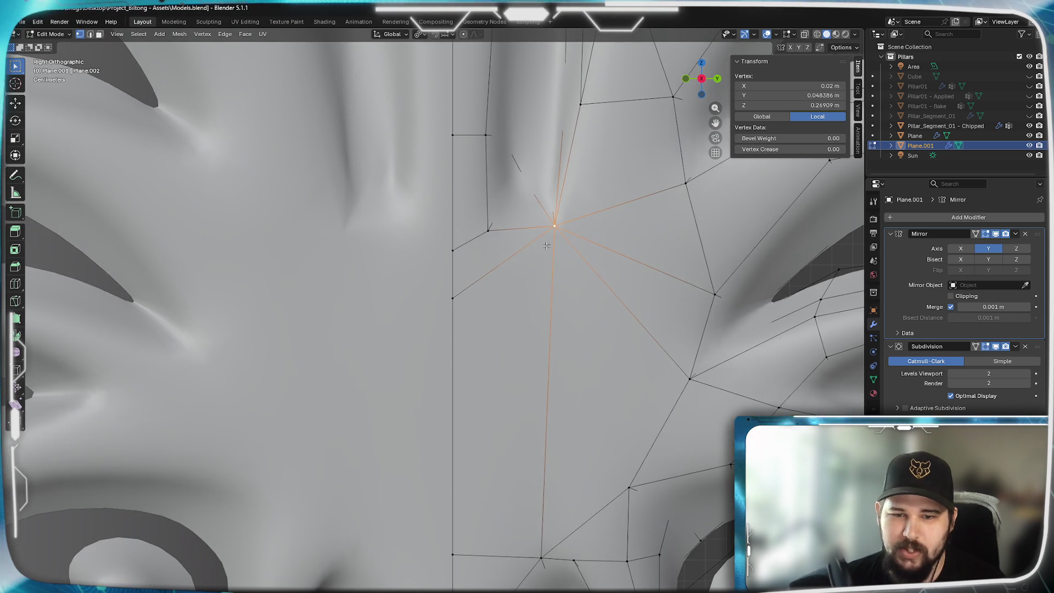
{"action": "left_click", "coordinate": [607, 429]}
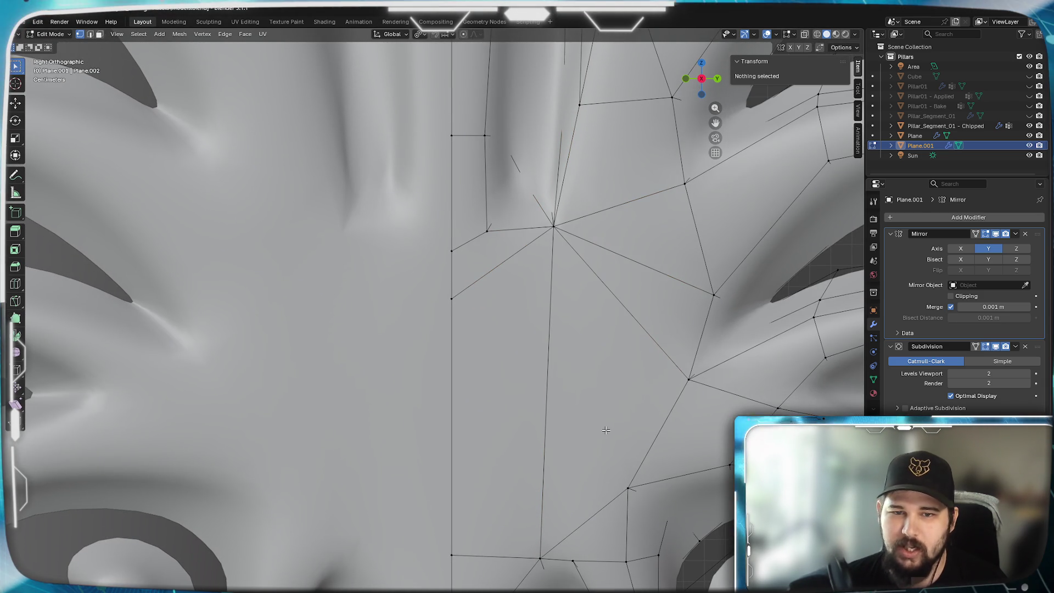
{"action": "key", "text": "z"}
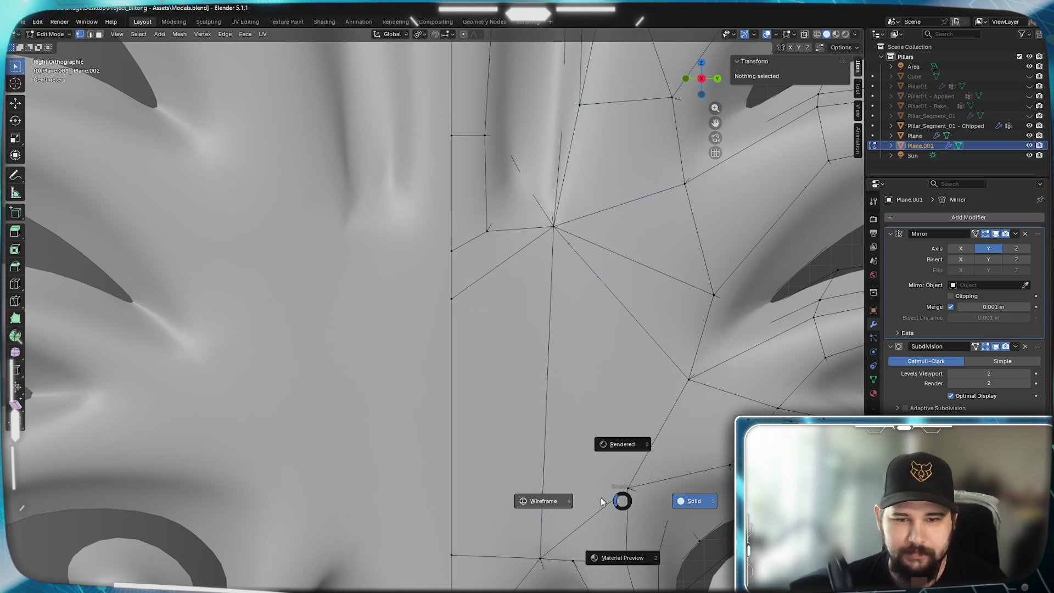
{"action": "left_click", "coordinate": [578, 498]}
{"action": "middle_click_drag", "start_coordinate": [618, 492], "coordinate": [579, 509], "text": "shift"}
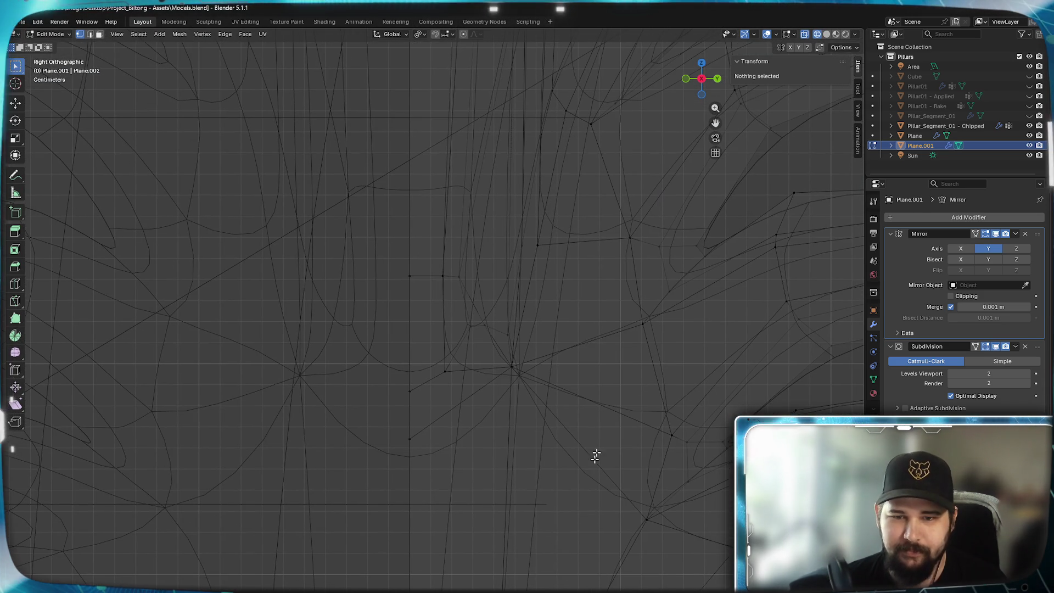
- Delete the edge between the junction vertex and the edge's far end, then review the long stem edges
{"action": "left_click", "coordinate": [516, 368]}
{"action": "left_click", "coordinate": [659, 446], "text": "shift"}
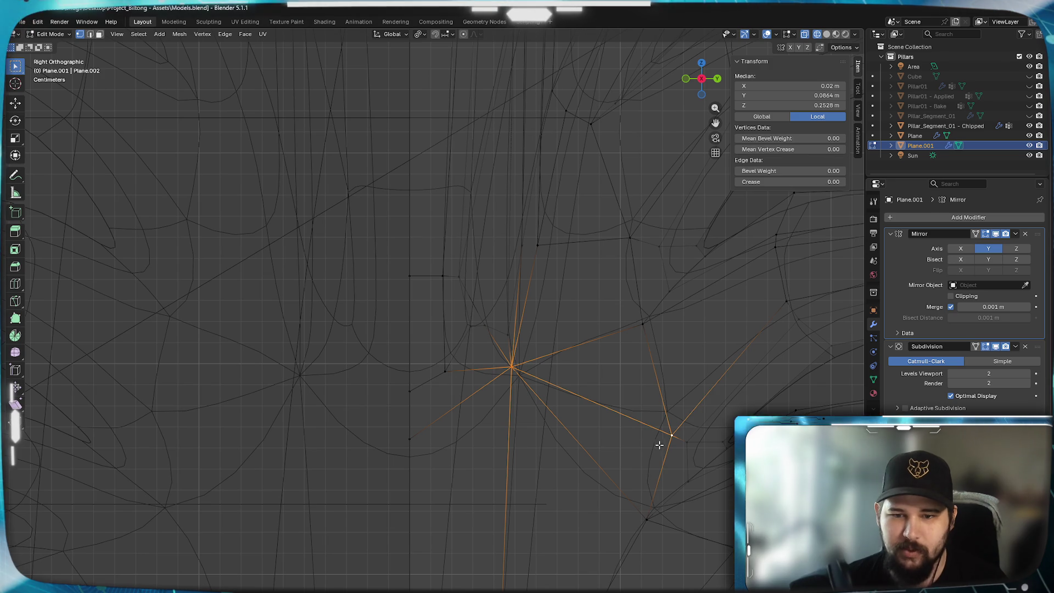
{"action": "key", "text": "x"}
{"action": "left_click", "coordinate": [618, 480]}
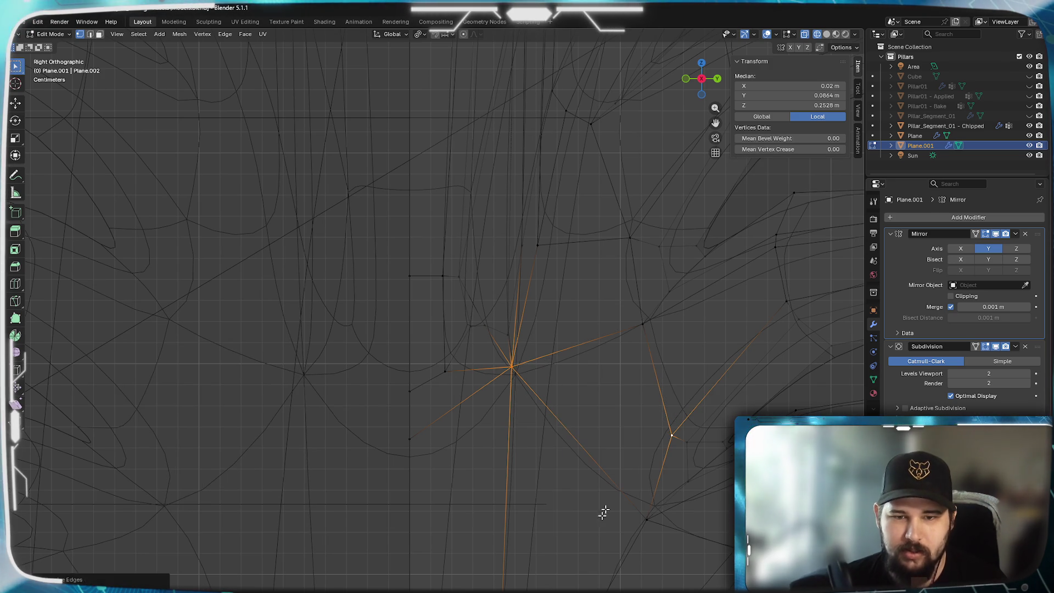
{"action": "middle_click_drag", "start_coordinate": [559, 420], "coordinate": [577, 534], "text": "shift"}
{"action": "left_click", "coordinate": [544, 372]}
{"action": "middle_click_drag", "start_coordinate": [543, 373], "coordinate": [556, 327], "text": "shift"}
{"action": "left_click", "coordinate": [557, 327]}
{"action": "left_click", "coordinate": [553, 355], "text": "shift"}
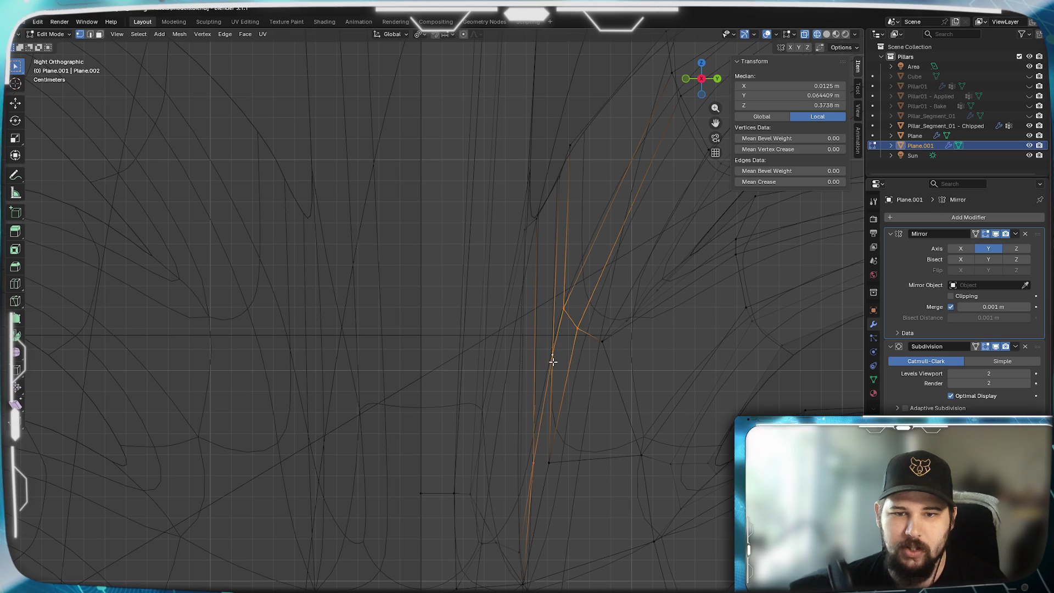
{"action": "mouse_move", "coordinate": [572, 280]}
{"action": "middle_mouse_down", "text": "shift"}
{"action": "mouse_move", "coordinate": [527, 426]}
{"action": "mouse_move", "coordinate": [560, 384]}
{"action": "mouse_move", "coordinate": [582, 270]}
{"action": "middle_mouse_up", "text": "shift"}
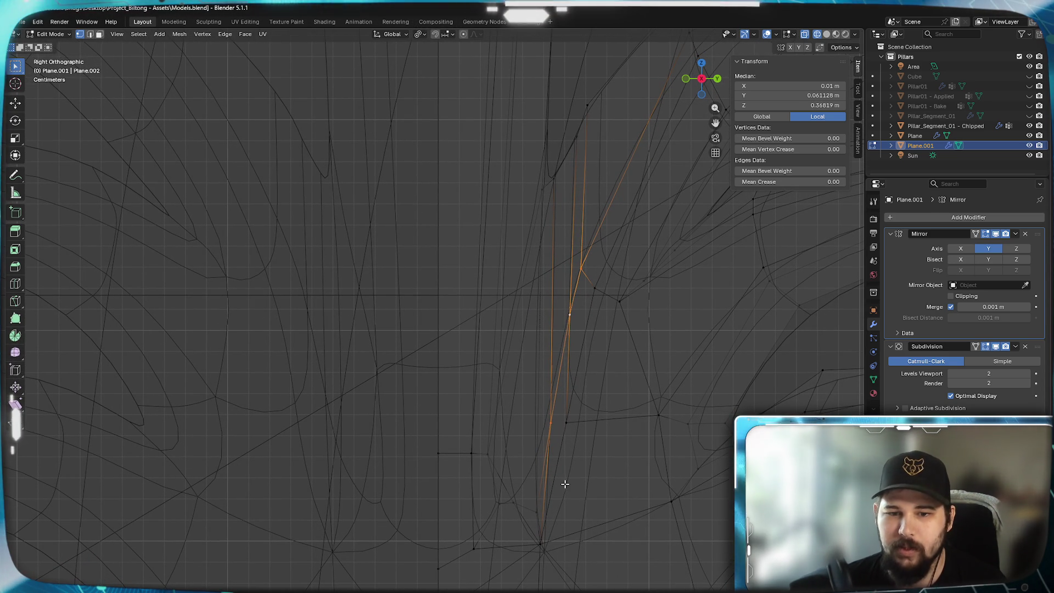
- Nudge the stem-base vertex along Y and switch the viewport back to solid shading
{"action": "left_click", "coordinate": [539, 495]}
{"action": "key", "text": "g"}
{"action": "key", "text": "y"}
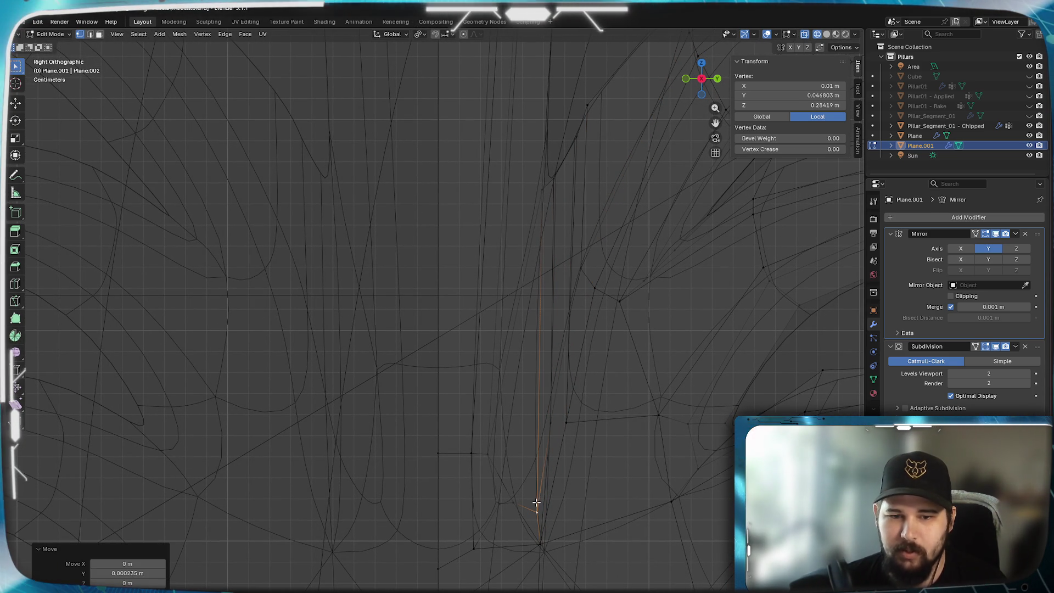
{"action": "left_click", "coordinate": [528, 501]}
{"action": "left_click", "coordinate": [544, 511]}
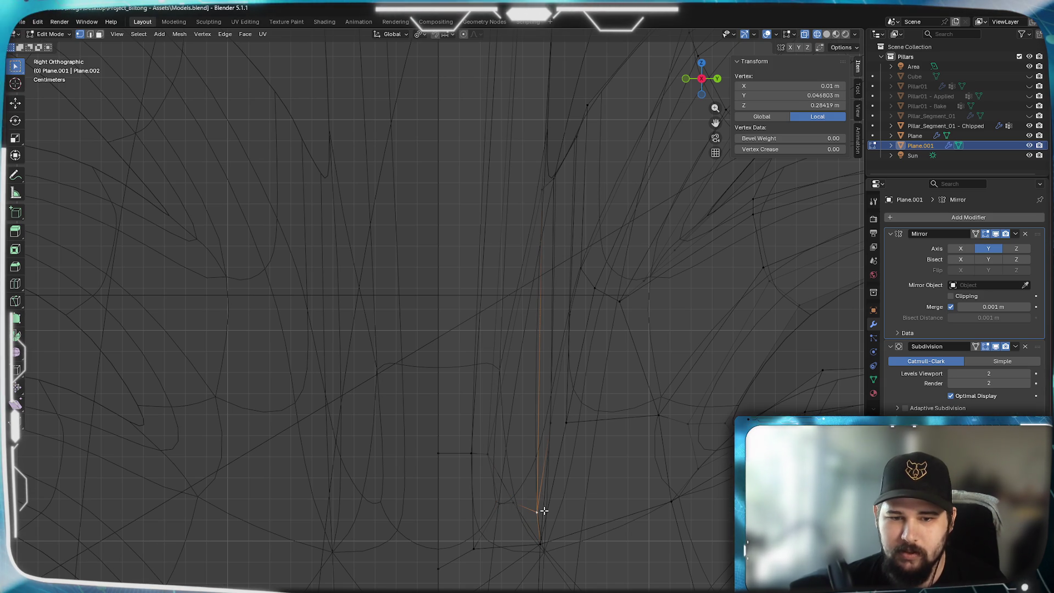
{"action": "key", "text": "z"}
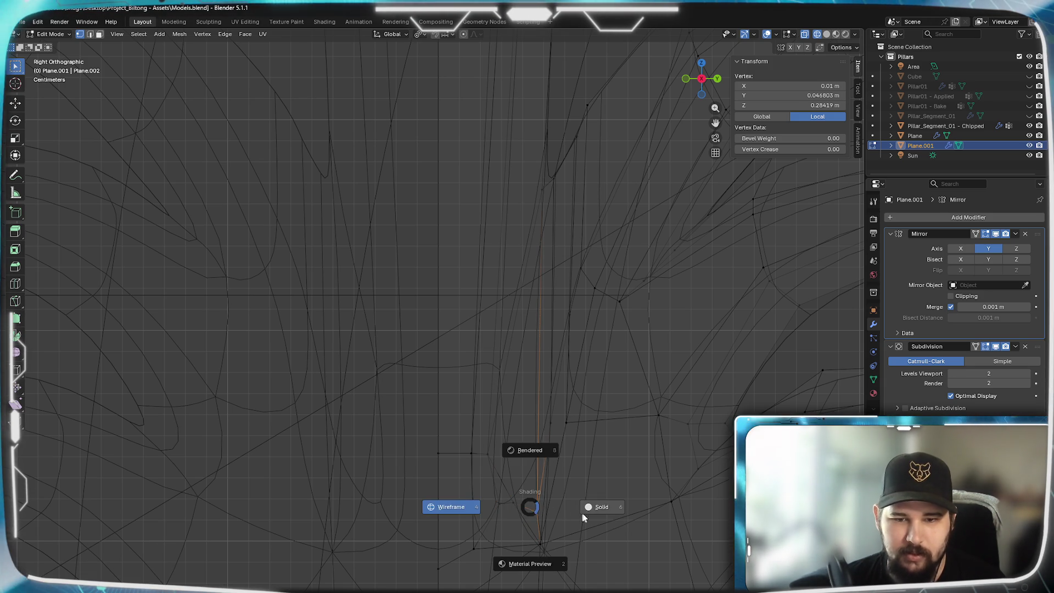
{"action": "left_click", "coordinate": [581, 514]}
{"action": "scroll", "coordinate": [578, 469], "scroll_direction": "down", "scroll_amount": 3}
{"action": "scroll", "coordinate": [578, 469], "scroll_direction": "up", "scroll_amount": 1}
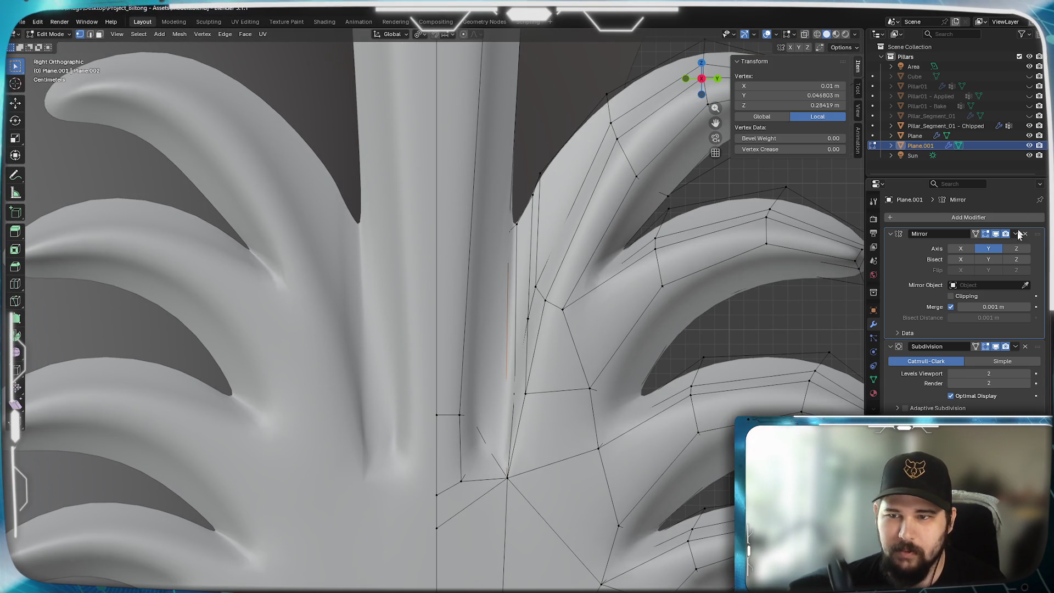
- Disable the Subdivision modifier's viewport display and shift the lobe crease edge and vertex
{"action": "left_click", "coordinate": [986, 347]}
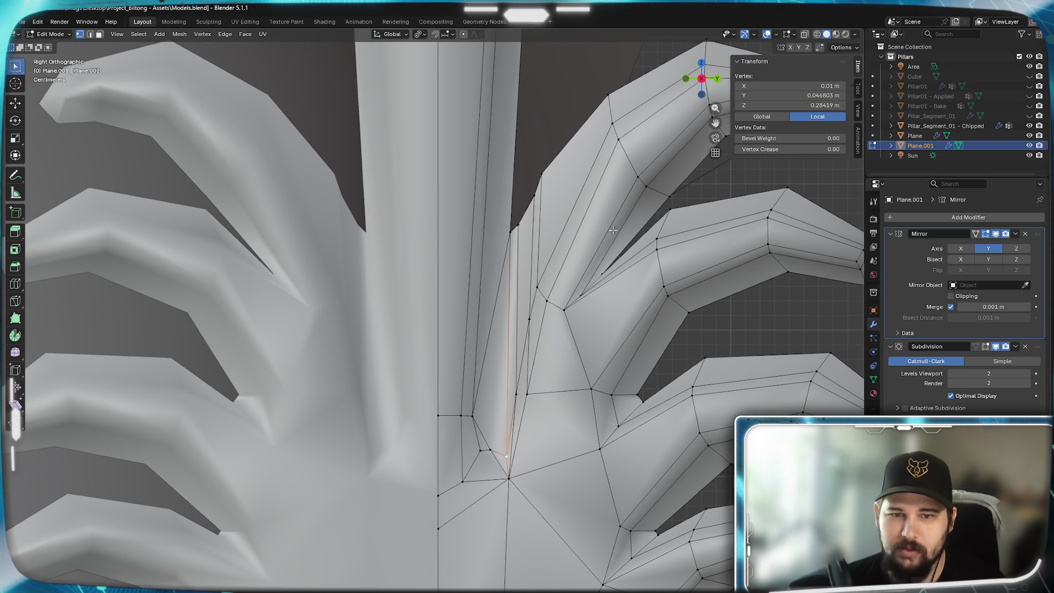
{"action": "scroll", "coordinate": [608, 226], "scroll_direction": "down", "scroll_amount": 3}
{"action": "scroll", "coordinate": [666, 226], "scroll_direction": "up", "scroll_amount": 3}
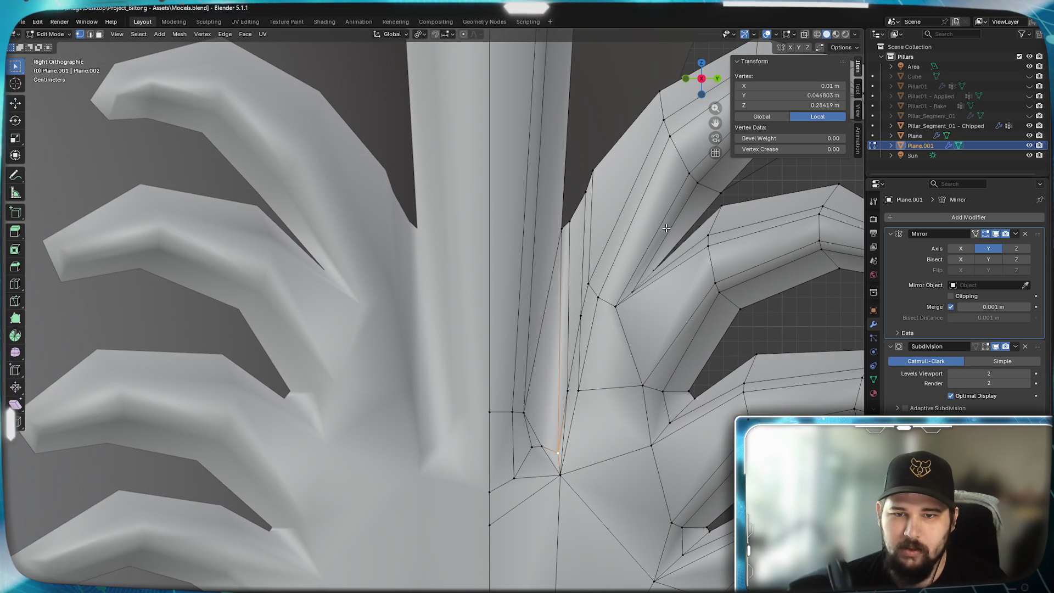
{"action": "scroll", "coordinate": [666, 228], "scroll_direction": "down", "scroll_amount": 2}
{"action": "scroll", "coordinate": [556, 394], "scroll_direction": "up", "scroll_amount": 1}
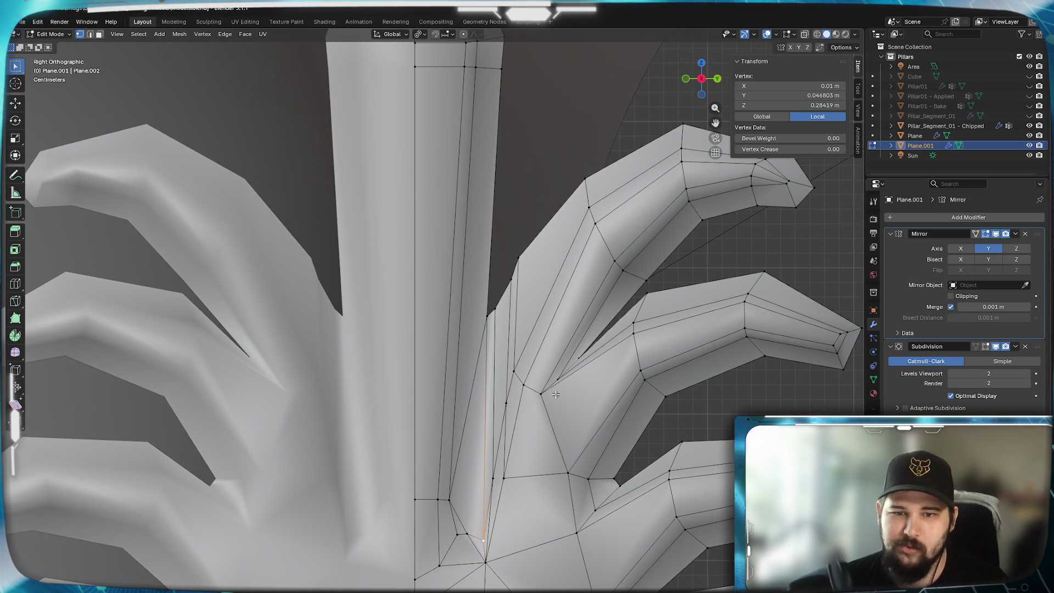
{"action": "left_click", "coordinate": [582, 354]}
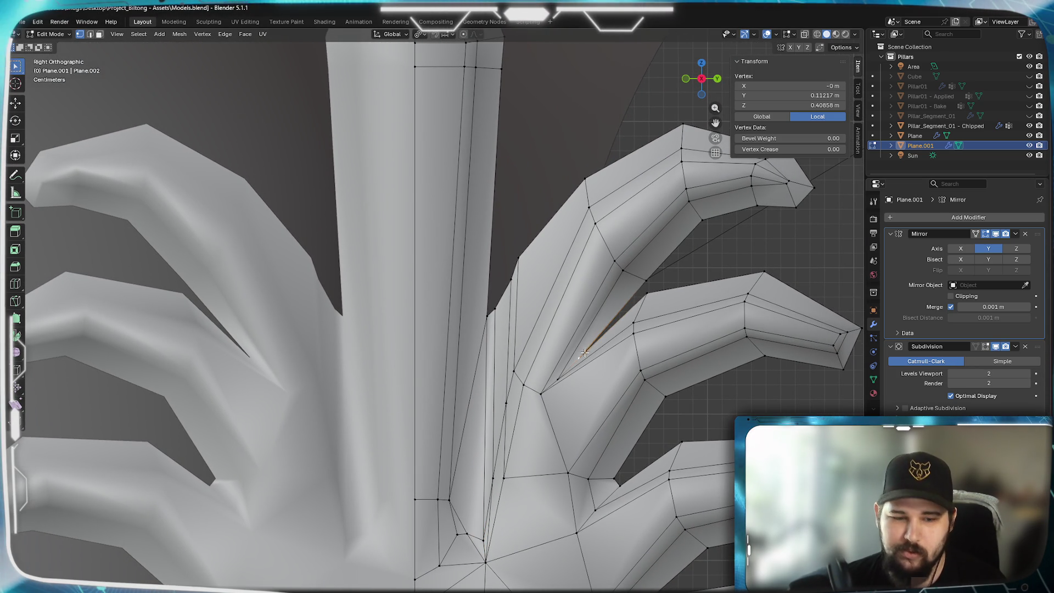
{"action": "key", "text": "g"}
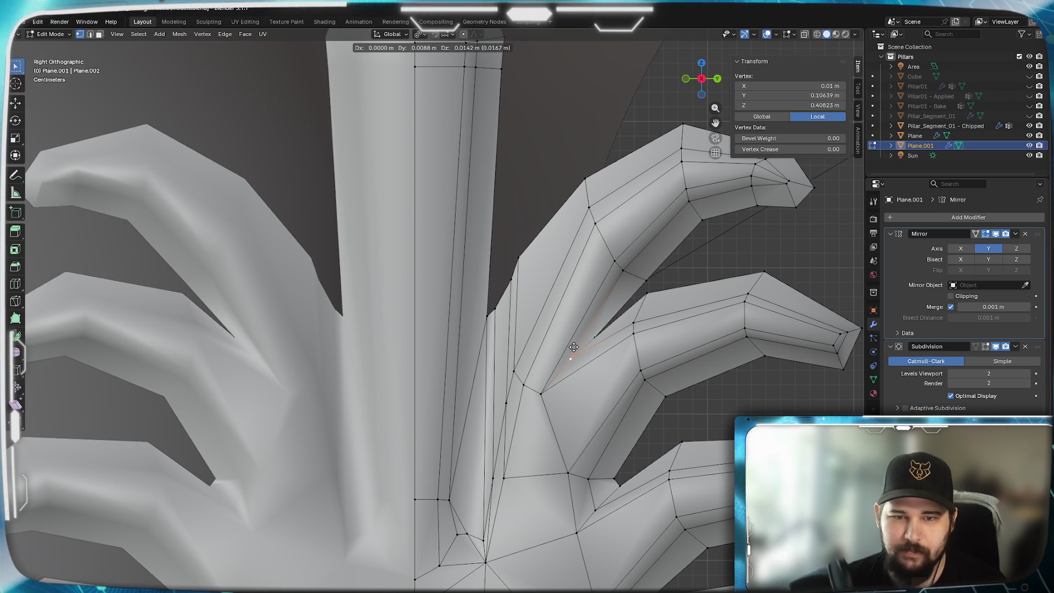
{"action": "left_click", "coordinate": [575, 347]}
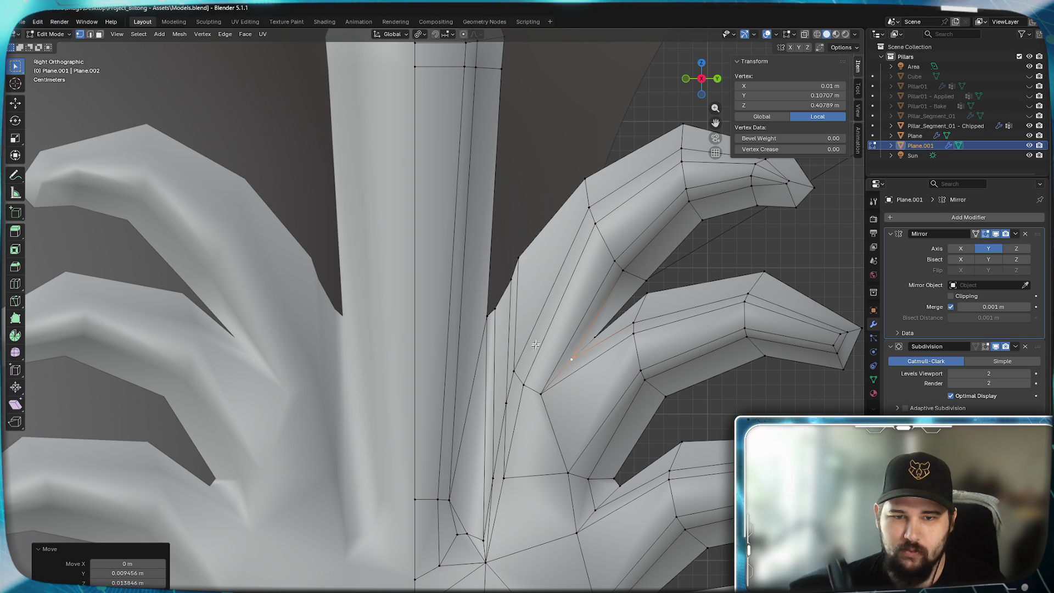
{"action": "left_click", "coordinate": [520, 271]}
{"action": "key", "text": "g"}
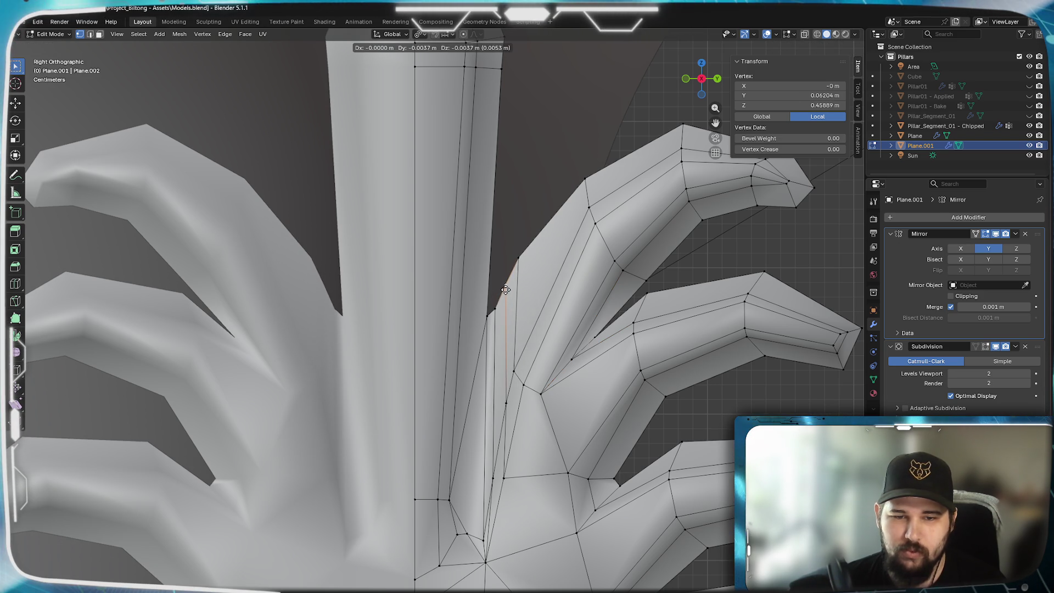
{"action": "left_click", "coordinate": [506, 290]}
- Raise a vertex along the stem near the junction and reposition the lobe-crease edge loop
{"action": "middle_click_drag", "start_coordinate": [506, 291], "coordinate": [623, 256], "text": "shift"}
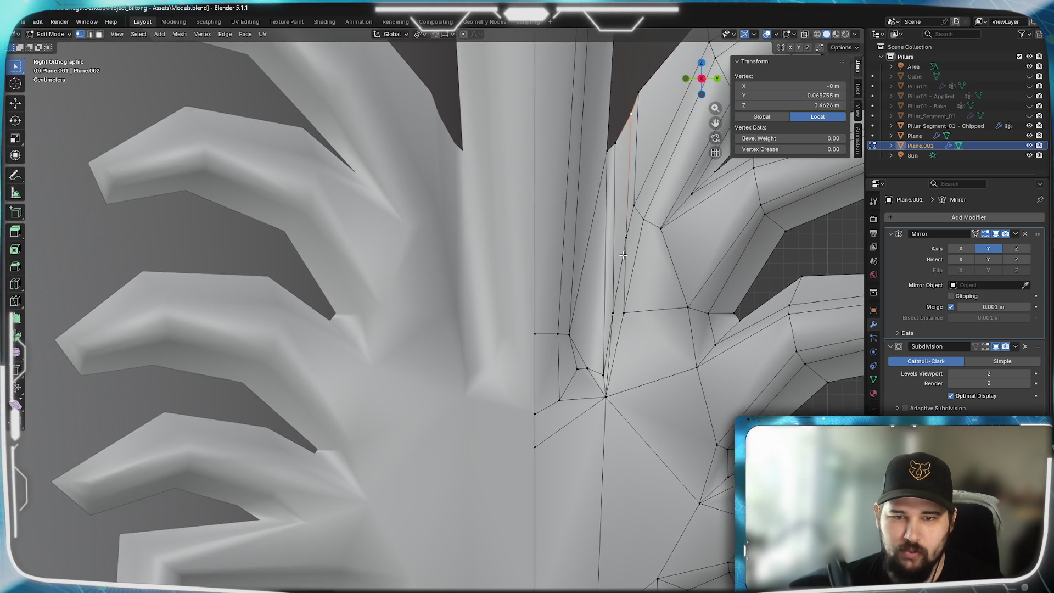
{"action": "scroll", "coordinate": [623, 257], "scroll_direction": "down", "scroll_amount": 2}
{"action": "left_click", "coordinate": [534, 412]}
{"action": "key", "text": "g"}
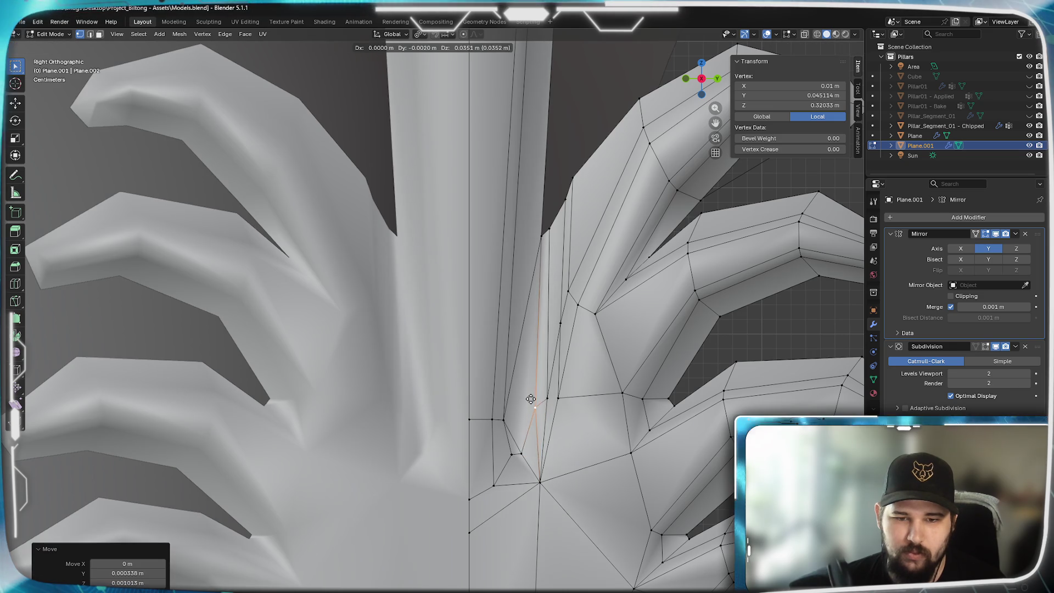
{"action": "left_click", "coordinate": [532, 414]}
{"action": "key", "text": "g"}
{"action": "left_click", "coordinate": [548, 387]}
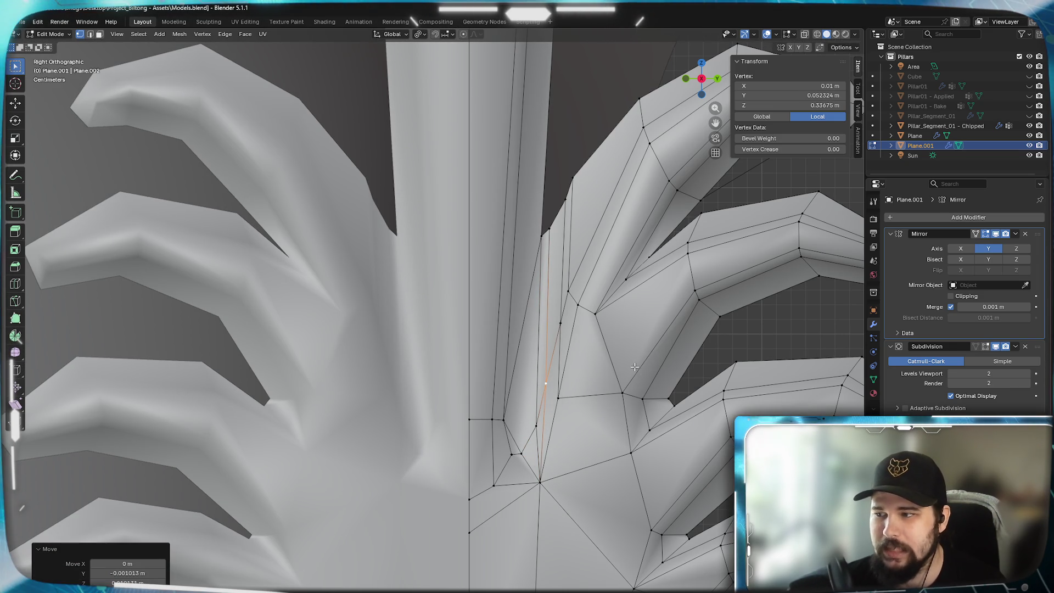
{"action": "middle_click_drag", "start_coordinate": [634, 367], "coordinate": [576, 399], "text": "shift"}
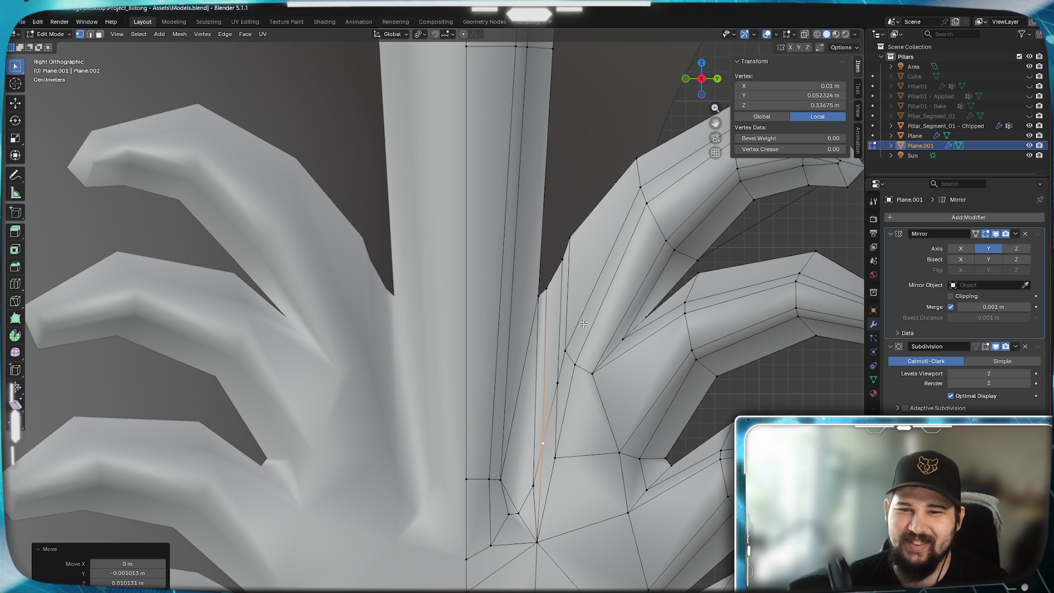
{"action": "left_click", "coordinate": [577, 372], "text": "alt"}
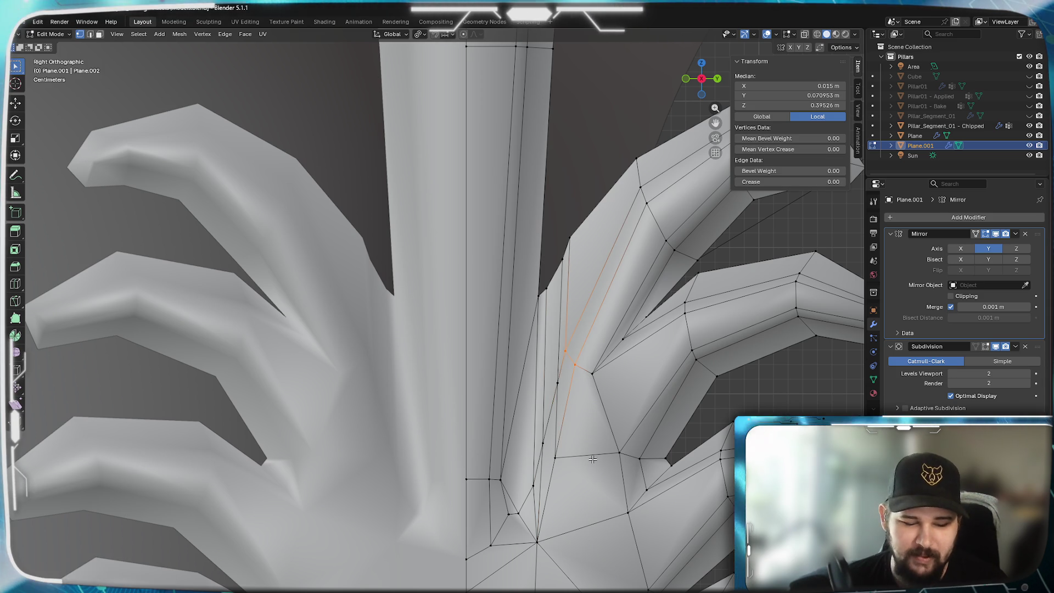
{"action": "key", "text": "g"}
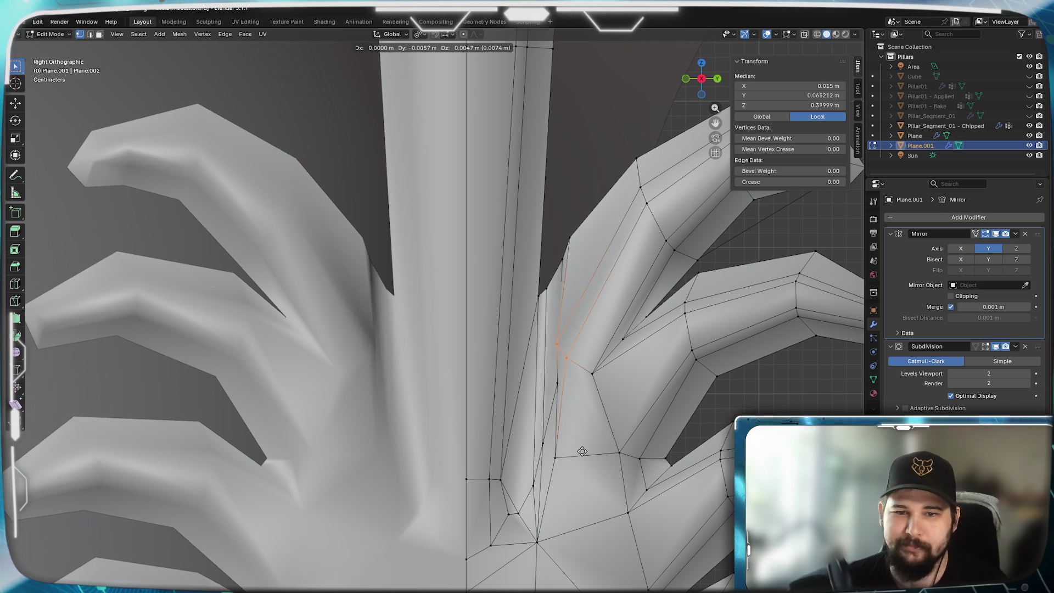
{"action": "left_click", "coordinate": [579, 450]}
- Refine a crease vertex and move the lobe's inner-tip vertex upward
{"action": "left_click", "coordinate": [566, 361]}
{"action": "key", "text": "g"}
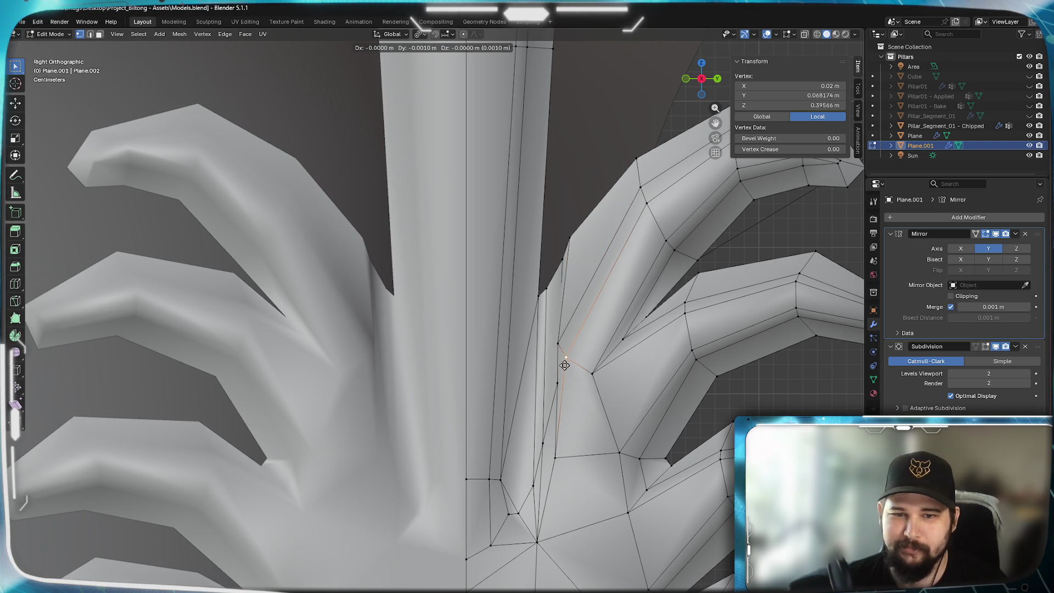
{"action": "left_click", "coordinate": [563, 366]}
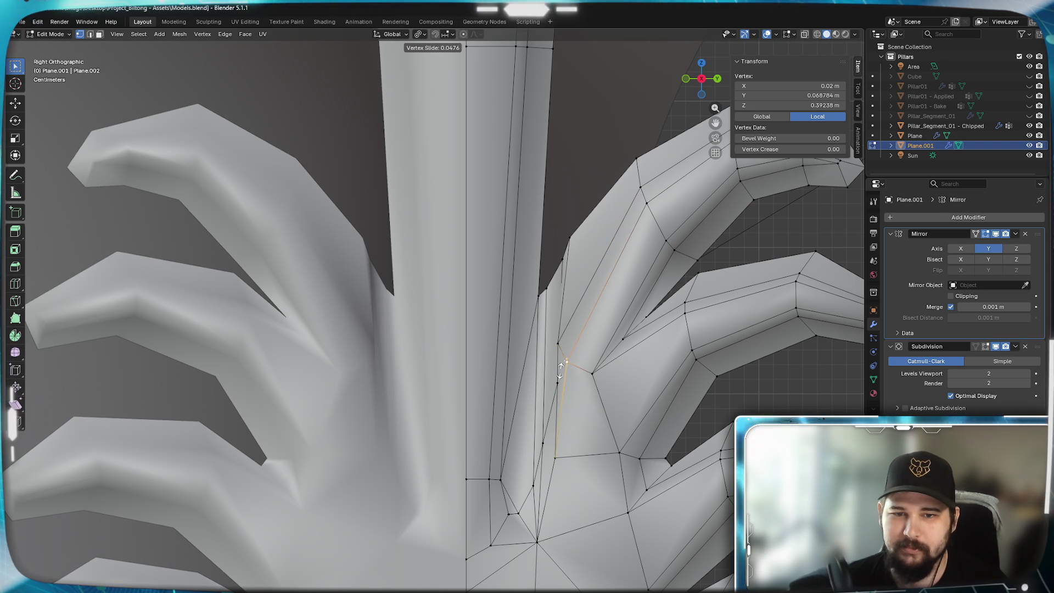
{"action": "key", "text": "g"}
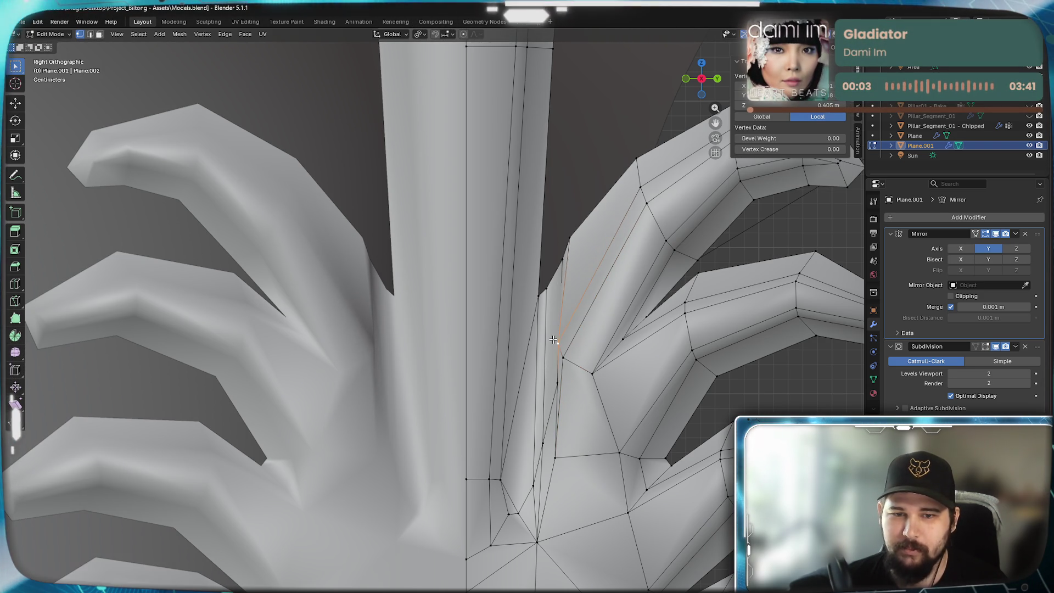
{"action": "left_click", "coordinate": [555, 335]}
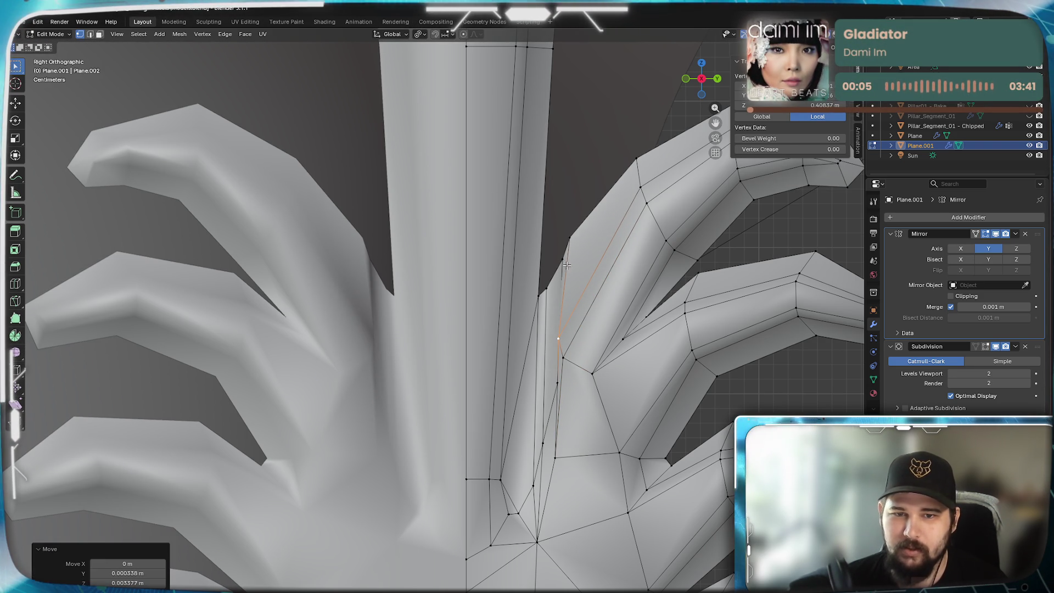
{"action": "key", "text": "g"}
{"action": "left_click", "coordinate": [568, 247]}
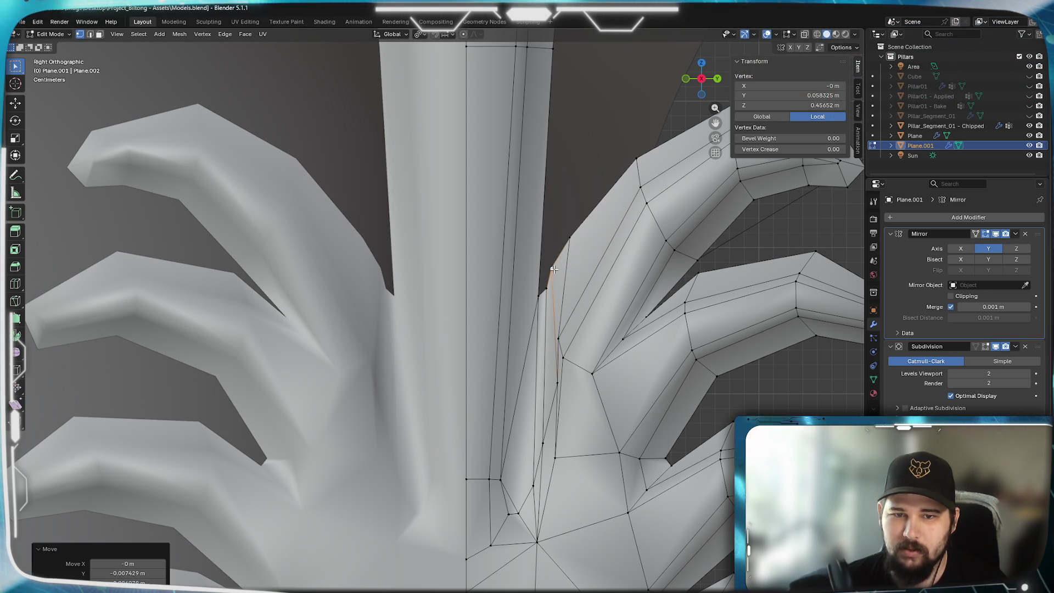
{"action": "key", "text": "g"}
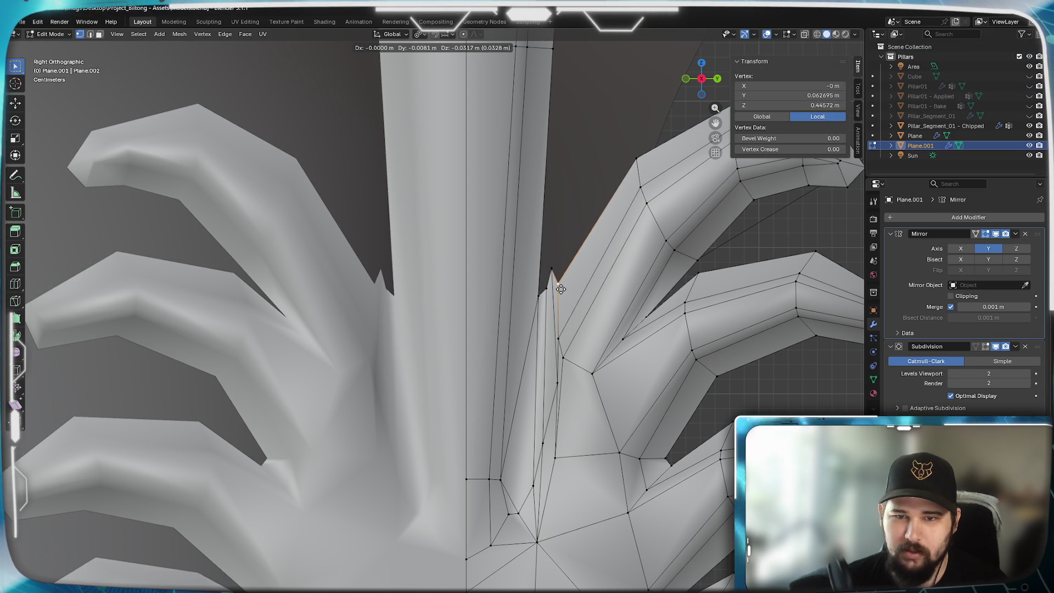
{"action": "left_click", "coordinate": [560, 291]}
- Reposition another crease vertex and pick a vertex at the stem junction
{"action": "left_click", "coordinate": [649, 318]}
{"action": "key", "text": "g"}
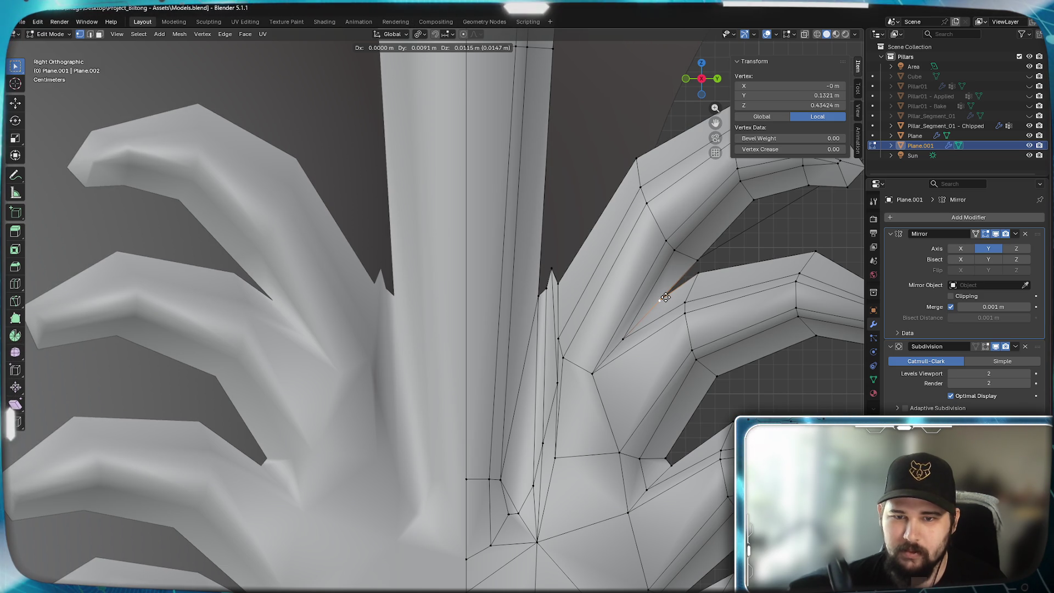
{"action": "left_click", "coordinate": [667, 298]}
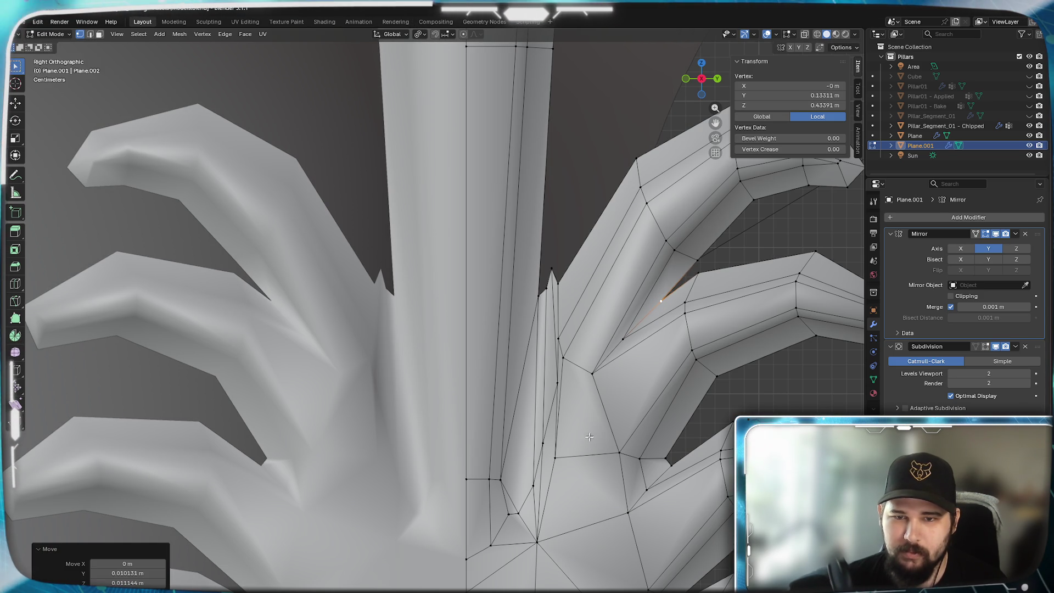
{"action": "middle_click_drag", "start_coordinate": [487, 426], "coordinate": [552, 363], "text": "shift"}
{"action": "left_click", "coordinate": [620, 387]}
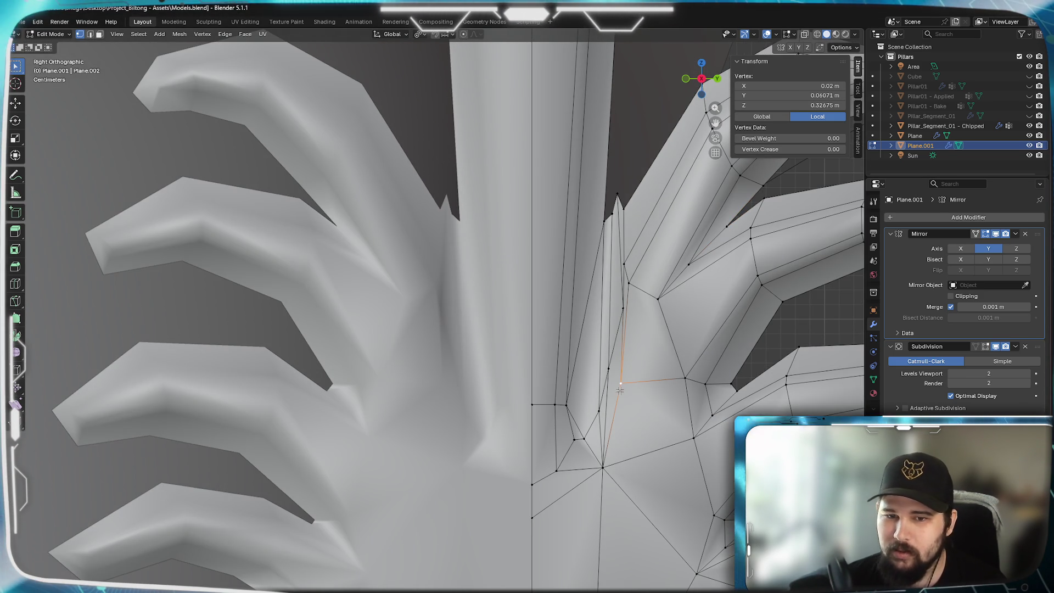
- Nudge the junction vertex and the stem vertices above and below it into a thinner sliver
{"action": "key", "text": "g"}
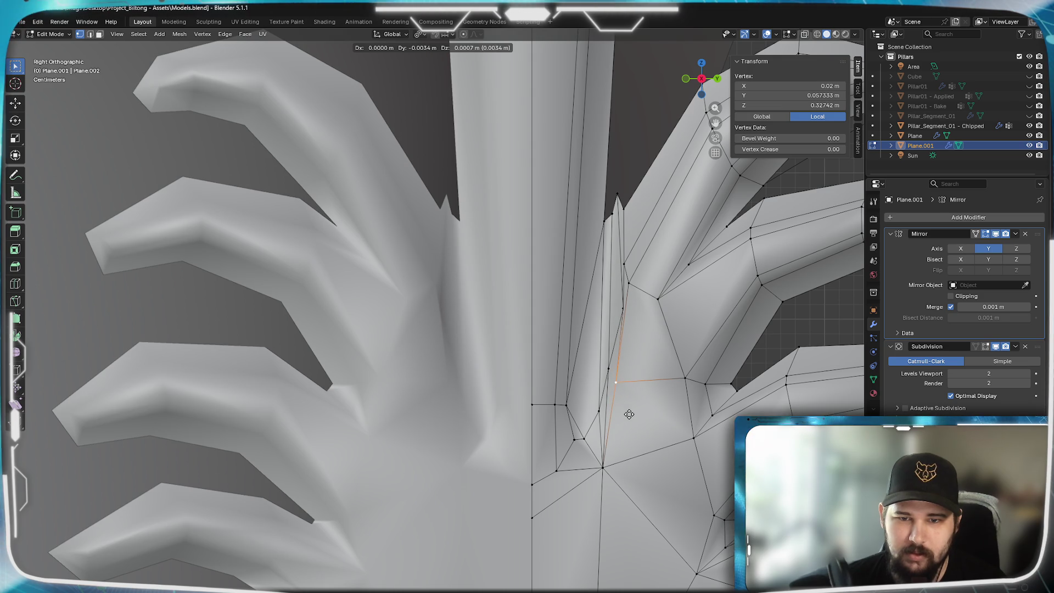
{"action": "left_click", "coordinate": [629, 414]}
{"action": "left_click", "coordinate": [618, 310]}
{"action": "key", "text": "g"}
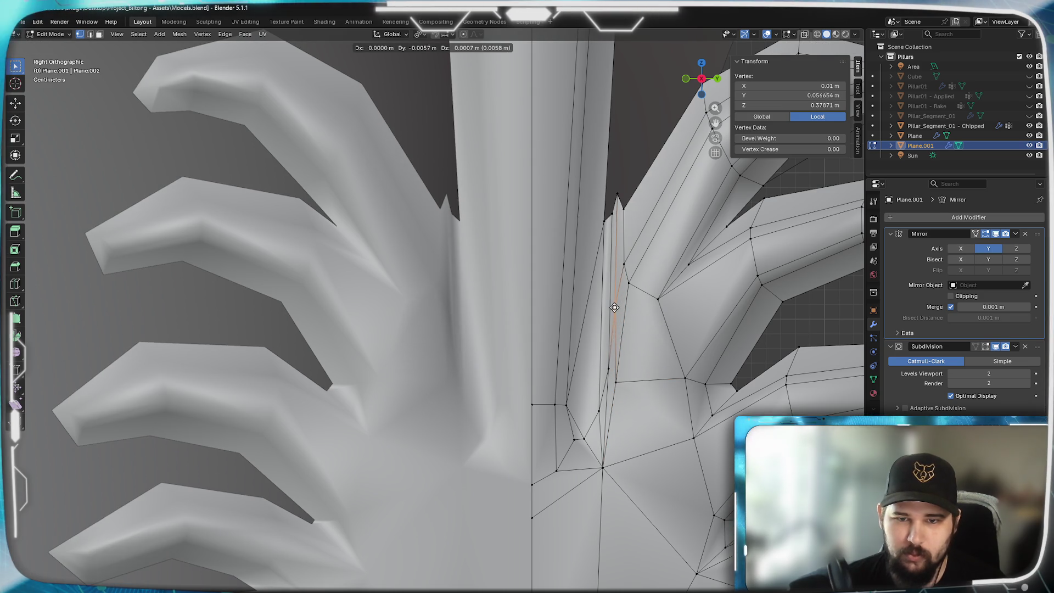
{"action": "left_click", "coordinate": [614, 307]}
{"action": "left_click", "coordinate": [606, 400]}
{"action": "key", "text": "g"}
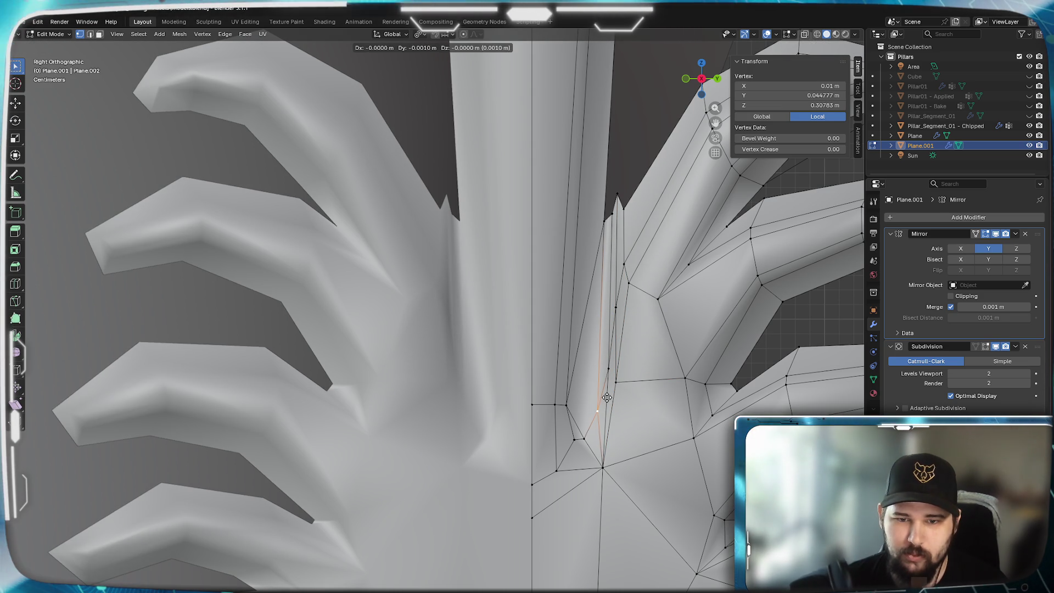
{"action": "left_click", "coordinate": [602, 398]}
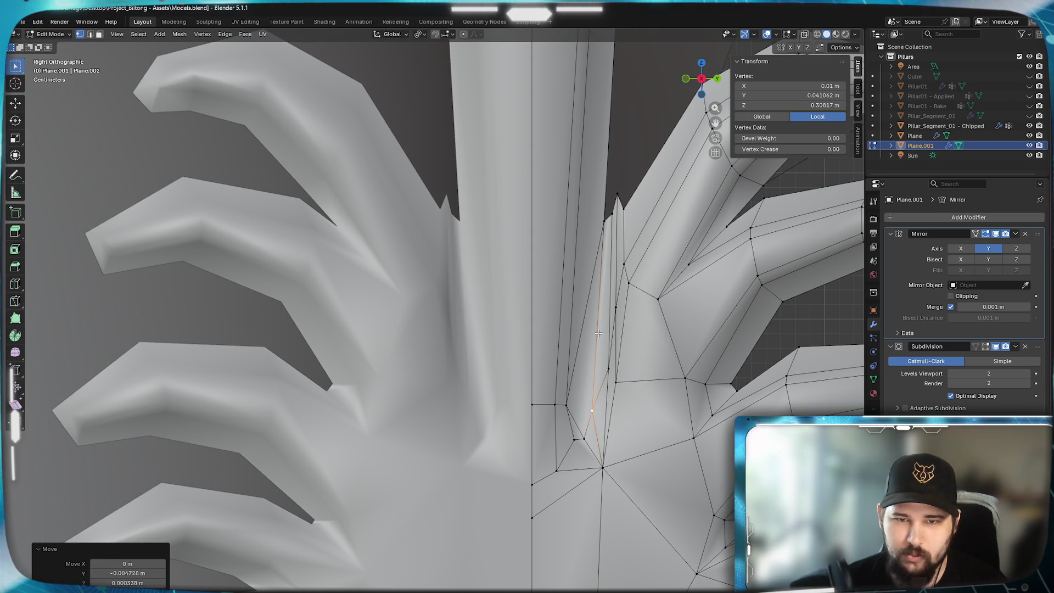
{"action": "scroll", "coordinate": [598, 332], "scroll_direction": "down", "scroll_amount": 3}
{"action": "scroll", "coordinate": [590, 491], "scroll_direction": "up", "scroll_amount": 2}
- Move the junction vertex closer to the stem and bring the right lobe's junction into view
{"action": "middle_click_drag", "start_coordinate": [590, 492], "coordinate": [602, 381], "text": "shift"}
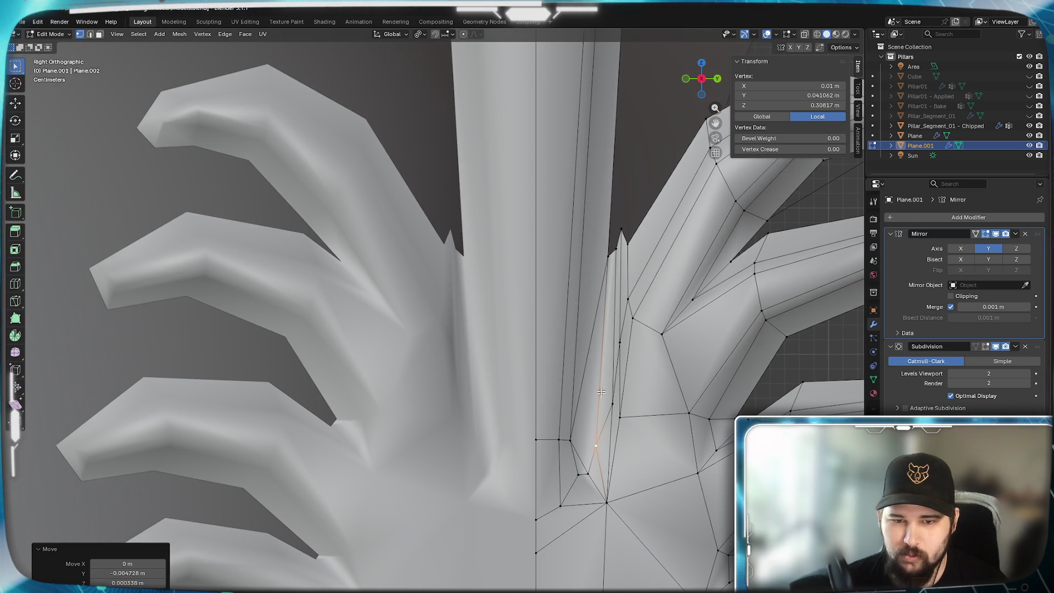
{"action": "key", "text": "g"}
{"action": "scroll", "coordinate": [569, 441], "scroll_direction": "down", "scroll_amount": 3}
{"action": "scroll", "coordinate": [563, 437], "scroll_direction": "up", "scroll_amount": 2}
{"action": "scroll", "coordinate": [562, 436], "scroll_direction": "down", "scroll_amount": 2, "text": "shift"}
{"action": "key", "text": "g"}
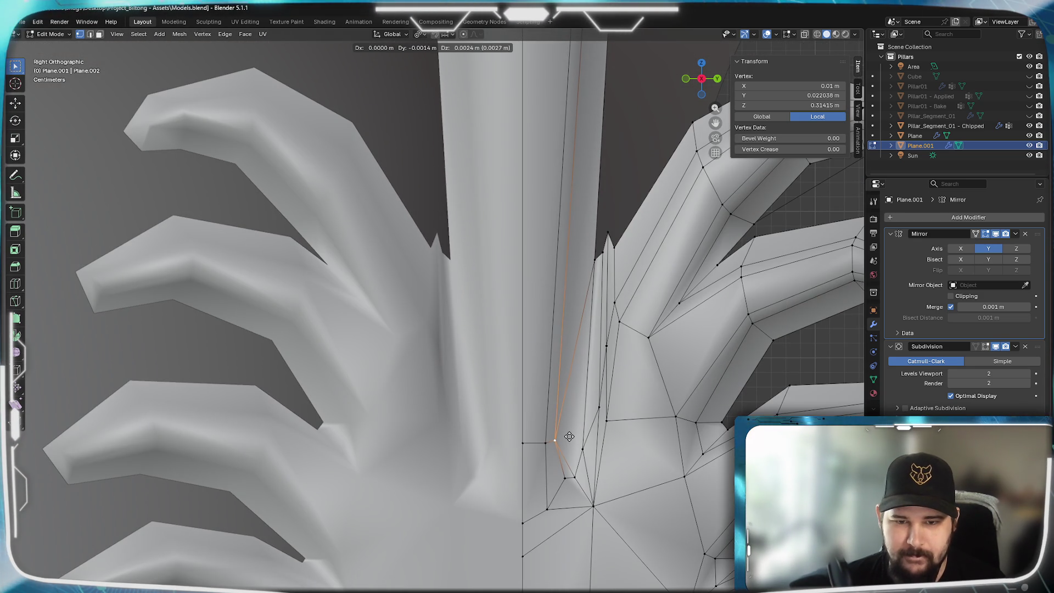
{"action": "left_click", "coordinate": [569, 435]}
{"action": "scroll", "coordinate": [597, 408], "scroll_direction": "down", "scroll_amount": 2}
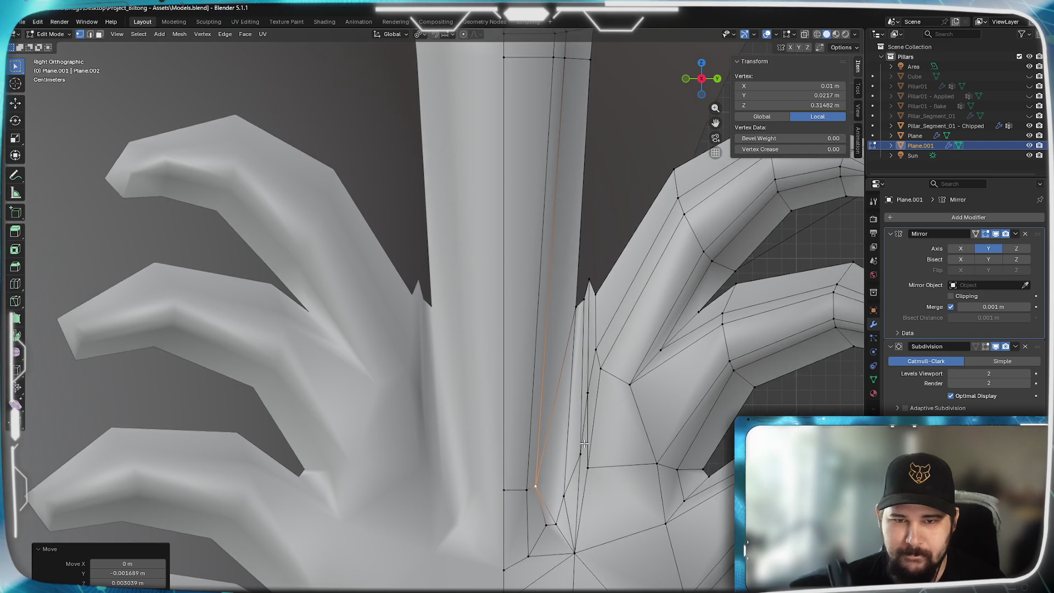
{"action": "scroll", "coordinate": [634, 279], "scroll_direction": "up", "scroll_amount": 2}
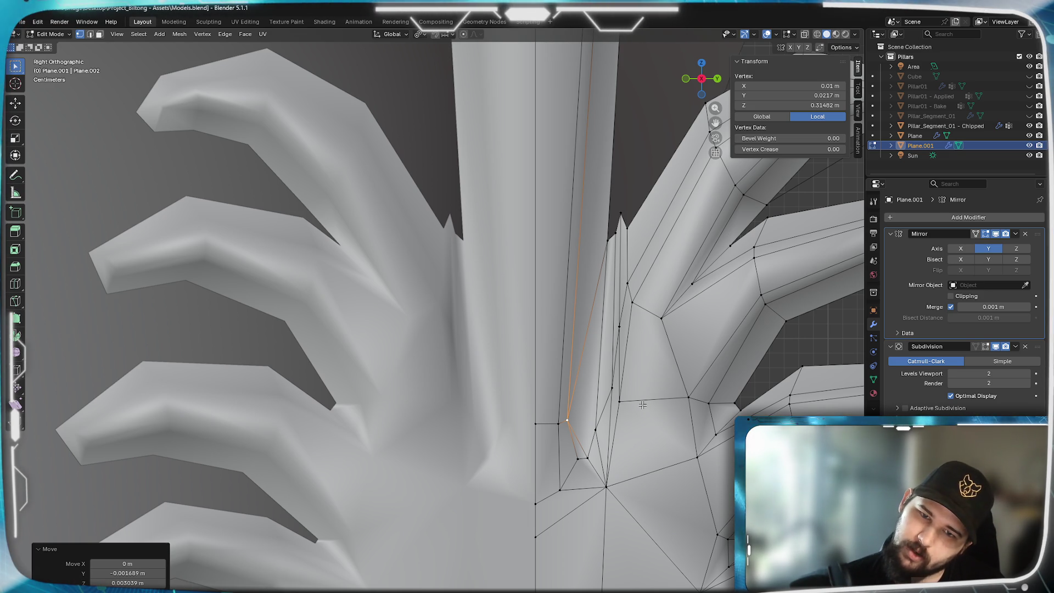
{"action": "mouse_move", "coordinate": [635, 404]}
{"action": "middle_mouse_down", "text": "shift"}
{"action": "mouse_move", "coordinate": [672, 366]}
{"action": "mouse_move", "coordinate": [706, 390]}
{"action": "middle_mouse_up", "text": "shift"}
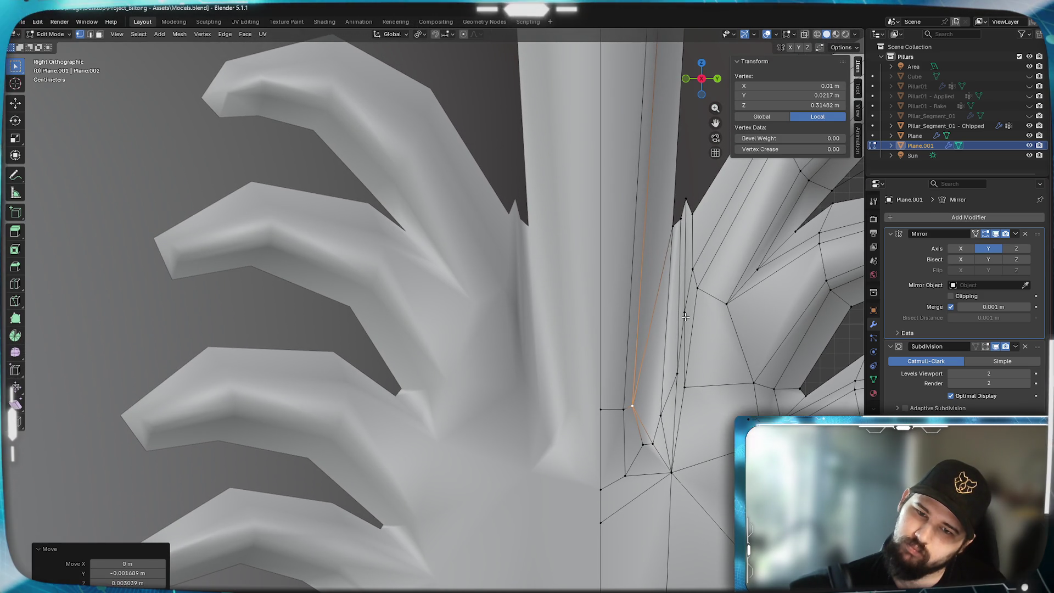
- Merge the vertices on the right lobe's inner edge and reposition the merged vertex
{"action": "left_click", "coordinate": [685, 315]}
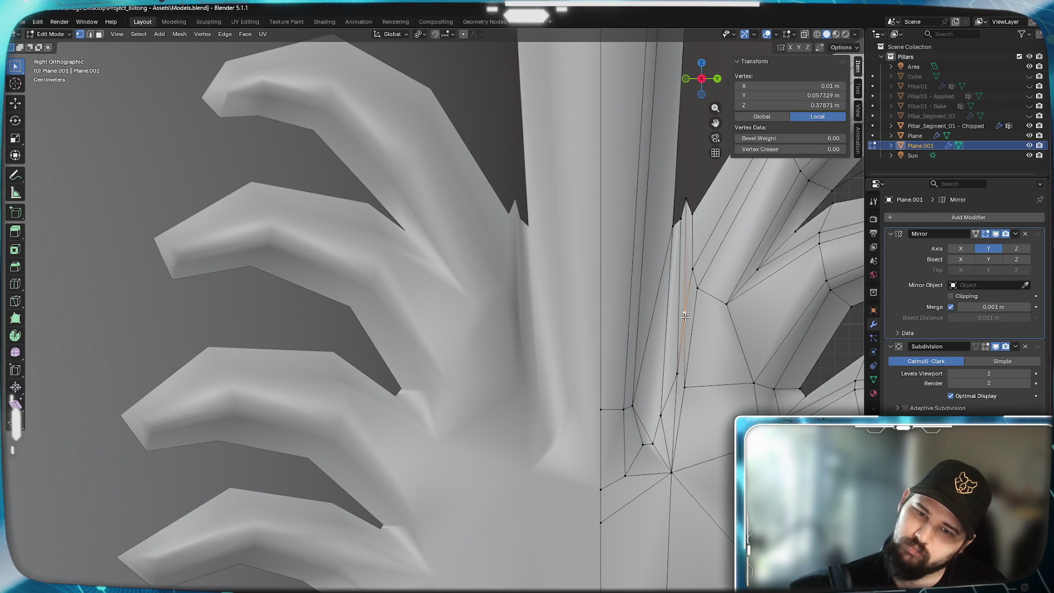
{"action": "left_click", "coordinate": [678, 367], "text": "shift"}
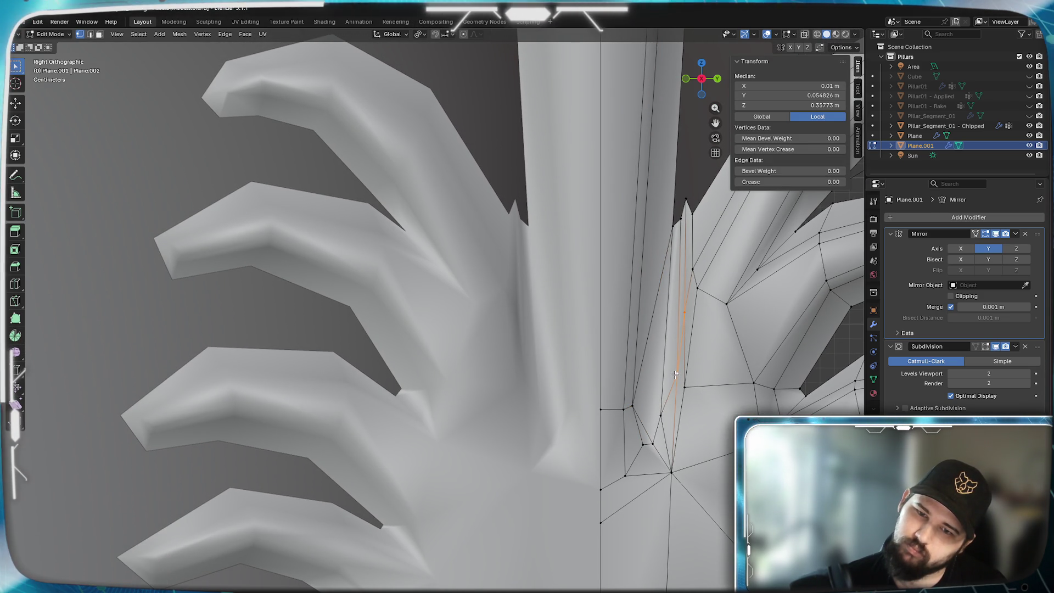
{"action": "key", "text": "m"}
{"action": "left_click", "coordinate": [744, 370]}
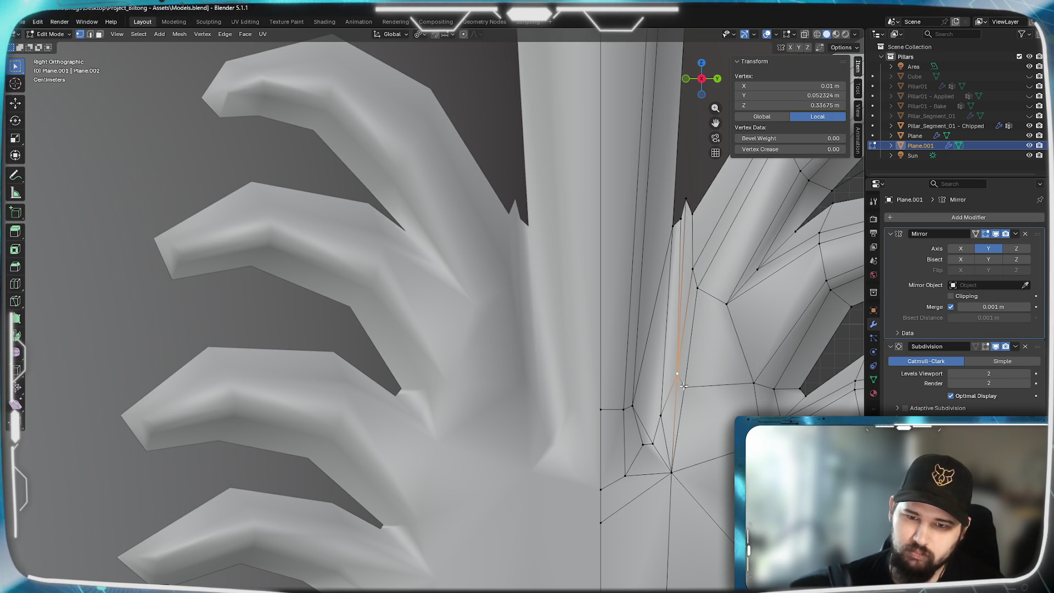
{"action": "left_click", "coordinate": [661, 414], "text": "shift"}
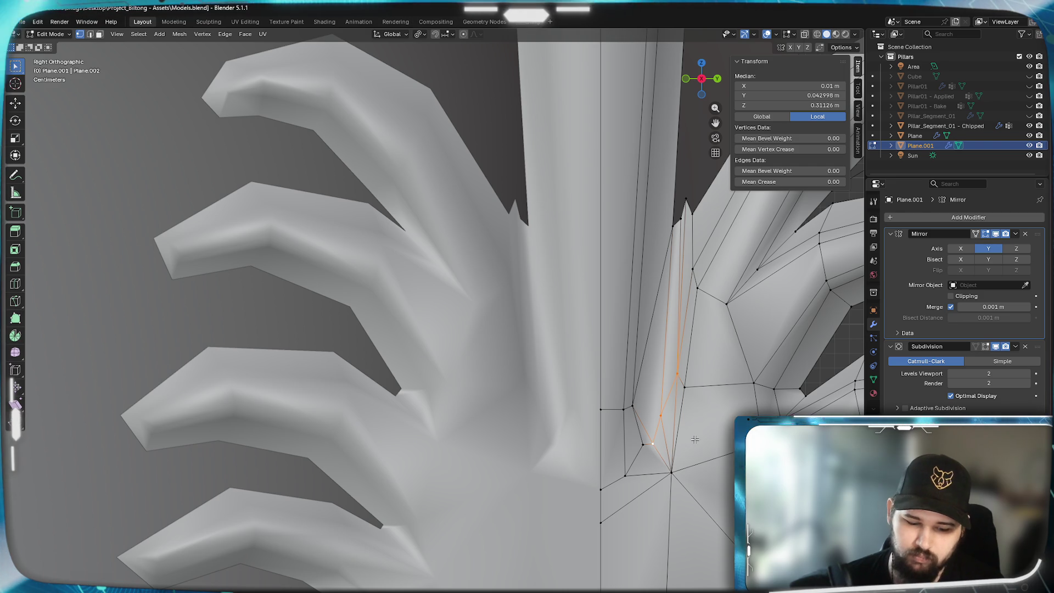
{"action": "key", "text": "m"}
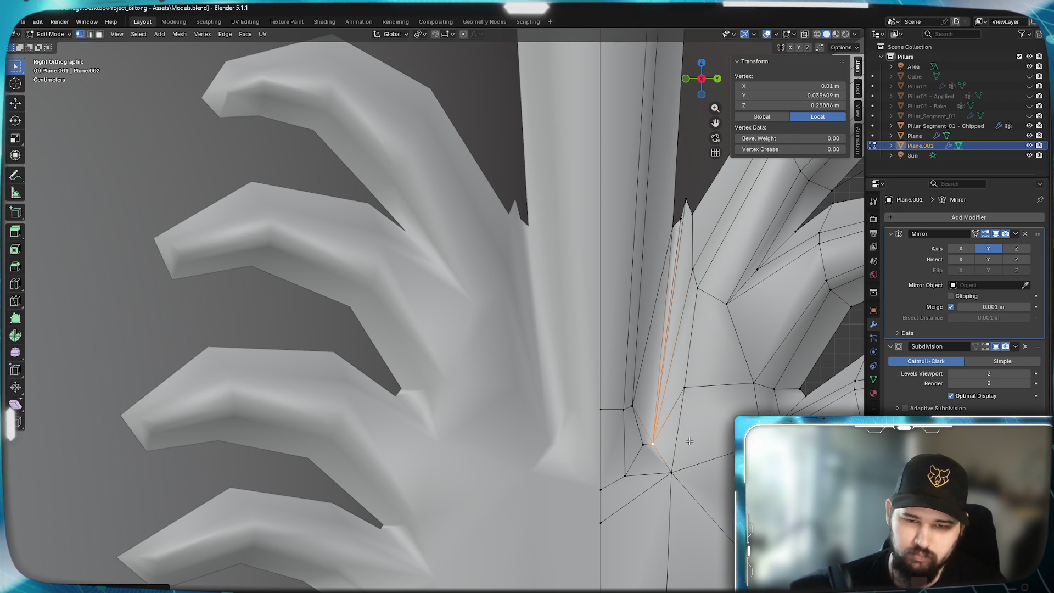
{"action": "key", "text": "g"}
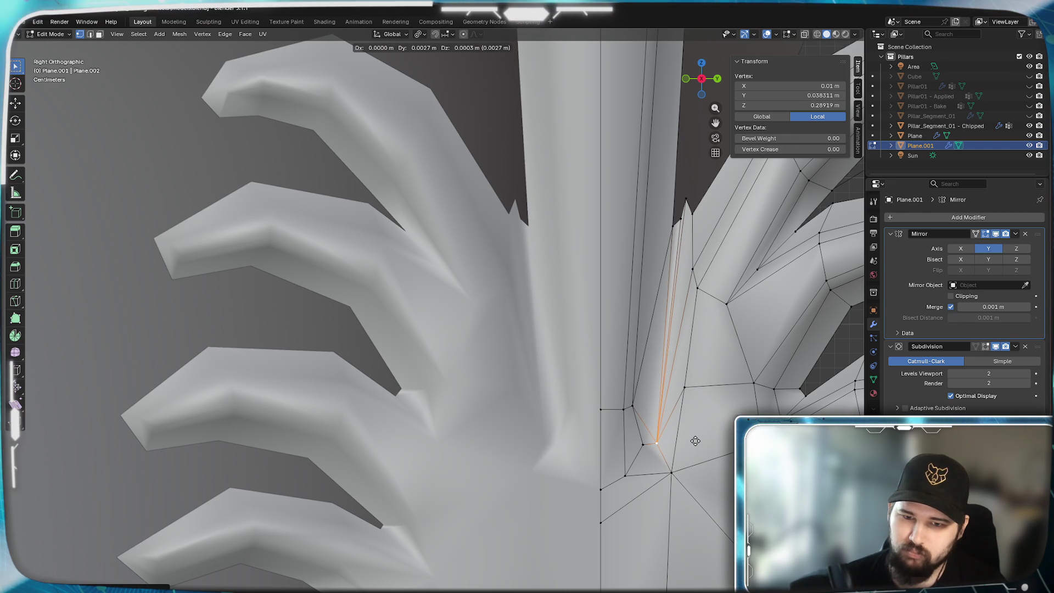
{"action": "left_click", "coordinate": [695, 441]}
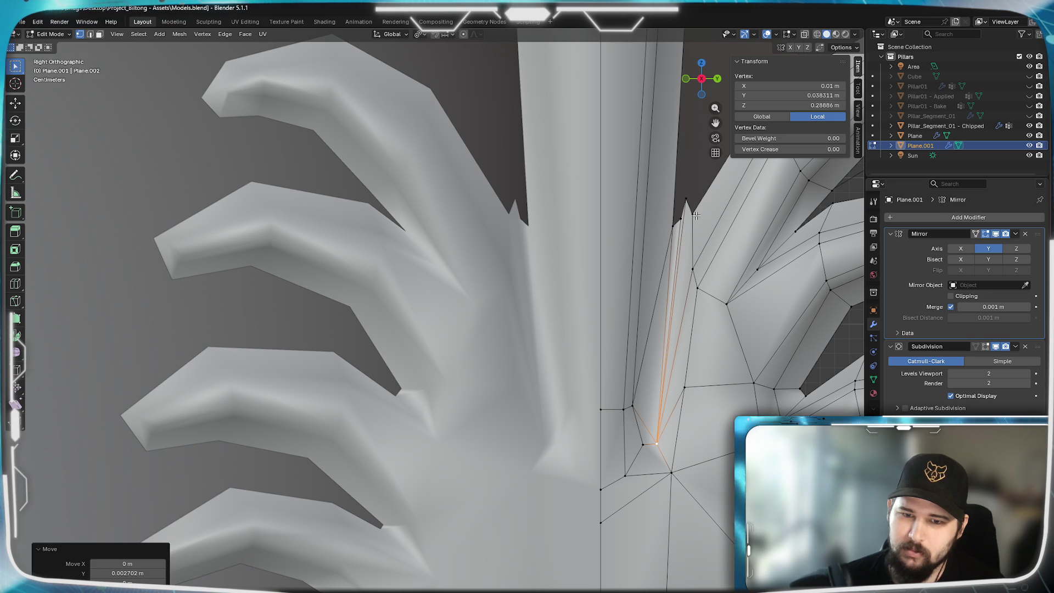
- Merge the upper lobe-edge vertices pairwise and slide the result down along the edge
{"action": "left_click", "coordinate": [686, 203], "text": "shift"}
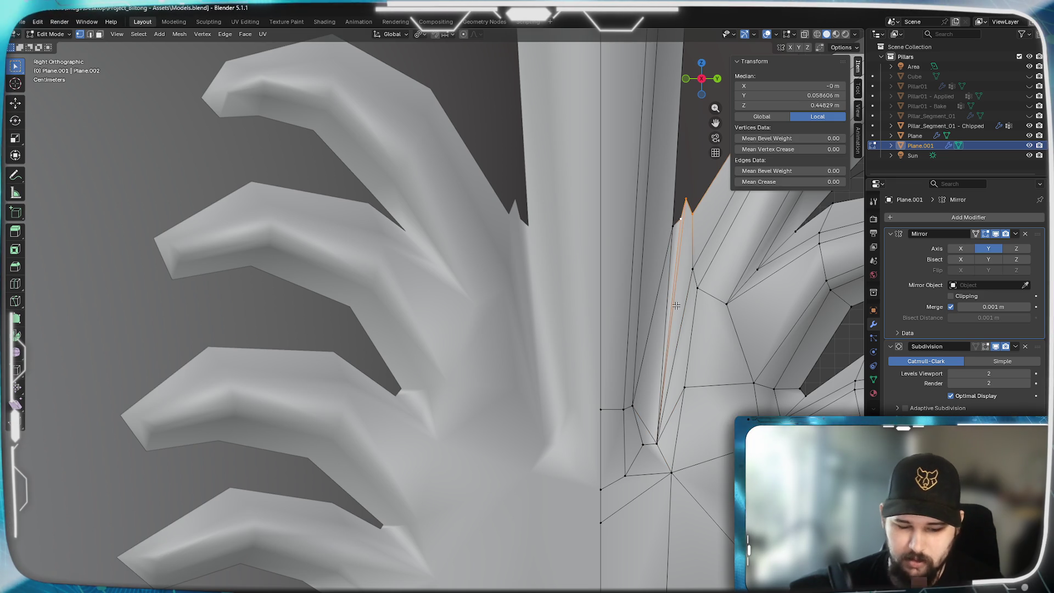
{"action": "key", "text": "m"}
{"action": "left_click", "coordinate": [709, 296]}
{"action": "left_click", "coordinate": [675, 228], "text": "shift"}
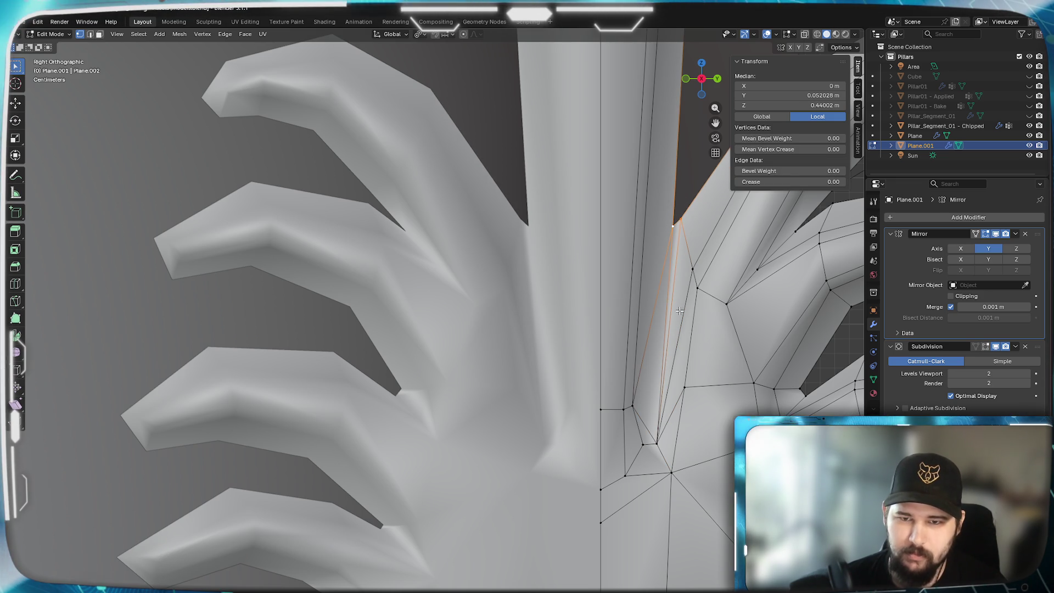
{"action": "key", "text": "m"}
{"action": "left_click", "coordinate": [681, 309]}
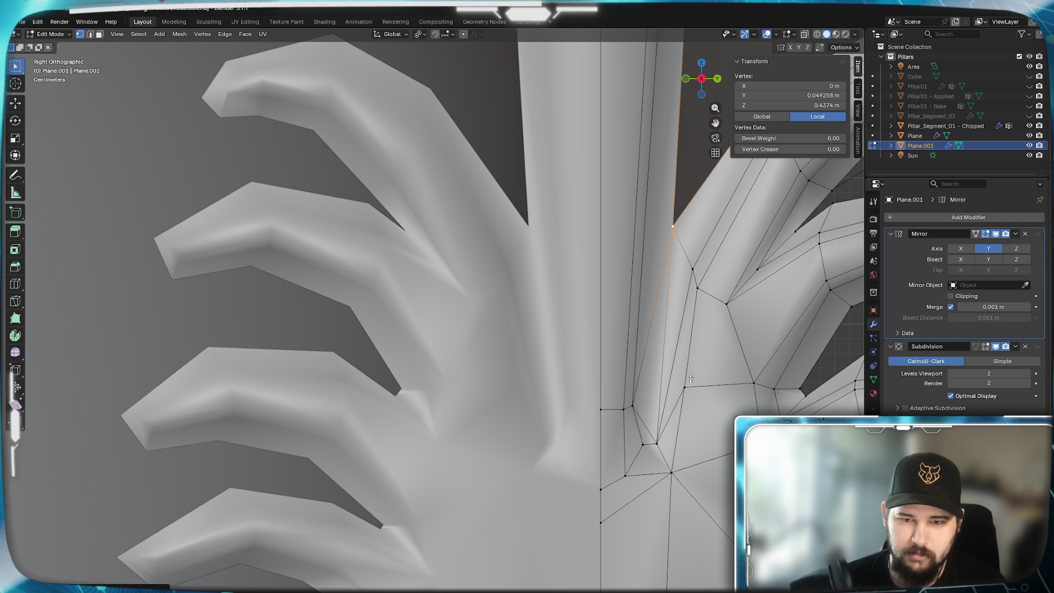
{"action": "key", "text": "g"}
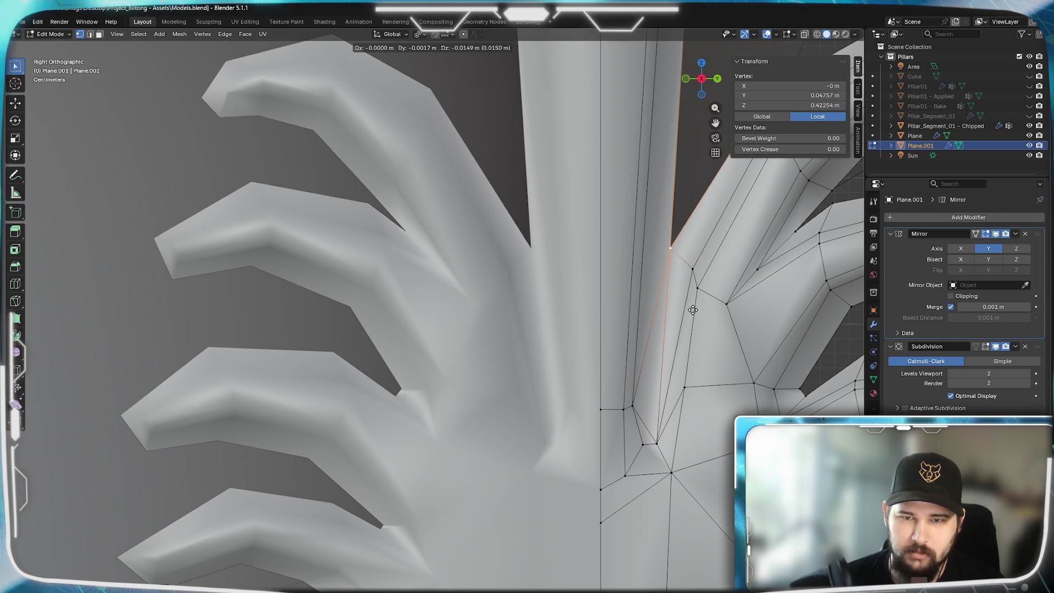
{"action": "left_click", "coordinate": [693, 316]}
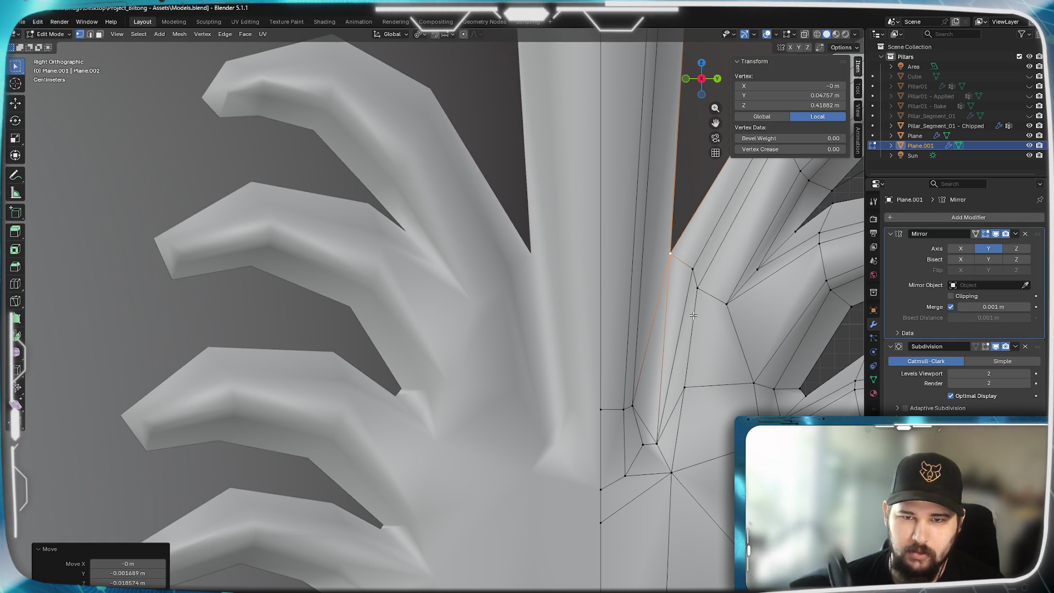
{"action": "scroll", "coordinate": [659, 353], "scroll_direction": "down", "scroll_amount": 3}
{"action": "scroll", "coordinate": [635, 330], "scroll_direction": "up", "scroll_amount": 3}
{"action": "scroll", "coordinate": [634, 325], "scroll_direction": "up", "scroll_amount": 1}
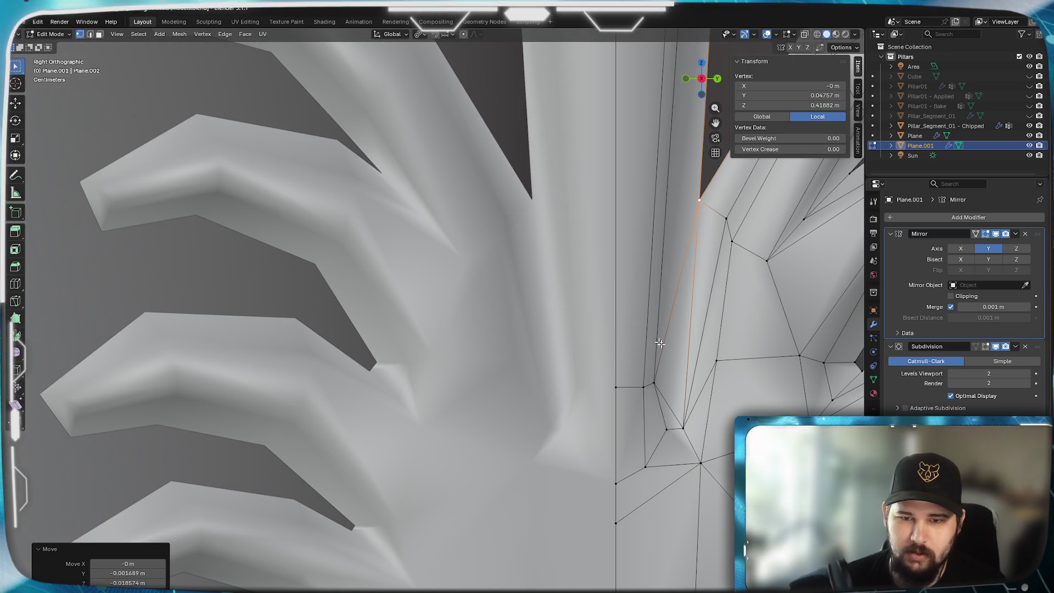
- Dissolve the lower junction edge and cut a new edge across the face
{"action": "left_click", "coordinate": [685, 425], "text": "shift"}
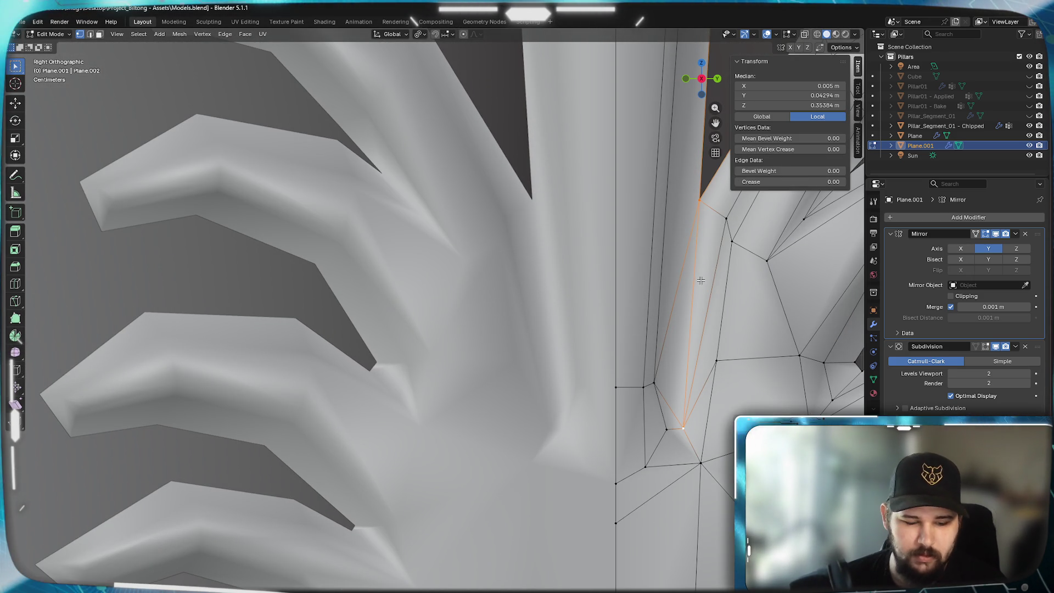
{"action": "key", "text": "x"}
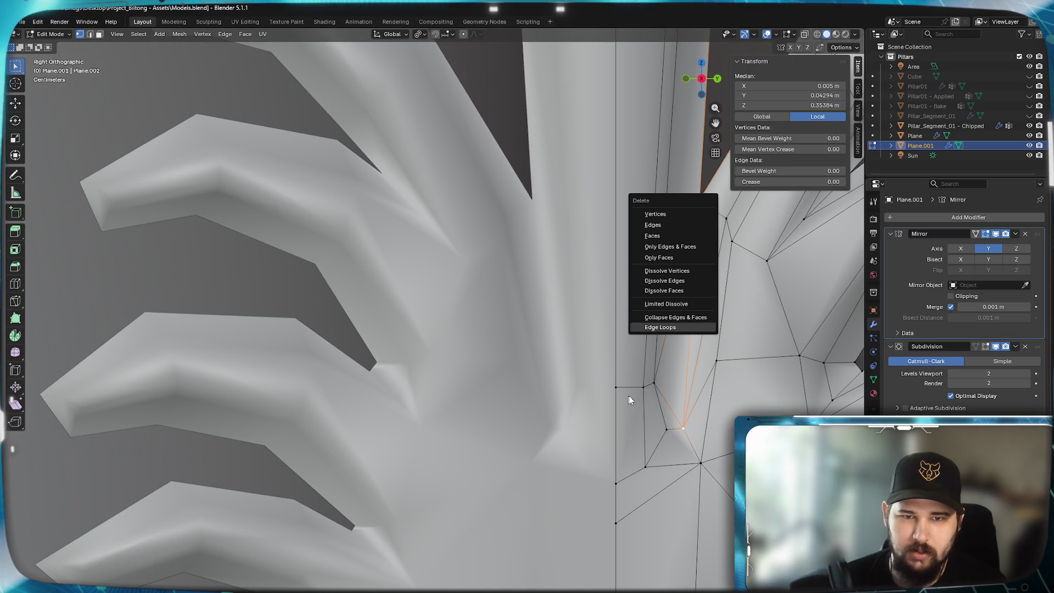
{"action": "left_click", "coordinate": [676, 280]}
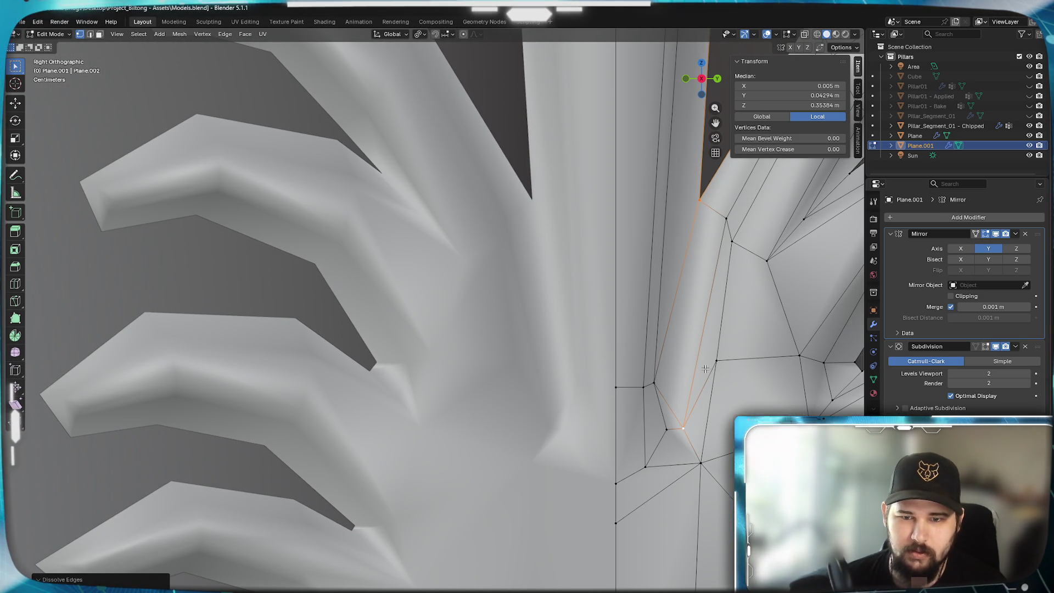
{"action": "middle_click_drag", "start_coordinate": [706, 369], "coordinate": [676, 332], "text": "shift"}
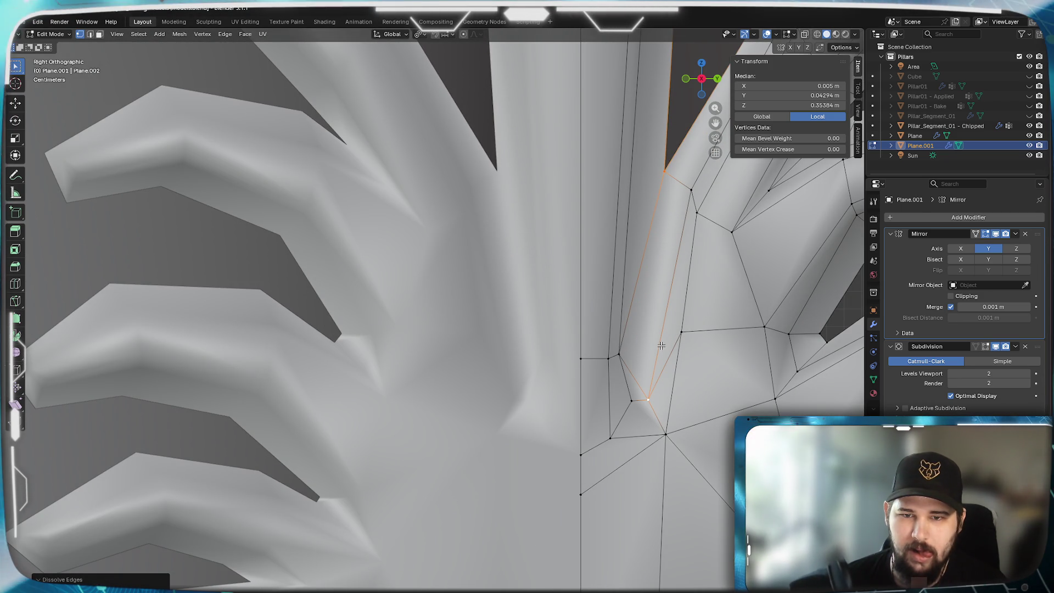
{"action": "left_click", "coordinate": [648, 398]}
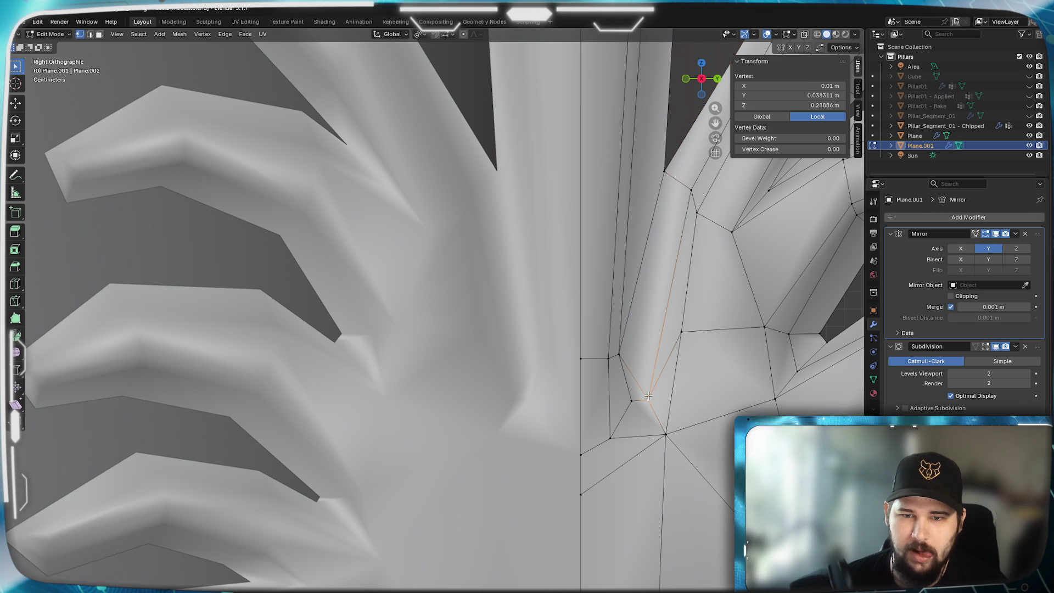
{"action": "left_click", "coordinate": [694, 191], "text": "shift"}
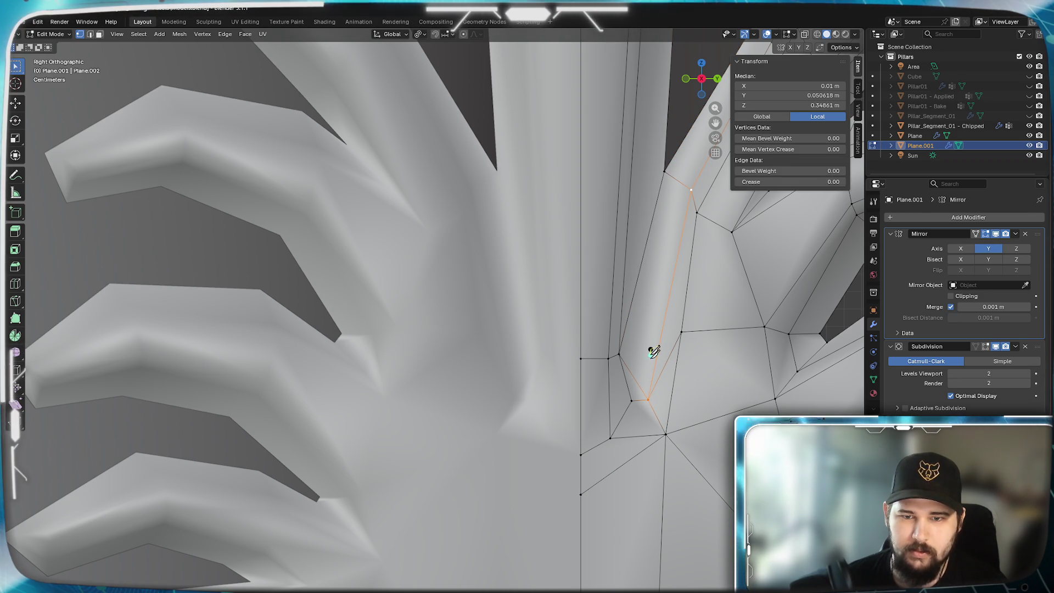
{"action": "left_click", "coordinate": [651, 349]}
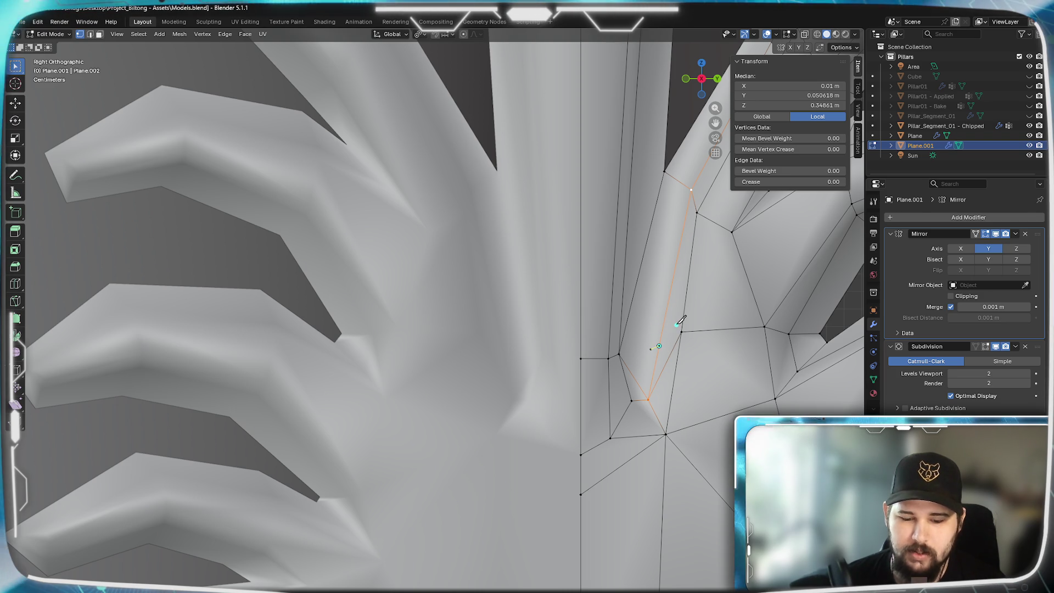
{"action": "key", "text": "Return"}
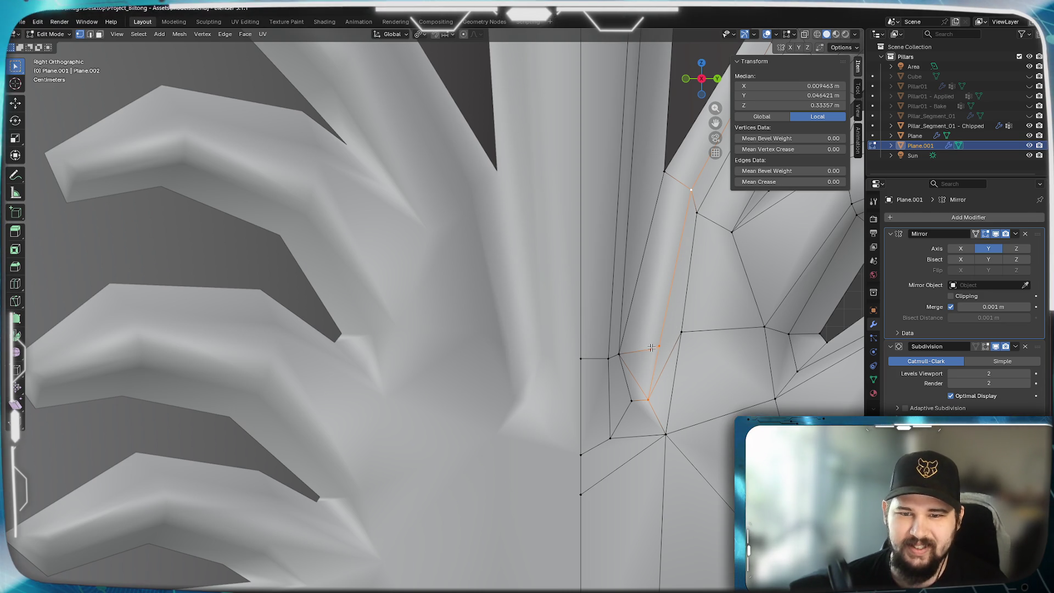
- Delete the stray vertex and edges, then fill both slot holes with new faces
{"action": "left_click", "coordinate": [656, 349]}
{"action": "key", "text": "x"}
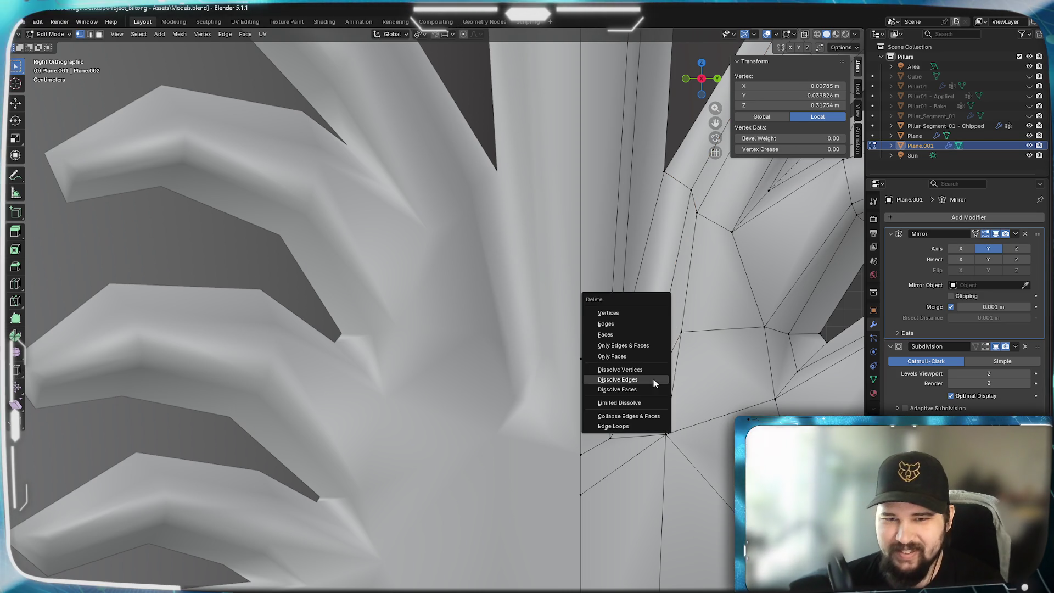
{"action": "left_click", "coordinate": [628, 307]}
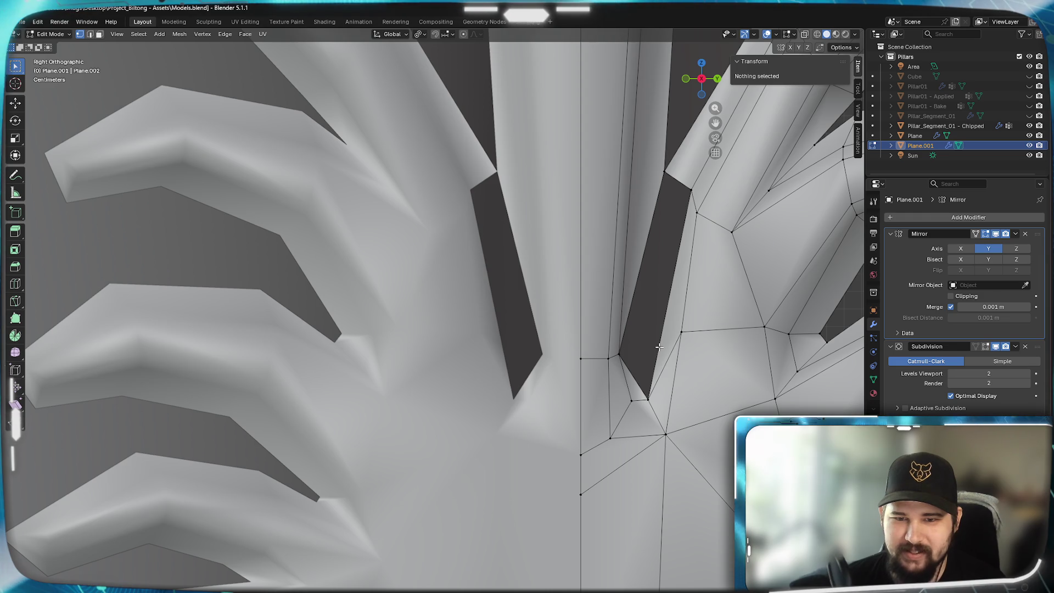
{"action": "left_click", "coordinate": [635, 392]}
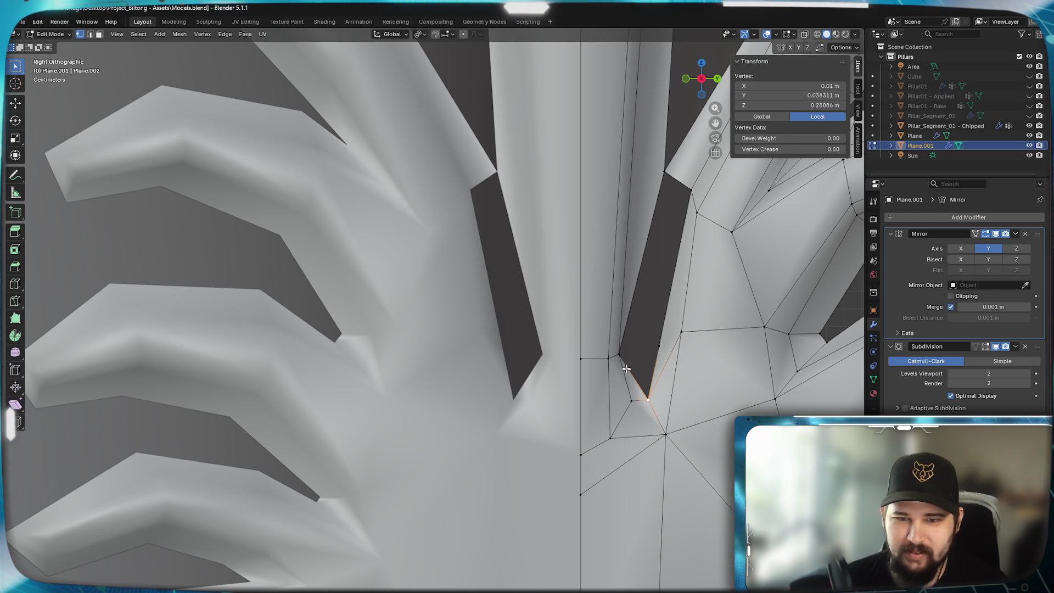
{"action": "key", "text": "x"}
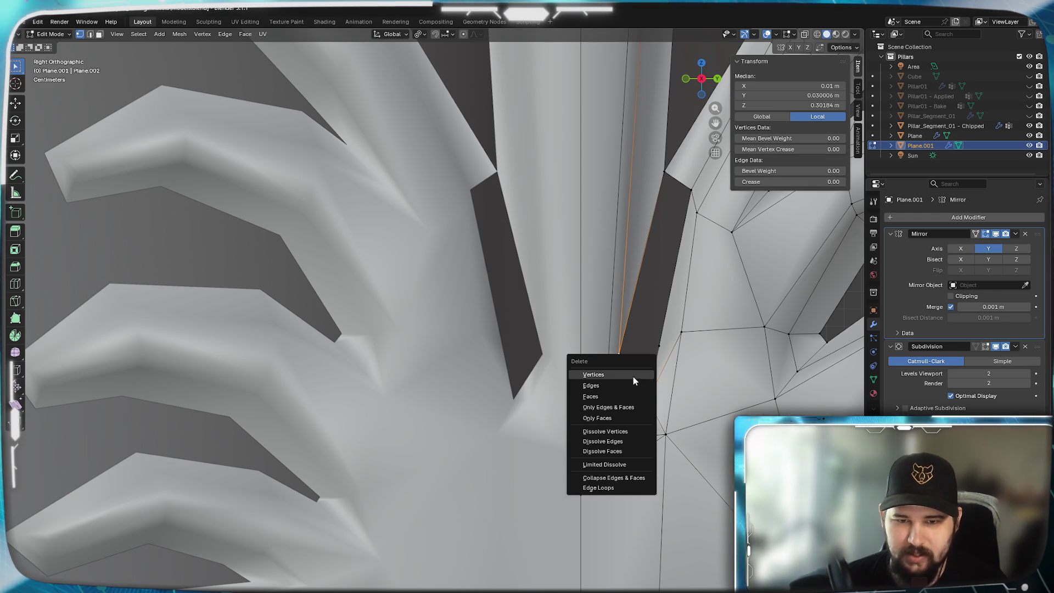
{"action": "left_click", "coordinate": [625, 388]}
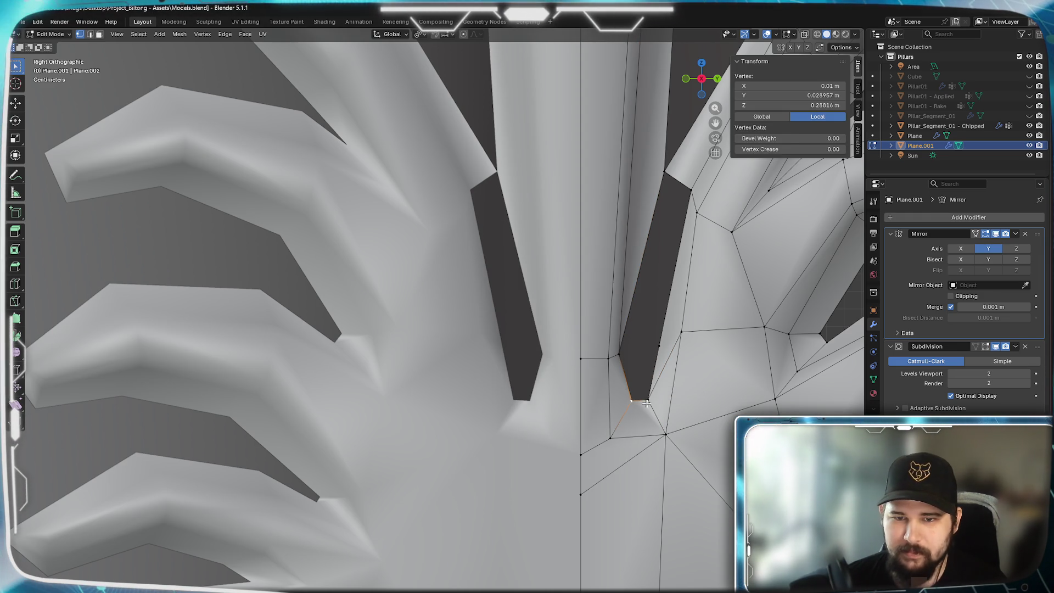
{"action": "left_click", "coordinate": [658, 354], "text": "shift"}
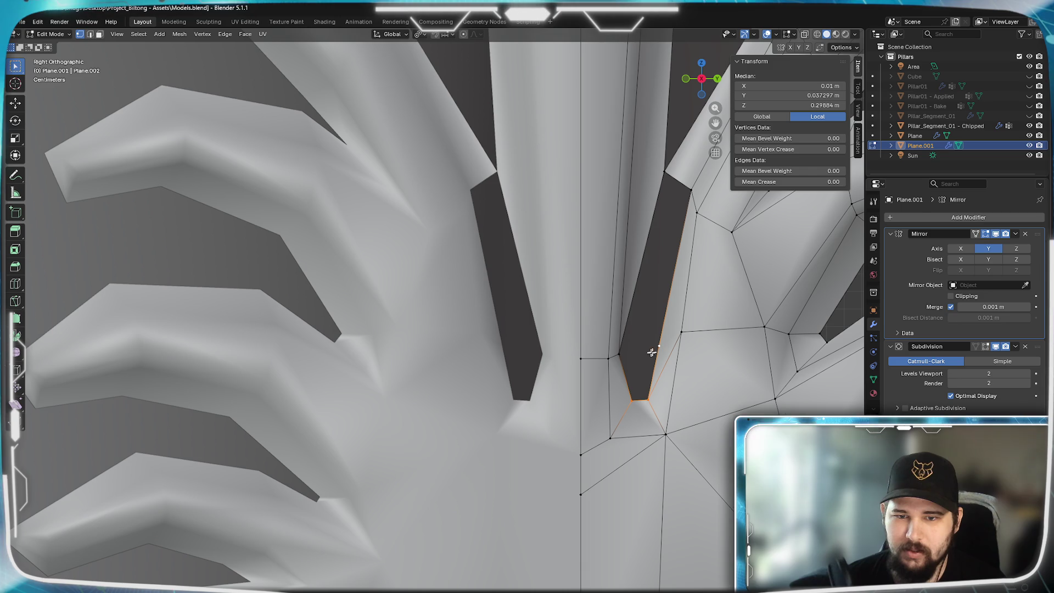
{"action": "left_click", "coordinate": [635, 383], "text": "alt"}
{"action": "key", "text": "f"}
{"action": "left_click", "coordinate": [663, 297], "text": "alt"}
{"action": "key", "text": "f"}
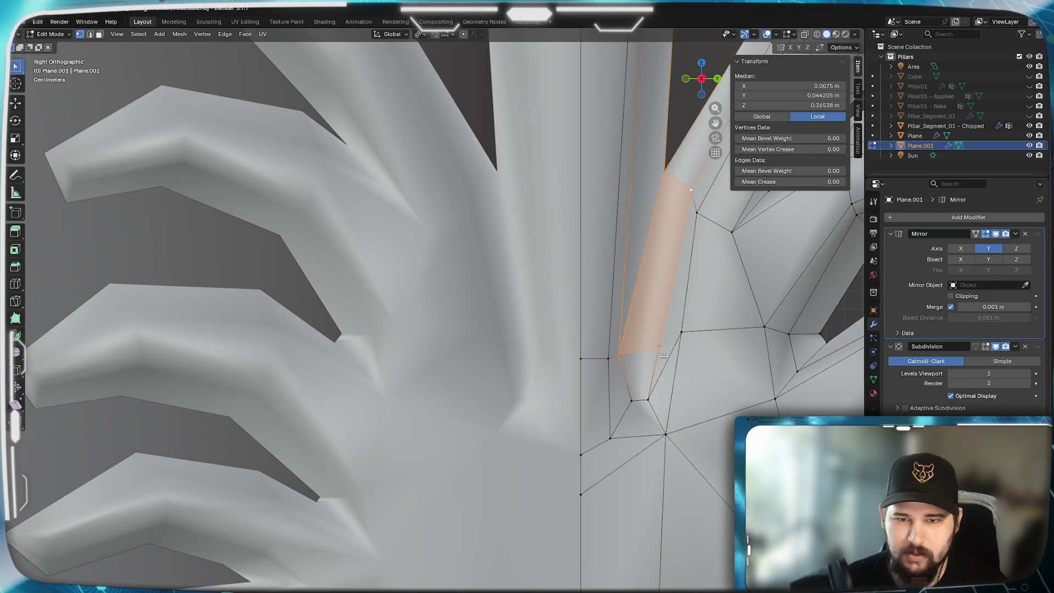
- Remove only the faces at the lobe junction and fill the lower part of the gap
{"action": "left_click", "coordinate": [661, 345]}
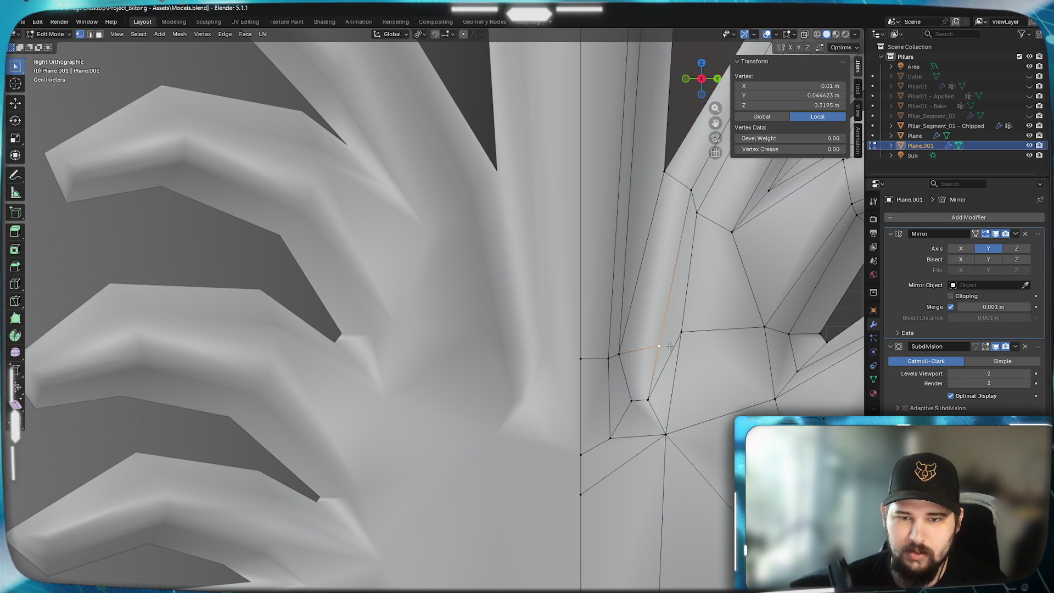
{"action": "left_click", "coordinate": [650, 401], "text": "shift"}
{"action": "key", "text": "x"}
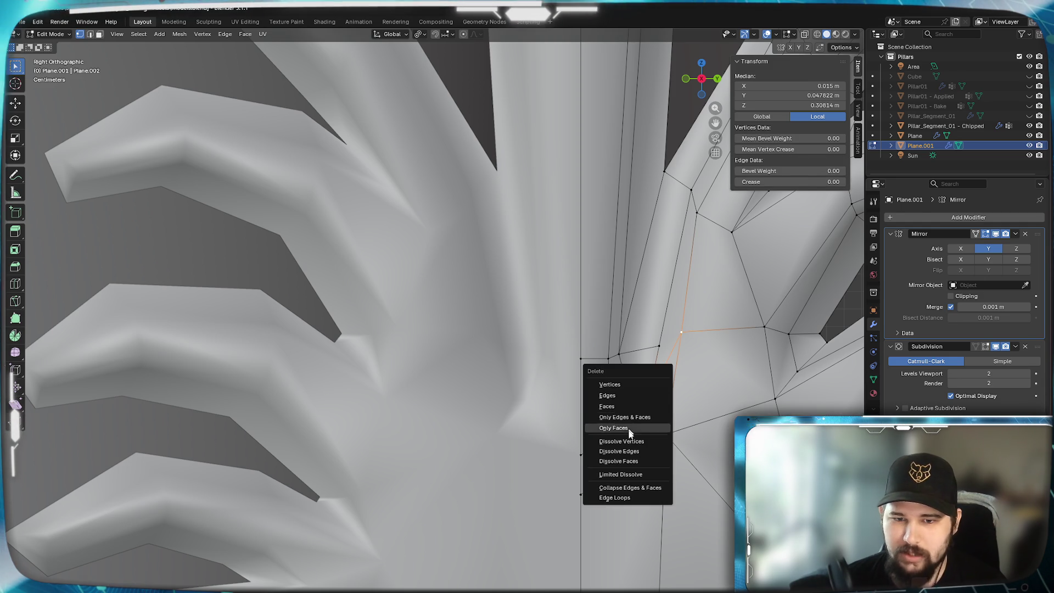
{"action": "left_click", "coordinate": [613, 397]}
{"action": "left_click", "coordinate": [662, 423], "text": "shift"}
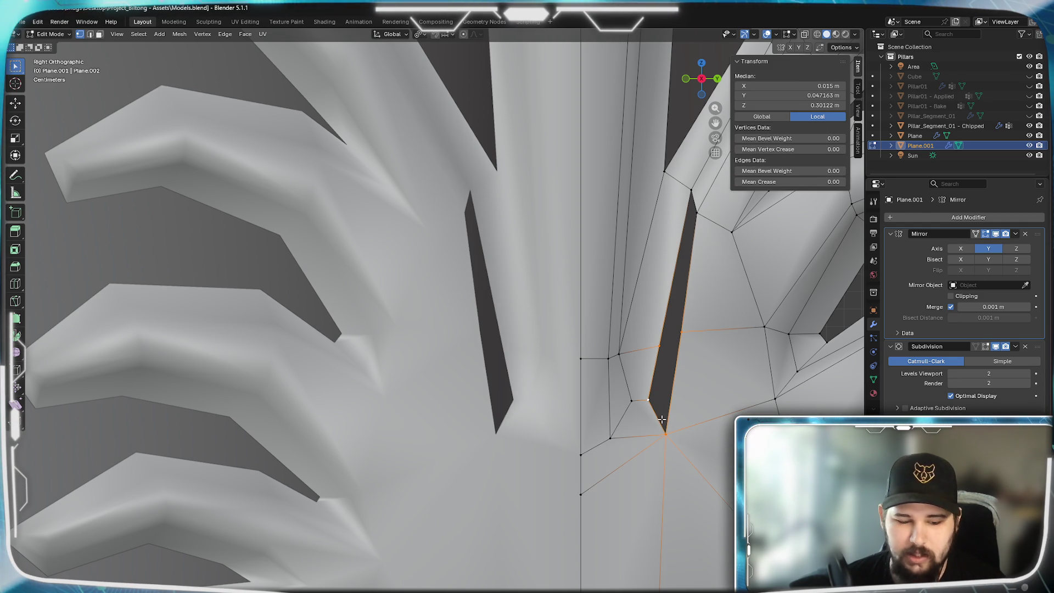
{"action": "key", "text": "f"}
{"action": "left_click", "coordinate": [684, 331]}
- Fill the remaining upper gap at the junction with a face
{"action": "left_click", "coordinate": [690, 190], "text": "shift"}
{"action": "key", "text": "f"}
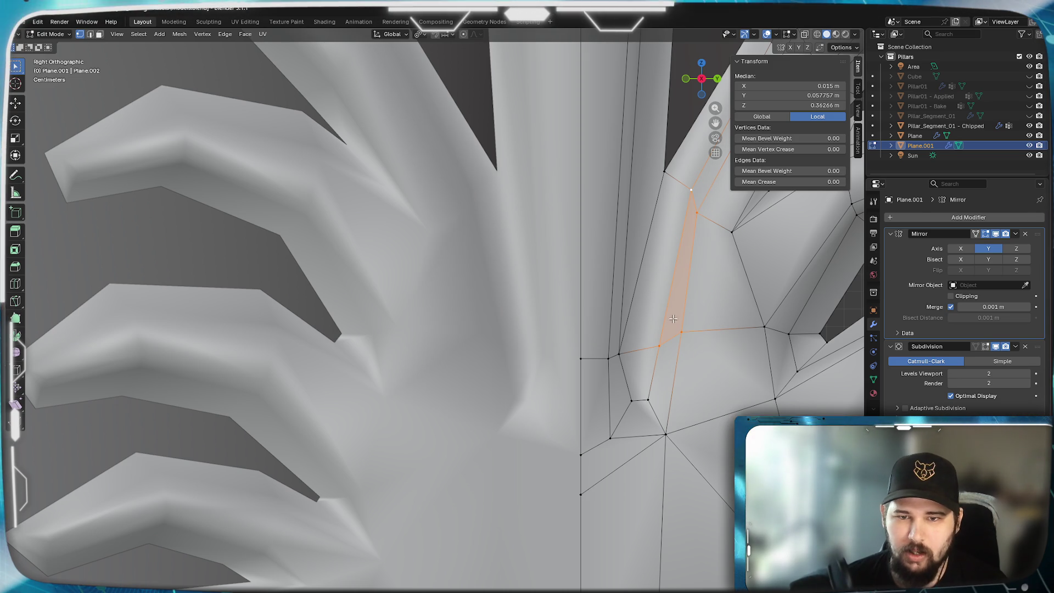
{"action": "middle_click_drag", "start_coordinate": [674, 320], "coordinate": [638, 381], "text": "shift"}
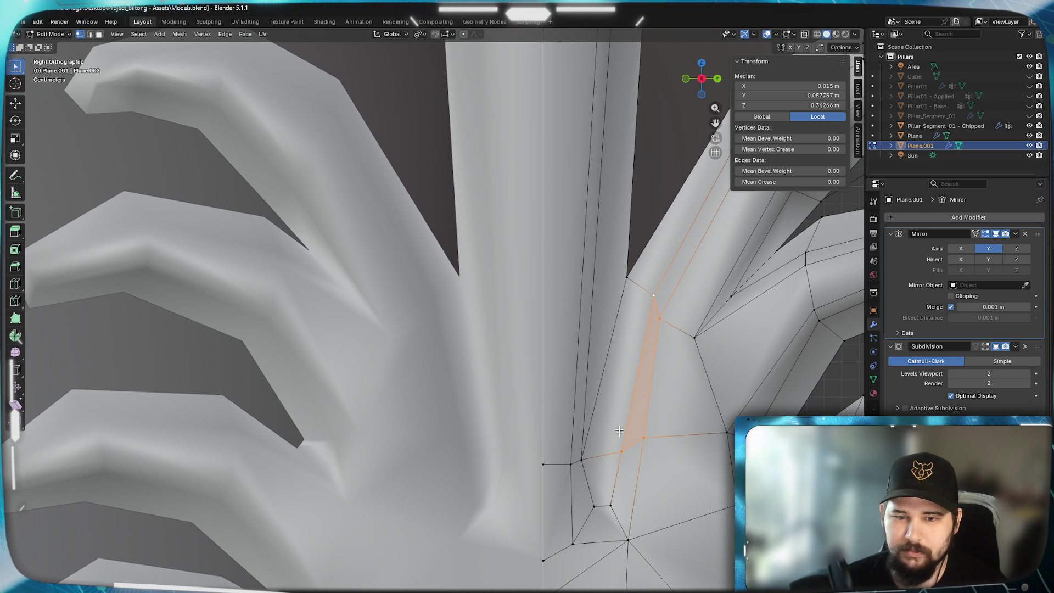
- Nudge the junction vertices closer to the stem and view the whole smoothed ornament in Object Mode
{"action": "left_click", "coordinate": [618, 449]}
{"action": "key", "text": "g"}
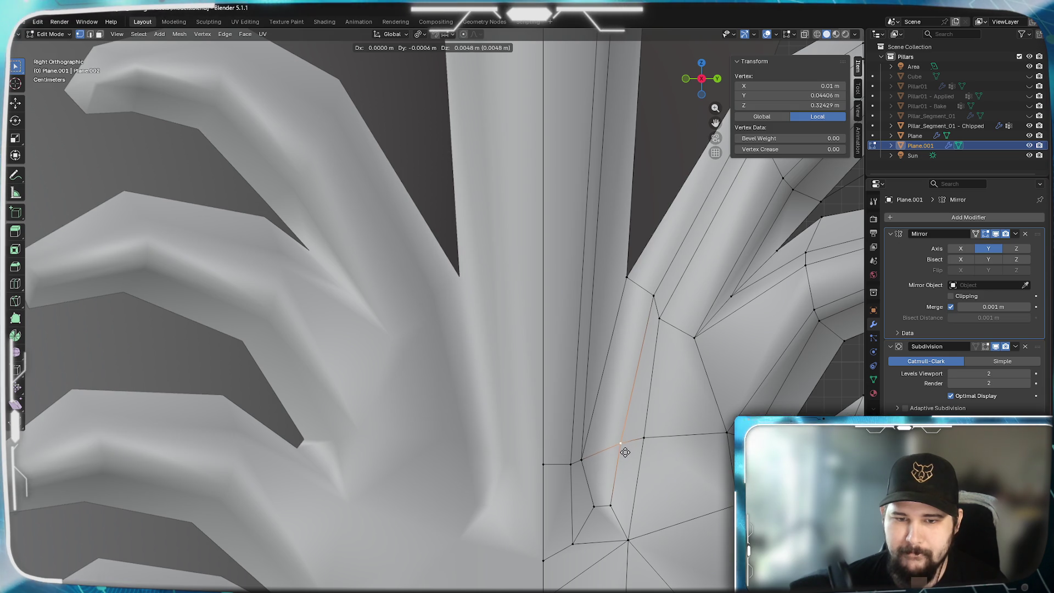
{"action": "left_click", "coordinate": [632, 457]}
{"action": "middle_click_drag", "start_coordinate": [631, 457], "coordinate": [635, 395], "text": "shift"}
{"action": "key", "text": "g"}
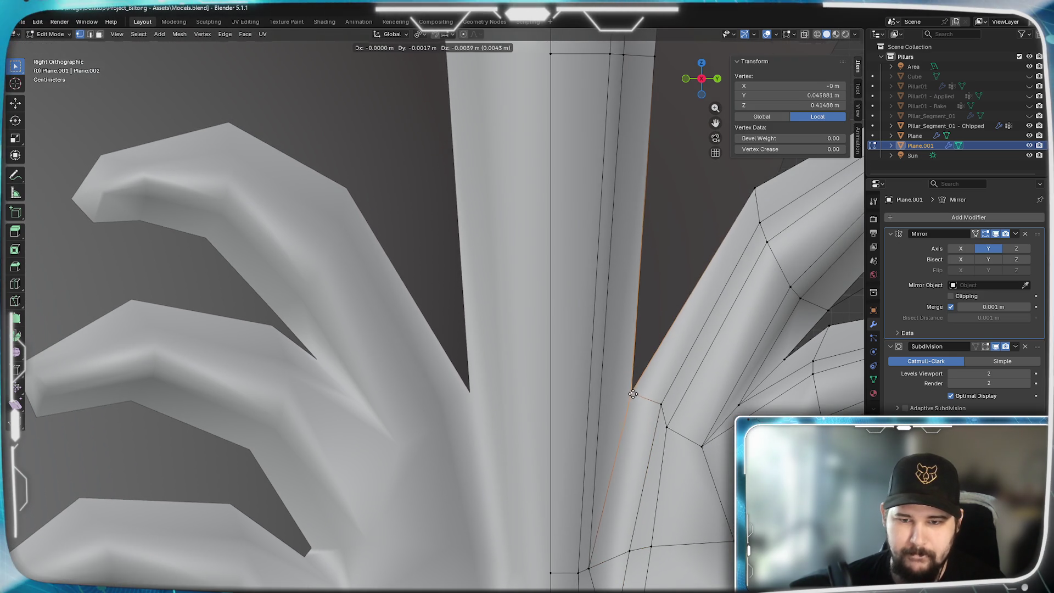
{"action": "left_click", "coordinate": [643, 426]}
{"action": "key", "text": "g"}
{"action": "left_click", "coordinate": [631, 396]}
{"action": "scroll", "coordinate": [631, 396], "scroll_direction": "down", "scroll_amount": 5}
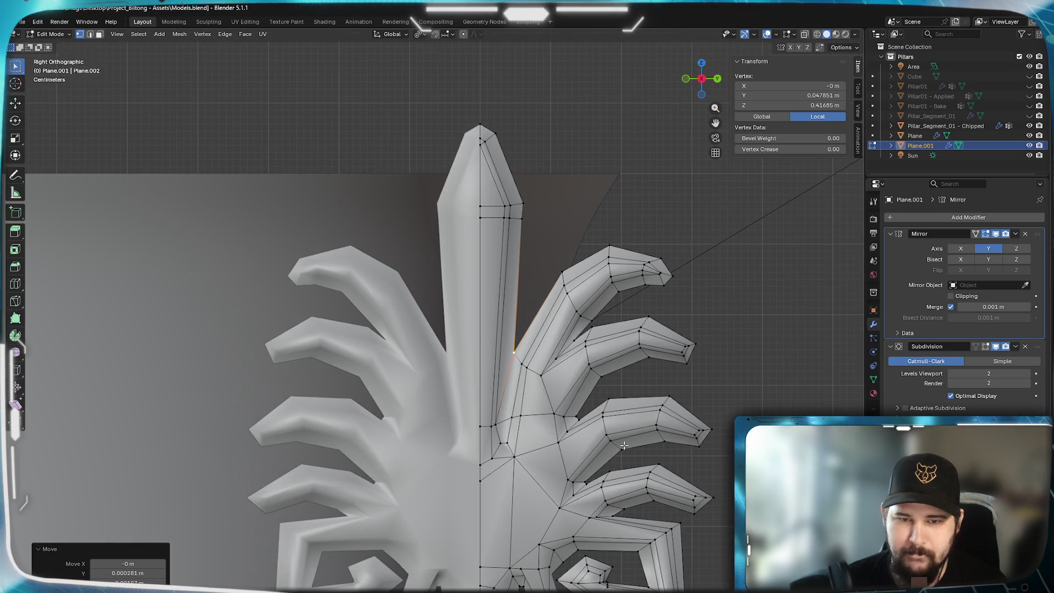
{"action": "middle_click_drag", "start_coordinate": [631, 404], "coordinate": [650, 328], "text": "shift"}
{"action": "scroll", "coordinate": [651, 328], "scroll_direction": "down", "scroll_amount": 3}
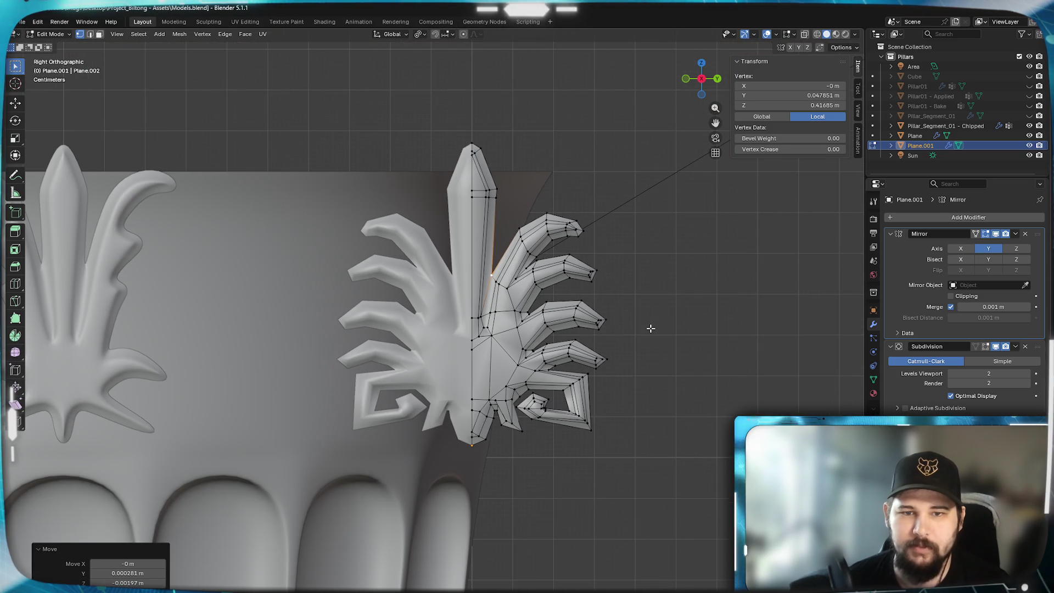
{"action": "key", "text": "Tab"}
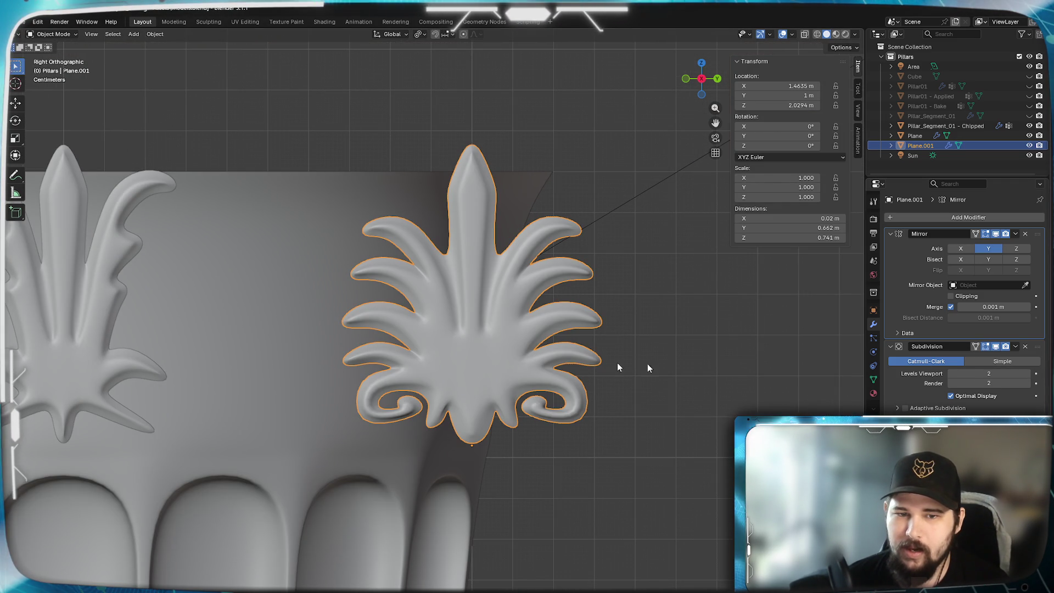
{"action": "scroll", "coordinate": [534, 355], "scroll_direction": "up", "scroll_amount": 2}
{"action": "mouse_move", "coordinate": [535, 355]}
{"action": "middle_mouse_down", "text": "shift"}
{"action": "mouse_move", "coordinate": [587, 303]}
{"action": "mouse_move", "coordinate": [553, 387]}
{"action": "mouse_move", "coordinate": [535, 398]}
{"action": "middle_mouse_up", "text": "shift"}
{"action": "scroll", "coordinate": [510, 395], "scroll_direction": "down", "scroll_amount": 3}
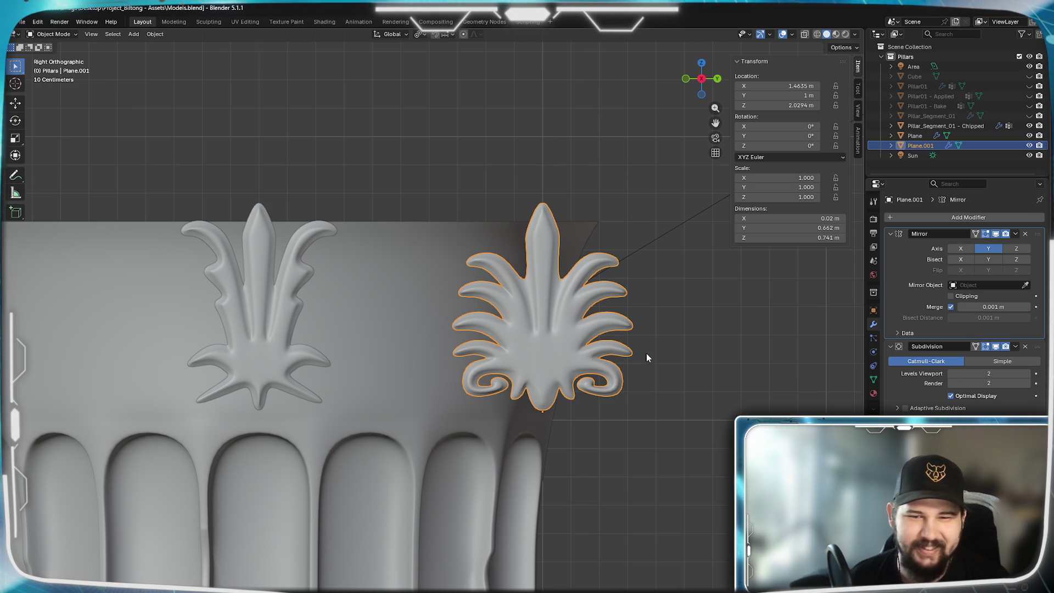
{"action": "scroll", "coordinate": [400, 370], "scroll_direction": "up", "scroll_amount": 3}
{"action": "middle_click_drag", "start_coordinate": [648, 352], "coordinate": [537, 383], "text": "shift"}
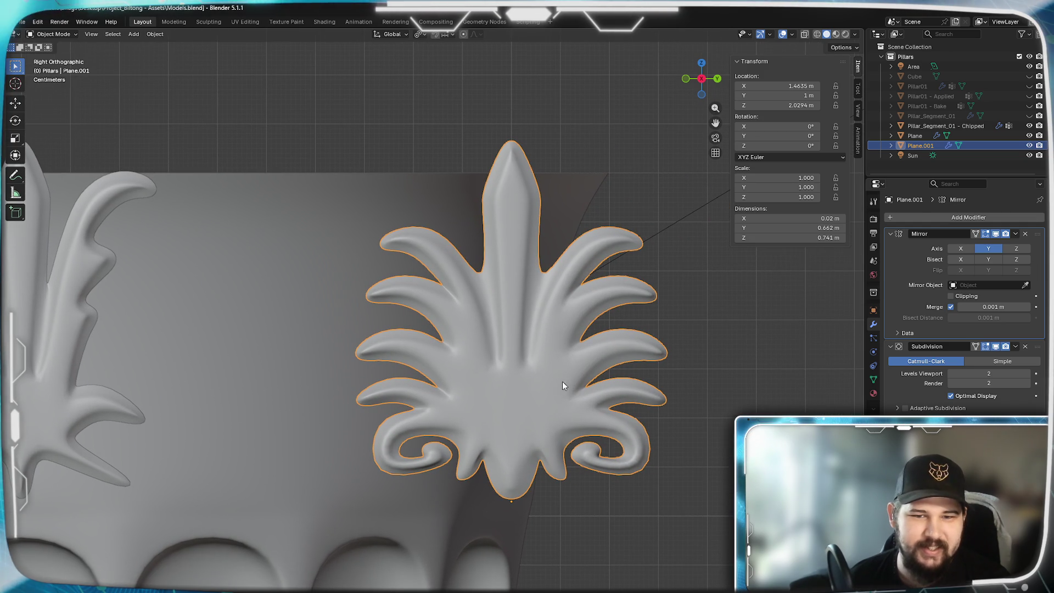
{"action": "scroll", "coordinate": [552, 393], "scroll_direction": "up", "scroll_amount": 1}
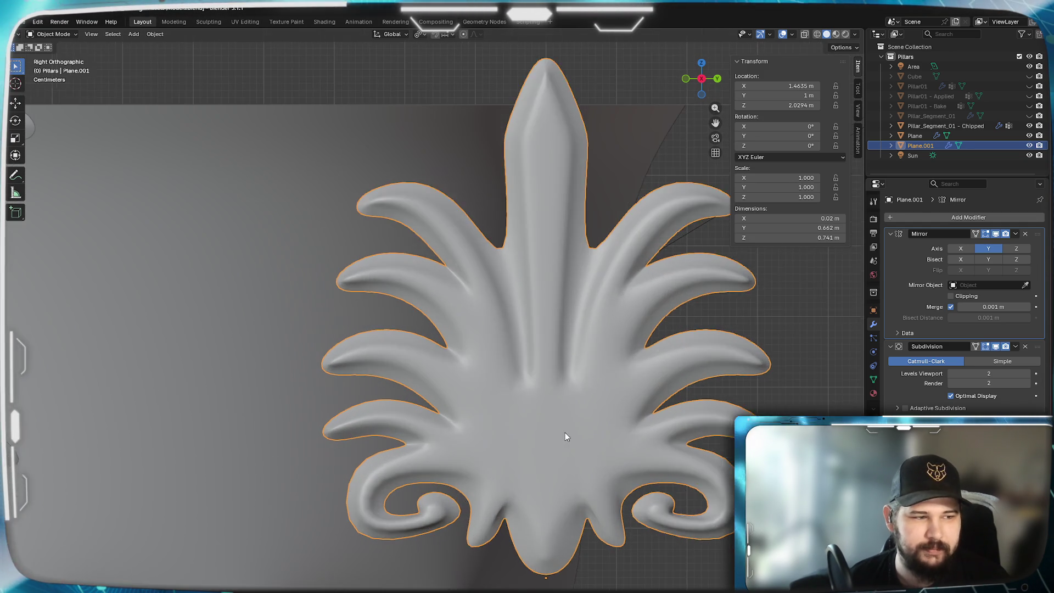
{"action": "scroll", "coordinate": [565, 433], "scroll_direction": "down", "scroll_amount": 3}
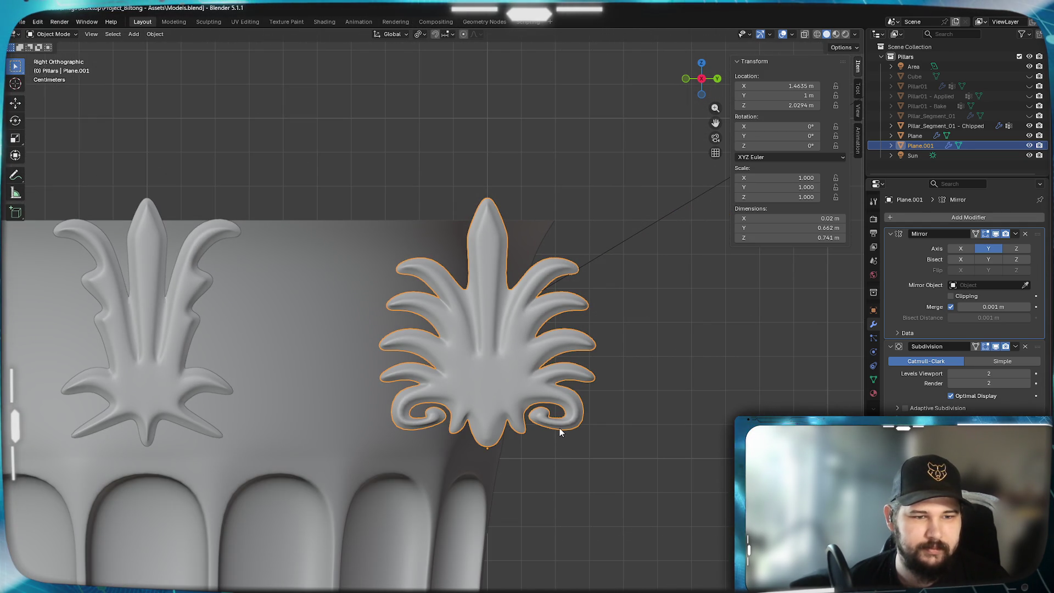
{"action": "scroll", "coordinate": [559, 428], "scroll_direction": "up", "scroll_amount": 1}
{"action": "scroll", "coordinate": [566, 436], "scroll_direction": "up", "scroll_amount": 3}
{"action": "middle_click_drag", "start_coordinate": [566, 435], "coordinate": [534, 421], "text": "shift"}
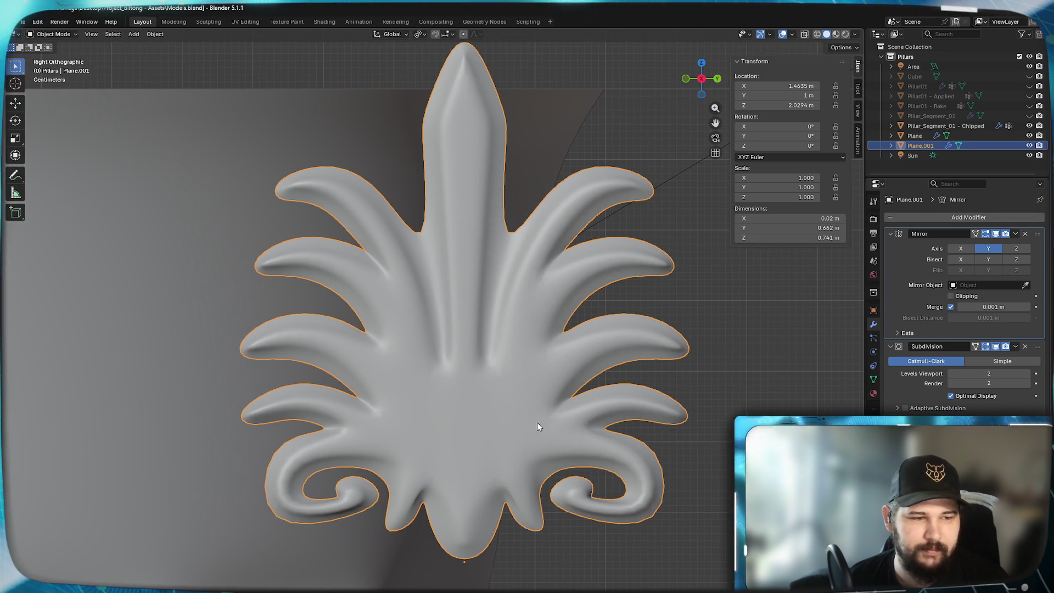
{"action": "key", "text": "Tab"}
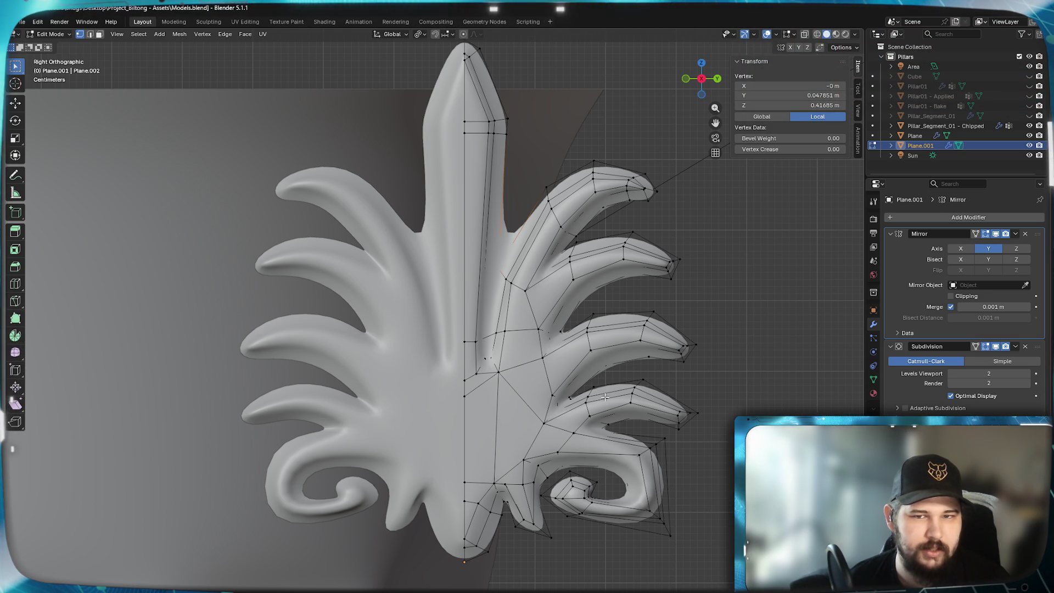
{"action": "scroll", "coordinate": [615, 286], "scroll_direction": "up", "scroll_amount": 3}
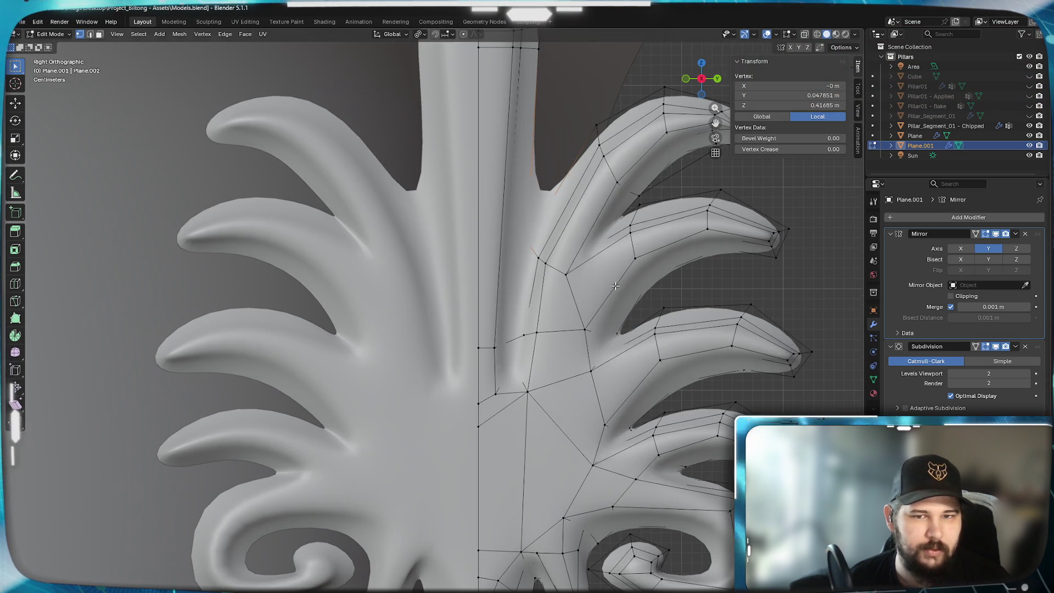
{"action": "scroll", "coordinate": [573, 294], "scroll_direction": "down", "scroll_amount": 1}
- Reposition two edge loops across the upper lobe
{"action": "left_click", "coordinate": [584, 312], "text": "alt"}
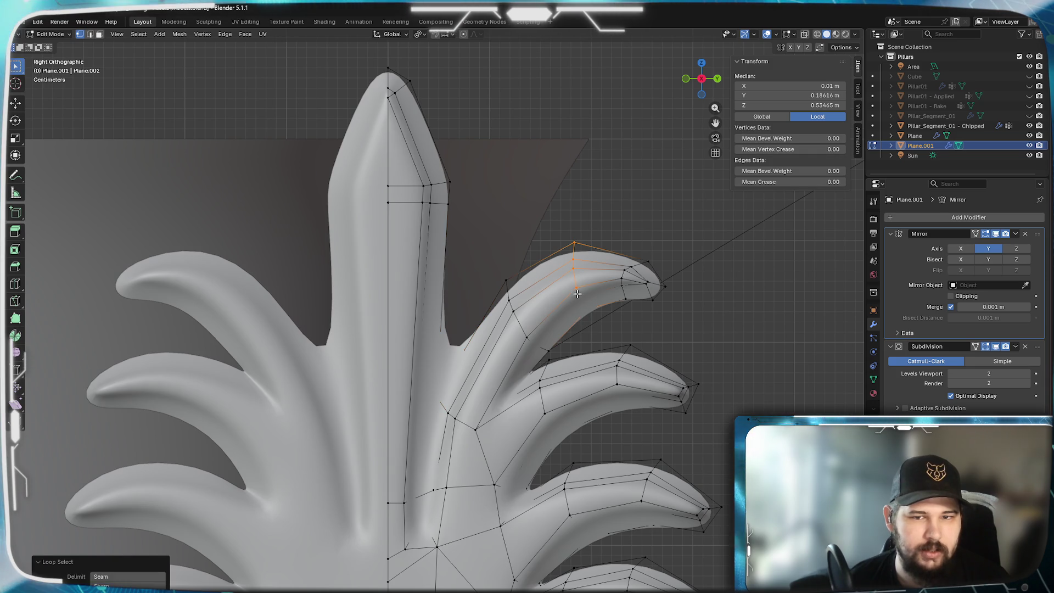
{"action": "key", "text": "g"}
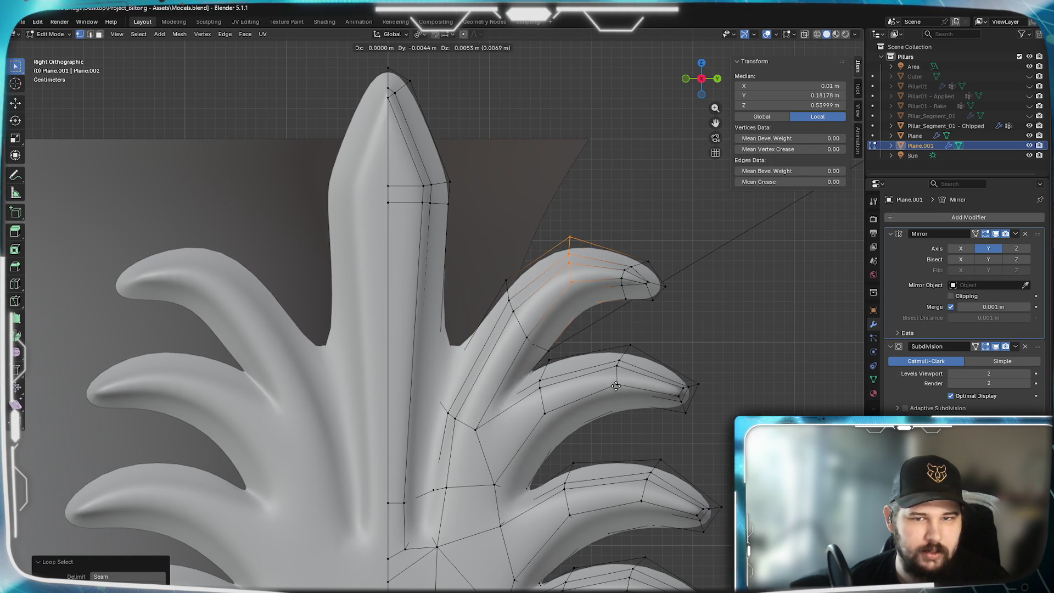
{"action": "left_click", "coordinate": [616, 385]}
{"action": "scroll", "coordinate": [609, 375], "scroll_direction": "up", "scroll_amount": 1}
{"action": "scroll", "coordinate": [589, 337], "scroll_direction": "up", "scroll_amount": 1}
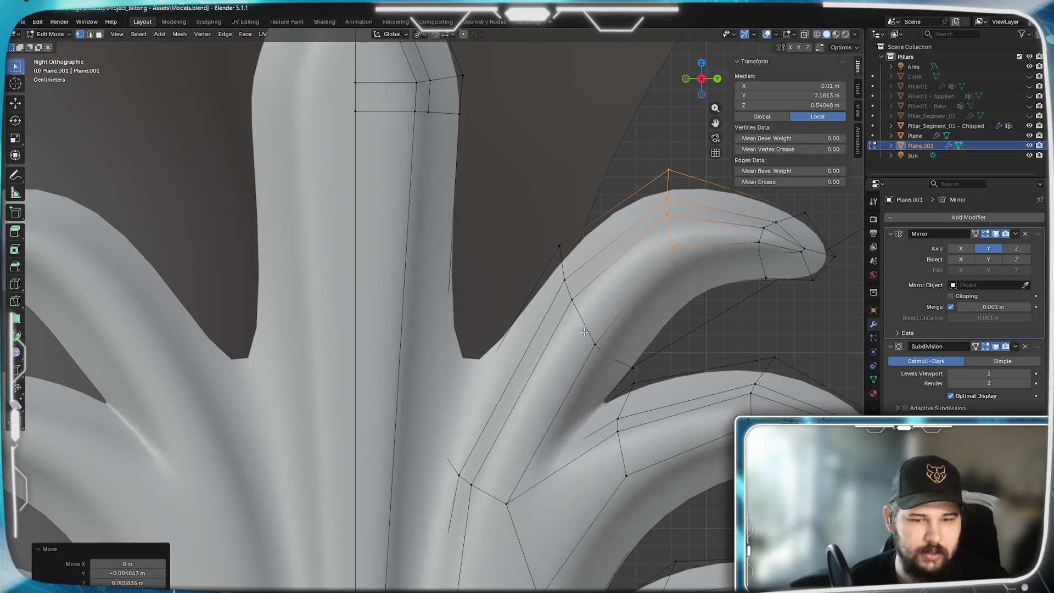
{"action": "left_click", "coordinate": [585, 327], "text": "alt"}
{"action": "key", "text": "g"}
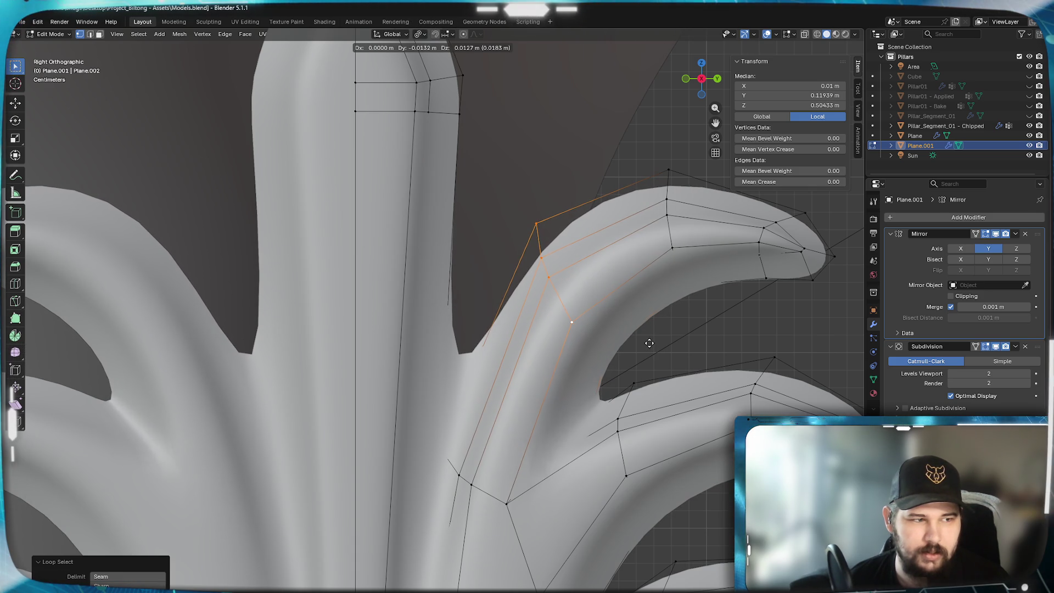
{"action": "left_click", "coordinate": [644, 330]}
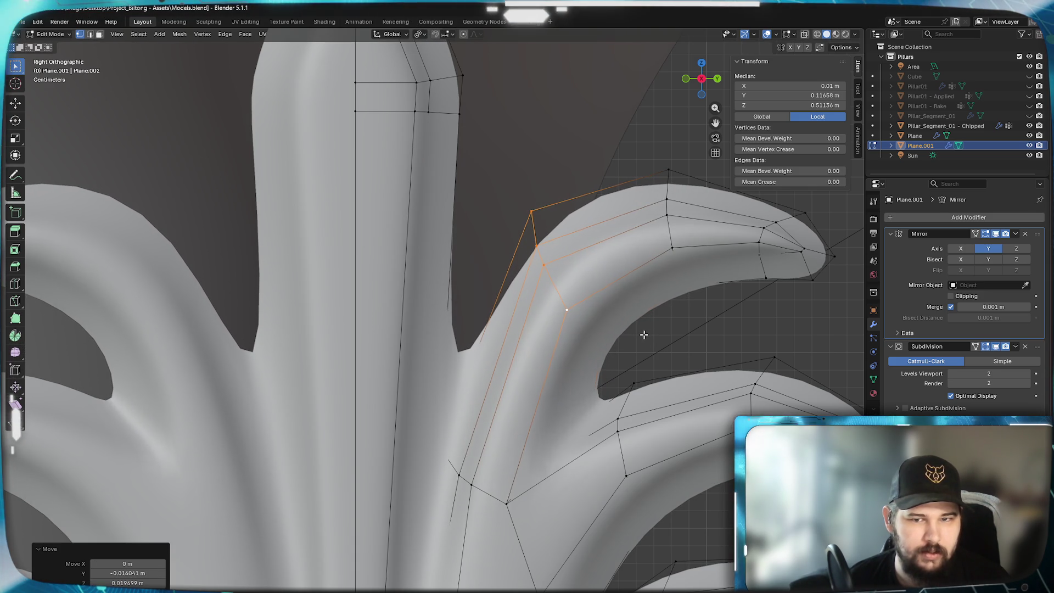
- Raise the middle lobe's tip and shift its edge loop to match
{"action": "middle_click_drag", "start_coordinate": [624, 380], "coordinate": [424, 302], "text": "shift"}
{"action": "left_click_drag", "start_coordinate": [536, 272], "coordinate": [729, 436]}
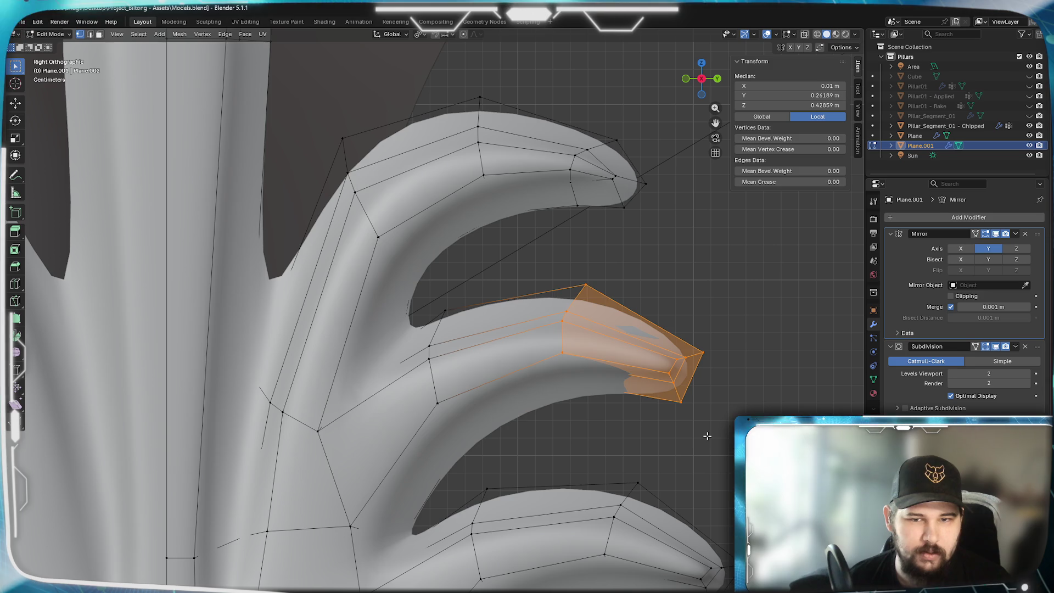
{"action": "key", "text": "g"}
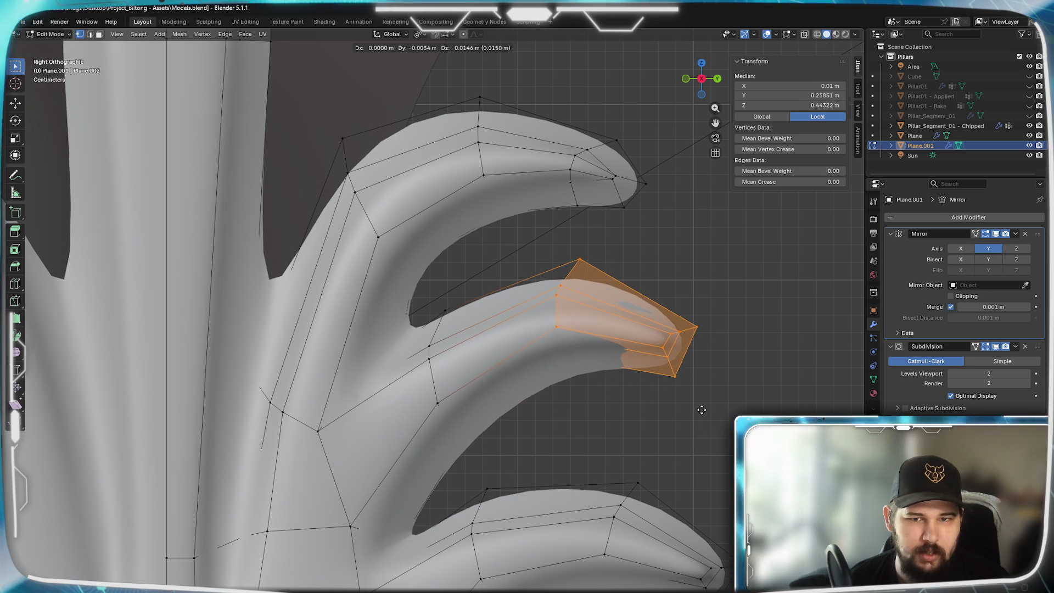
{"action": "left_click", "coordinate": [648, 420]}
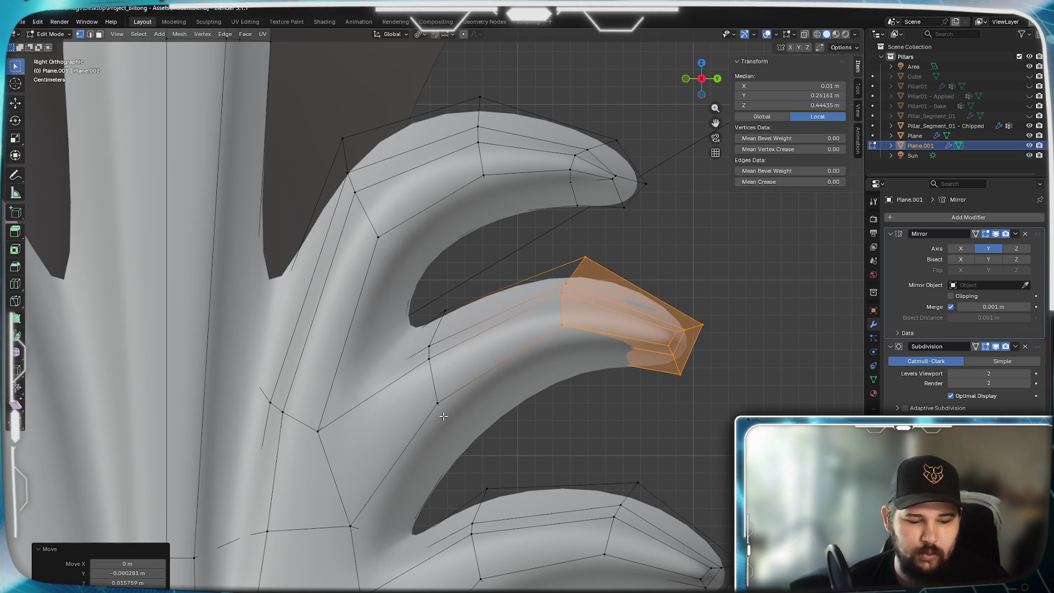
{"action": "left_click", "coordinate": [443, 416], "text": "alt"}
{"action": "key", "text": "g"}
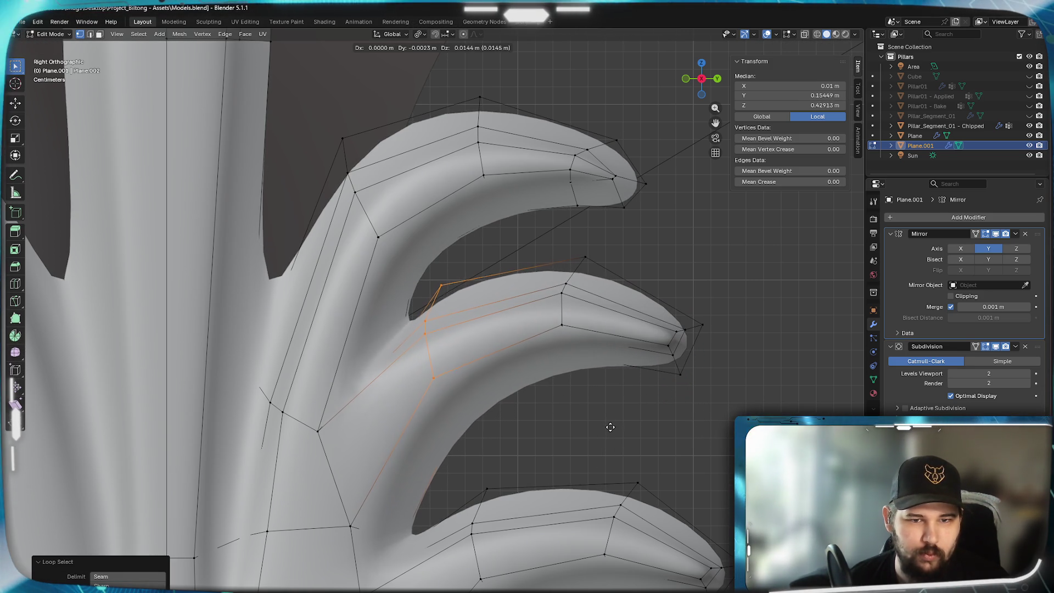
{"action": "left_click", "coordinate": [611, 429]}
{"action": "scroll", "coordinate": [561, 459], "scroll_direction": "down", "scroll_amount": 5, "text": "shift"}
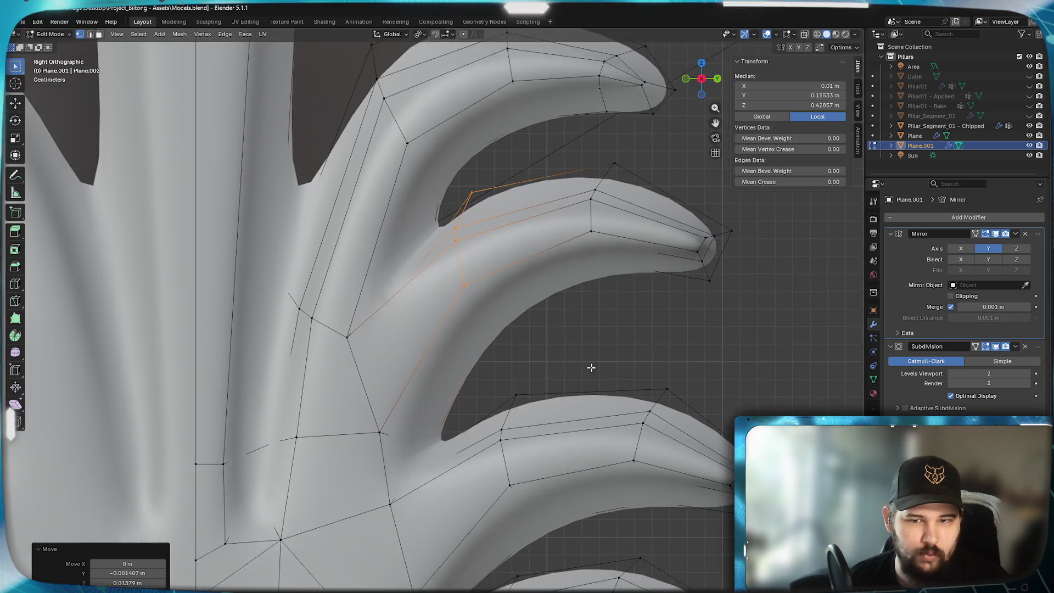
- Lengthen and bend the lower lobe's tip, moving its loop and lifting its vertices
{"action": "left_click_drag", "start_coordinate": [777, 306], "coordinate": [583, 459]}
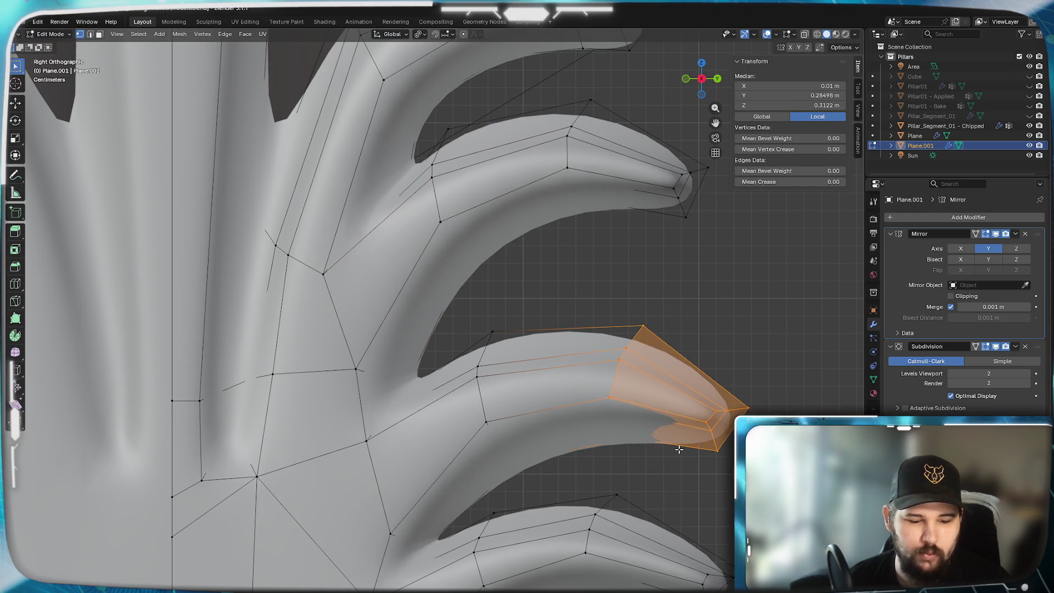
{"action": "key", "text": "g"}
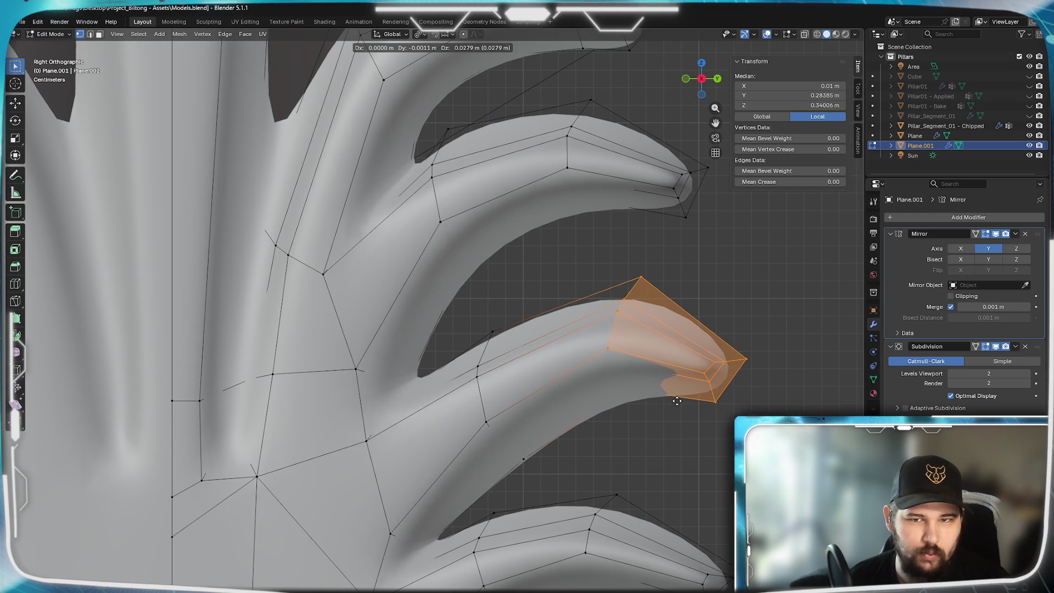
{"action": "left_click", "coordinate": [660, 412]}
{"action": "left_click", "coordinate": [498, 432], "text": "alt"}
{"action": "key", "text": "g"}
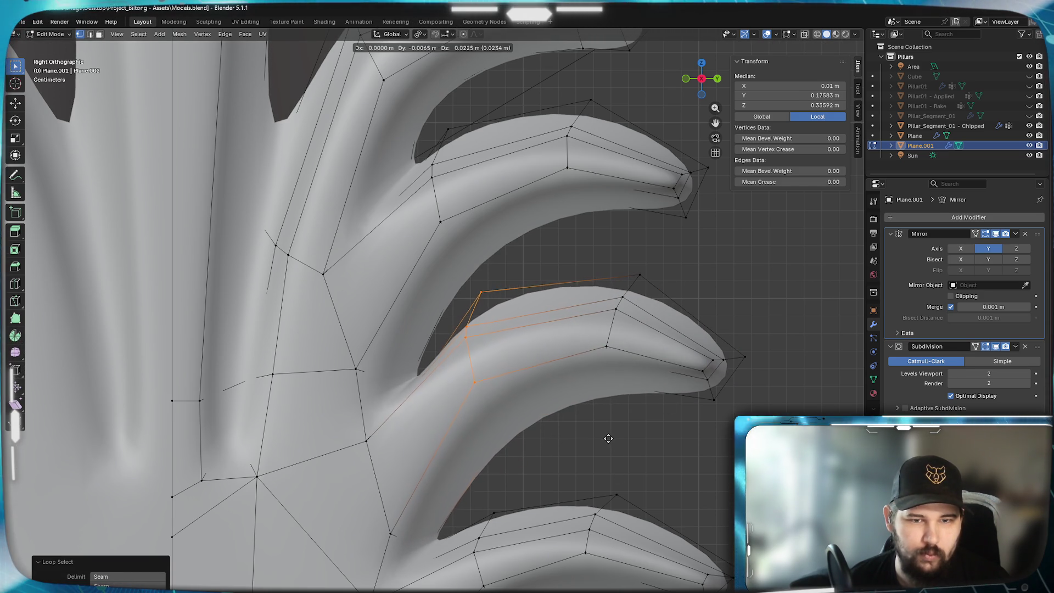
{"action": "left_click", "coordinate": [608, 439]}
{"action": "scroll", "coordinate": [522, 426], "scroll_direction": "down", "scroll_amount": 5, "text": "shift"}
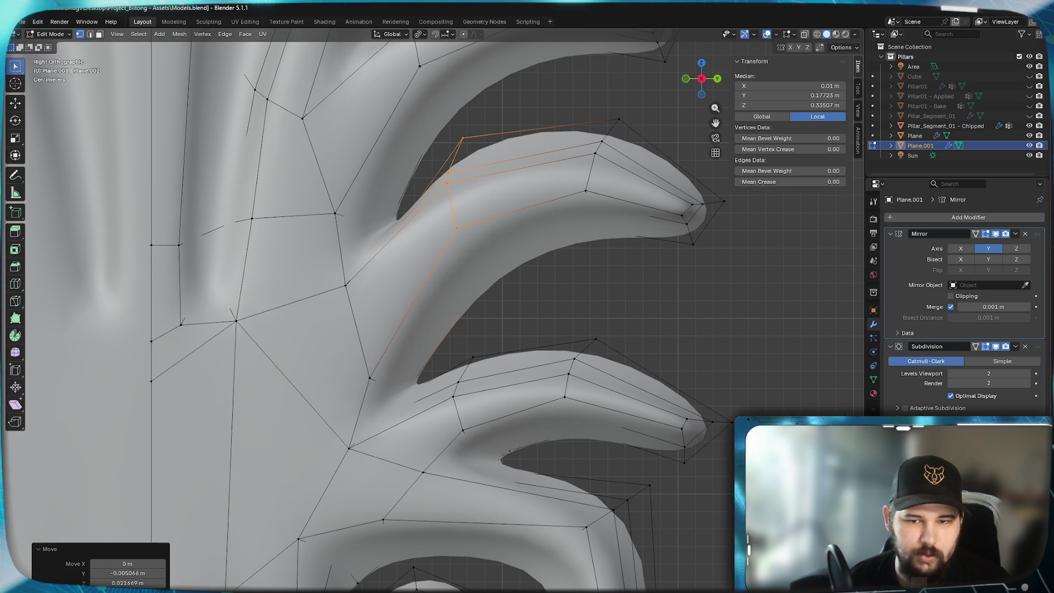
{"action": "left_click_drag", "start_coordinate": [674, 405], "coordinate": [672, 406]}
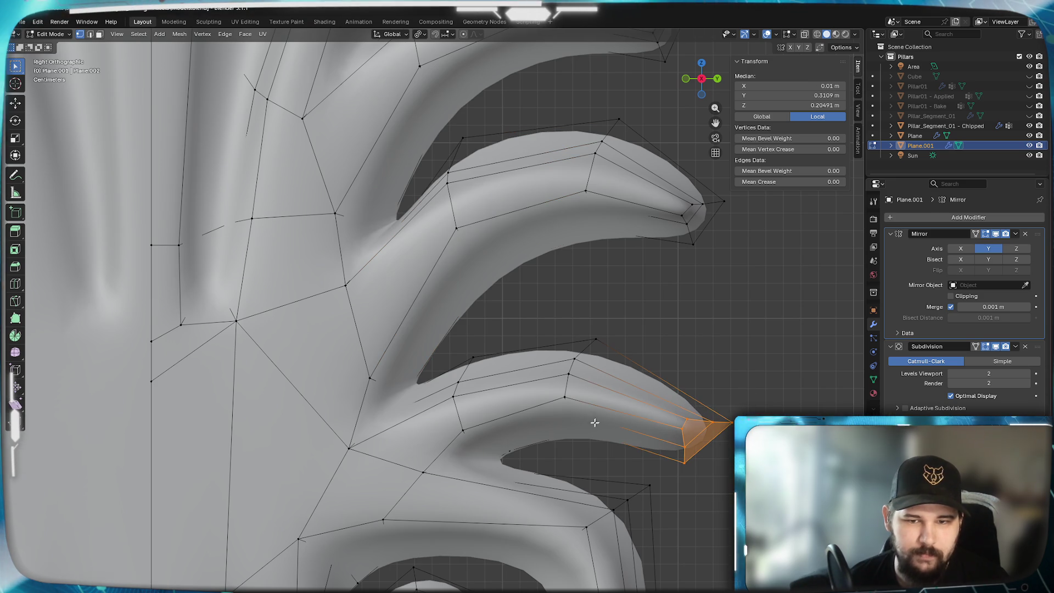
{"action": "left_click_drag", "start_coordinate": [678, 459], "coordinate": [549, 302], "text": "shift"}
{"action": "key", "text": "g"}
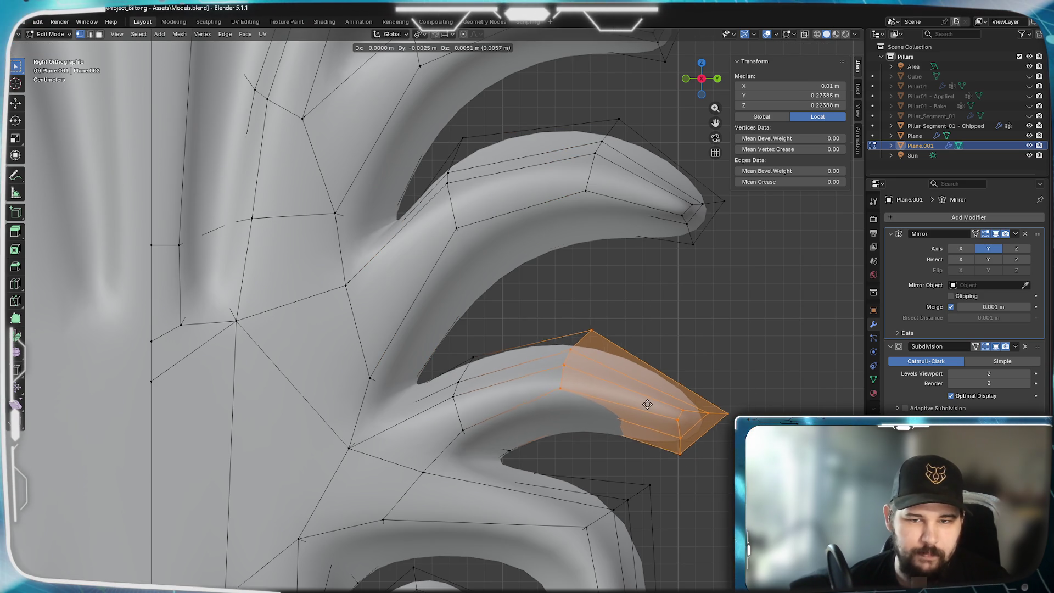
{"action": "left_click", "coordinate": [657, 367]}
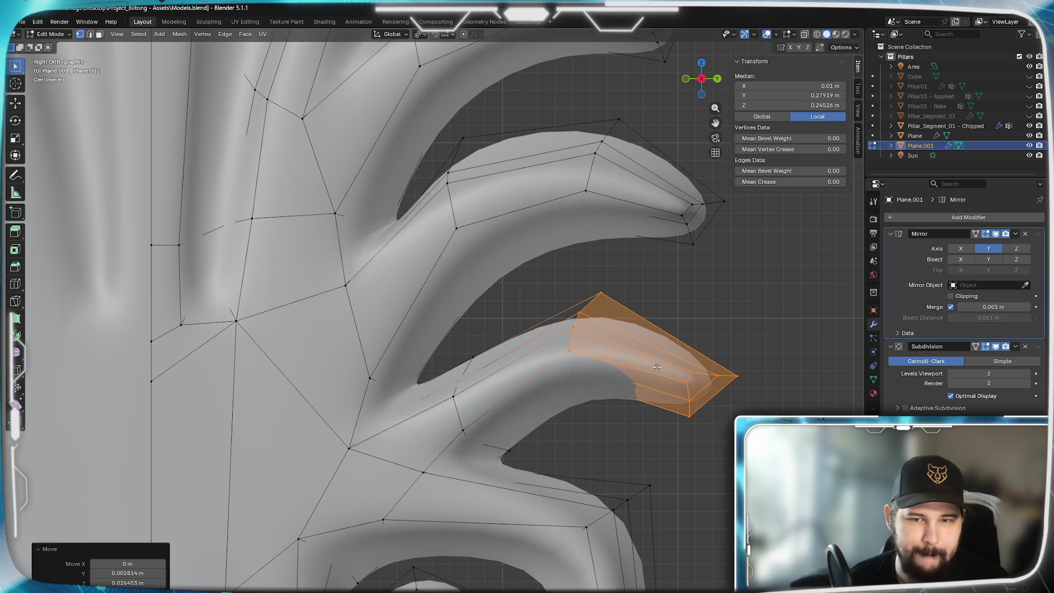
- Push the curl's outer vertices up and to the right
{"action": "middle_click_drag", "start_coordinate": [642, 522], "coordinate": [654, 338], "text": "shift"}
{"action": "mouse_move", "coordinate": [718, 405]}
{"action": "left_mouse_down"}
{"action": "mouse_move", "coordinate": [484, 289]}
{"action": "mouse_move", "coordinate": [495, 284]}
{"action": "left_mouse_up"}
{"action": "key", "text": "g"}
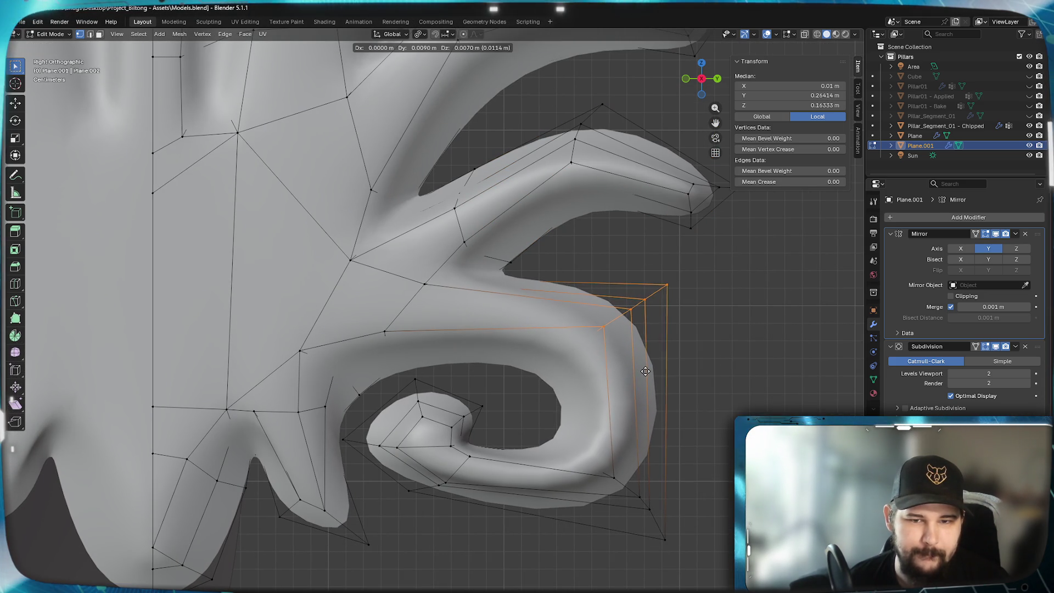
{"action": "left_click", "coordinate": [652, 367]}
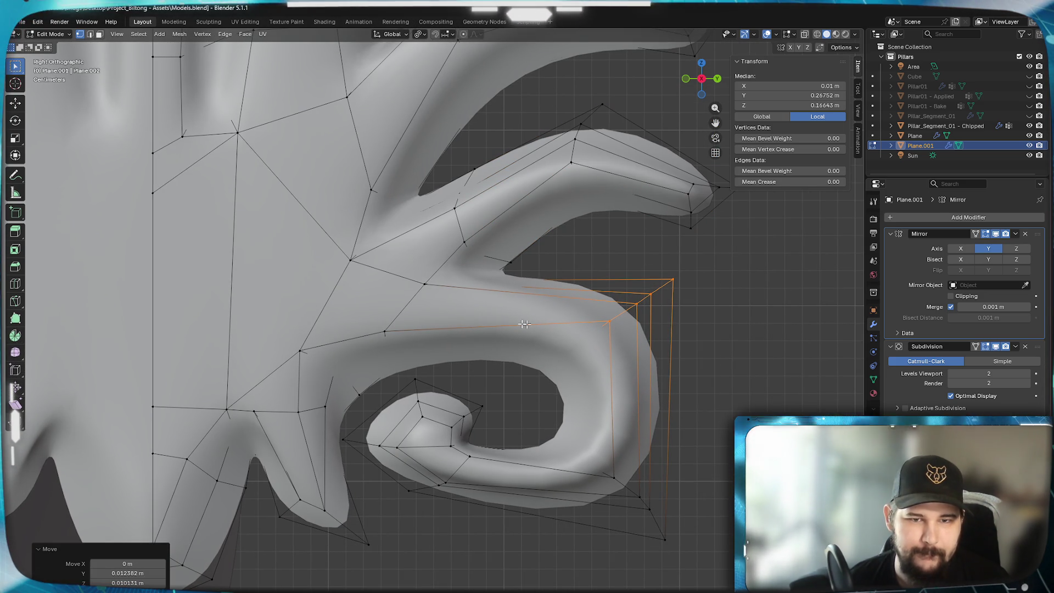
{"action": "middle_click_drag", "start_coordinate": [452, 345], "coordinate": [513, 422], "text": "shift"}
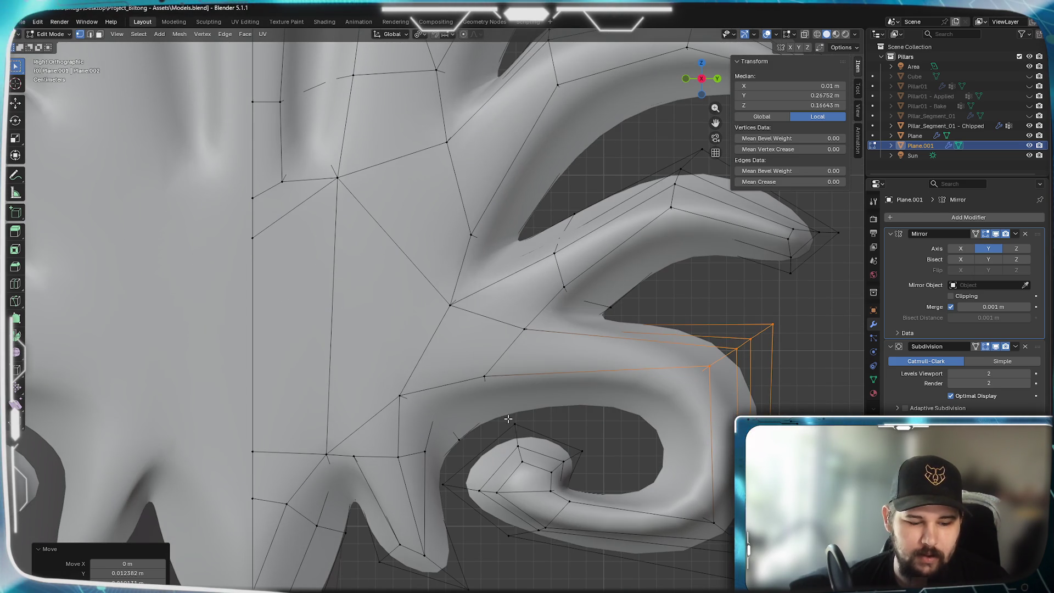
- In wireframe shading, move the upper junction vertices up and right
{"action": "key", "text": "z"}
{"action": "left_click", "coordinate": [424, 419]}
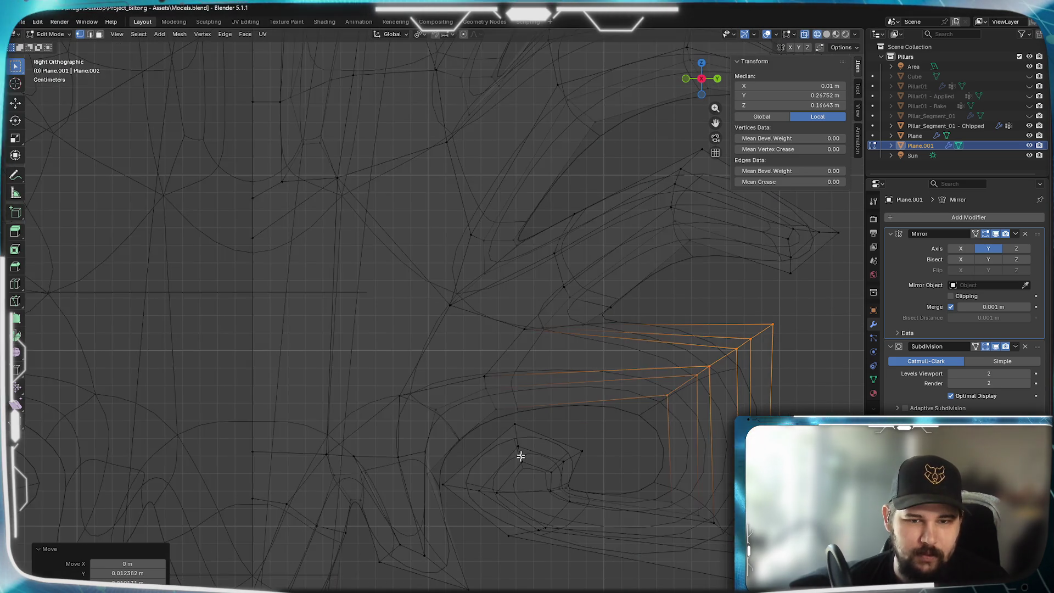
{"action": "scroll", "coordinate": [530, 455], "scroll_direction": "up", "scroll_amount": 2}
{"action": "left_click", "coordinate": [509, 395]}
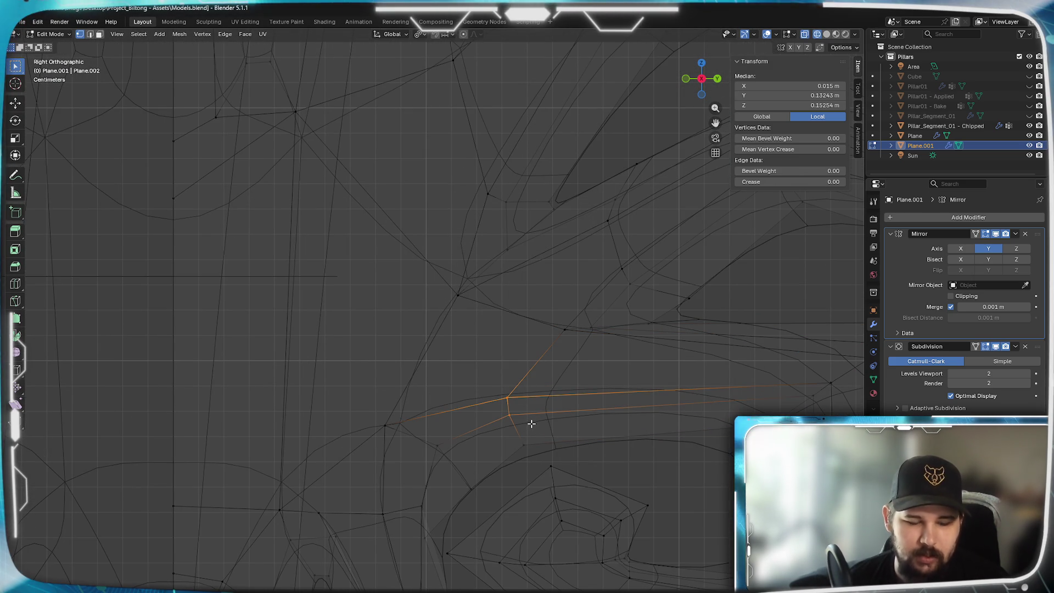
{"action": "key", "text": "g"}
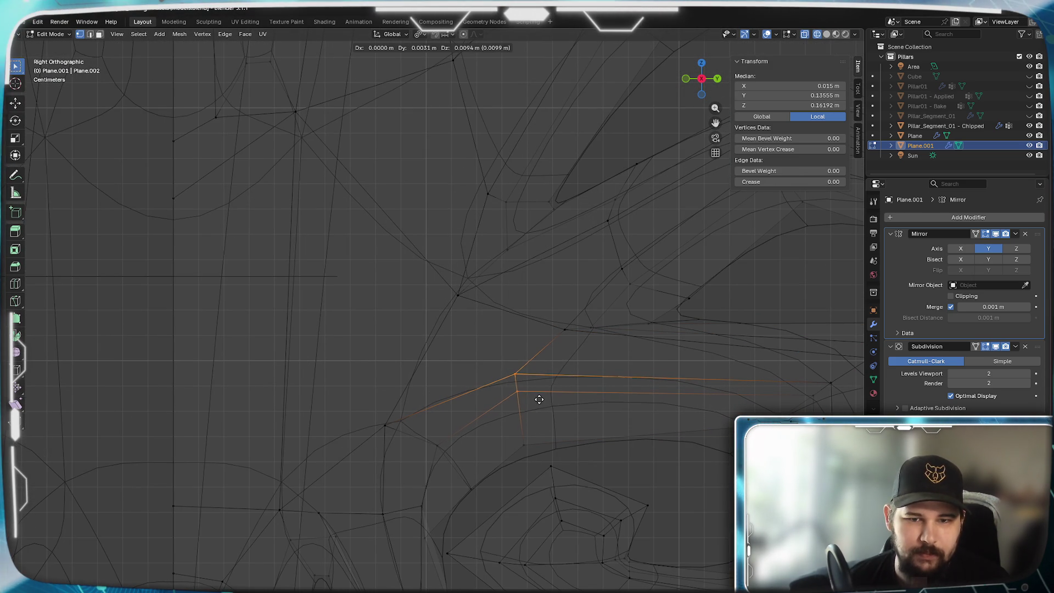
{"action": "left_click", "coordinate": [540, 399]}
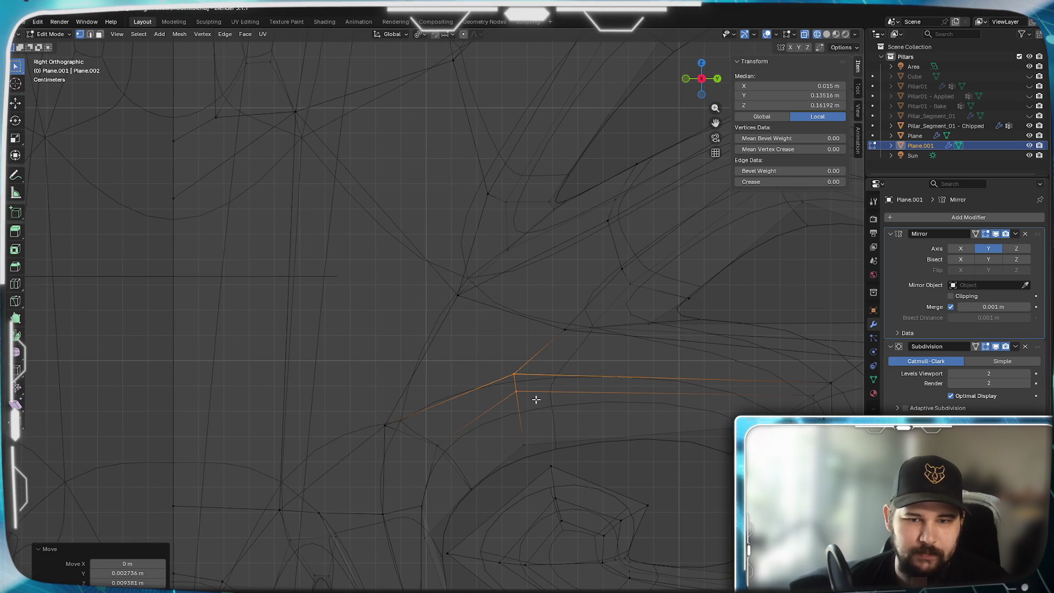
{"action": "left_click", "coordinate": [517, 375]}
{"action": "key", "text": "g"}
{"action": "left_click", "coordinate": [521, 365]}
{"action": "key", "text": "g"}
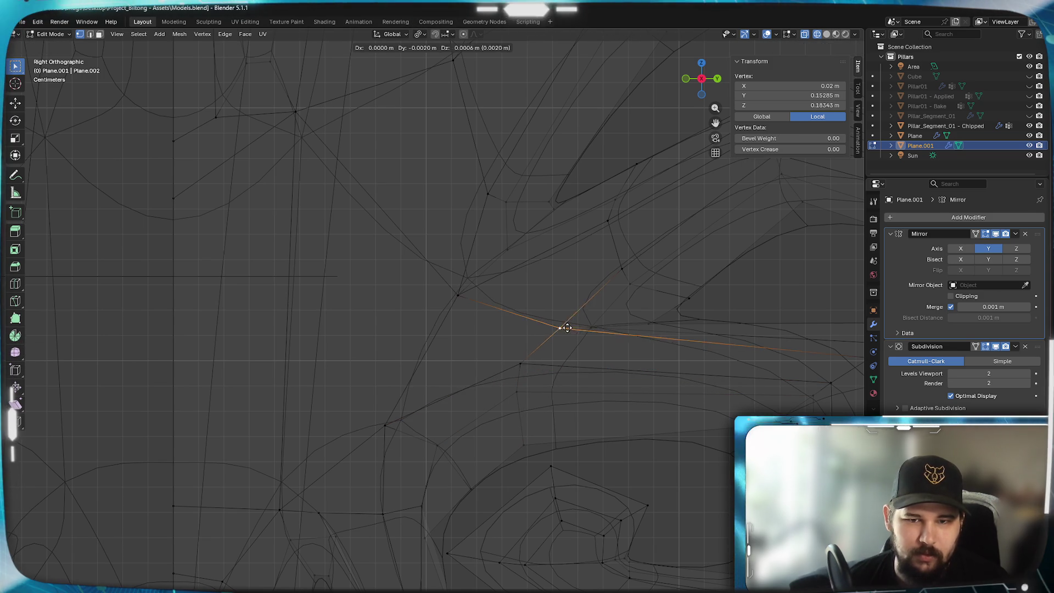
{"action": "left_click", "coordinate": [559, 321]}
- Shift the next vertices along the junction edge rightward and adjust a lower one
{"action": "key", "text": "g"}
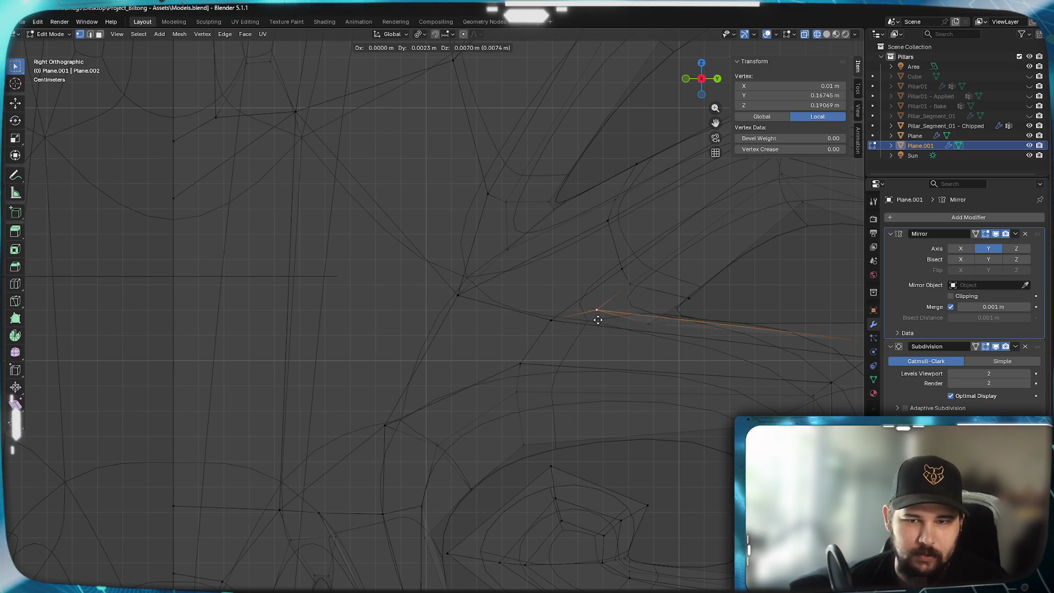
{"action": "left_click", "coordinate": [605, 322]}
{"action": "left_click", "coordinate": [655, 317]}
{"action": "key", "text": "g"}
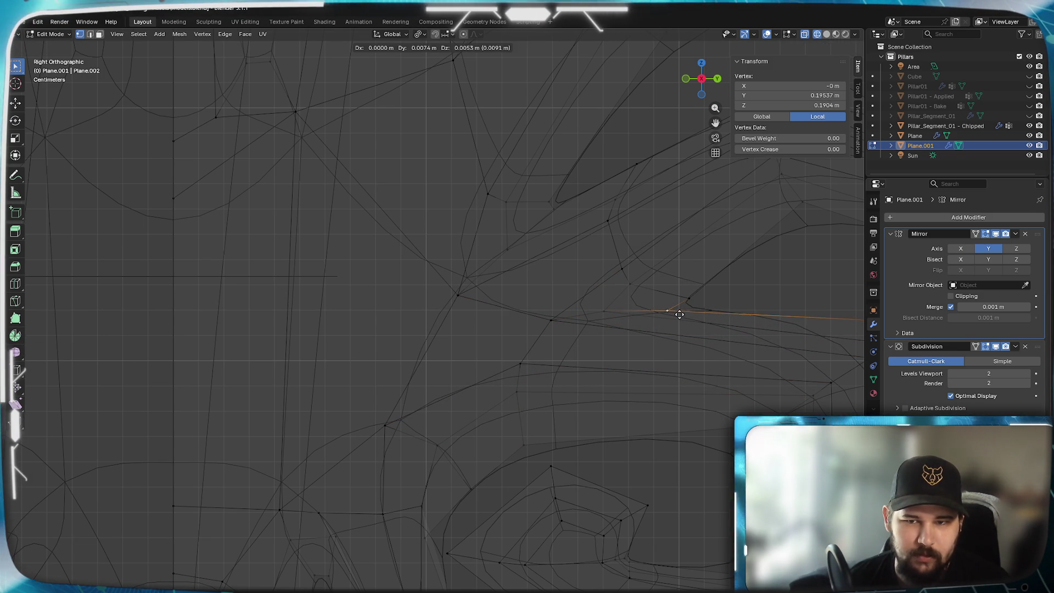
{"action": "left_click", "coordinate": [688, 313]}
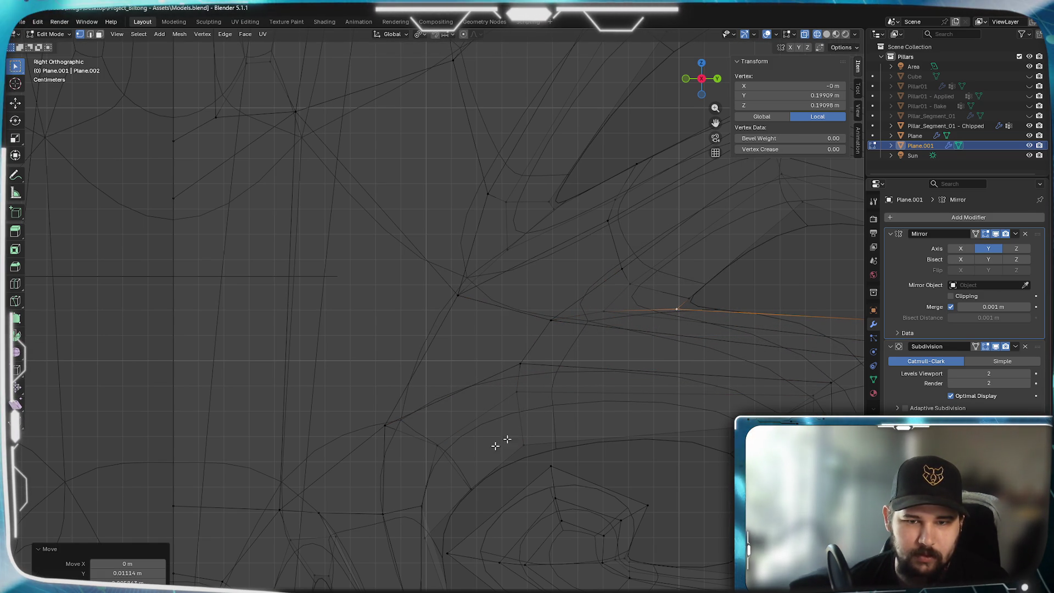
{"action": "left_click", "coordinate": [534, 454]}
{"action": "key", "text": "g"}
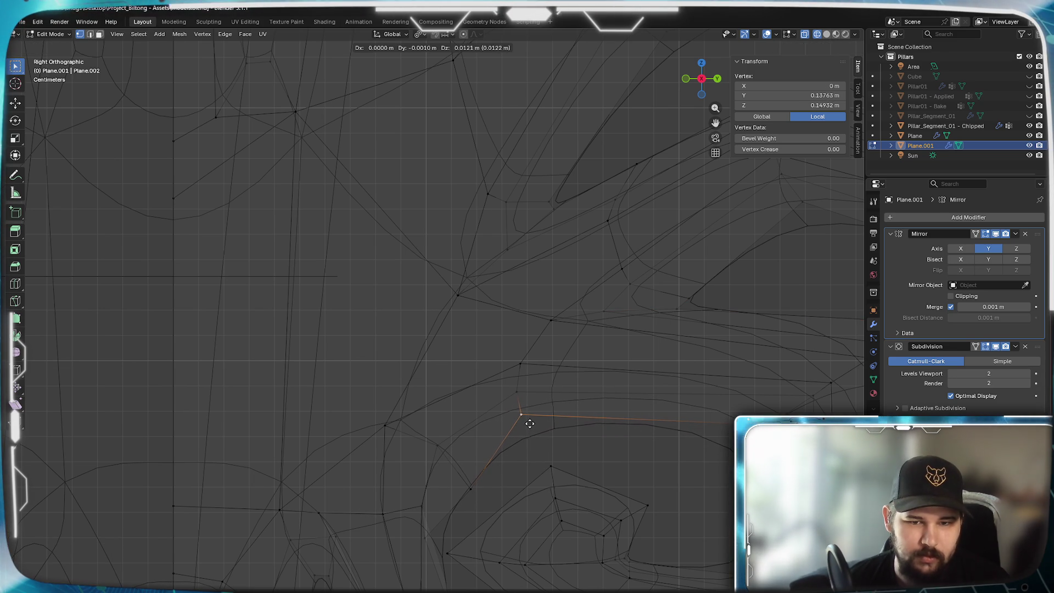
{"action": "left_click", "coordinate": [532, 422]}
- Reposition the vertices down the lobe base near the curl one by one
{"action": "left_click", "coordinate": [470, 476]}
{"action": "key", "text": "g"}
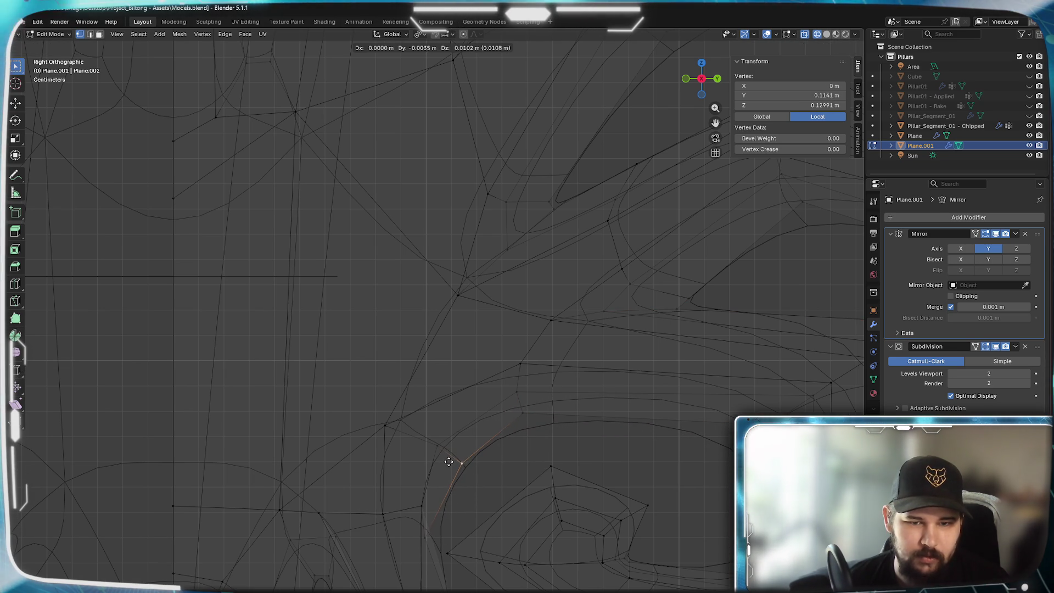
{"action": "left_click", "coordinate": [448, 459]}
{"action": "left_click", "coordinate": [435, 511]}
{"action": "key", "text": "g"}
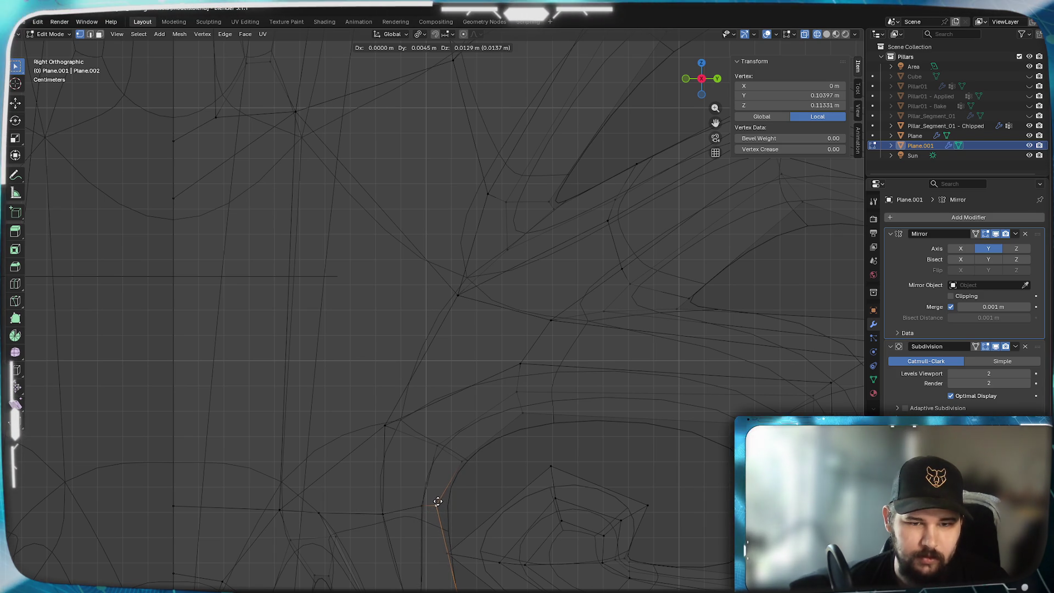
{"action": "left_click", "coordinate": [433, 497]}
{"action": "left_click", "coordinate": [421, 504]}
{"action": "key", "text": "g"}
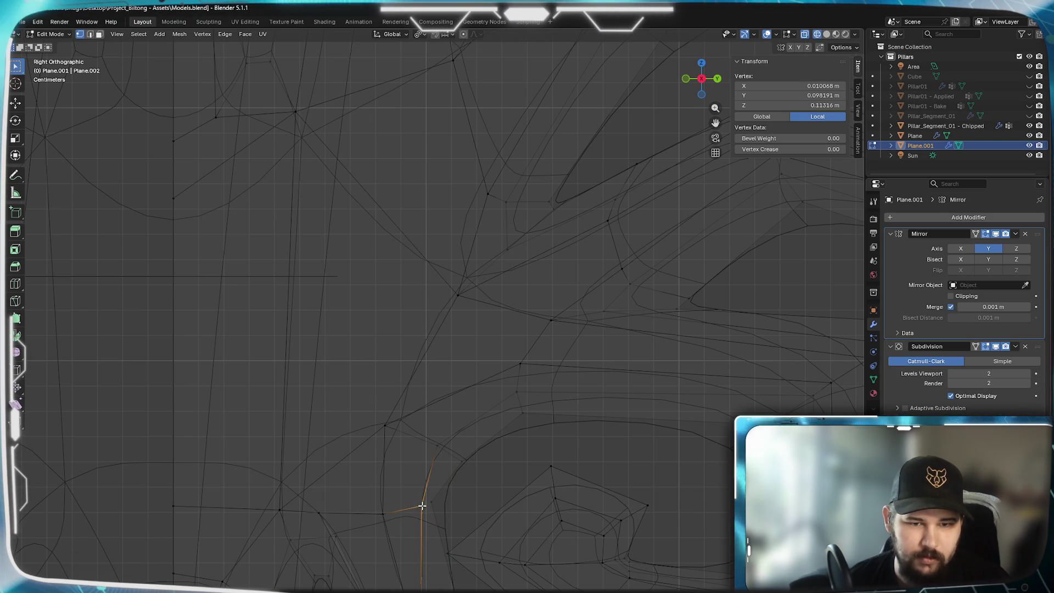
{"action": "left_click", "coordinate": [415, 508]}
{"action": "left_click", "coordinate": [384, 513]}
{"action": "key", "text": "g"}
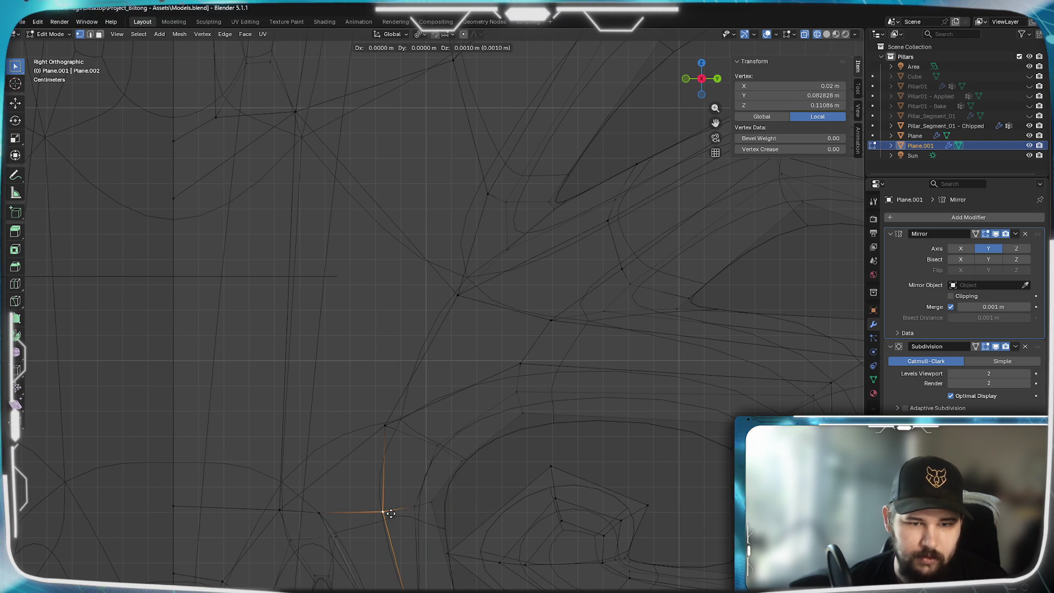
{"action": "mouse_move", "coordinate": [400, 578]}
{"action": "middle_mouse_down", "text": "shift"}
{"action": "mouse_move", "coordinate": [384, 545]}
{"action": "mouse_move", "coordinate": [382, 412]}
{"action": "middle_mouse_up", "text": "shift"}
- Pull the notch-tip vertex downward to sharpen it and return to solid shading
{"action": "left_click", "coordinate": [399, 486]}
{"action": "key", "text": "g"}
{"action": "left_click", "coordinate": [399, 474]}
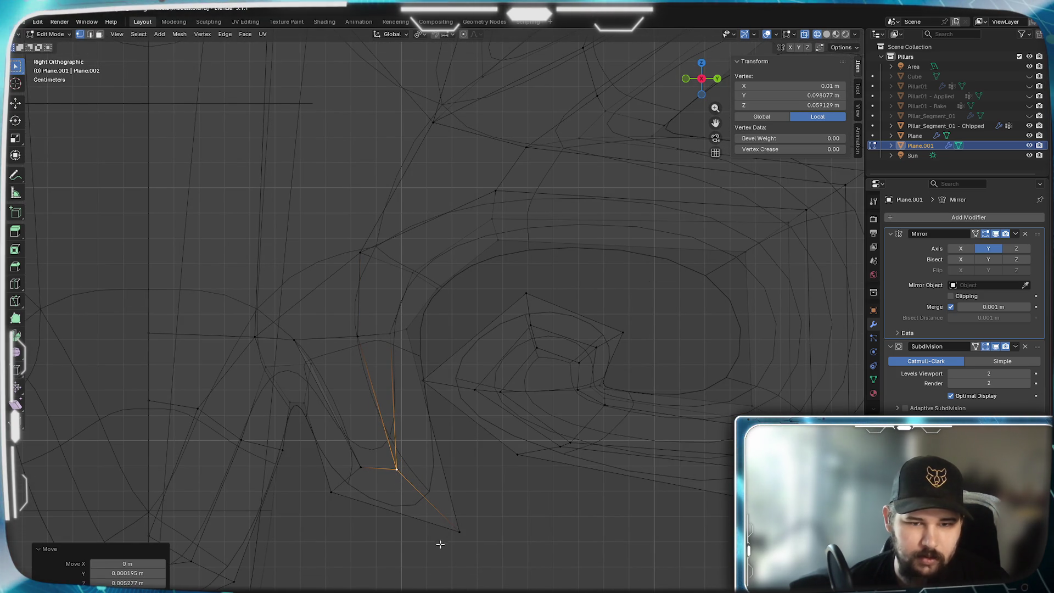
{"action": "key", "text": "z"}
{"action": "left_click", "coordinate": [521, 549]}
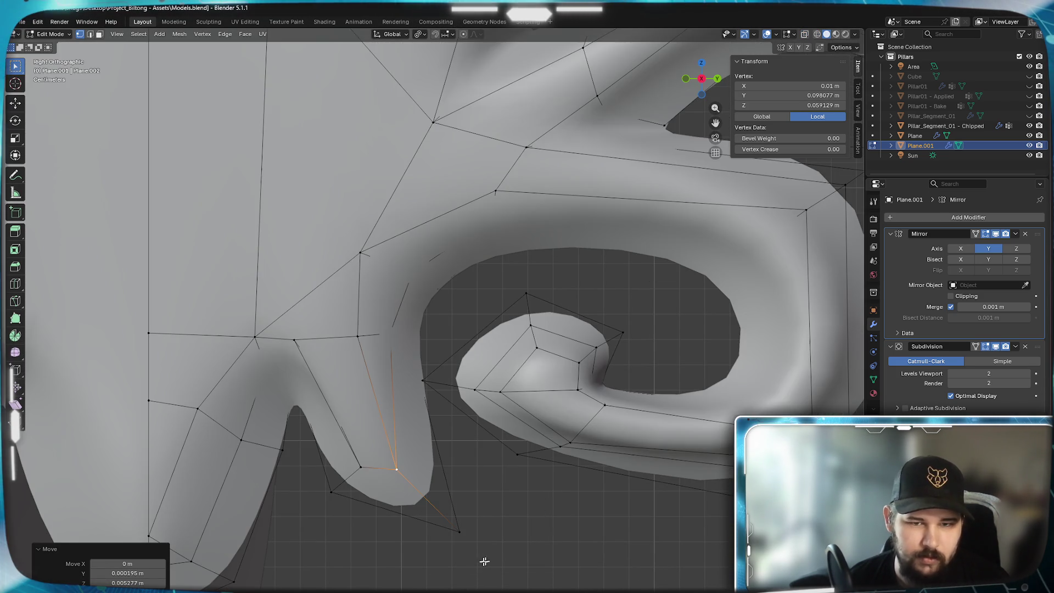
{"action": "scroll", "coordinate": [511, 428], "scroll_direction": "down", "scroll_amount": 2}
{"action": "scroll", "coordinate": [504, 445], "scroll_direction": "down", "scroll_amount": 1}
{"action": "scroll", "coordinate": [490, 470], "scroll_direction": "down", "scroll_amount": 1}
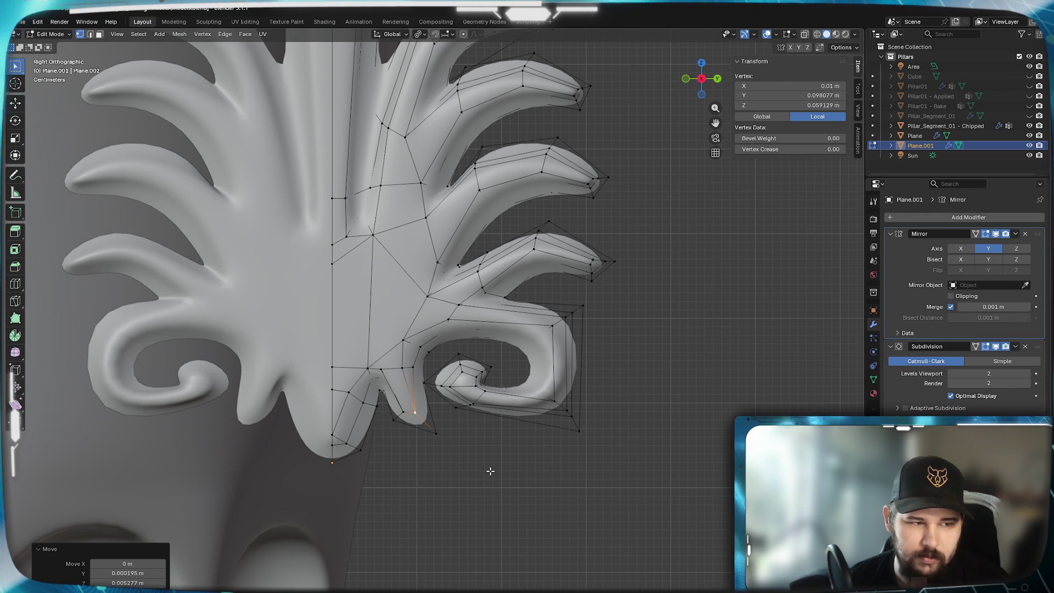
{"action": "scroll", "coordinate": [490, 470], "scroll_direction": "up", "scroll_amount": 2}
{"action": "scroll", "coordinate": [510, 429], "scroll_direction": "up", "scroll_amount": 2}
{"action": "scroll", "coordinate": [560, 387], "scroll_direction": "up", "scroll_amount": 2}
- Nudge the curl's inner-end, upper and neighbouring vertices to reshape the coil
{"action": "left_click", "coordinate": [574, 378]}
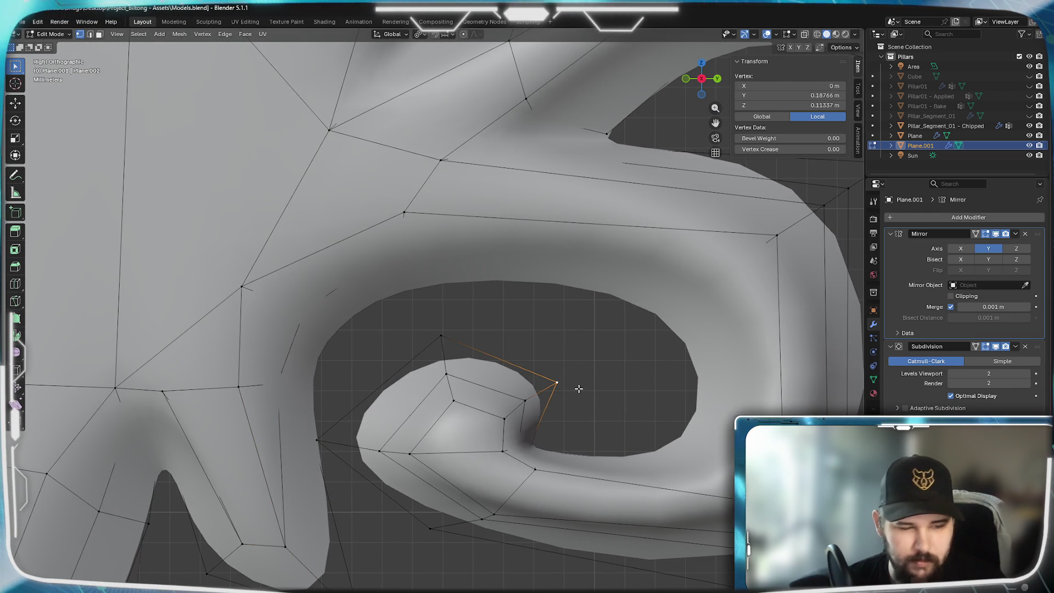
{"action": "key", "text": "g"}
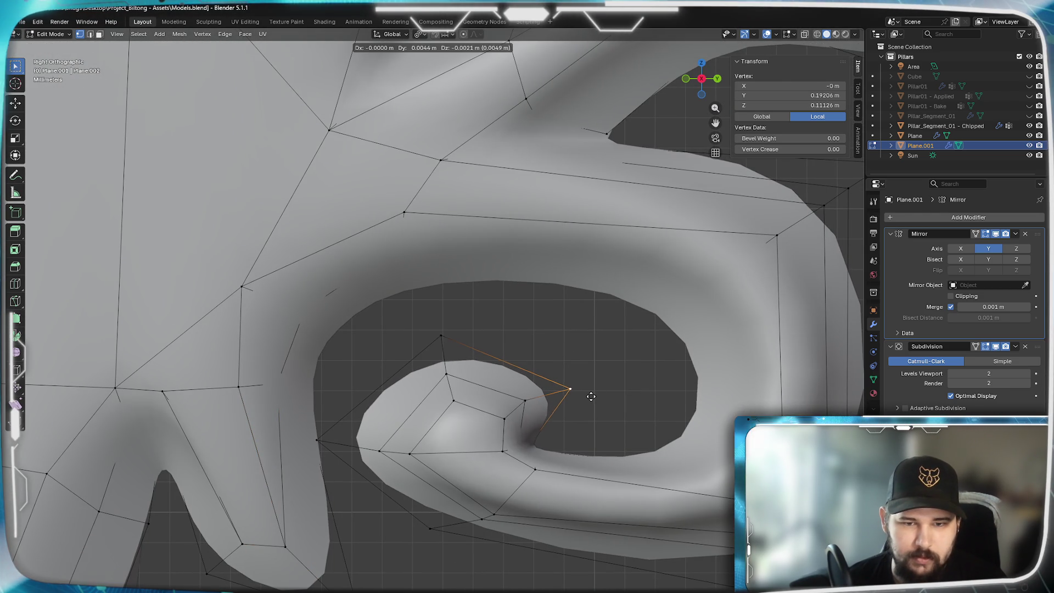
{"action": "left_click", "coordinate": [591, 396]}
{"action": "left_click", "coordinate": [441, 336]}
{"action": "key", "text": "g"}
{"action": "left_click", "coordinate": [461, 339]}
{"action": "left_click", "coordinate": [526, 401]}
{"action": "key", "text": "g"}
{"action": "key", "text": "g"}
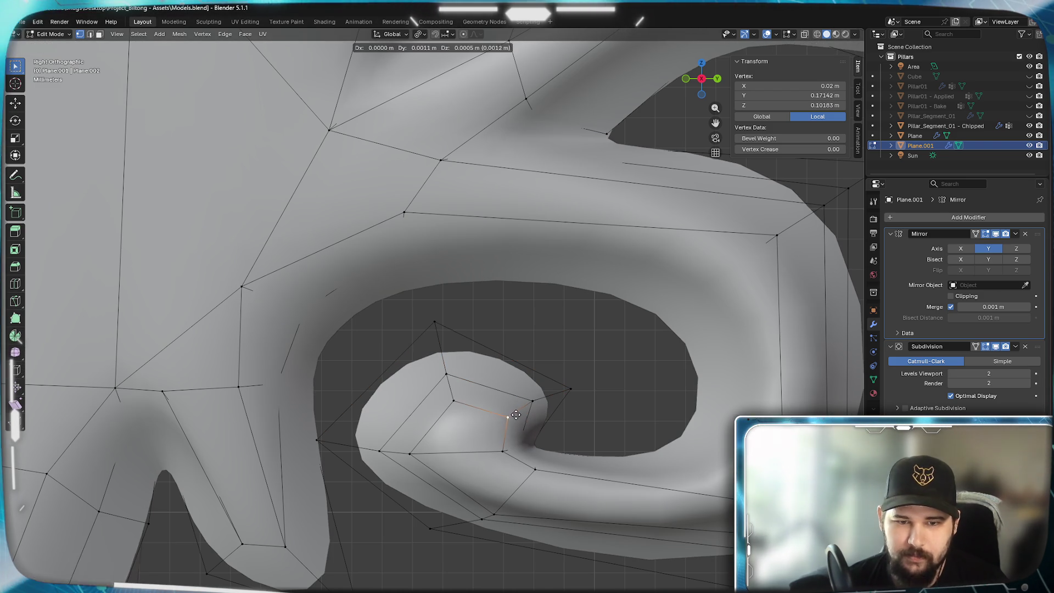
{"action": "left_click", "coordinate": [517, 411]}
- Reposition the curl's tip and lower-left vertices, then bring the whole ornament into view
{"action": "left_click", "coordinate": [446, 375]}
{"action": "key", "text": "g"}
{"action": "left_click", "coordinate": [428, 367]}
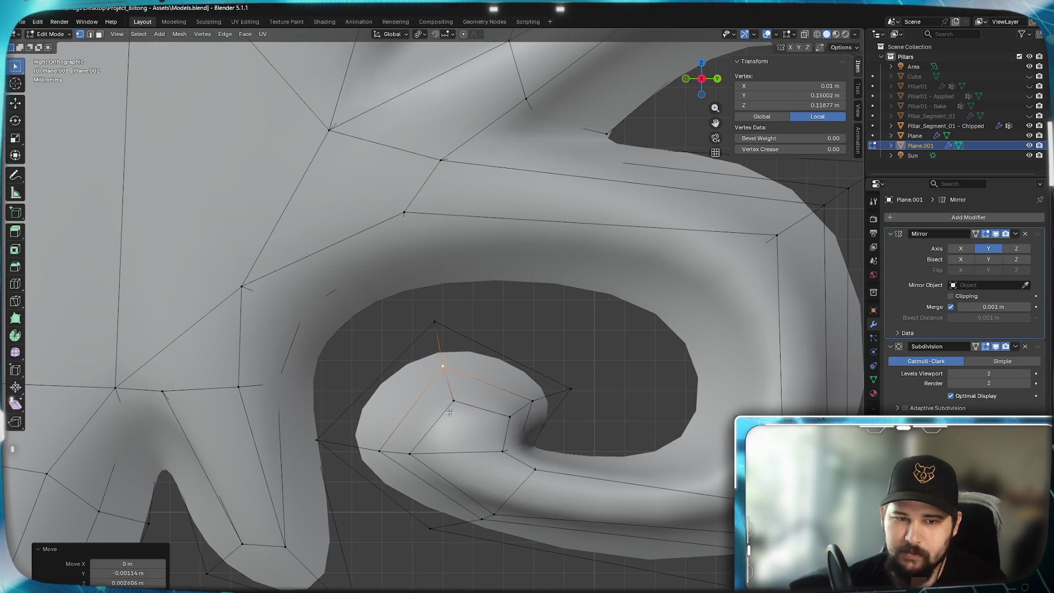
{"action": "left_click", "coordinate": [377, 452]}
{"action": "key", "text": "g"}
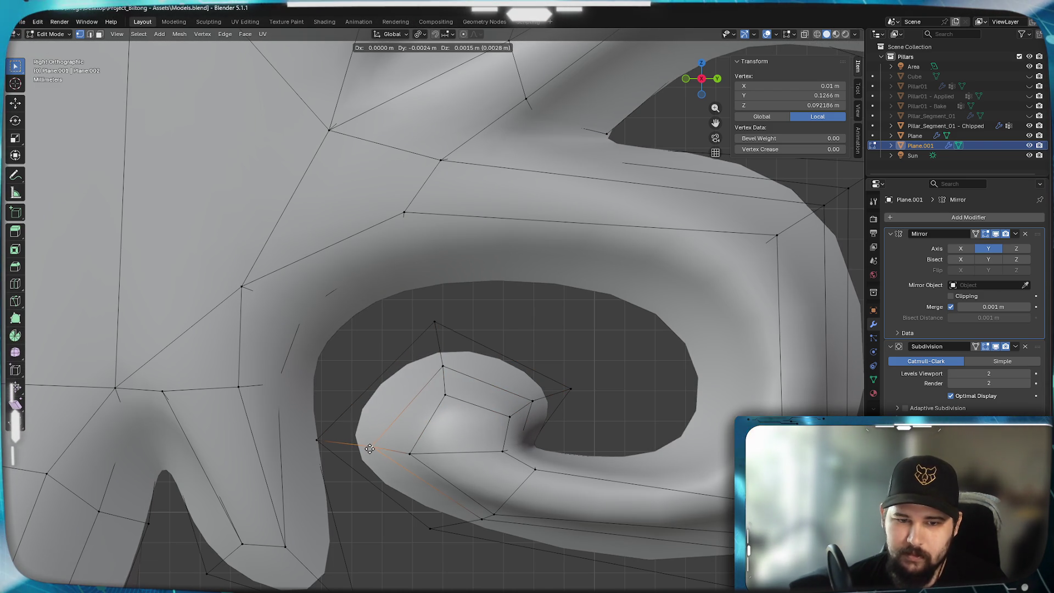
{"action": "left_click", "coordinate": [403, 452]}
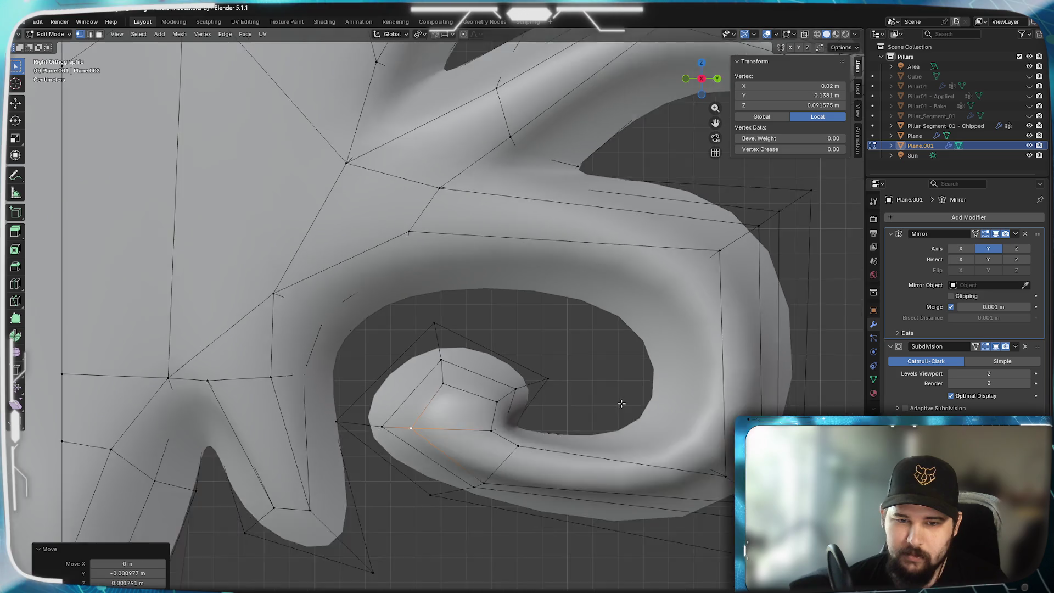
{"action": "scroll", "coordinate": [522, 384], "scroll_direction": "down", "scroll_amount": 3}
{"action": "middle_click_drag", "start_coordinate": [523, 384], "coordinate": [758, 388], "text": "shift"}
{"action": "scroll", "coordinate": [653, 340], "scroll_direction": "up", "scroll_amount": 3}
{"action": "scroll", "coordinate": [654, 341], "scroll_direction": "down", "scroll_amount": 3}
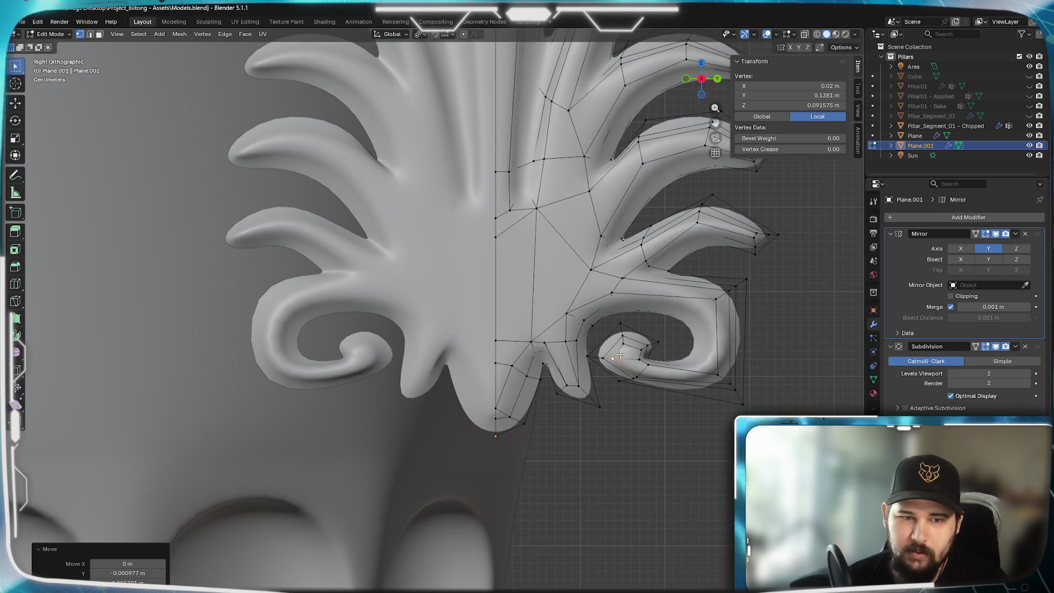
- Move two vertices on the inner curl so the coil starts more smoothly
{"action": "middle_click_drag", "start_coordinate": [653, 340], "coordinate": [496, 336], "text": "shift"}
{"action": "scroll", "coordinate": [496, 335], "scroll_direction": "up", "scroll_amount": 4}
{"action": "scroll", "coordinate": [494, 335], "scroll_direction": "up", "scroll_amount": 2}
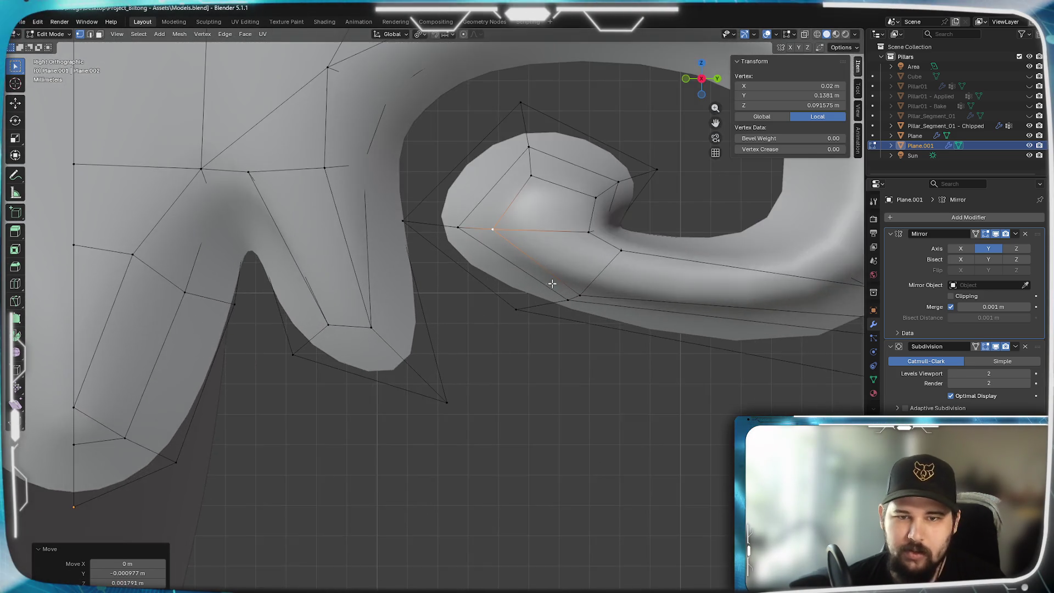
{"action": "scroll", "coordinate": [546, 289], "scroll_direction": "up", "scroll_amount": 2}
{"action": "scroll", "coordinate": [546, 289], "scroll_direction": "up", "scroll_amount": 1}
{"action": "left_click", "coordinate": [597, 297]}
{"action": "key", "text": "g"}
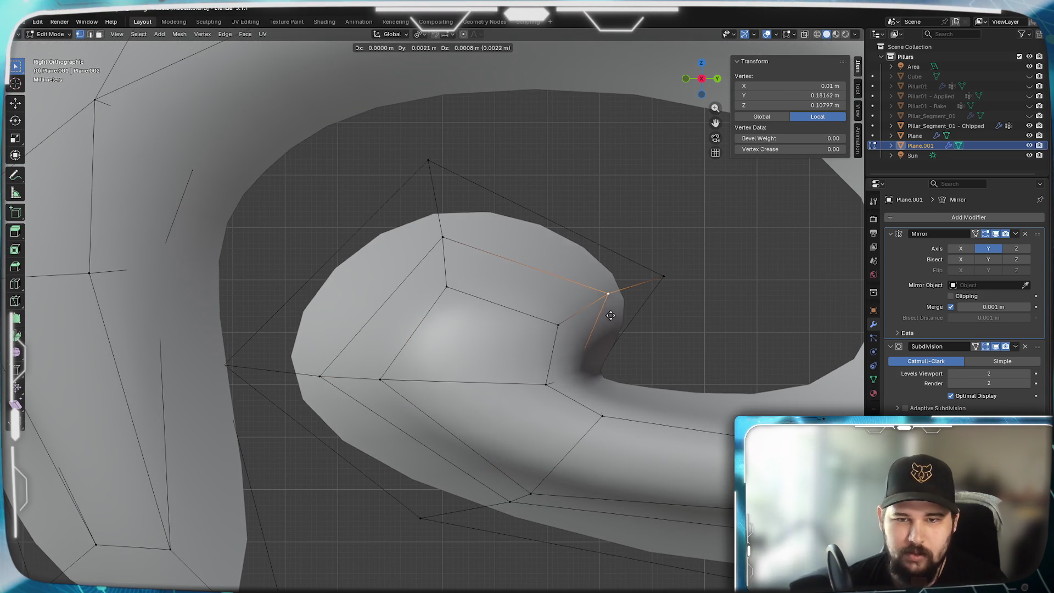
{"action": "left_click", "coordinate": [612, 318]}
{"action": "left_click", "coordinate": [560, 324]}
{"action": "key", "text": "g"}
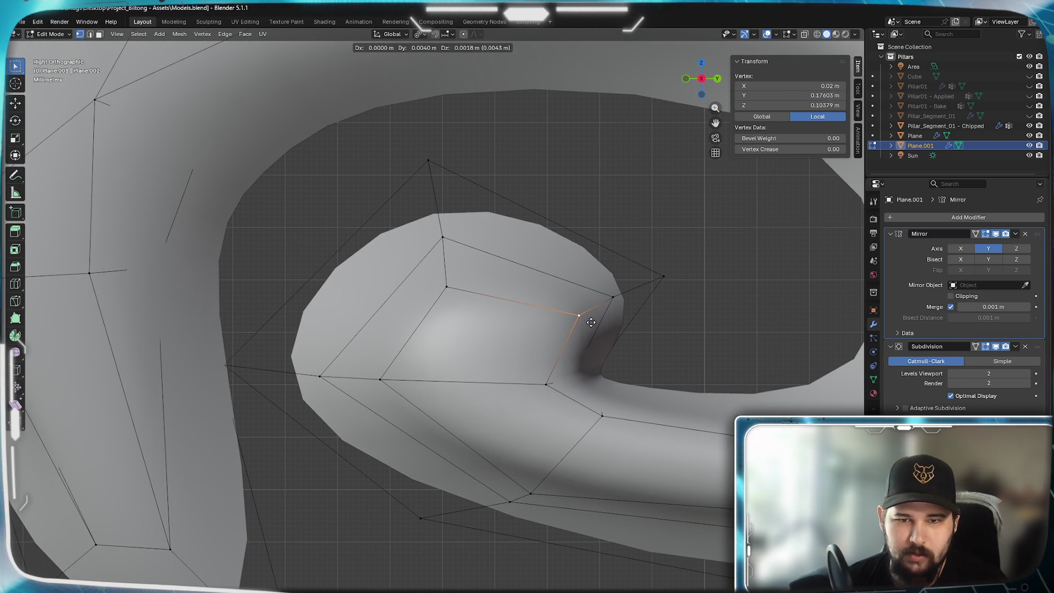
{"action": "left_click", "coordinate": [577, 313]}
- Reposition the coil's top and lower vertices to round out the spiral
{"action": "left_click", "coordinate": [546, 383]}
{"action": "key", "text": "g"}
{"action": "left_click", "coordinate": [442, 238]}
{"action": "key", "text": "g"}
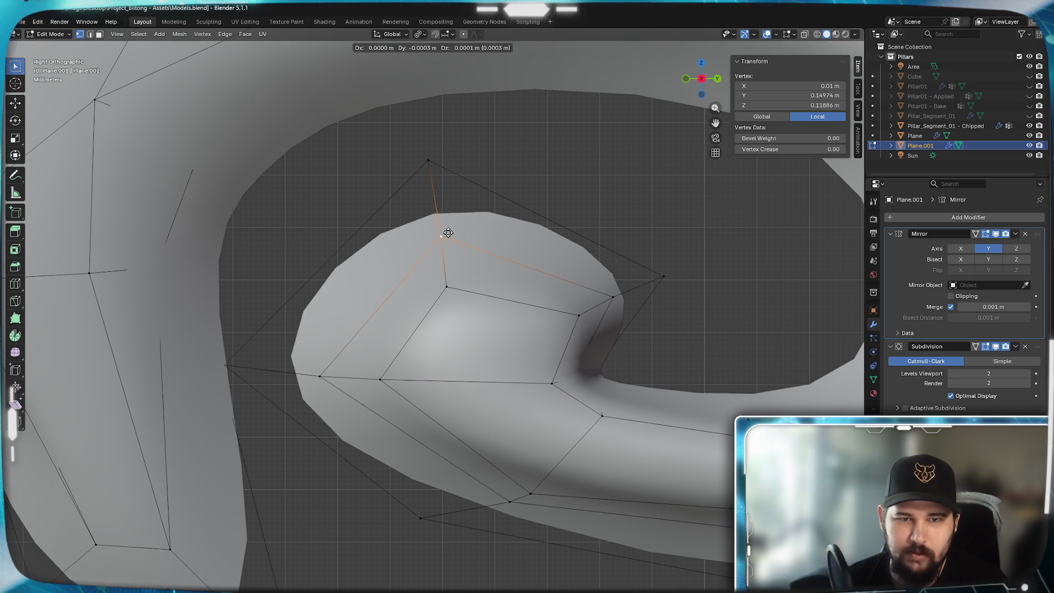
{"action": "left_click", "coordinate": [438, 226]}
{"action": "left_click", "coordinate": [436, 260]}
{"action": "key", "text": "g"}
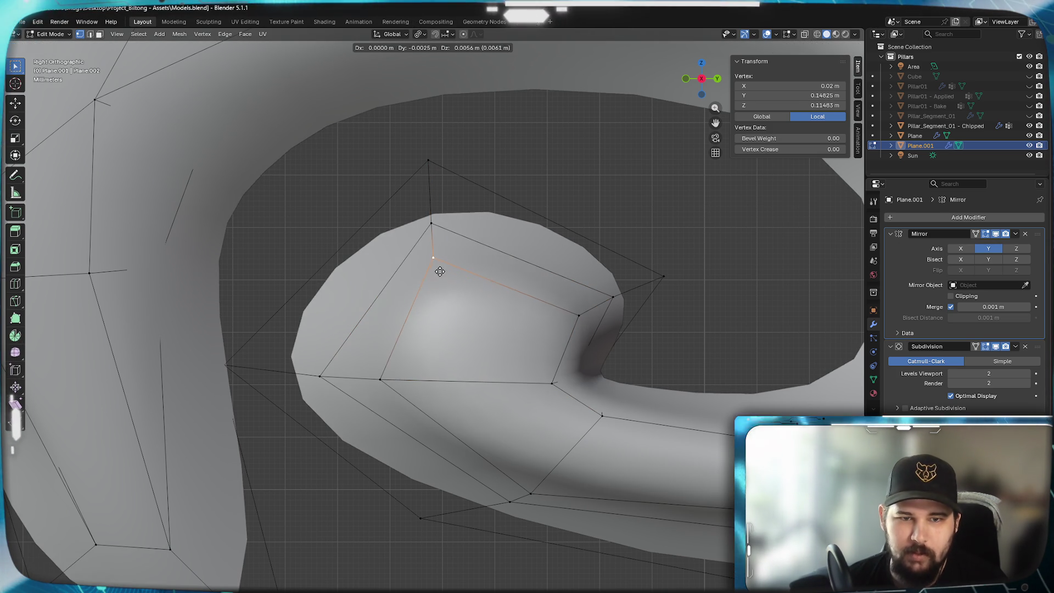
{"action": "left_click", "coordinate": [443, 272]}
- Adjust the curl's lower-left vertices and an underside vertex for a smoother outline
{"action": "left_click", "coordinate": [319, 377]}
{"action": "key", "text": "g"}
{"action": "left_click", "coordinate": [313, 375]}
{"action": "left_click", "coordinate": [380, 380]}
{"action": "key", "text": "g"}
{"action": "left_click", "coordinate": [332, 385]}
{"action": "left_click", "coordinate": [499, 503]}
{"action": "key", "text": "g"}
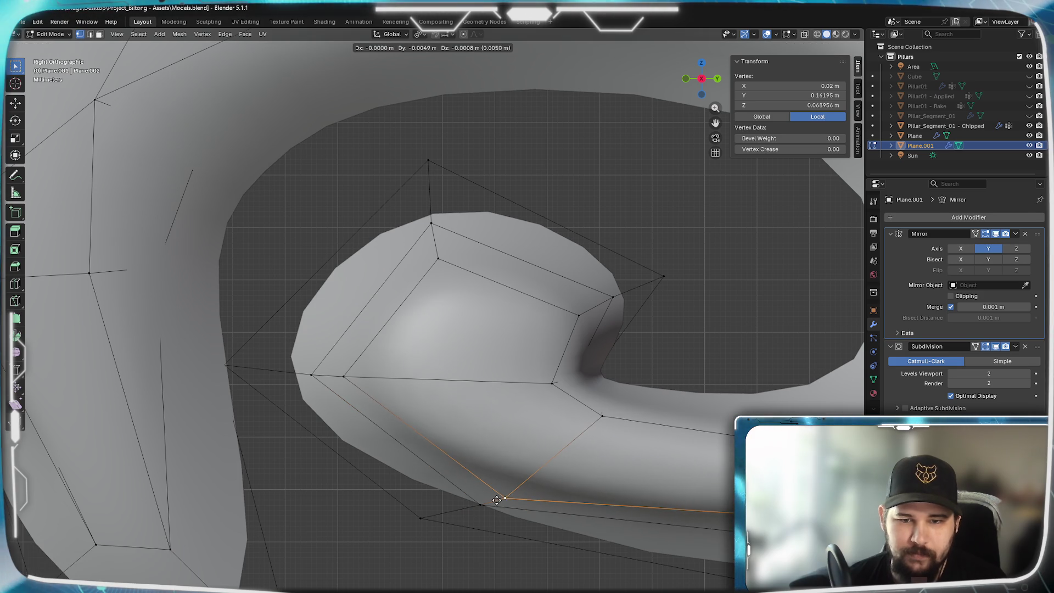
{"action": "left_click", "coordinate": [500, 498]}
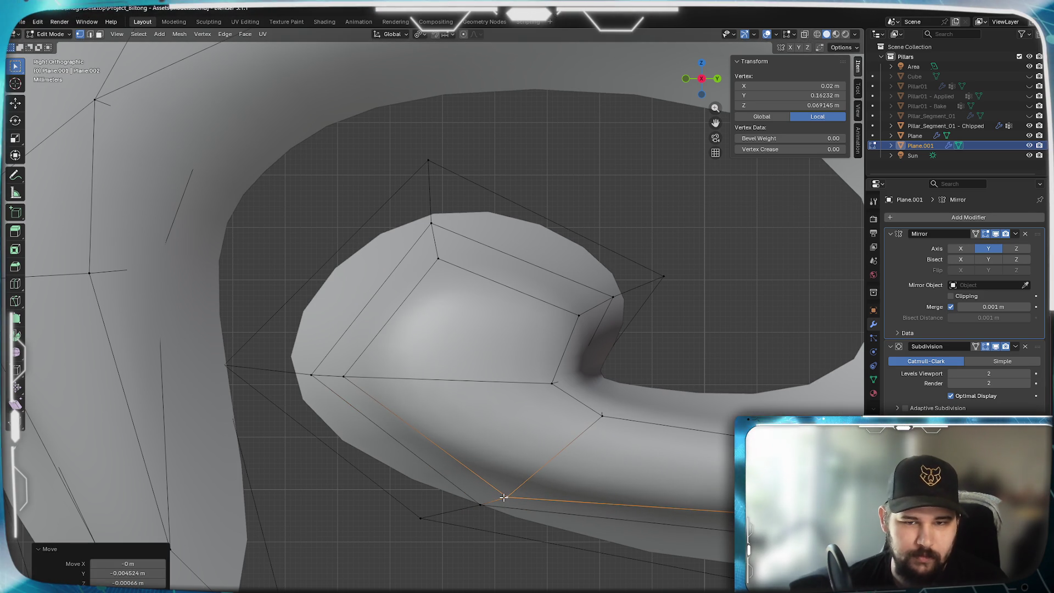
- Pull a vertex on the curl's stem lower and left into better alignment
{"action": "left_click", "coordinate": [603, 417]}
{"action": "key", "text": "g"}
{"action": "left_click", "coordinate": [572, 440]}
{"action": "key", "text": "g"}
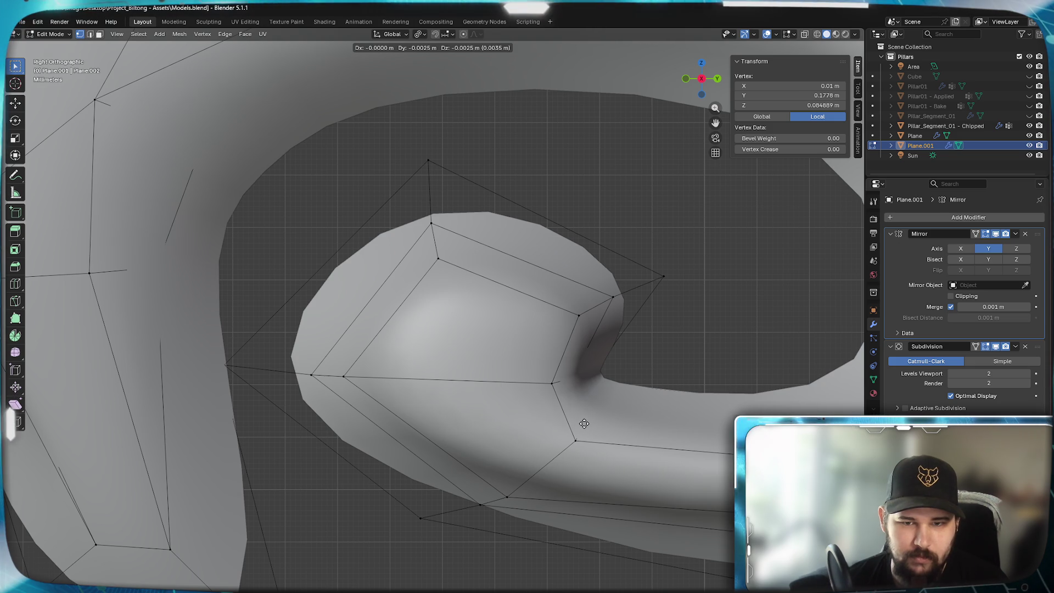
{"action": "left_click", "coordinate": [584, 423]}
{"action": "scroll", "coordinate": [565, 412], "scroll_direction": "down", "scroll_amount": 5}
{"action": "scroll", "coordinate": [628, 400], "scroll_direction": "up", "scroll_amount": 2}
{"action": "scroll", "coordinate": [540, 411], "scroll_direction": "up", "scroll_amount": 2}
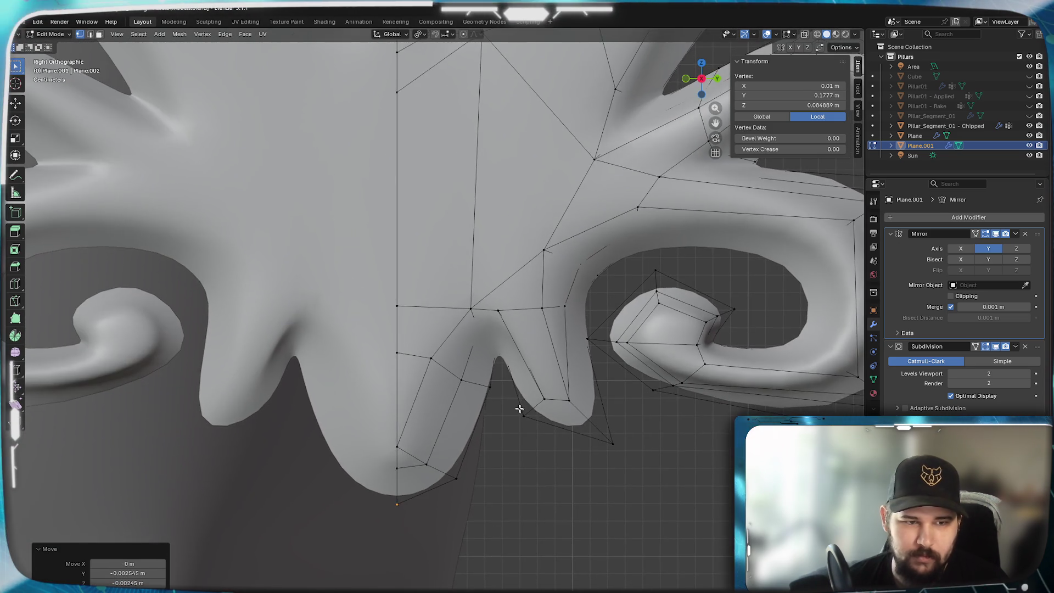
{"action": "scroll", "coordinate": [541, 410], "scroll_direction": "down", "scroll_amount": 4}
{"action": "scroll", "coordinate": [513, 405], "scroll_direction": "up", "scroll_amount": 1}
{"action": "scroll", "coordinate": [566, 299], "scroll_direction": "up", "scroll_amount": 1}
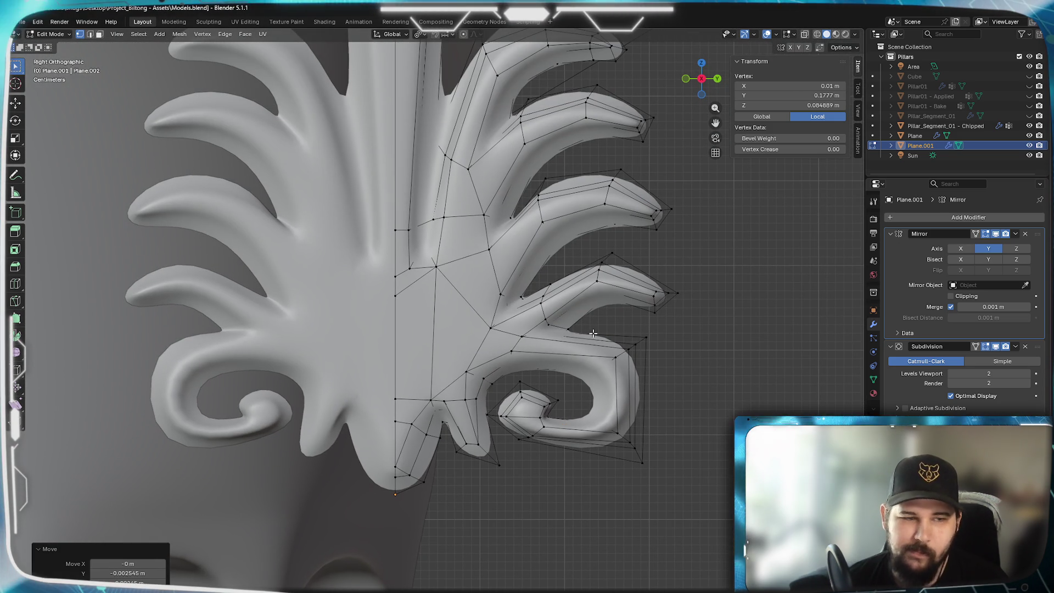
{"action": "scroll", "coordinate": [607, 358], "scroll_direction": "up", "scroll_amount": 2}
{"action": "scroll", "coordinate": [651, 419], "scroll_direction": "up", "scroll_amount": 2}
{"action": "scroll", "coordinate": [517, 440], "scroll_direction": "up", "scroll_amount": 2}
- Slide the curl's outer corner vertex along its edge and tuck in the inner cage vertex beside it
{"action": "left_click", "coordinate": [495, 372]}
{"action": "key", "text": "g"}
{"action": "left_click", "coordinate": [496, 373]}
{"action": "key", "text": "g"}
{"action": "key", "text": "g"}
{"action": "left_click", "coordinate": [478, 349]}
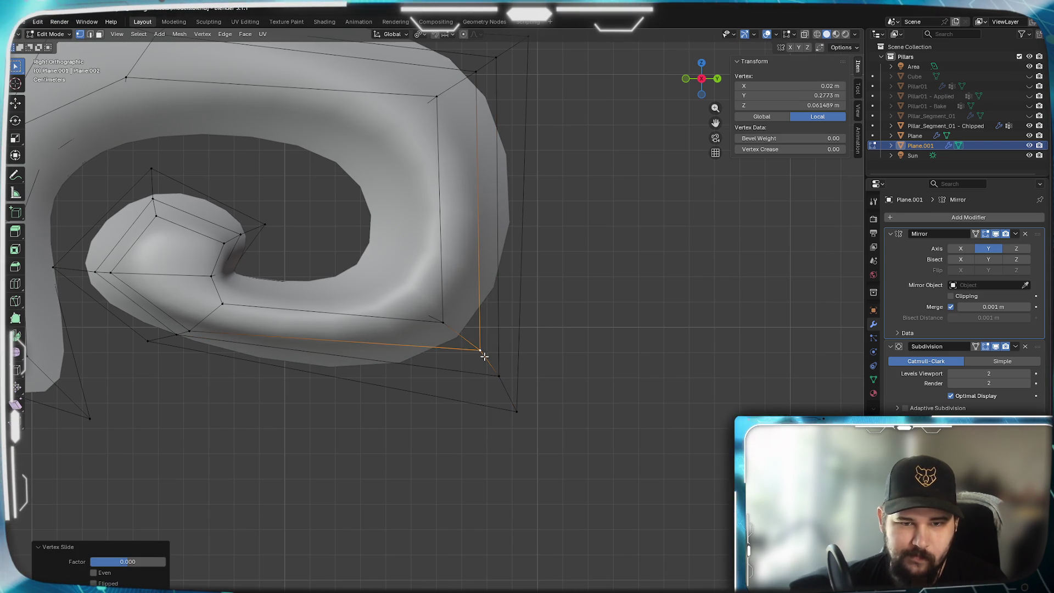
{"action": "key", "text": "g"}
{"action": "left_click", "coordinate": [485, 358]}
{"action": "left_click", "coordinate": [442, 321]}
{"action": "key", "text": "g"}
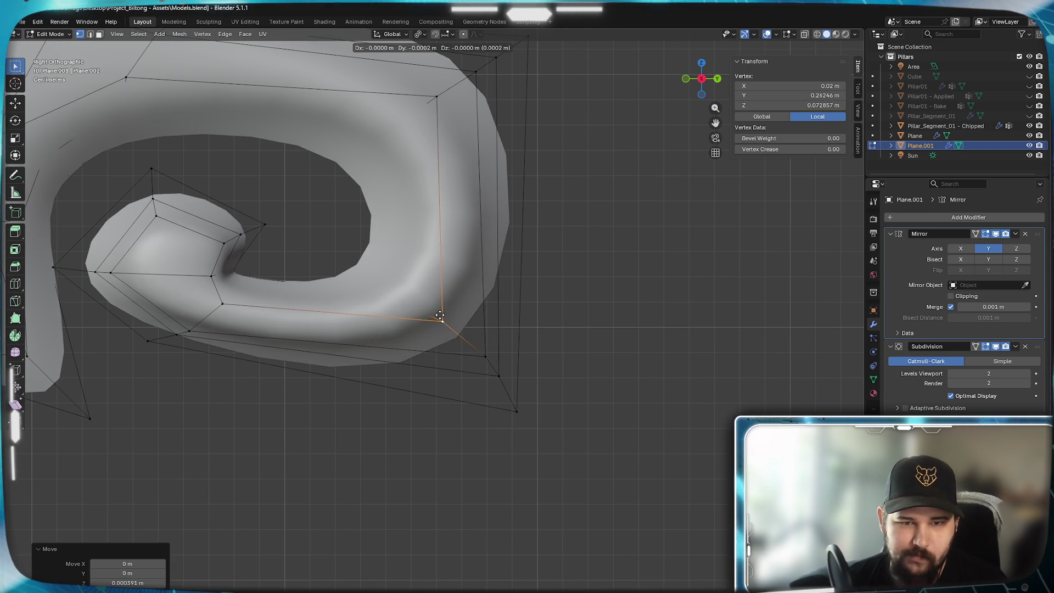
{"action": "left_click", "coordinate": [433, 312]}
{"action": "scroll", "coordinate": [432, 312], "scroll_direction": "down", "scroll_amount": 2}
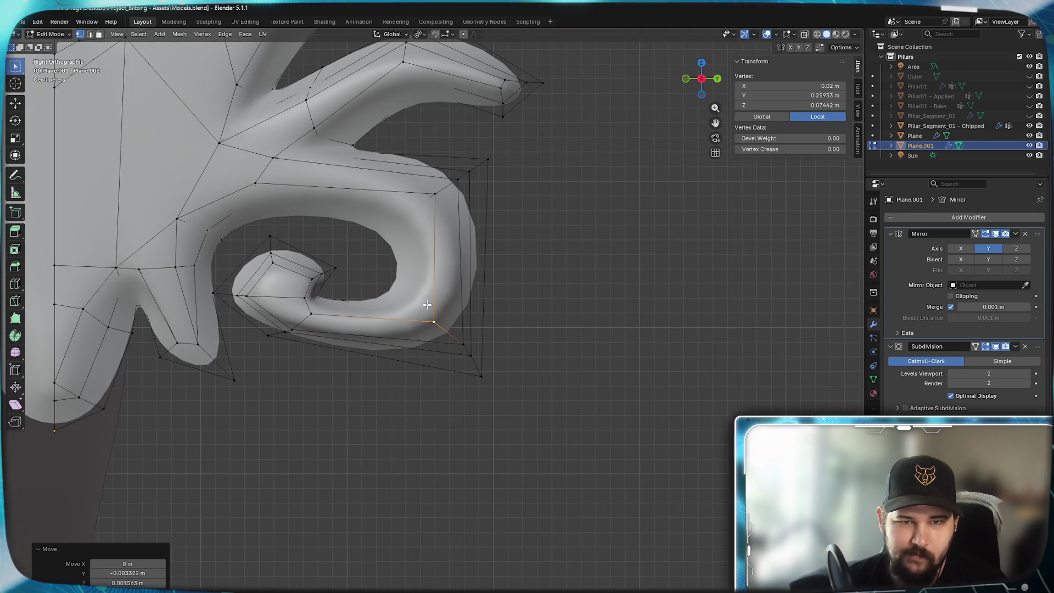
{"action": "scroll", "coordinate": [461, 247], "scroll_direction": "up", "scroll_amount": 2}
{"action": "scroll", "coordinate": [480, 200], "scroll_direction": "up", "scroll_amount": 1}
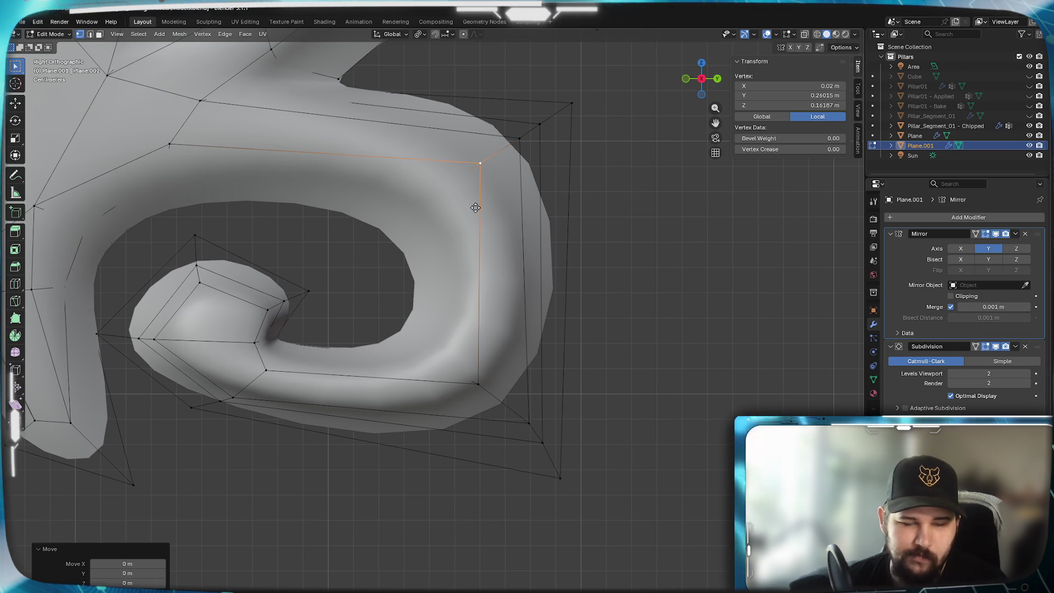
- Pull the curl's upper outer corner slightly inward, checking it in wireframe, then restore solid shading
{"action": "key", "text": "g"}
{"action": "left_click", "coordinate": [464, 219]}
{"action": "key", "text": "g"}
{"action": "left_click", "coordinate": [495, 172]}
{"action": "left_click", "coordinate": [449, 197]}
{"action": "key", "text": "z"}
{"action": "left_click", "coordinate": [464, 199]}
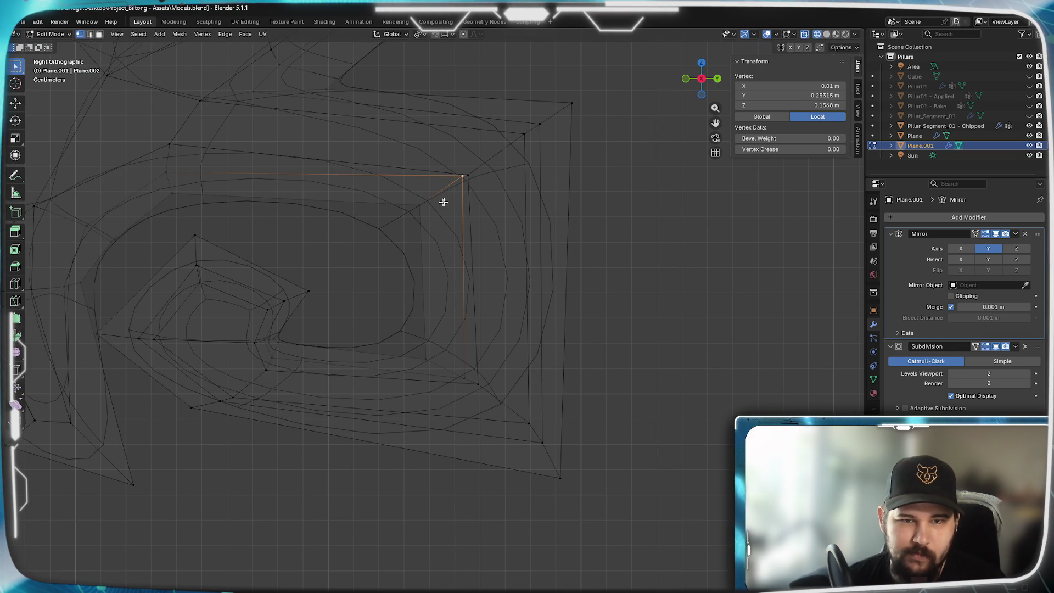
{"action": "left_click", "coordinate": [471, 177]}
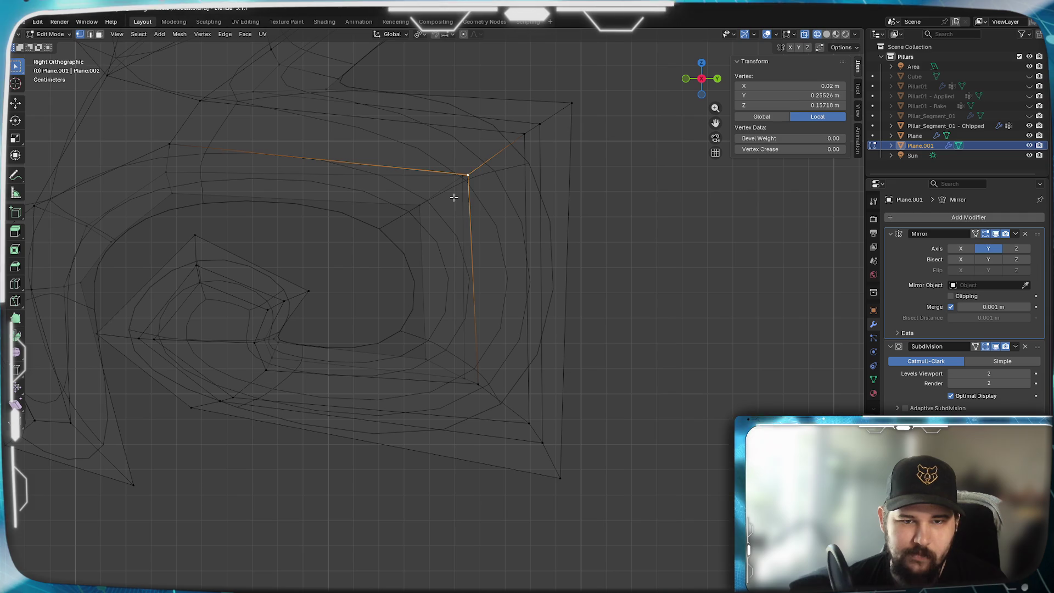
{"action": "key", "text": "g"}
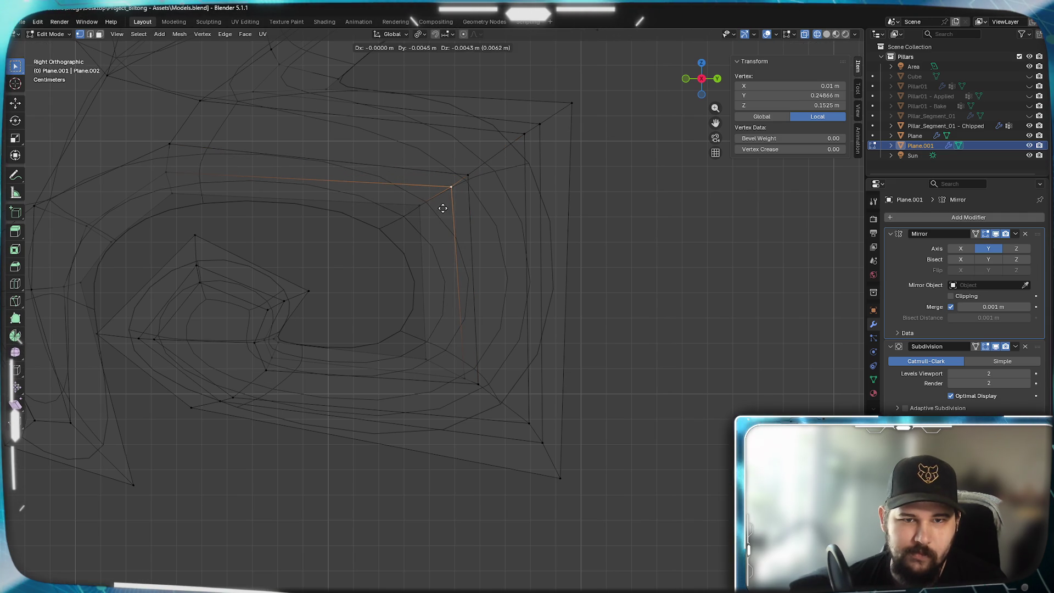
{"action": "left_click", "coordinate": [442, 208]}
{"action": "key", "text": "z"}
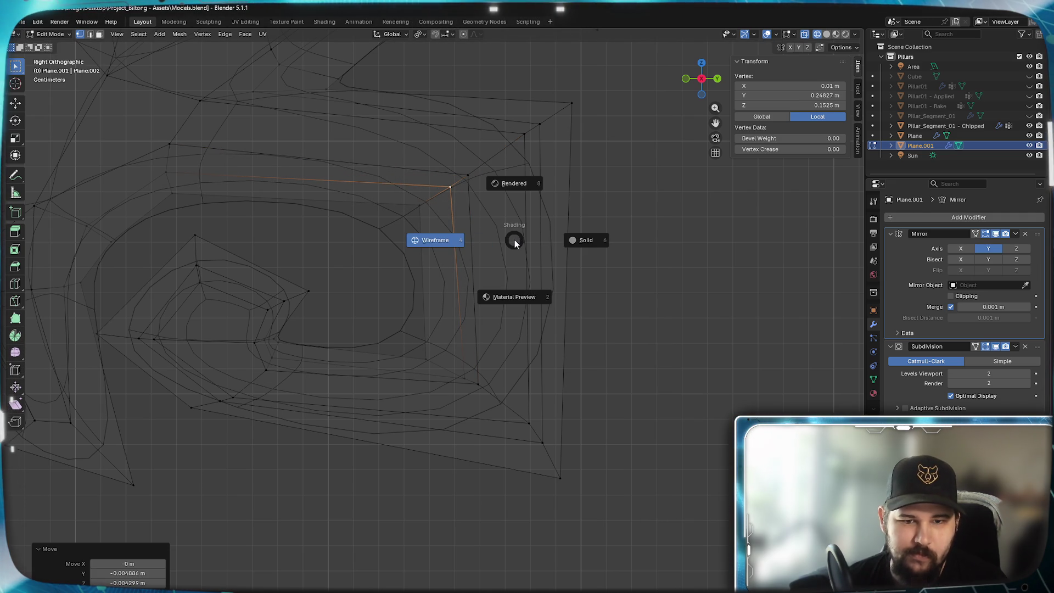
{"action": "left_click", "coordinate": [586, 239]}
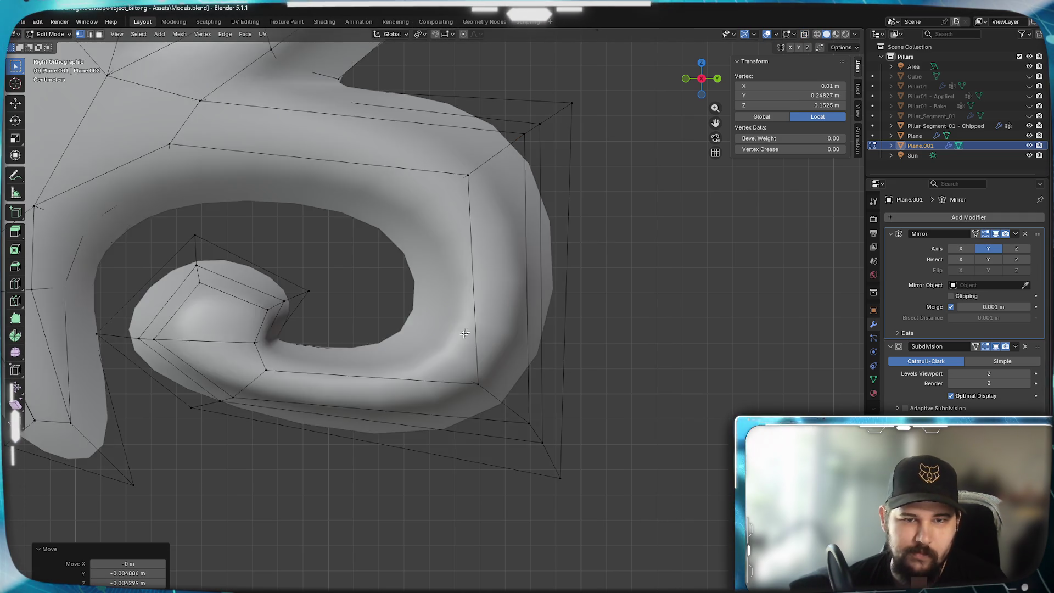
{"action": "scroll", "coordinate": [586, 240], "scroll_direction": "down", "scroll_amount": 2}
{"action": "scroll", "coordinate": [586, 240], "scroll_direction": "down", "scroll_amount": 2}
{"action": "scroll", "coordinate": [693, 324], "scroll_direction": "up", "scroll_amount": 2}
{"action": "scroll", "coordinate": [694, 324], "scroll_direction": "down", "scroll_amount": 2}
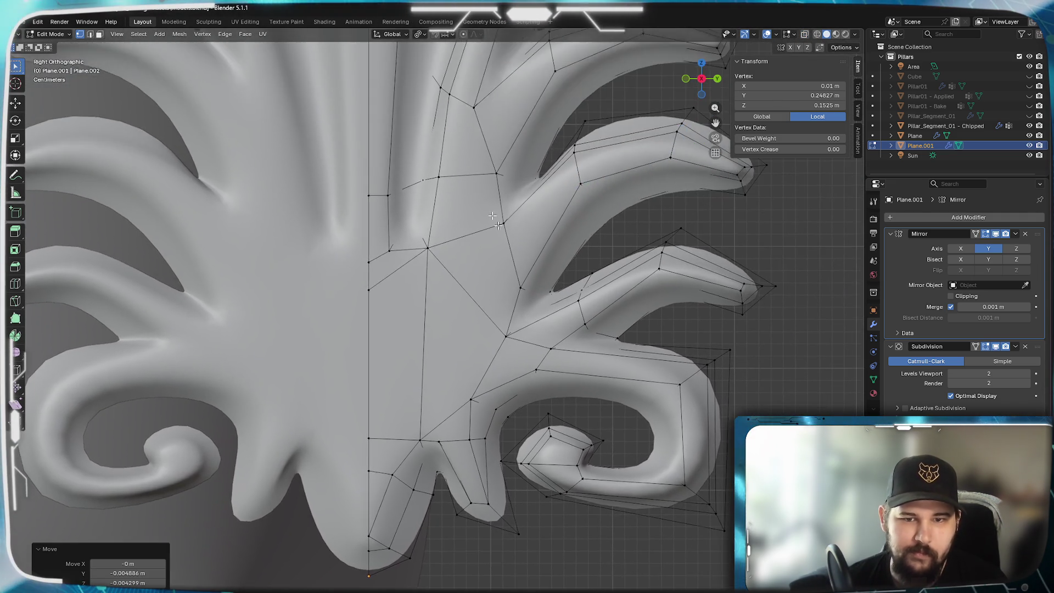
{"action": "scroll", "coordinate": [659, 346], "scroll_direction": "up", "scroll_amount": 2}
{"action": "scroll", "coordinate": [635, 363], "scroll_direction": "up", "scroll_amount": 3}
{"action": "scroll", "coordinate": [634, 363], "scroll_direction": "down", "scroll_amount": 2}
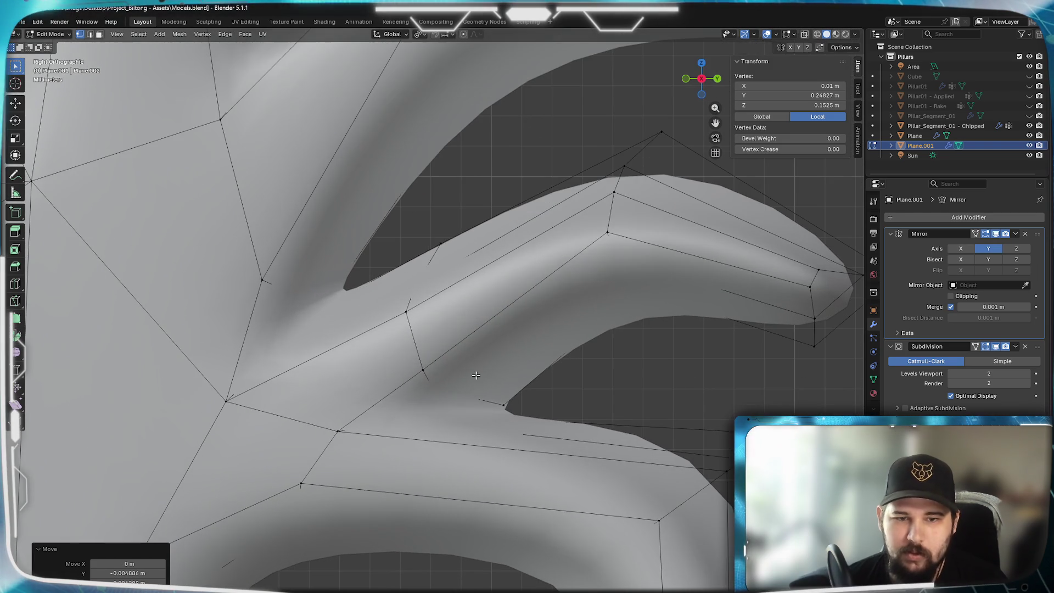
- Shift the edge loop at the lobe's base up and left
{"action": "left_click", "coordinate": [519, 402], "text": "alt"}
{"action": "key", "text": "g"}
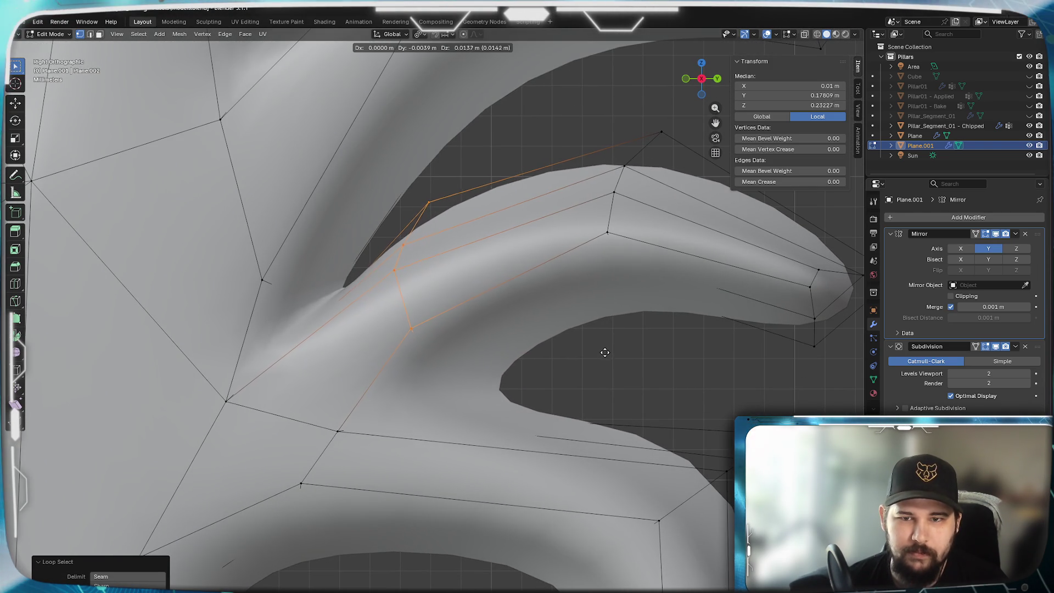
{"action": "left_click", "coordinate": [602, 357]}
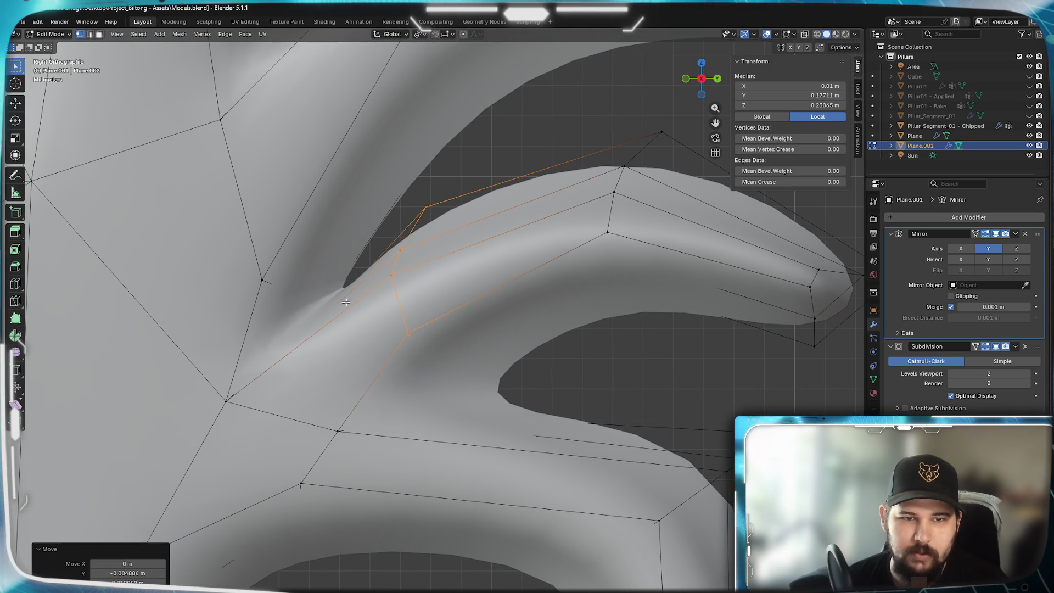
{"action": "middle_click_drag", "start_coordinate": [602, 358], "coordinate": [732, 451], "text": "shift"}
- In wireframe, reposition the junction edge loop and a single junction vertex
{"action": "key", "text": "z"}
{"action": "left_click", "coordinate": [394, 382]}
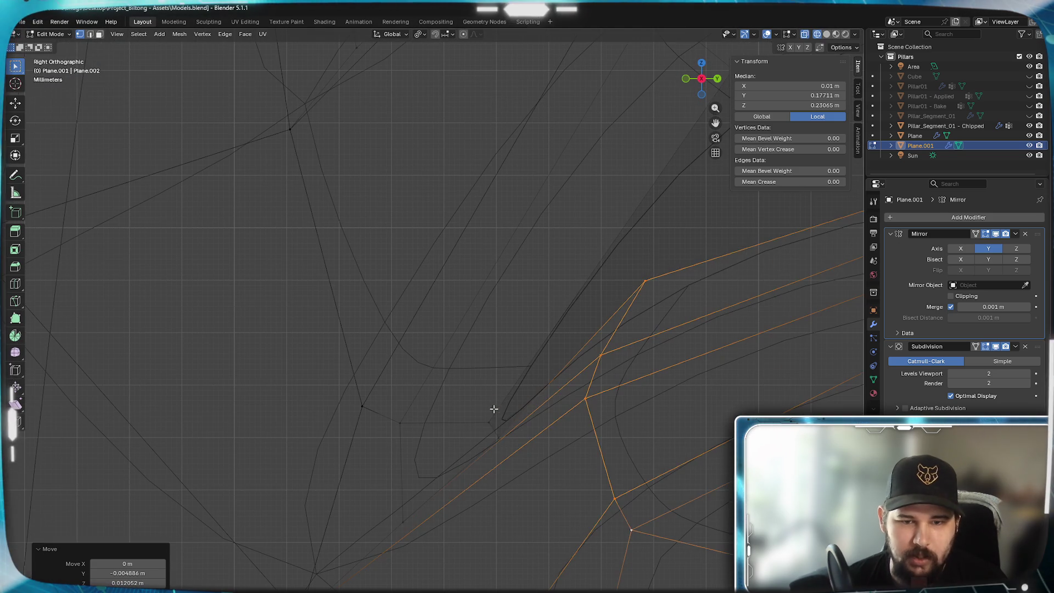
{"action": "scroll", "coordinate": [498, 425], "scroll_direction": "up", "scroll_amount": 3}
{"action": "left_click", "coordinate": [503, 440], "text": "alt"}
{"action": "key", "text": "g"}
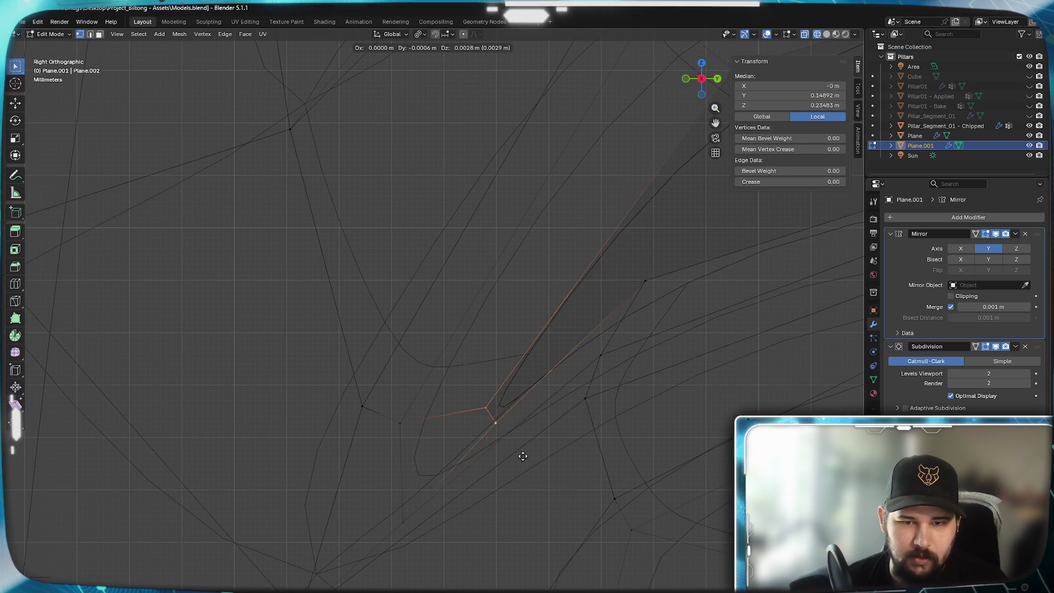
{"action": "left_click", "coordinate": [516, 430]}
{"action": "left_click", "coordinate": [413, 511]}
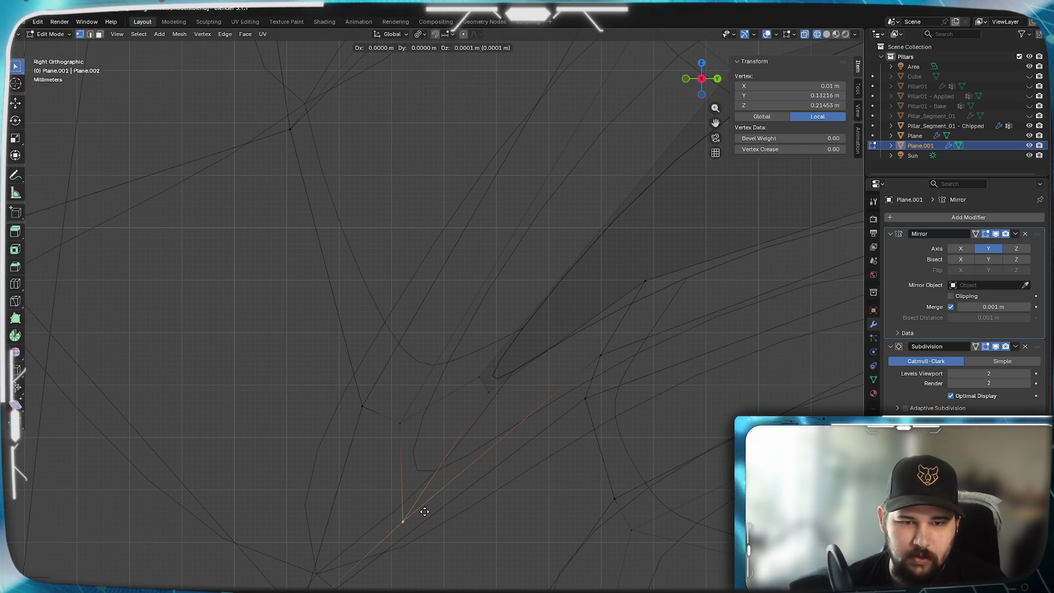
{"action": "key", "text": "g"}
{"action": "left_click", "coordinate": [409, 453]}
{"action": "key", "text": "g"}
{"action": "left_click", "coordinate": [401, 420]}
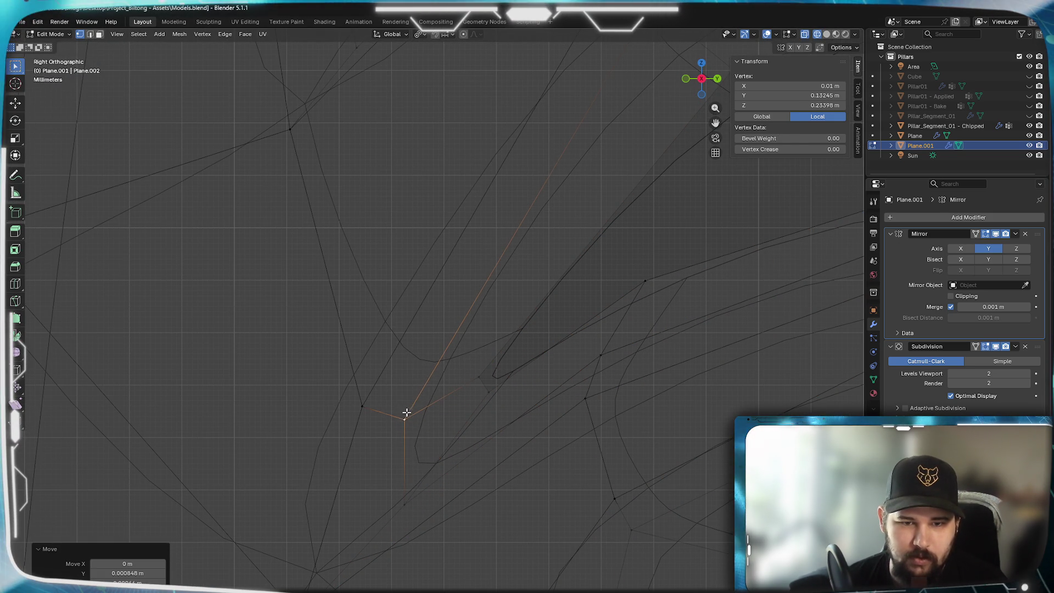
{"action": "scroll", "coordinate": [486, 229], "scroll_direction": "up", "scroll_amount": 2}
- Move the edge loop near the junction up-left and resettle a lobe-junction vertex
{"action": "left_click", "coordinate": [463, 436], "text": "alt"}
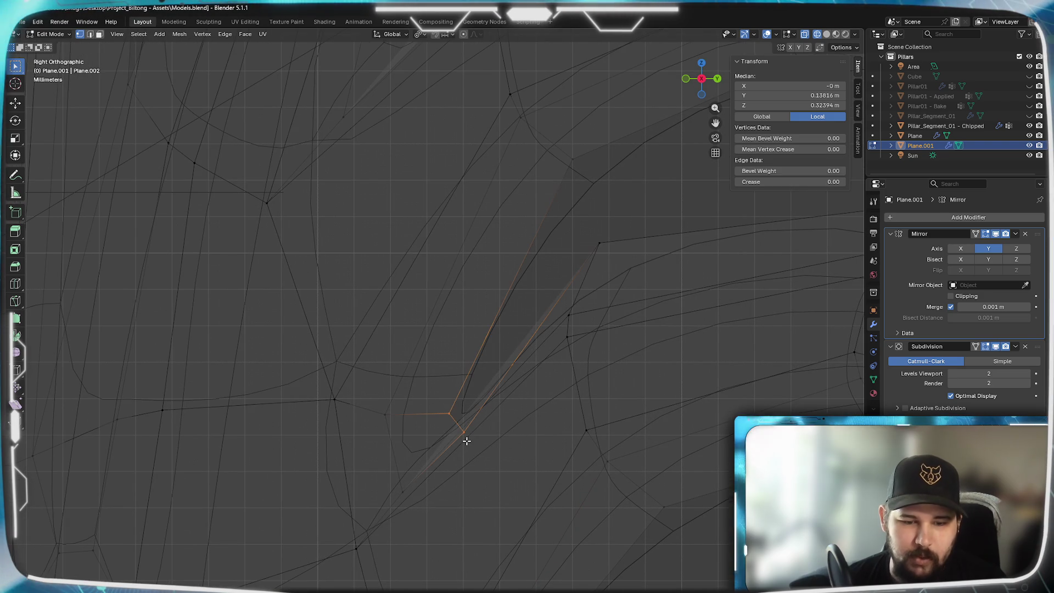
{"action": "key", "text": "g"}
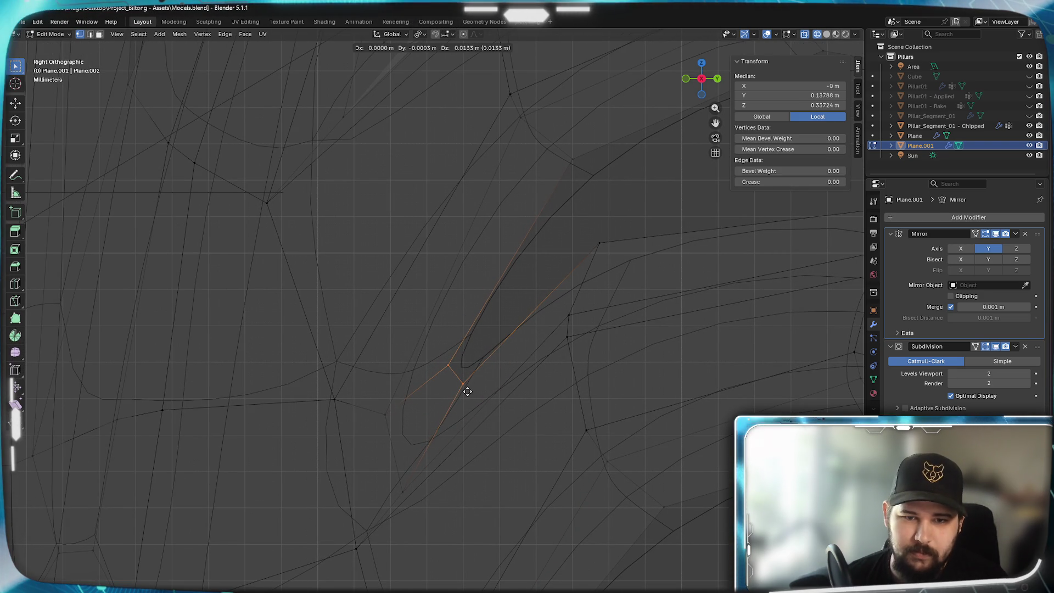
{"action": "left_click", "coordinate": [465, 388]}
{"action": "key", "text": "s"}
{"action": "key", "text": "Escape"}
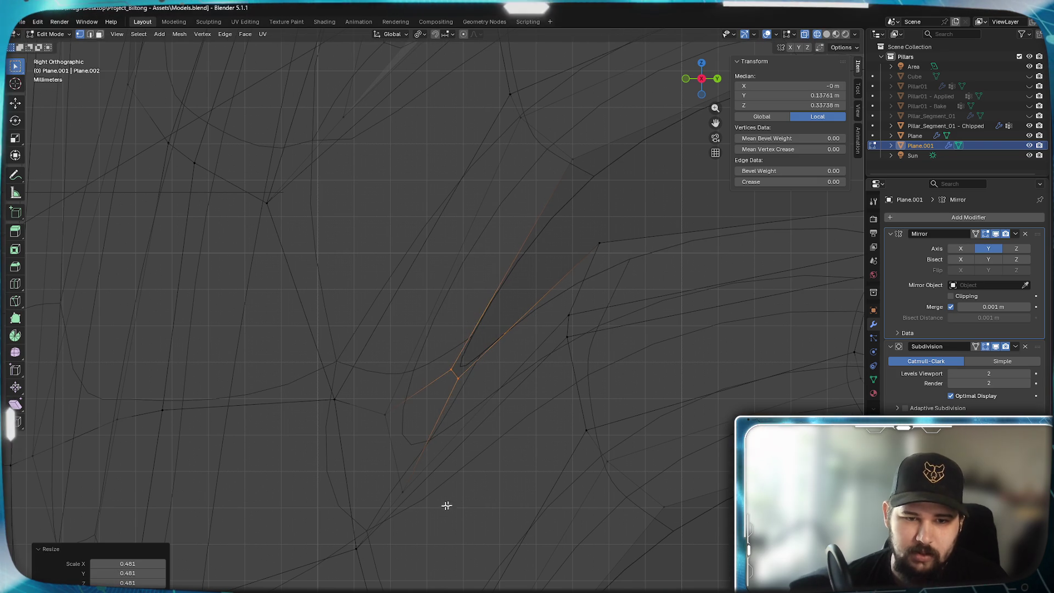
{"action": "left_click", "coordinate": [404, 494]}
{"action": "key", "text": "g"}
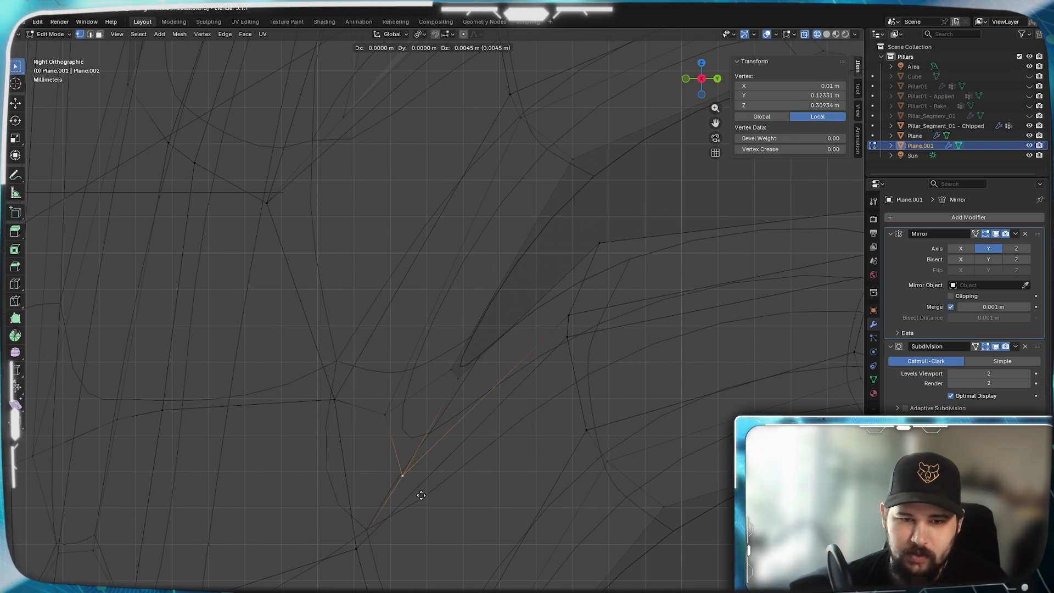
{"action": "left_click", "coordinate": [408, 461]}
{"action": "key", "text": "g"}
{"action": "left_click", "coordinate": [390, 377]}
{"action": "scroll", "coordinate": [392, 372], "scroll_direction": "up", "scroll_amount": 2}
{"action": "scroll", "coordinate": [423, 352], "scroll_direction": "up", "scroll_amount": 2}
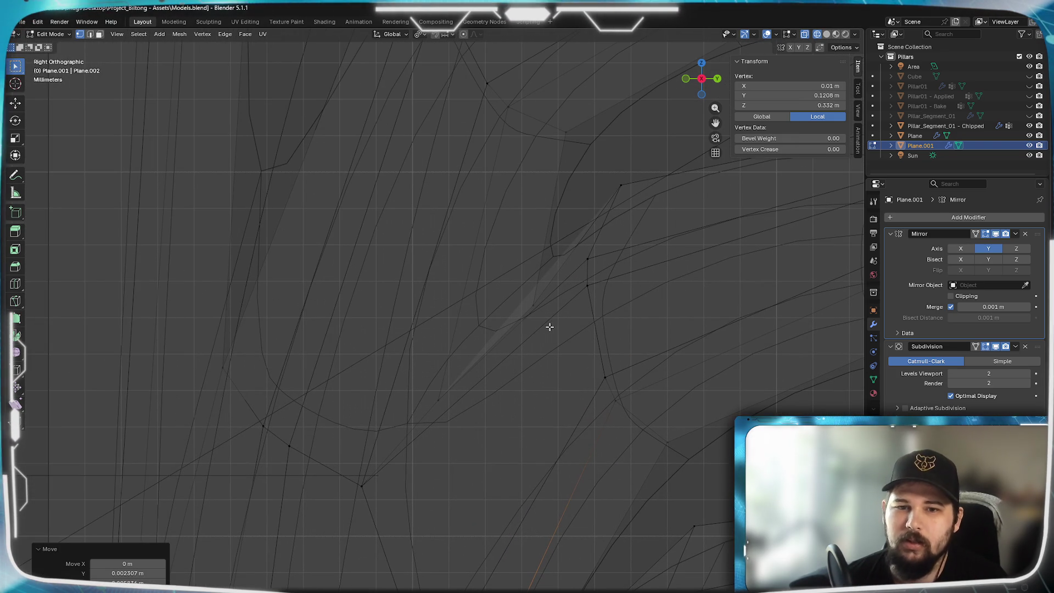
- At the next junction, lower one leaf vertex and raise the vertex where the edges meet
{"action": "left_click", "coordinate": [534, 309]}
{"action": "middle_click_drag", "start_coordinate": [503, 312], "coordinate": [527, 387], "text": "shift"}
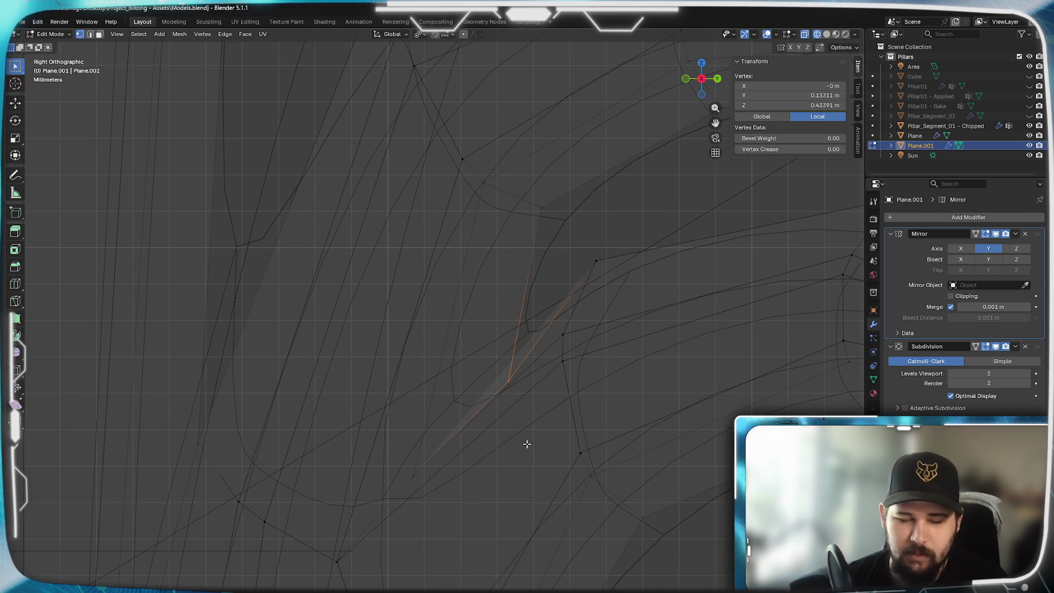
{"action": "key", "text": "g"}
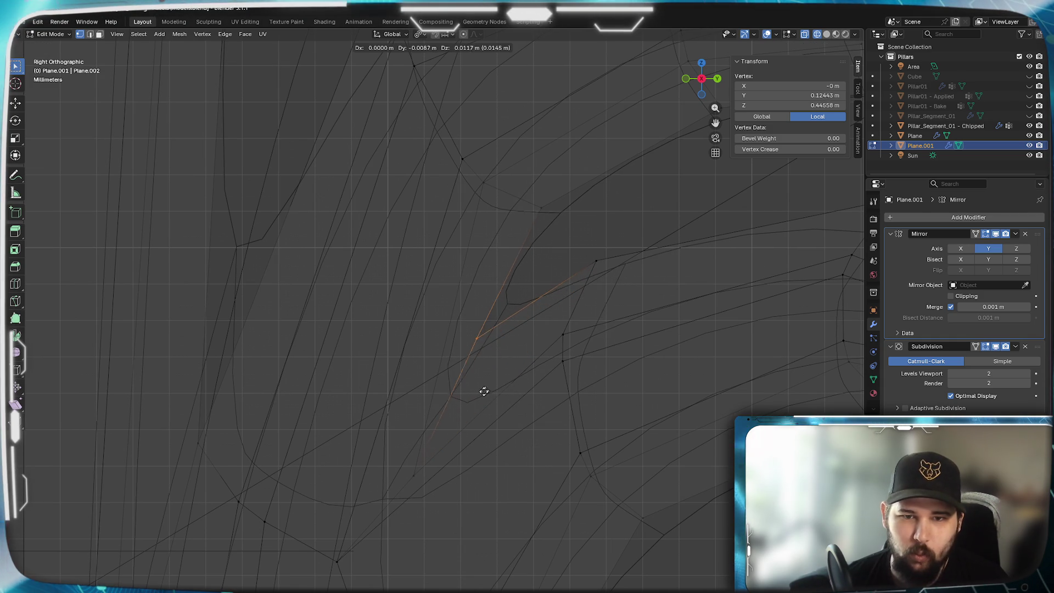
{"action": "left_click", "coordinate": [412, 483]}
{"action": "key", "text": "g"}
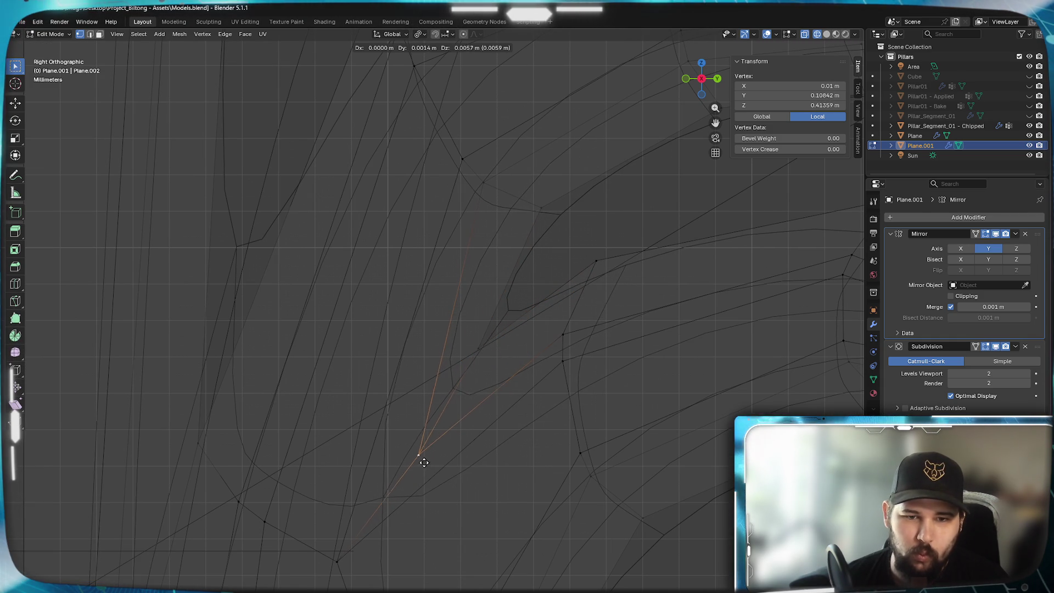
{"action": "left_click", "coordinate": [422, 460]}
{"action": "scroll", "coordinate": [422, 460], "scroll_direction": "down", "scroll_amount": 4}
{"action": "scroll", "coordinate": [425, 465], "scroll_direction": "up", "scroll_amount": 3}
{"action": "scroll", "coordinate": [422, 483], "scroll_direction": "up", "scroll_amount": 2}
{"action": "key", "text": "g"}
{"action": "left_click", "coordinate": [433, 475]}
{"action": "key", "text": "g"}
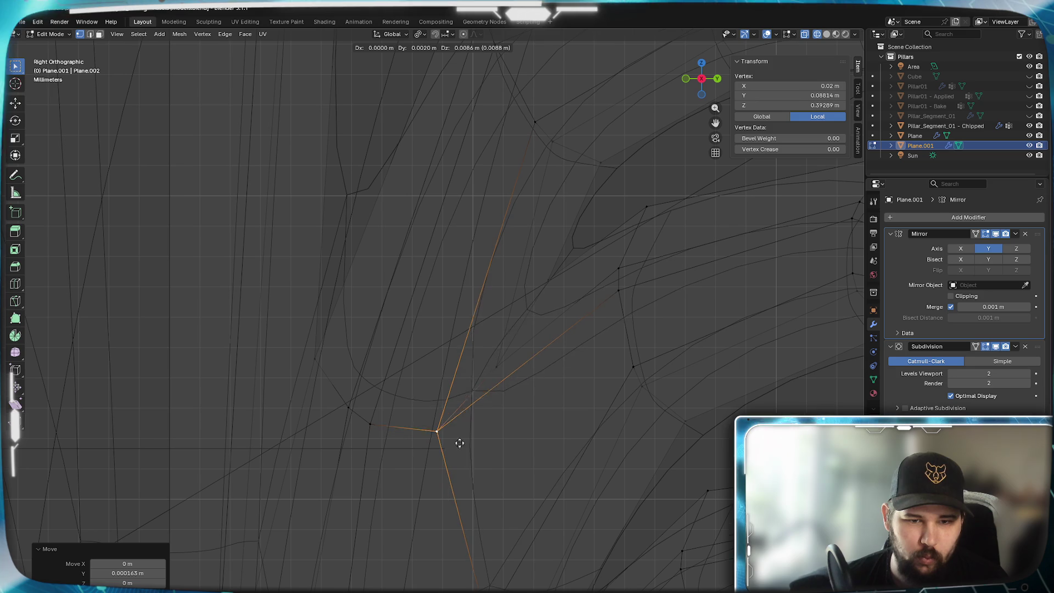
{"action": "left_click", "coordinate": [462, 434]}
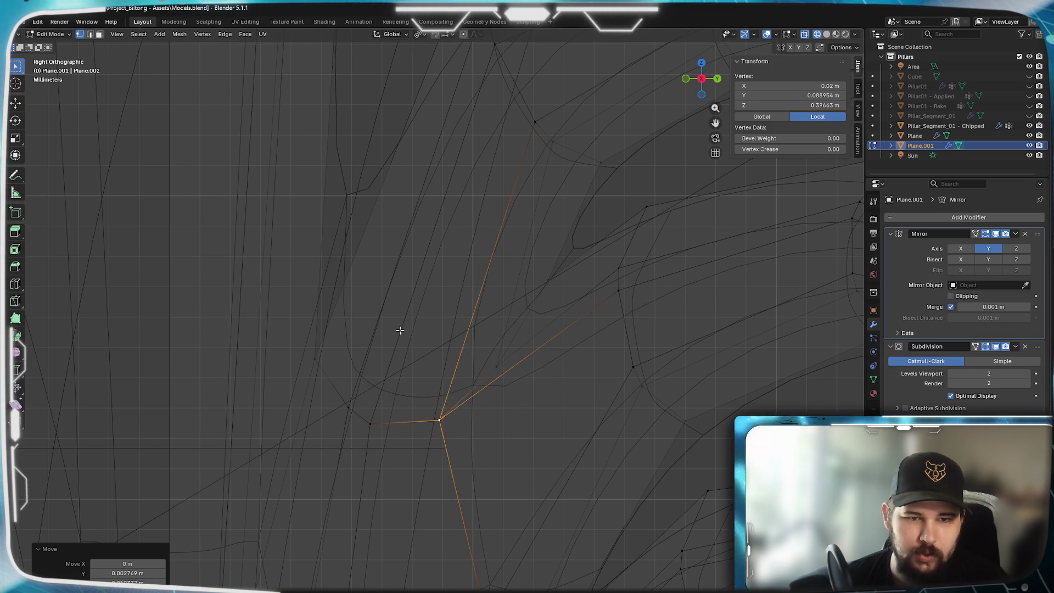
{"action": "scroll", "coordinate": [404, 363], "scroll_direction": "down", "scroll_amount": 2}
{"action": "scroll", "coordinate": [462, 437], "scroll_direction": "down", "scroll_amount": 2}
{"action": "scroll", "coordinate": [438, 368], "scroll_direction": "up", "scroll_amount": 3}
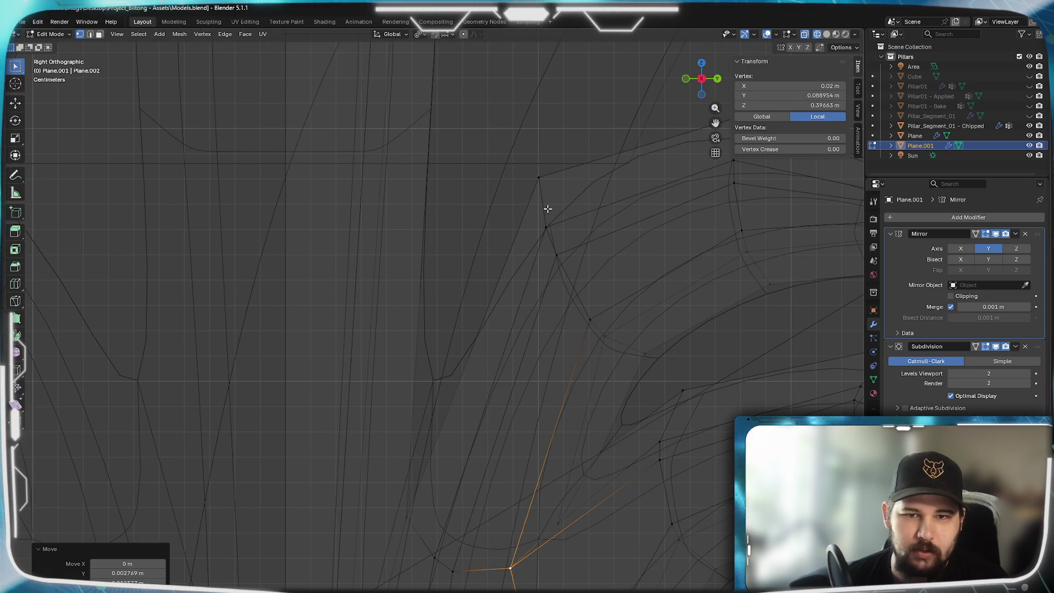
- Raise a higher leaf vertex and adjust two lower vertices beneath it
{"action": "left_click", "coordinate": [443, 473]}
{"action": "left_click", "coordinate": [405, 508]}
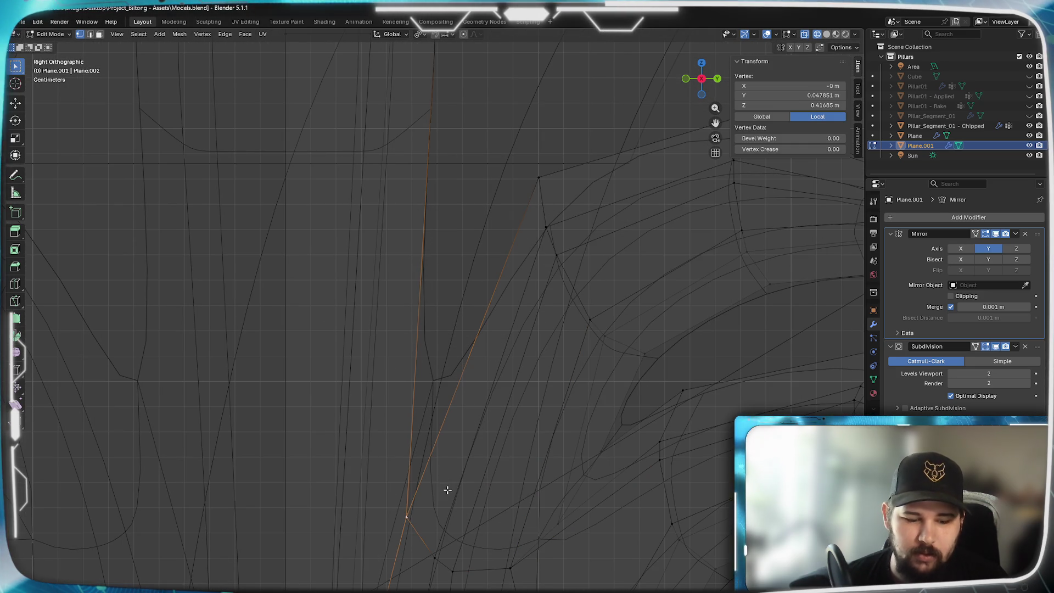
{"action": "key", "text": "g"}
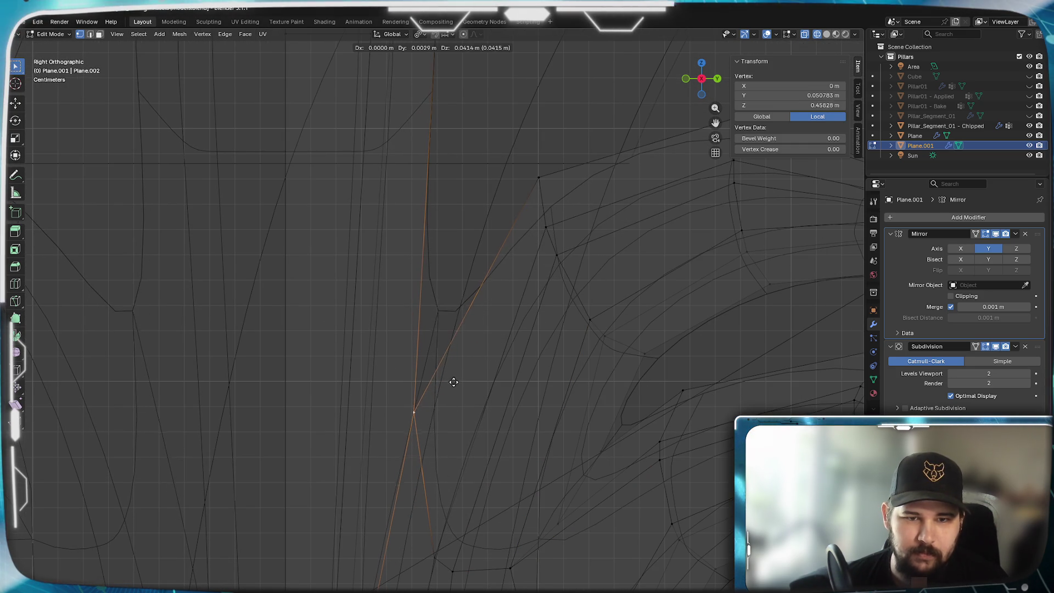
{"action": "left_click", "coordinate": [440, 478]}
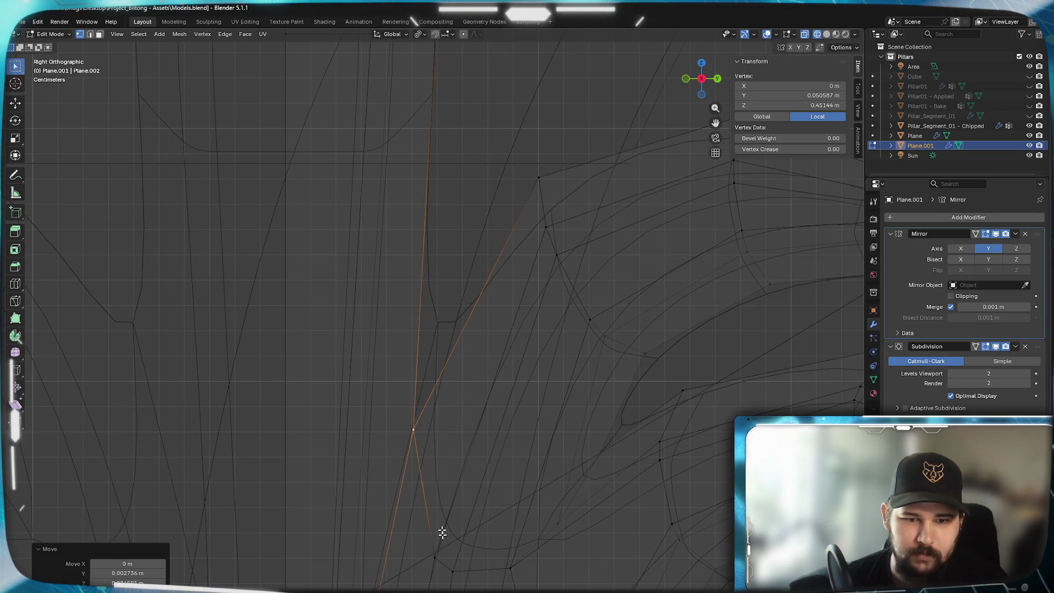
{"action": "left_click", "coordinate": [436, 553]}
{"action": "key", "text": "g"}
{"action": "left_click", "coordinate": [431, 522]}
{"action": "left_click", "coordinate": [448, 565]}
{"action": "key", "text": "g"}
{"action": "left_click", "coordinate": [443, 545]}
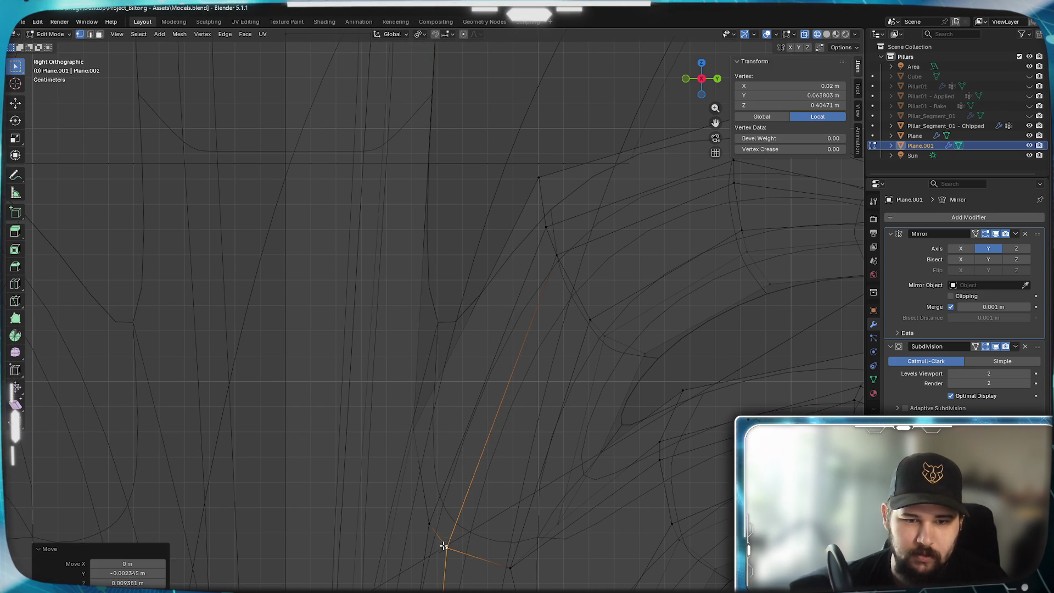
- Fine-tune two lower vertices of the lobe at the bottom junction
{"action": "middle_click_drag", "start_coordinate": [444, 543], "coordinate": [461, 428], "text": "shift"}
{"action": "left_click", "coordinate": [449, 422]}
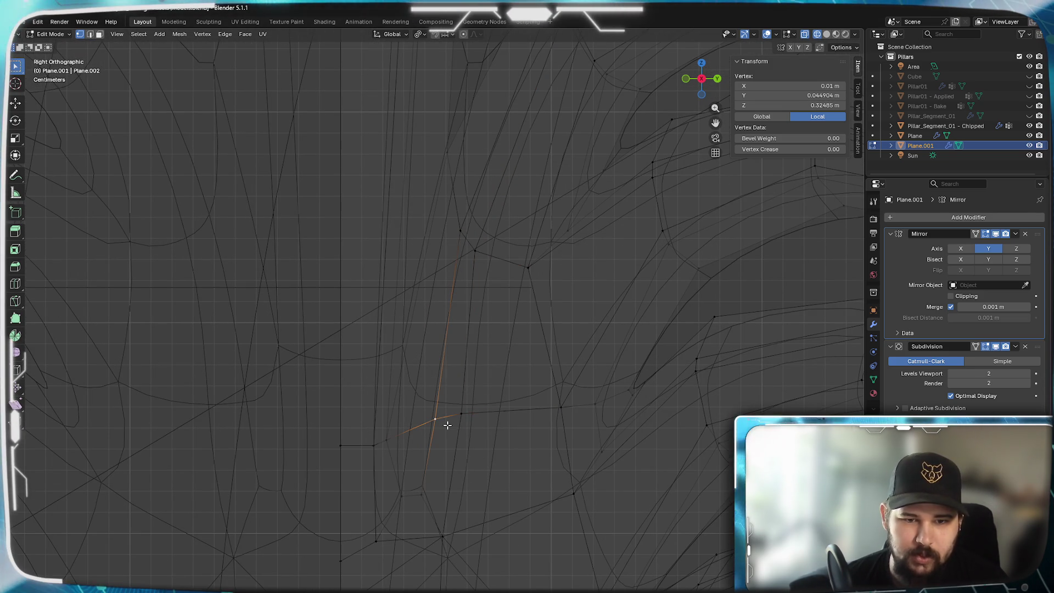
{"action": "key", "text": "g"}
{"action": "left_click", "coordinate": [443, 405]}
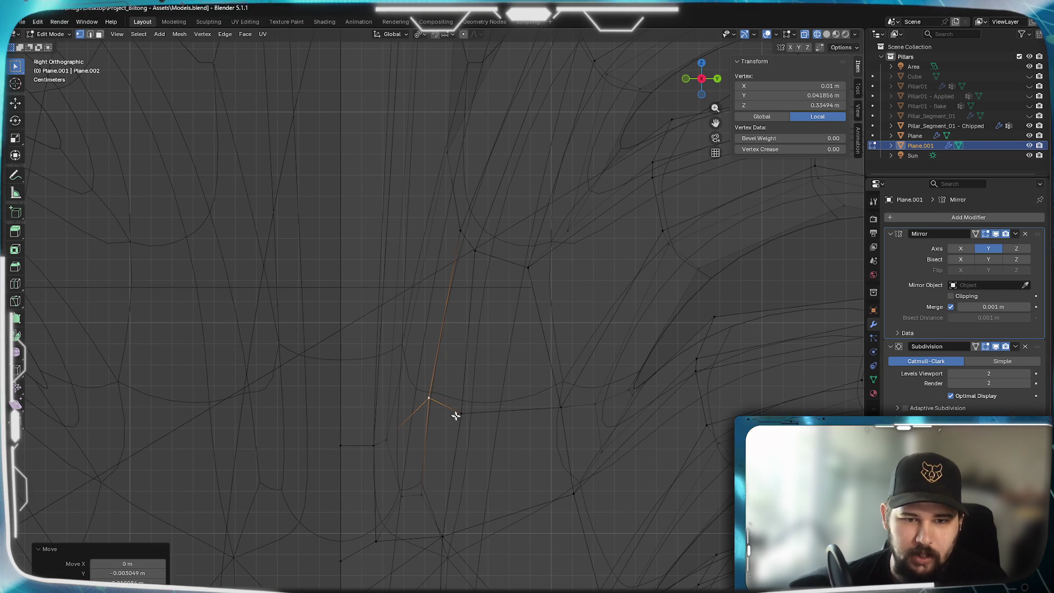
{"action": "key", "text": "g"}
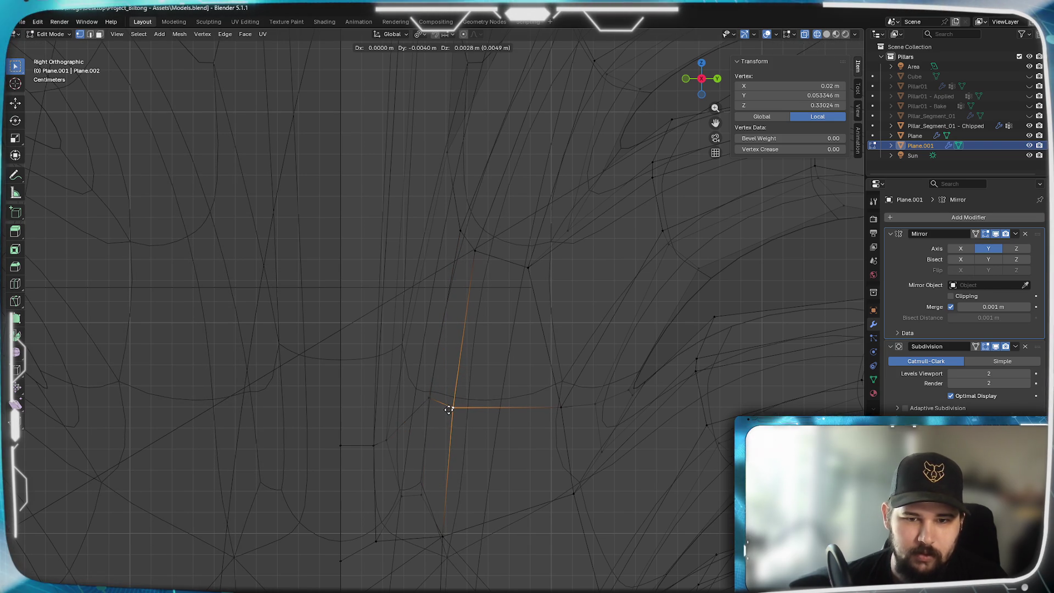
{"action": "left_click", "coordinate": [447, 410]}
- Show the ornament solid in Object Mode and place the carved-capital reference photo beside it
{"action": "key", "text": "shift+z"}
{"action": "scroll", "coordinate": [546, 448], "scroll_direction": "down", "scroll_amount": 2}
{"action": "scroll", "coordinate": [553, 420], "scroll_direction": "down", "scroll_amount": 2}
{"action": "key", "text": "Tab"}
{"action": "scroll", "coordinate": [561, 389], "scroll_direction": "down", "scroll_amount": 5}
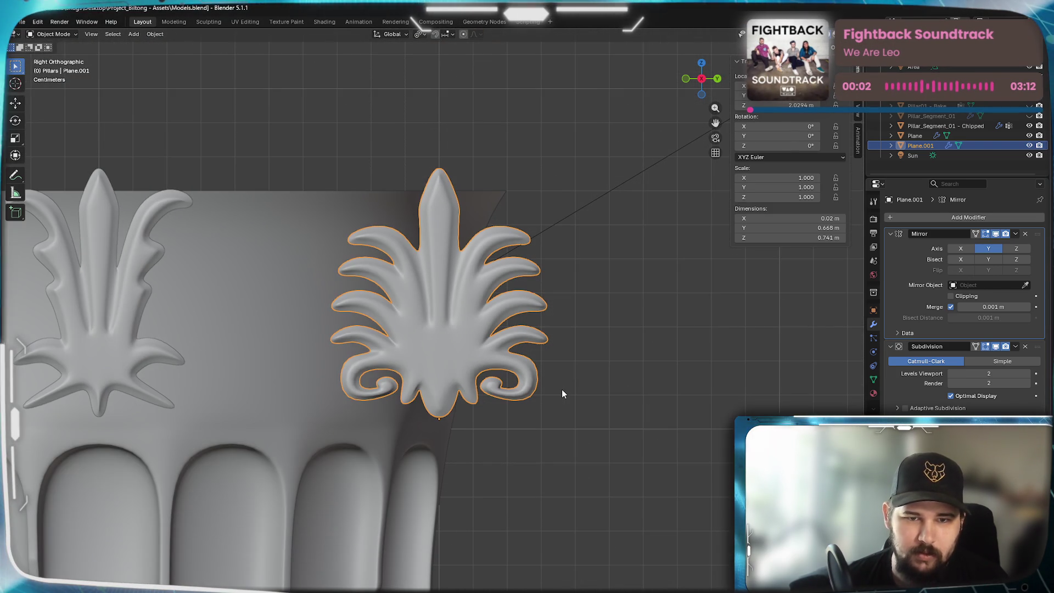
{"action": "scroll", "coordinate": [560, 391], "scroll_direction": "down", "scroll_amount": 2}
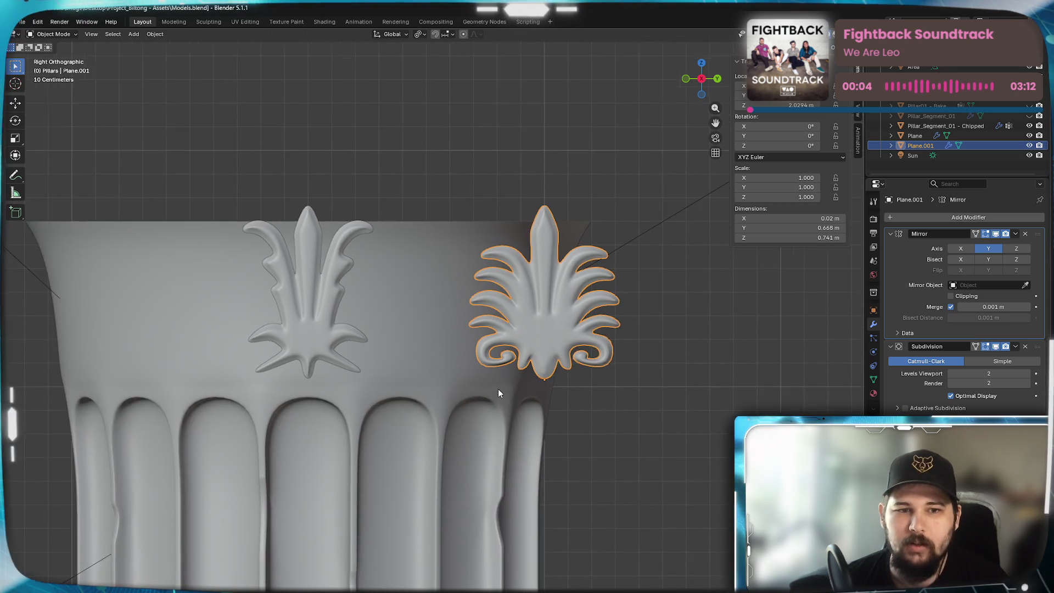
{"action": "scroll", "coordinate": [498, 390], "scroll_direction": "up", "scroll_amount": 2}
{"action": "scroll", "coordinate": [572, 346], "scroll_direction": "up", "scroll_amount": 1}
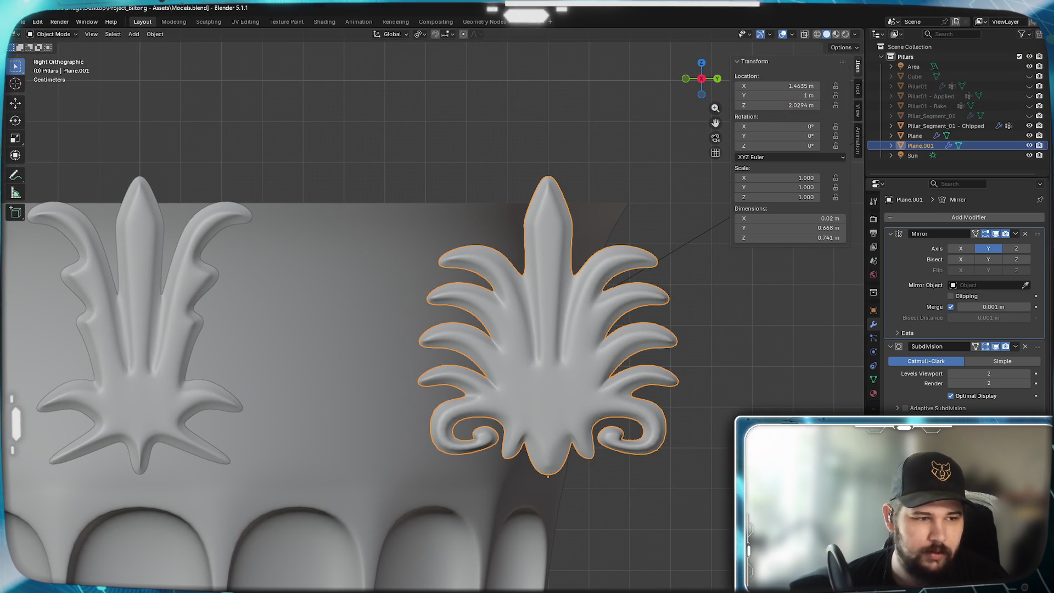
{"action": "key", "text": "alt+Tab"}
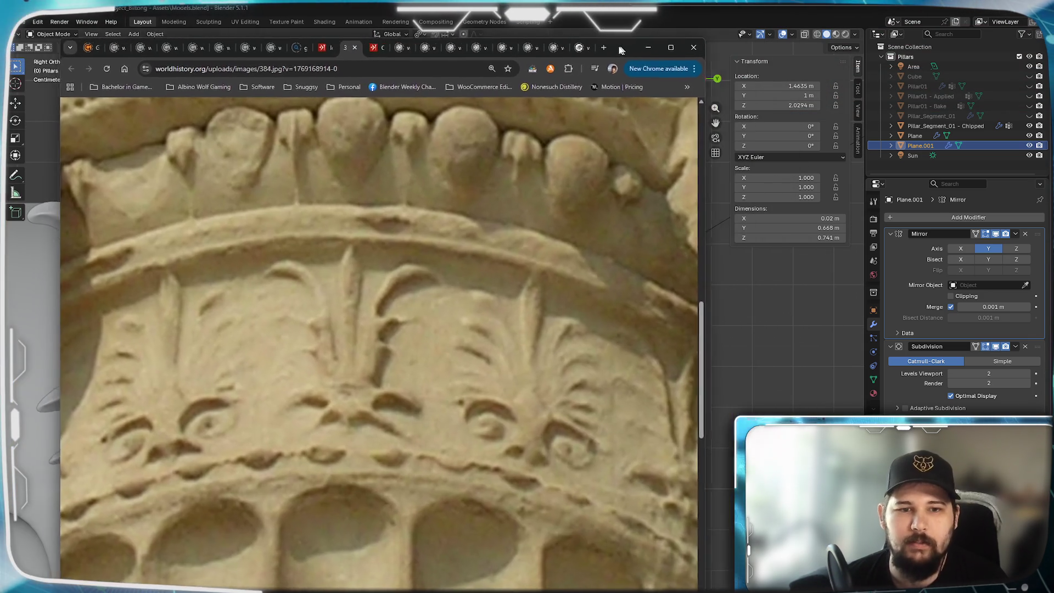
{"action": "left_click_drag", "start_coordinate": [334, 70], "coordinate": [590, 39]}
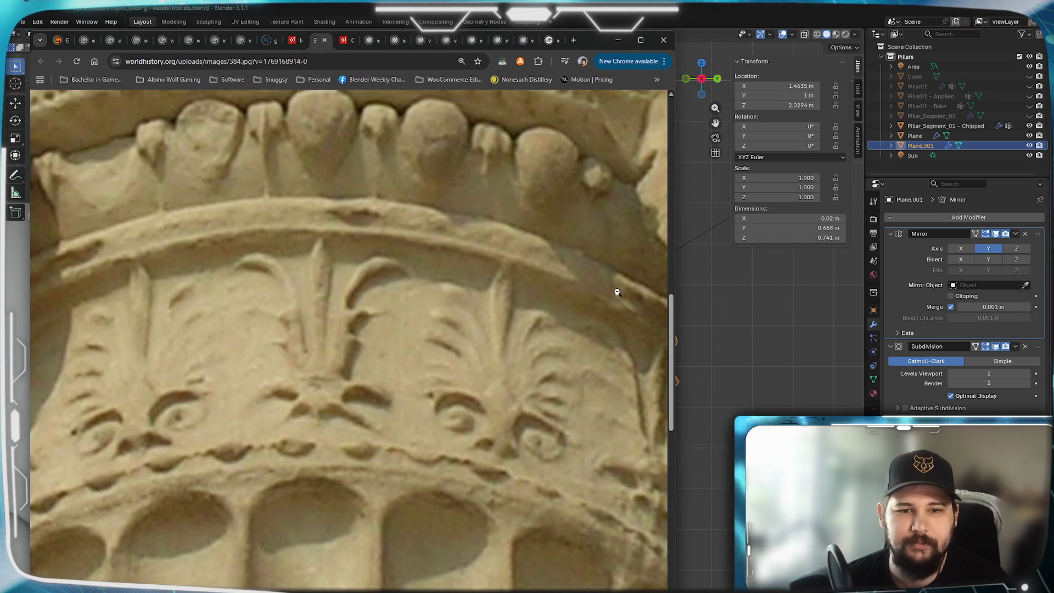
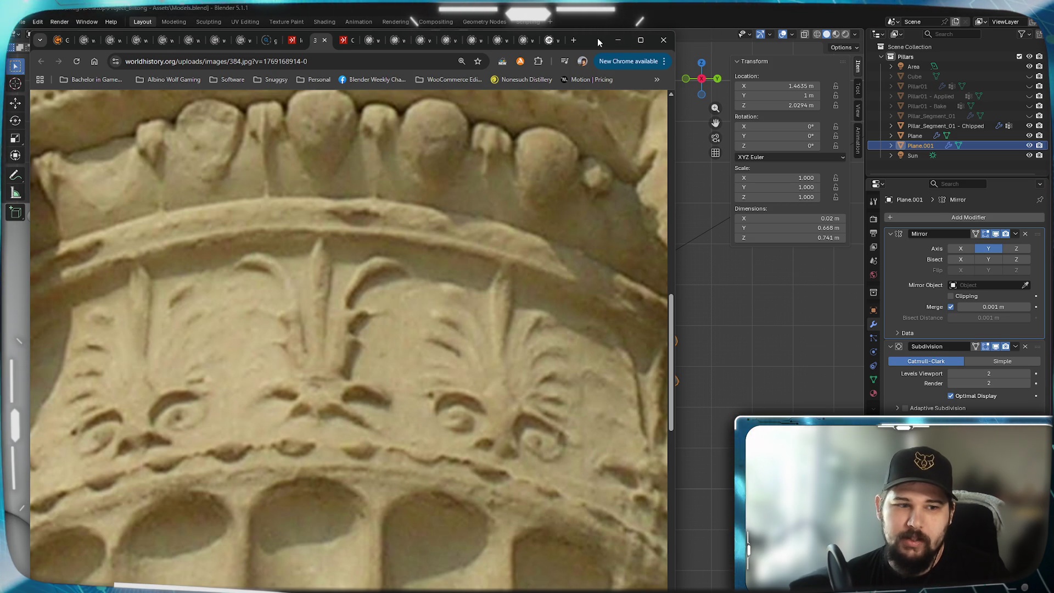
- Minimize the Chrome reference photo, reselect the palmette ornament Plane.001 and enter Edit Mode on it
{"action": "left_click", "coordinate": [618, 40]}
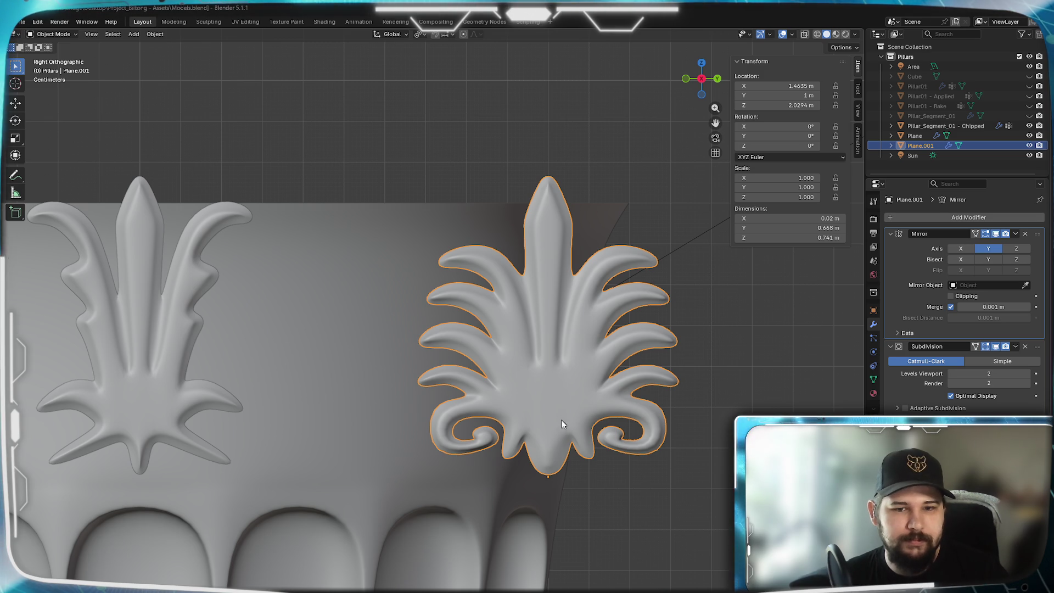
{"action": "left_click", "coordinate": [550, 510]}
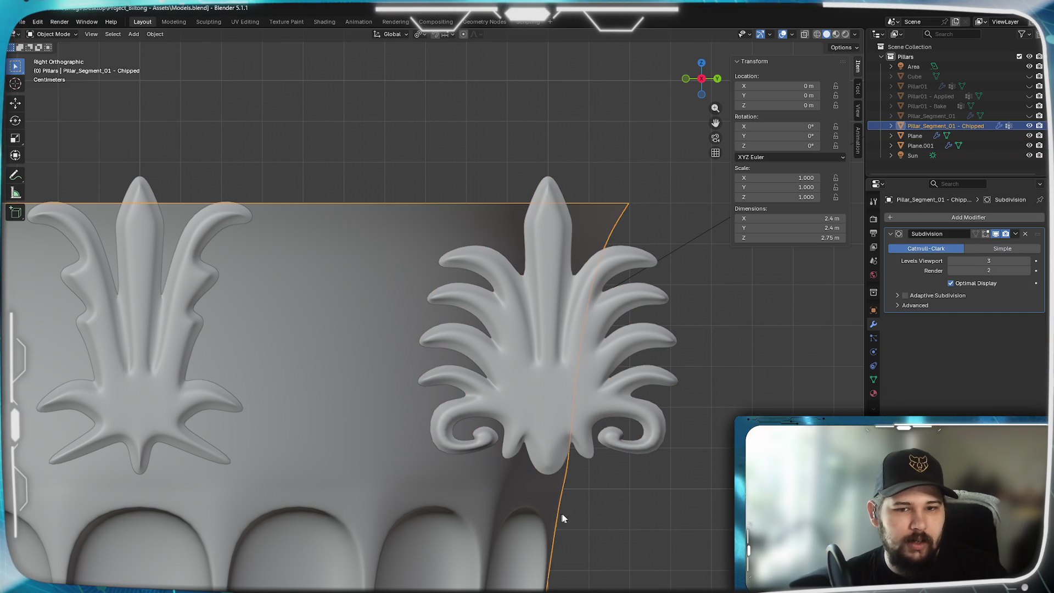
{"action": "left_click", "coordinate": [568, 450]}
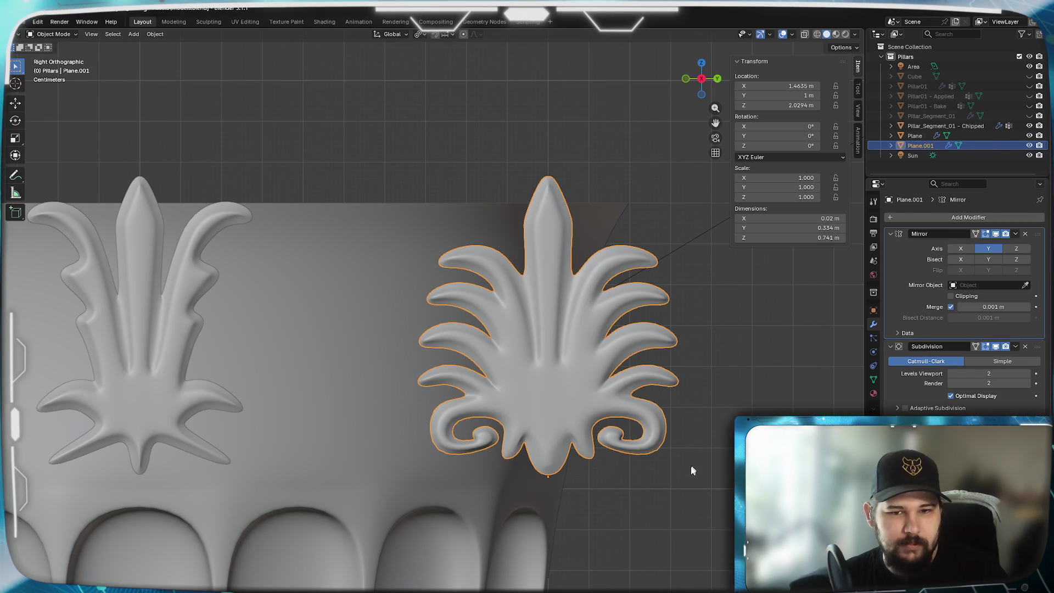
{"action": "key", "text": "Tab"}
{"action": "scroll", "coordinate": [531, 372], "scroll_direction": "up", "scroll_amount": 4}
{"action": "scroll", "coordinate": [531, 373], "scroll_direction": "down", "scroll_amount": 1}
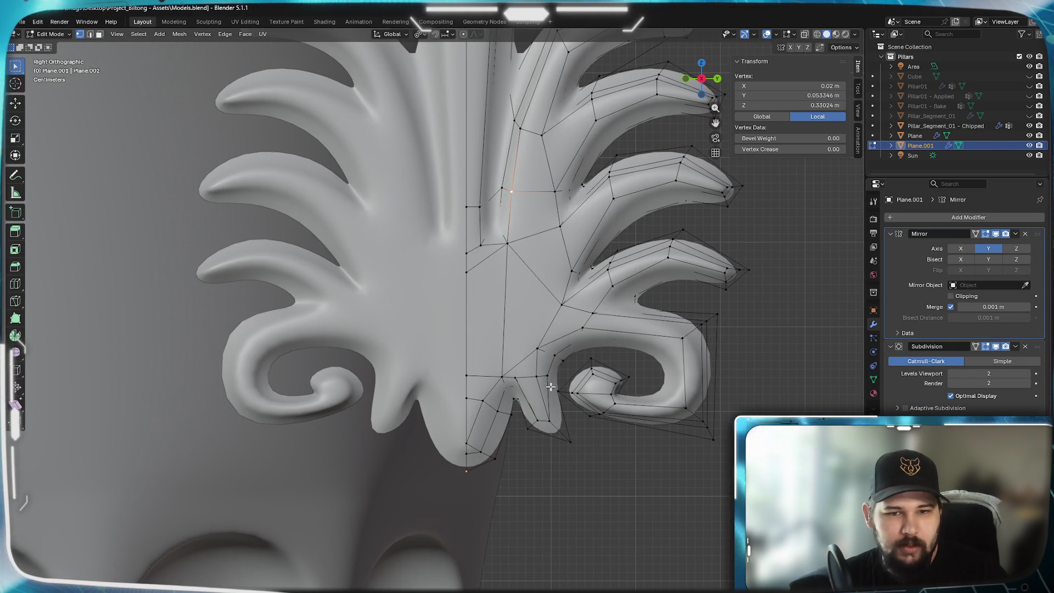
{"action": "scroll", "coordinate": [560, 418], "scroll_direction": "down", "scroll_amount": 1}
{"action": "scroll", "coordinate": [552, 404], "scroll_direction": "down", "scroll_amount": 3}
{"action": "scroll", "coordinate": [528, 379], "scroll_direction": "up", "scroll_amount": 5}
{"action": "scroll", "coordinate": [487, 340], "scroll_direction": "up", "scroll_amount": 1}
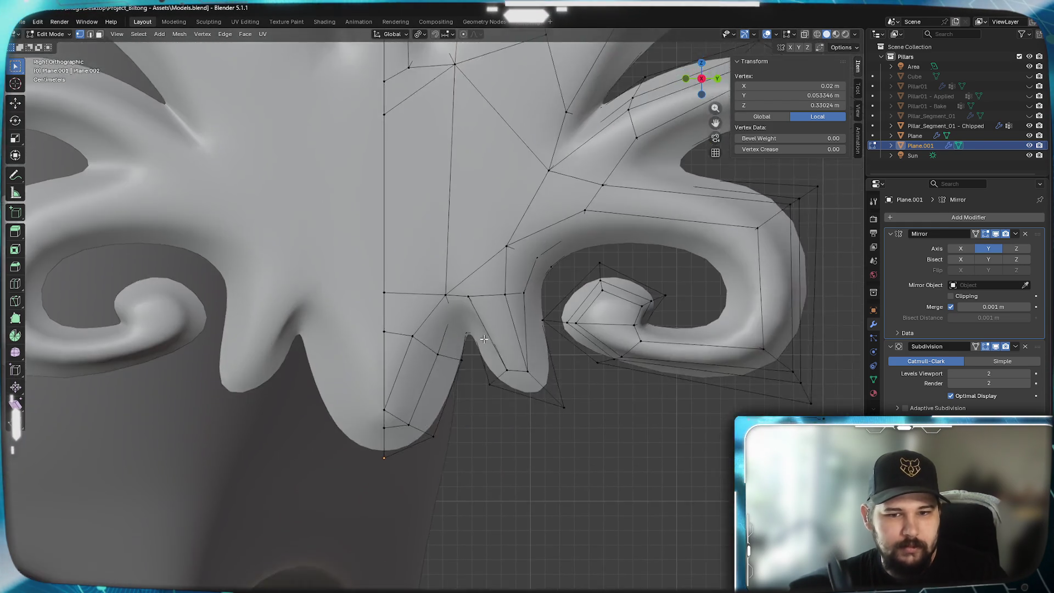
{"action": "scroll", "coordinate": [487, 339], "scroll_direction": "down", "scroll_amount": 3}
{"action": "scroll", "coordinate": [470, 395], "scroll_direction": "up", "scroll_amount": 5}
{"action": "scroll", "coordinate": [452, 486], "scroll_direction": "down", "scroll_amount": 2}
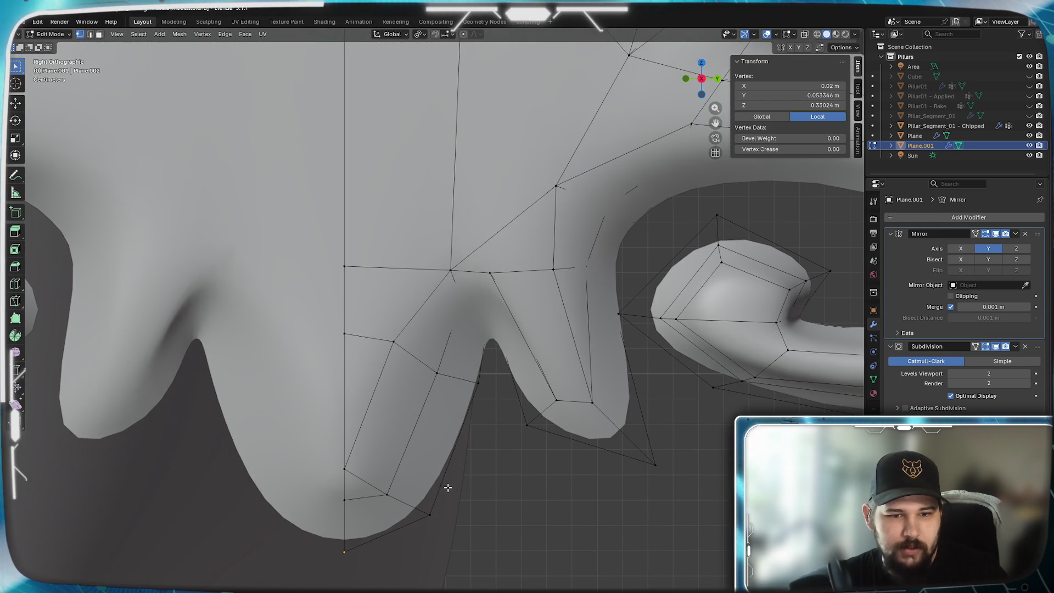
- Move vertices on the lower lobe, one constrained to Z, to reshape the lobe's bottom edge
{"action": "left_click", "coordinate": [365, 490]}
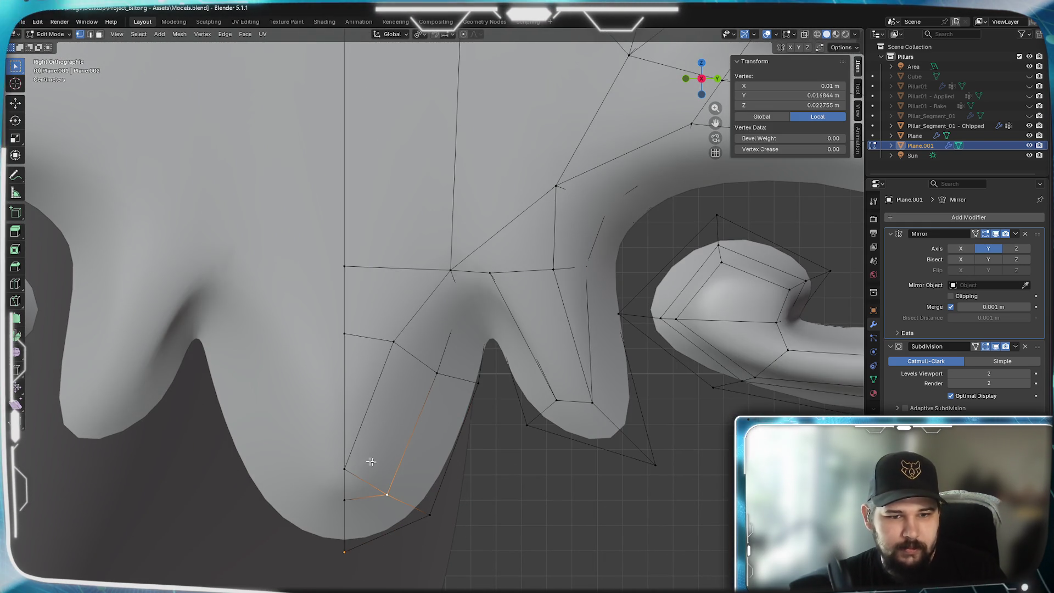
{"action": "left_click", "coordinate": [344, 470]}
{"action": "key", "text": "g"}
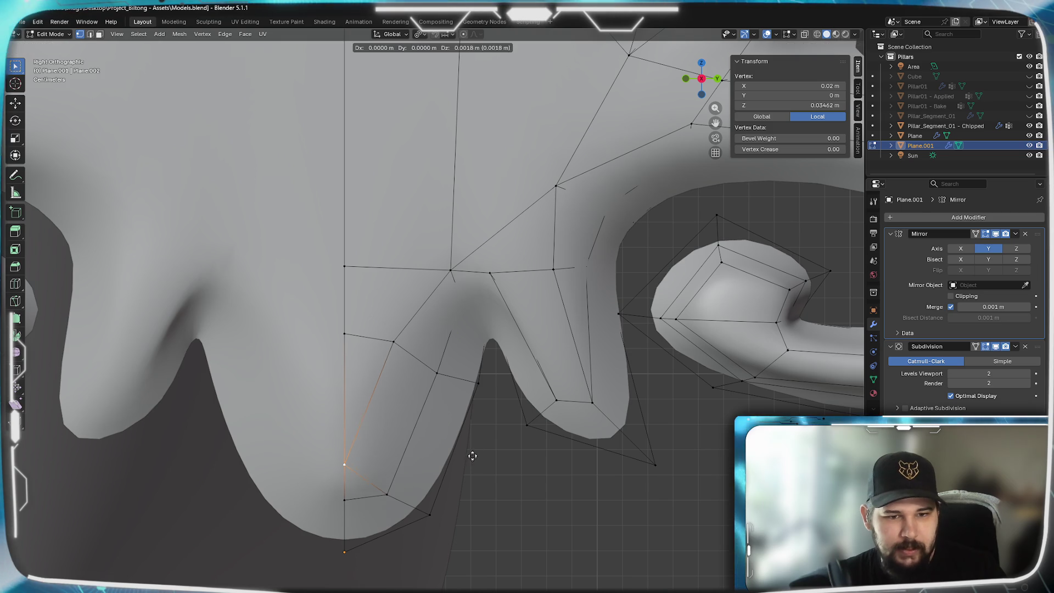
{"action": "key", "text": "z"}
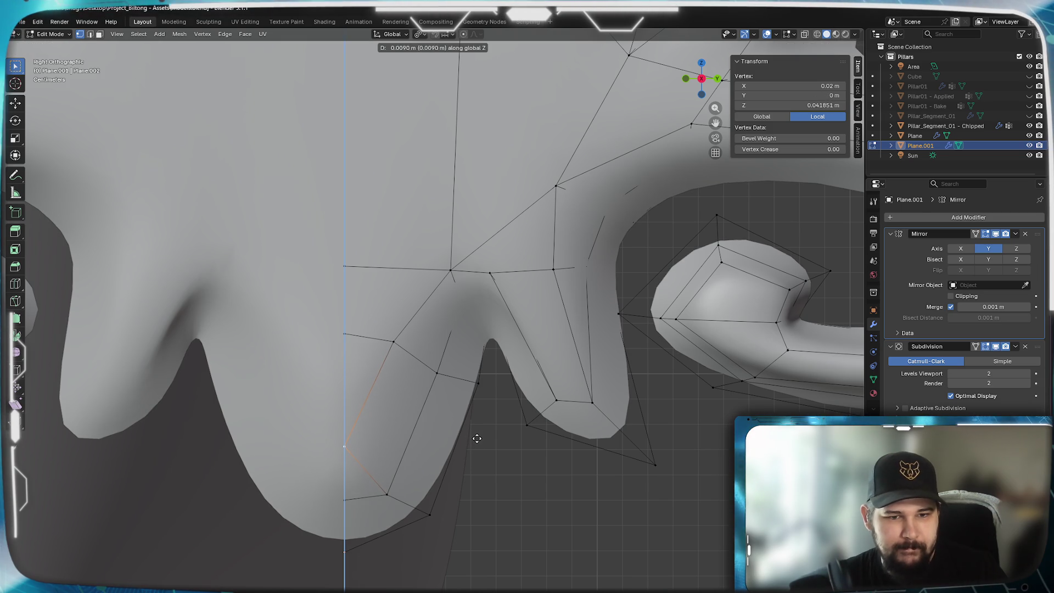
{"action": "left_click", "coordinate": [469, 462]}
{"action": "left_click", "coordinate": [387, 495]}
{"action": "key", "text": "g"}
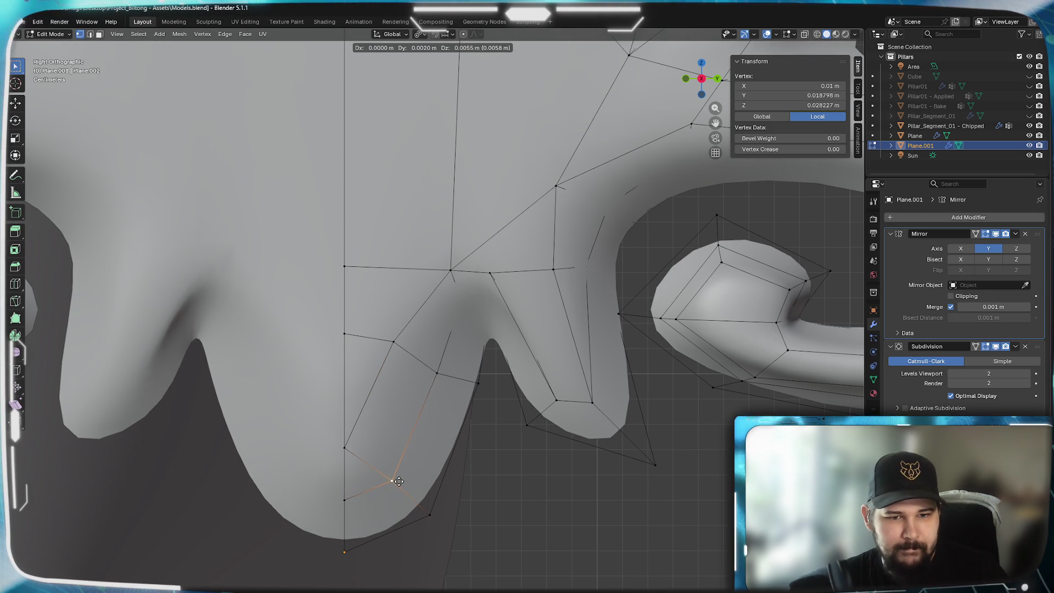
{"action": "left_click", "coordinate": [424, 511]}
{"action": "key", "text": "g"}
{"action": "left_click", "coordinate": [424, 502]}
- Nudge the vertices inside the notch and at its tip toward the curled side leaf
{"action": "left_click", "coordinate": [392, 341]}
{"action": "key", "text": "g"}
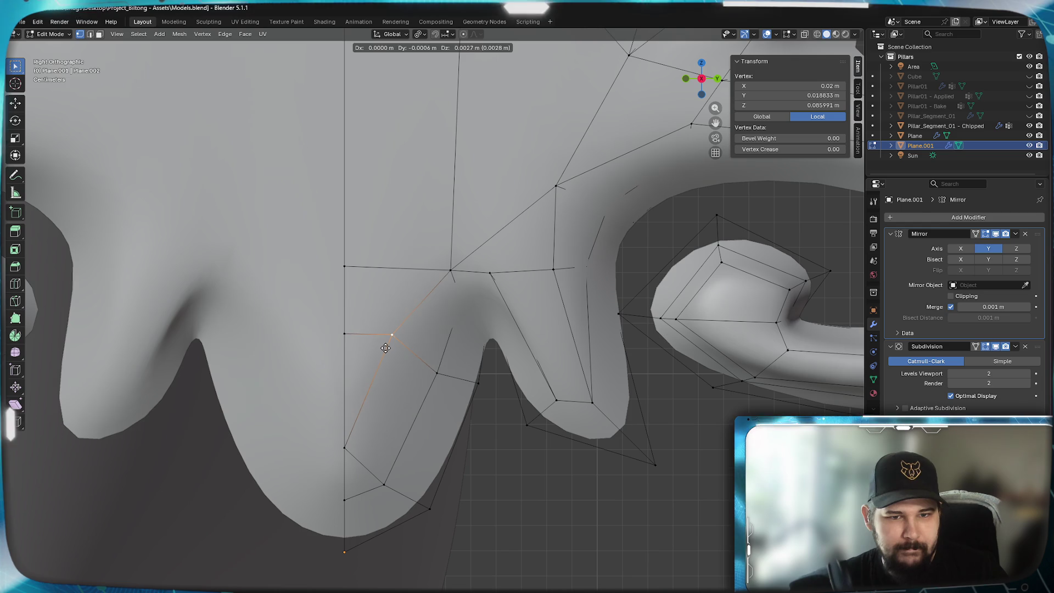
{"action": "left_click", "coordinate": [386, 348]}
{"action": "left_click", "coordinate": [432, 364]}
{"action": "key", "text": "g"}
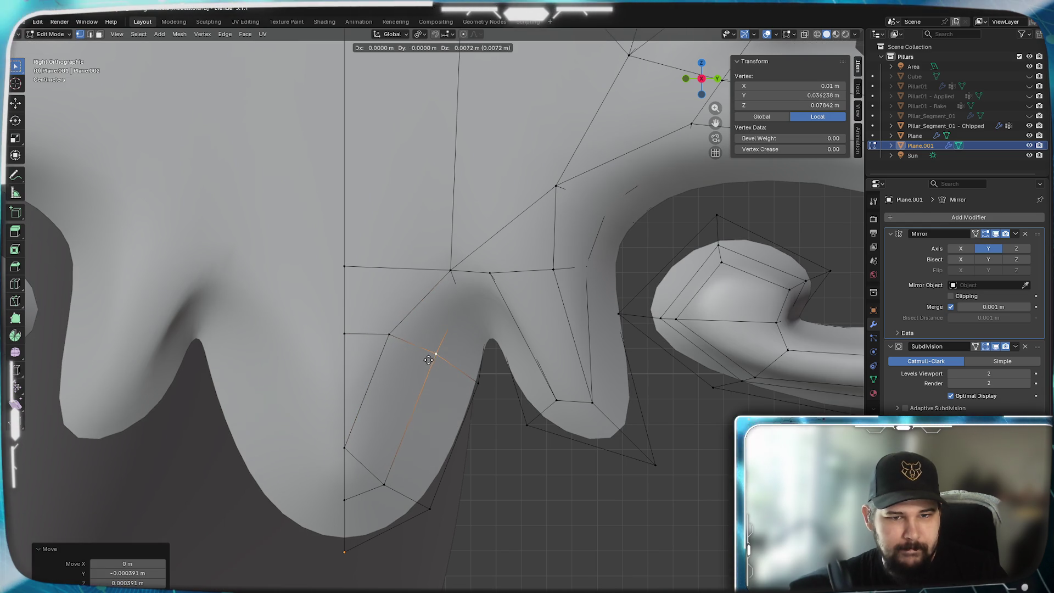
{"action": "left_click", "coordinate": [428, 360]}
{"action": "left_click", "coordinate": [389, 334]}
{"action": "key", "text": "g"}
{"action": "left_click", "coordinate": [406, 333]}
{"action": "left_click", "coordinate": [478, 383]}
{"action": "key", "text": "g"}
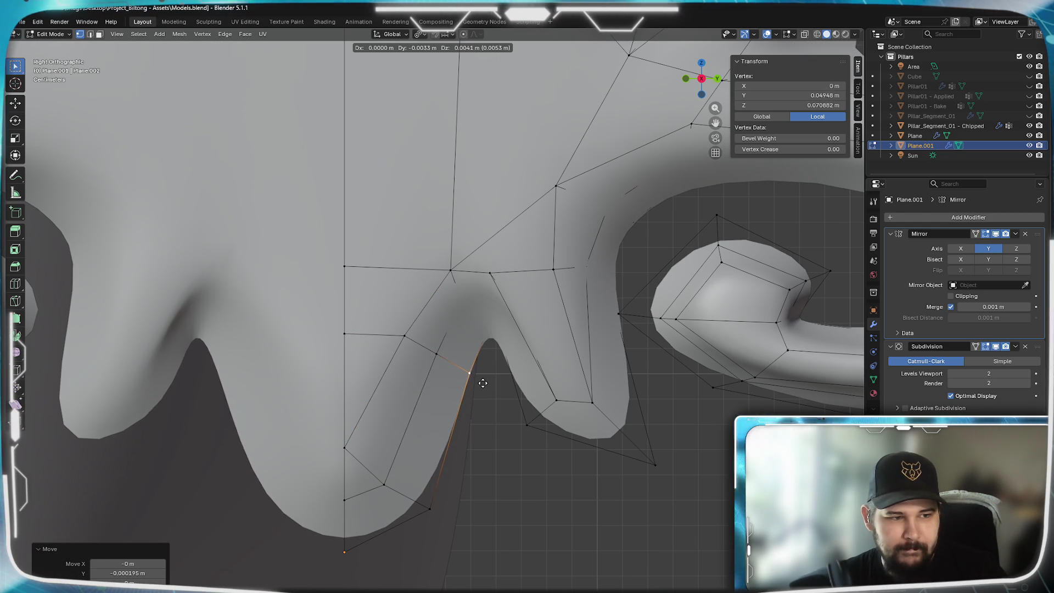
{"action": "left_click", "coordinate": [481, 383]}
- Reposition the vertices above the notch and near the curled leaf, then bring up the shading pie menu
{"action": "left_click", "coordinate": [451, 270]}
{"action": "key", "text": "g"}
{"action": "left_click", "coordinate": [422, 280]}
{"action": "left_click", "coordinate": [409, 336]}
{"action": "key", "text": "g"}
{"action": "left_click", "coordinate": [418, 334]}
{"action": "left_click", "coordinate": [500, 337]}
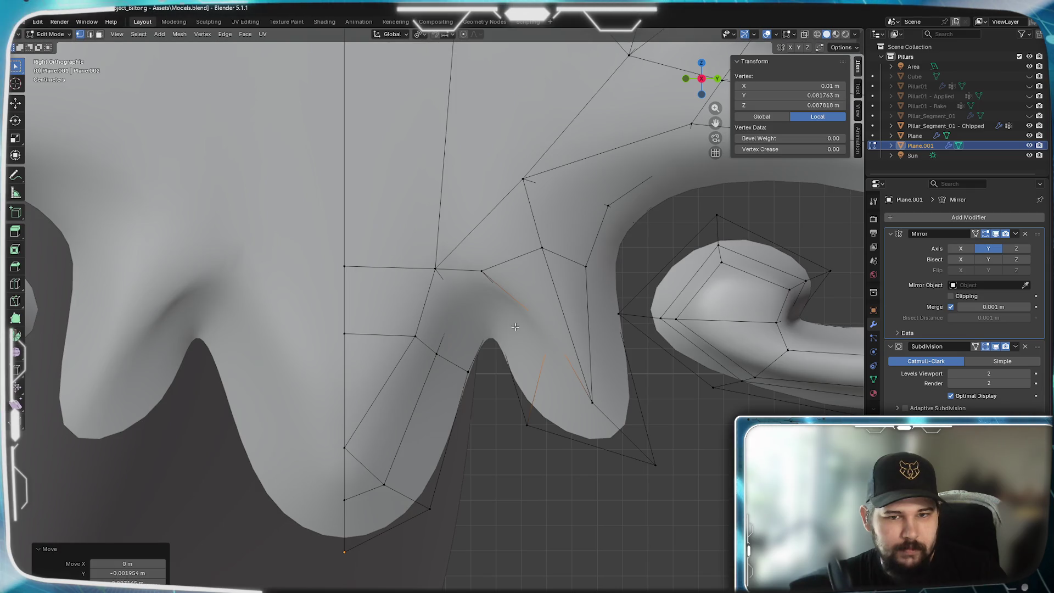
{"action": "key", "text": "z"}
- Switch to wireframe shading and move several notch vertices to smooth the lobe outline
{"action": "left_click", "coordinate": [453, 322]}
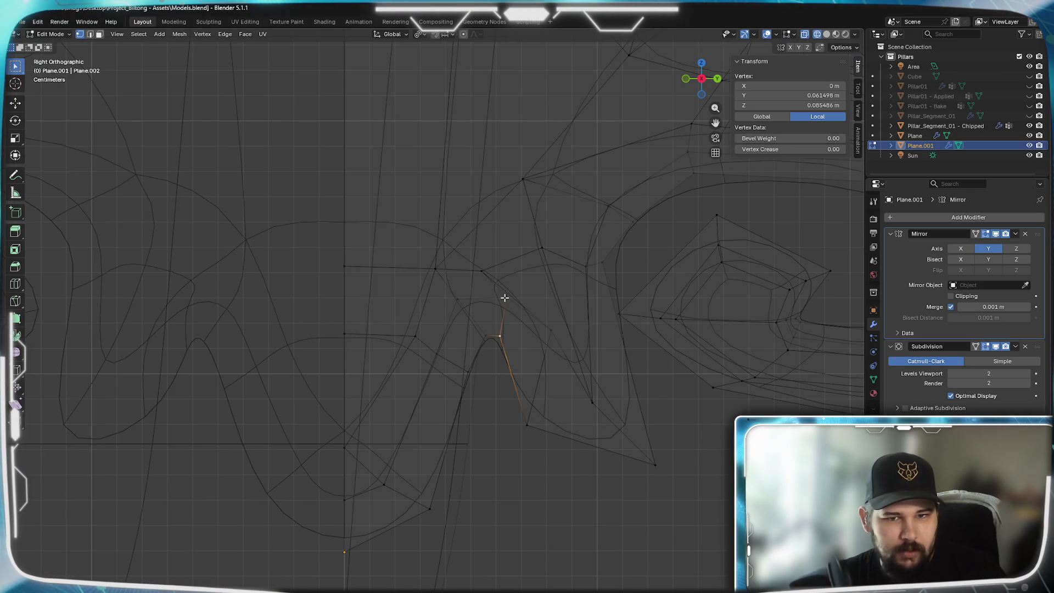
{"action": "key", "text": "g"}
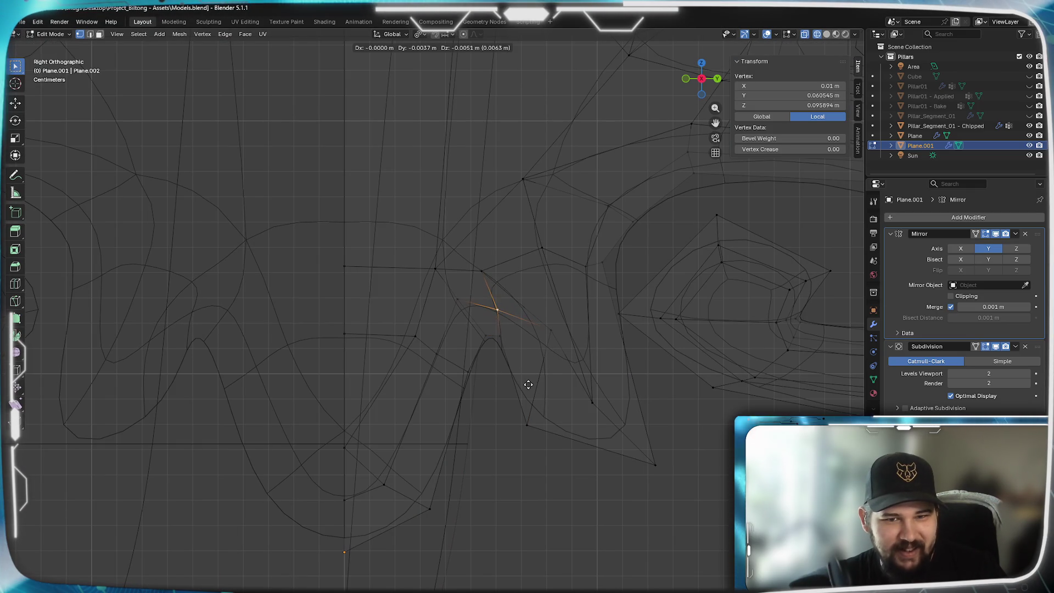
{"action": "left_click", "coordinate": [522, 380]}
{"action": "left_click", "coordinate": [500, 354]}
{"action": "key", "text": "g"}
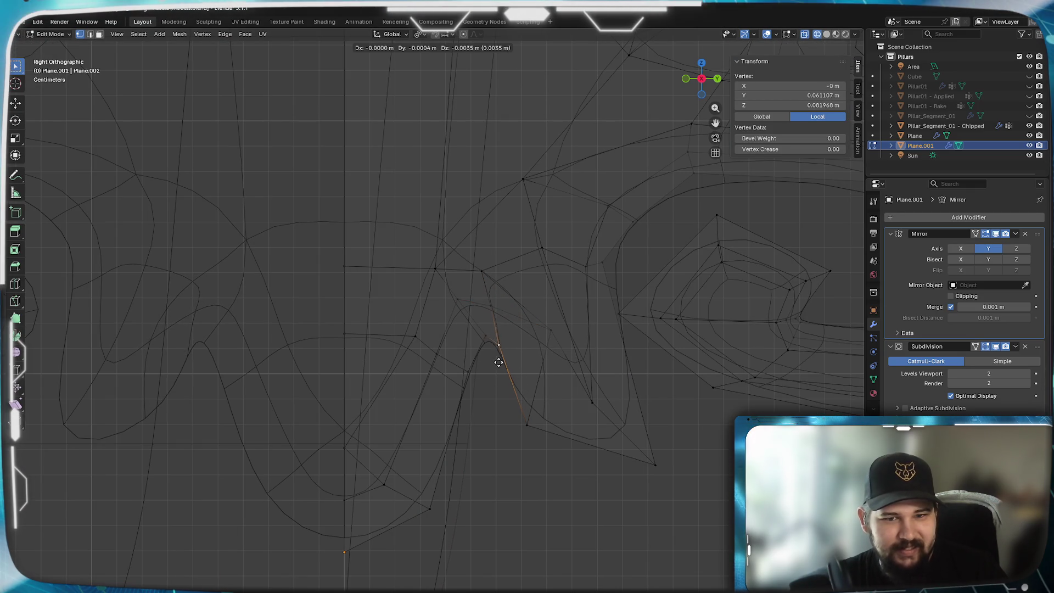
{"action": "left_click", "coordinate": [498, 348]}
{"action": "left_click", "coordinate": [528, 424]}
{"action": "key", "text": "g"}
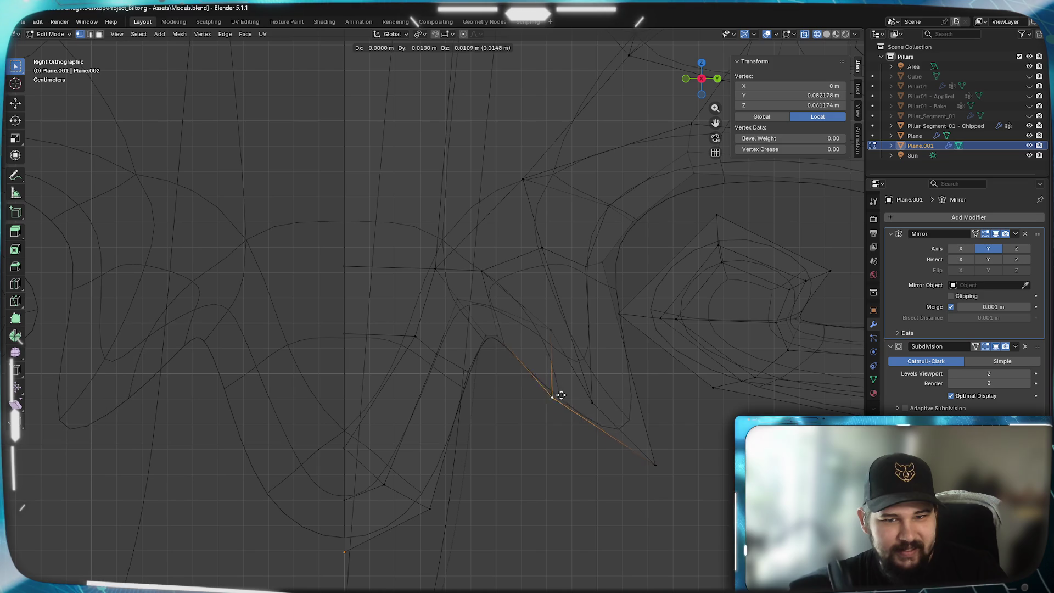
{"action": "left_click", "coordinate": [548, 413]}
{"action": "left_click", "coordinate": [497, 340]}
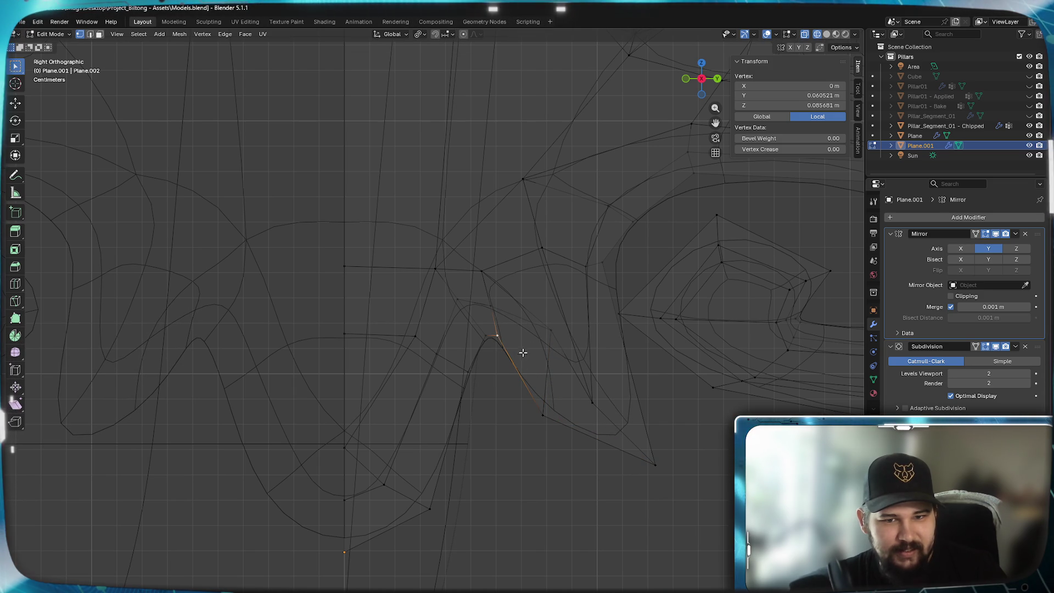
{"action": "key", "text": "g"}
{"action": "left_click", "coordinate": [538, 354]}
- Pull the notch-bottom and lower leaf vertices up and inward to tighten the lobe's point
{"action": "left_click", "coordinate": [592, 402]}
{"action": "key", "text": "g"}
{"action": "left_click", "coordinate": [578, 354]}
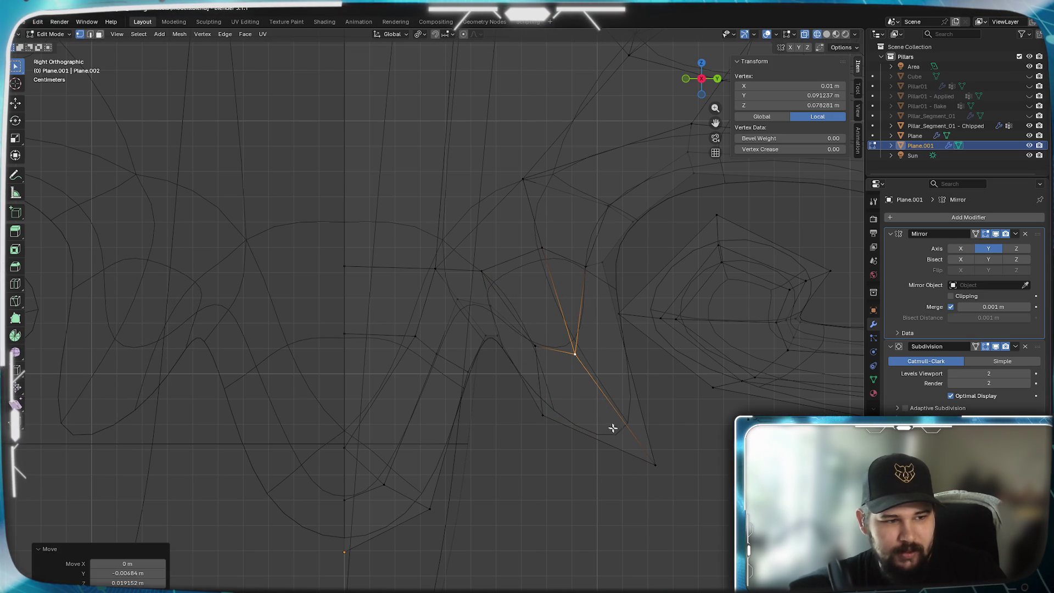
{"action": "left_click", "coordinate": [652, 467]}
{"action": "key", "text": "g"}
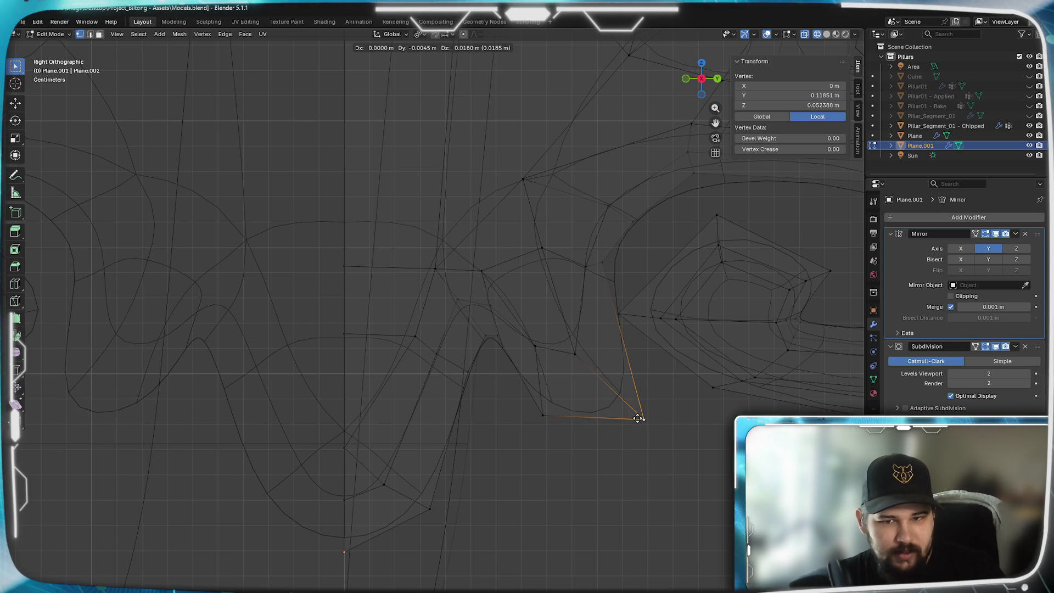
{"action": "left_click", "coordinate": [643, 417]}
{"action": "left_click", "coordinate": [539, 416]}
{"action": "key", "text": "g"}
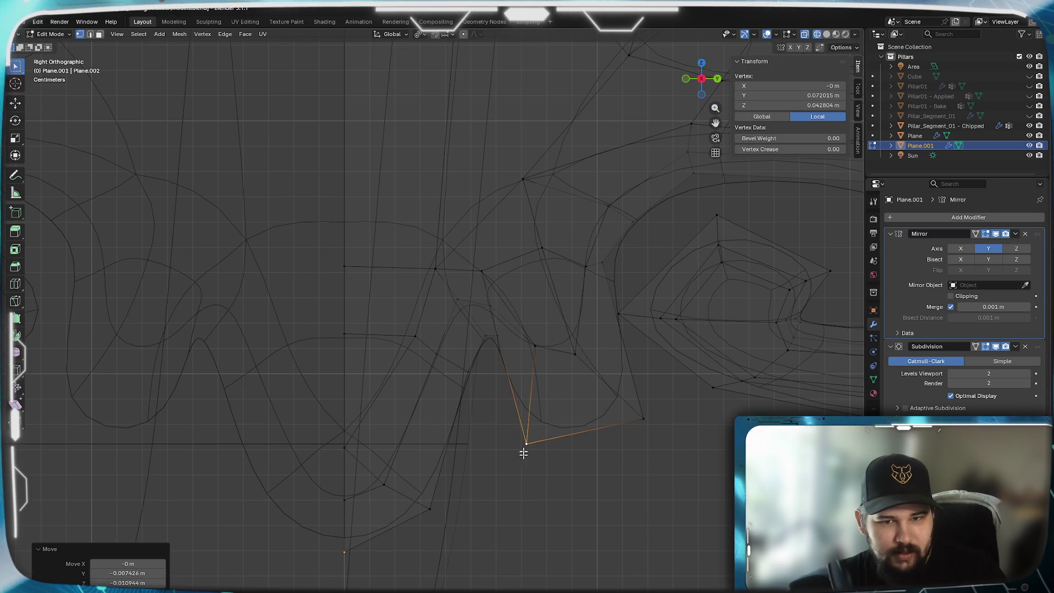
{"action": "key", "text": "g"}
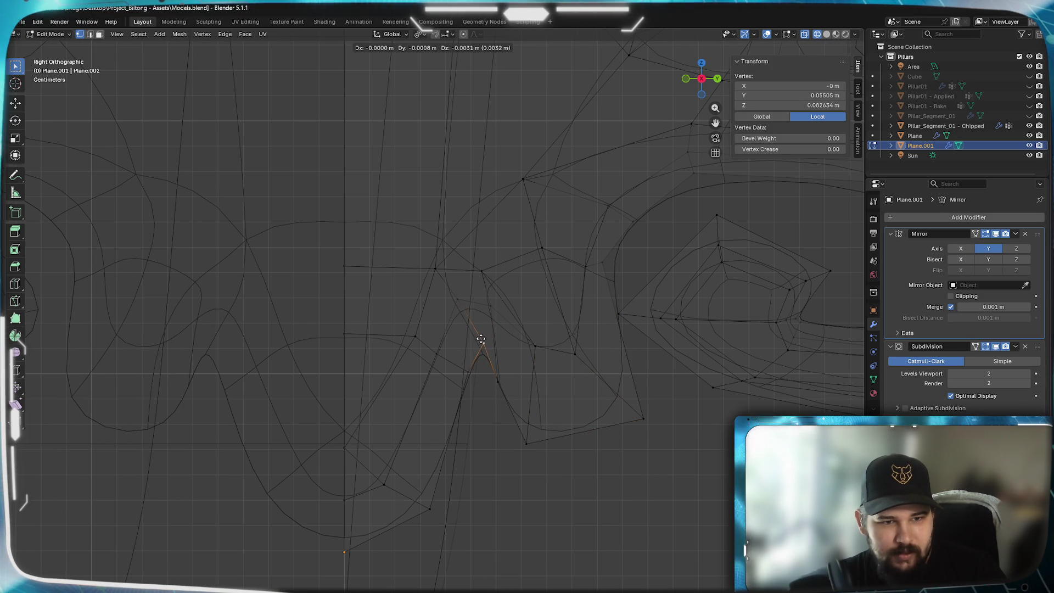
{"action": "left_click", "coordinate": [475, 347]}
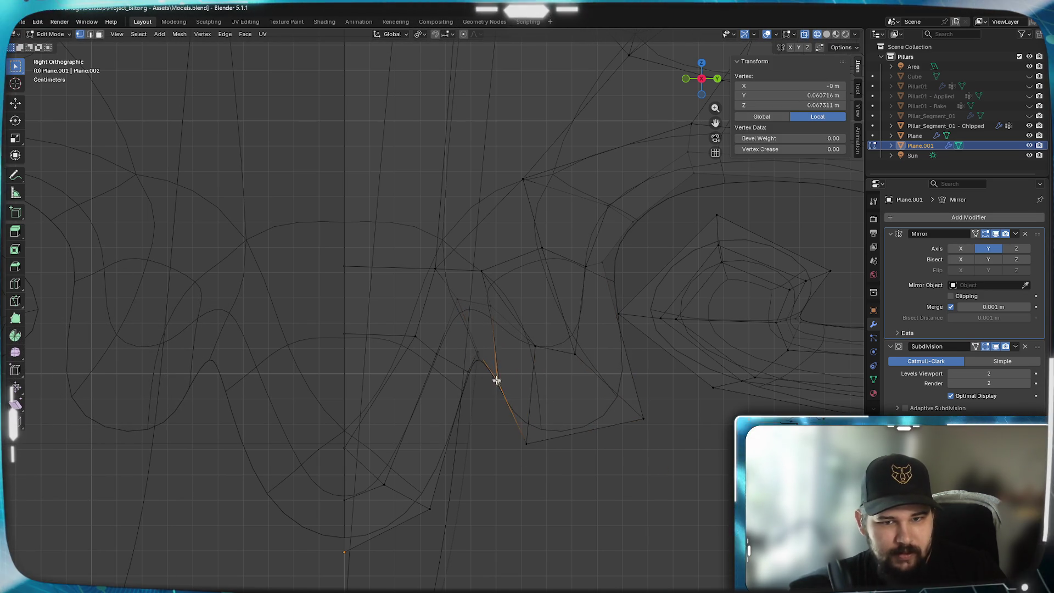
- Adjust the vertex below the notch and the one near the notch tip
{"action": "left_click", "coordinate": [527, 441]}
{"action": "key", "text": "g"}
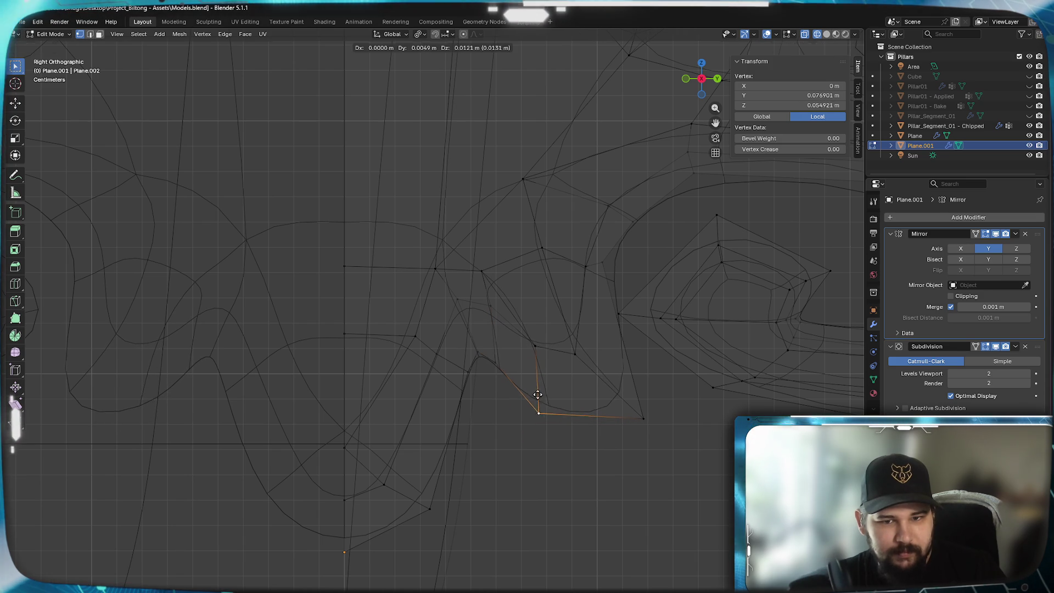
{"action": "left_click", "coordinate": [537, 394]}
{"action": "left_click", "coordinate": [494, 303]}
{"action": "key", "text": "g"}
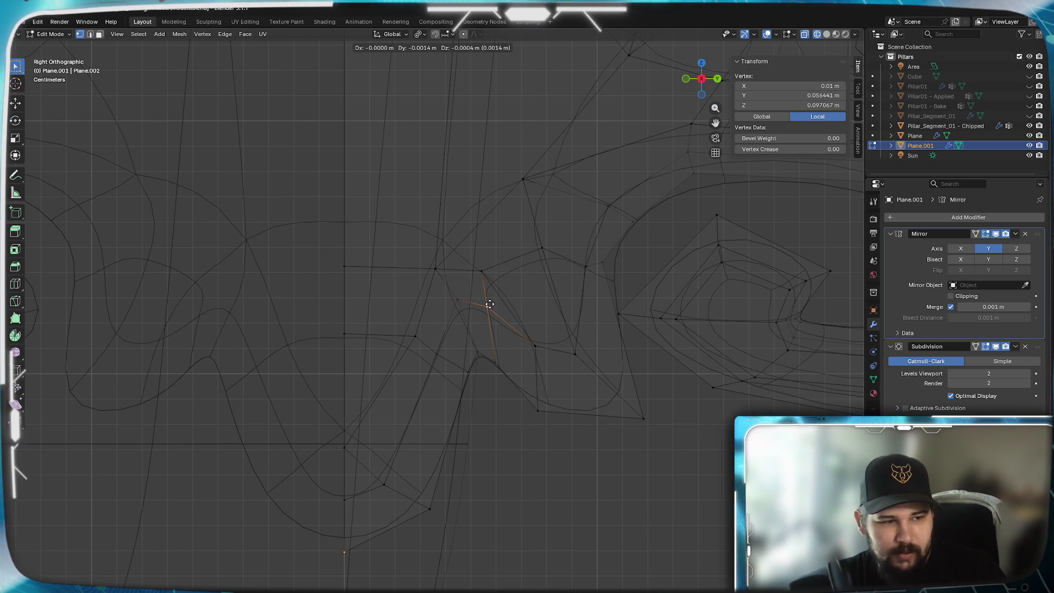
{"action": "left_click", "coordinate": [490, 303]}
{"action": "scroll", "coordinate": [524, 366], "scroll_direction": "up", "scroll_amount": 2}
{"action": "scroll", "coordinate": [506, 401], "scroll_direction": "up", "scroll_amount": 2}
{"action": "scroll", "coordinate": [478, 433], "scroll_direction": "up", "scroll_amount": 2}
- Reposition a lower vertex, a leaf vertex and one higher on the lobe along the junction
{"action": "middle_click_drag", "start_coordinate": [582, 502], "coordinate": [596, 413], "text": "shift"}
{"action": "left_click", "coordinate": [655, 500]}
{"action": "key", "text": "g"}
{"action": "left_click", "coordinate": [639, 531]}
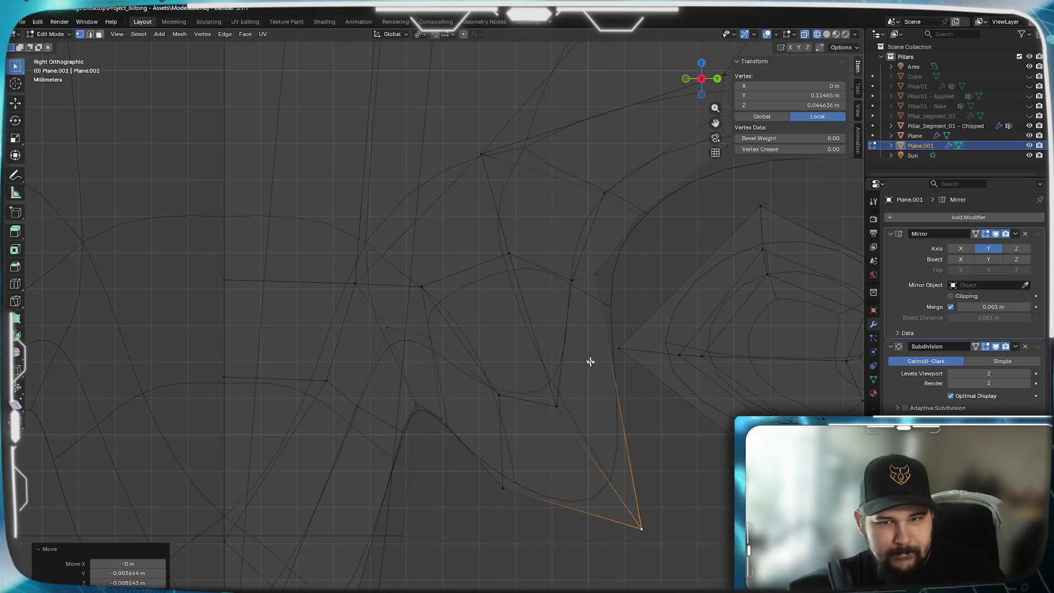
{"action": "left_click", "coordinate": [561, 406]}
{"action": "key", "text": "g"}
{"action": "left_click", "coordinate": [564, 407]}
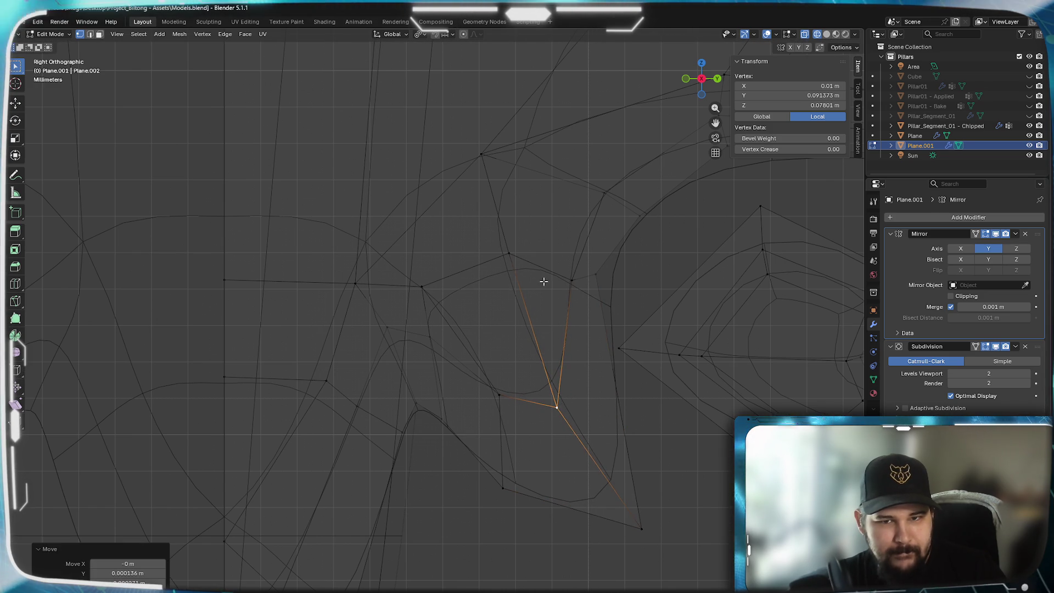
{"action": "left_click", "coordinate": [511, 257]}
{"action": "key", "text": "g"}
{"action": "left_click", "coordinate": [496, 259]}
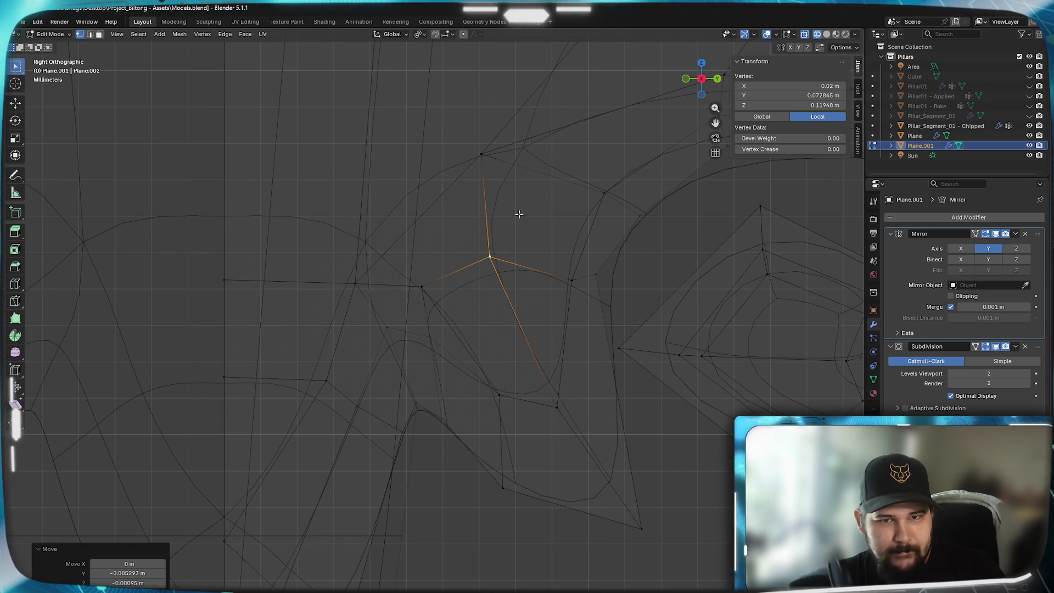
- Move the upper-mesh vertices and two nearby ones where the lobe meets the curled leaf
{"action": "middle_click_drag", "start_coordinate": [530, 187], "coordinate": [579, 313], "text": "shift"}
{"action": "left_click", "coordinate": [530, 286]}
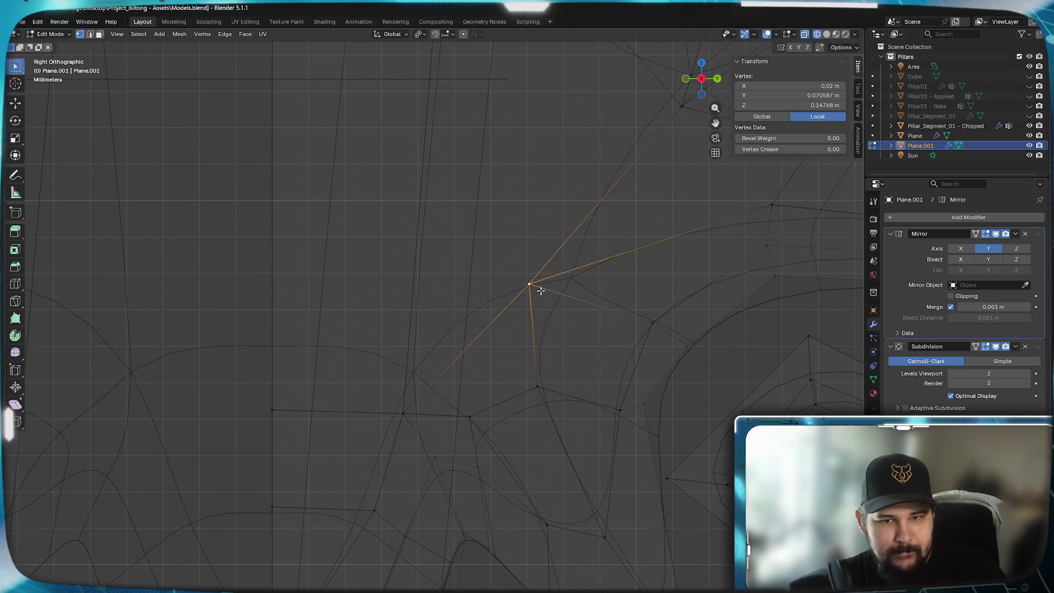
{"action": "key", "text": "g"}
{"action": "left_click", "coordinate": [565, 303]}
{"action": "left_click", "coordinate": [538, 388]}
{"action": "key", "text": "g"}
{"action": "left_click", "coordinate": [617, 409]}
{"action": "key", "text": "g"}
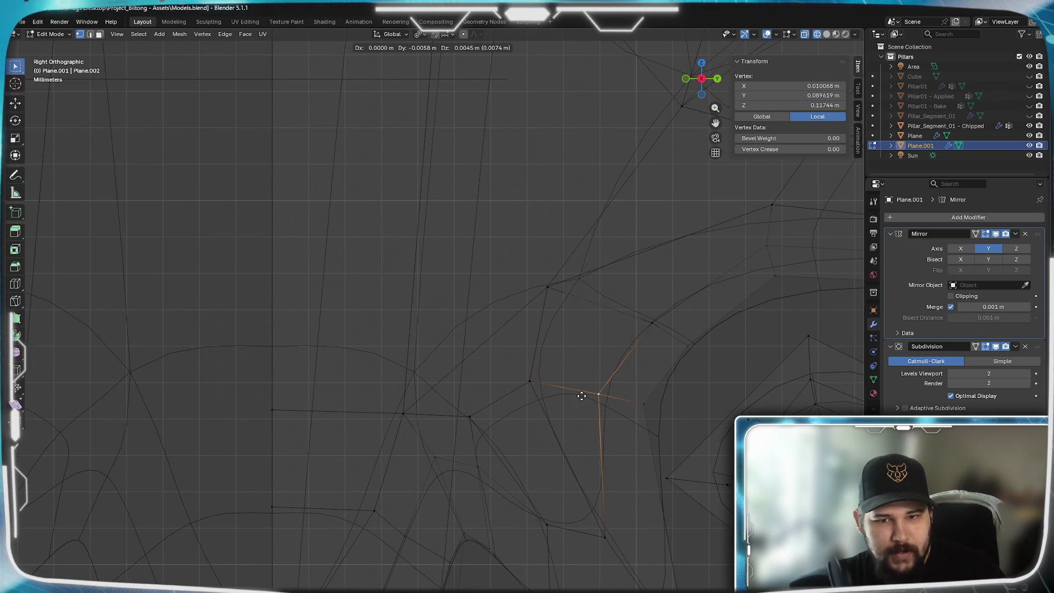
{"action": "left_click", "coordinate": [577, 402]}
{"action": "left_click", "coordinate": [476, 469]}
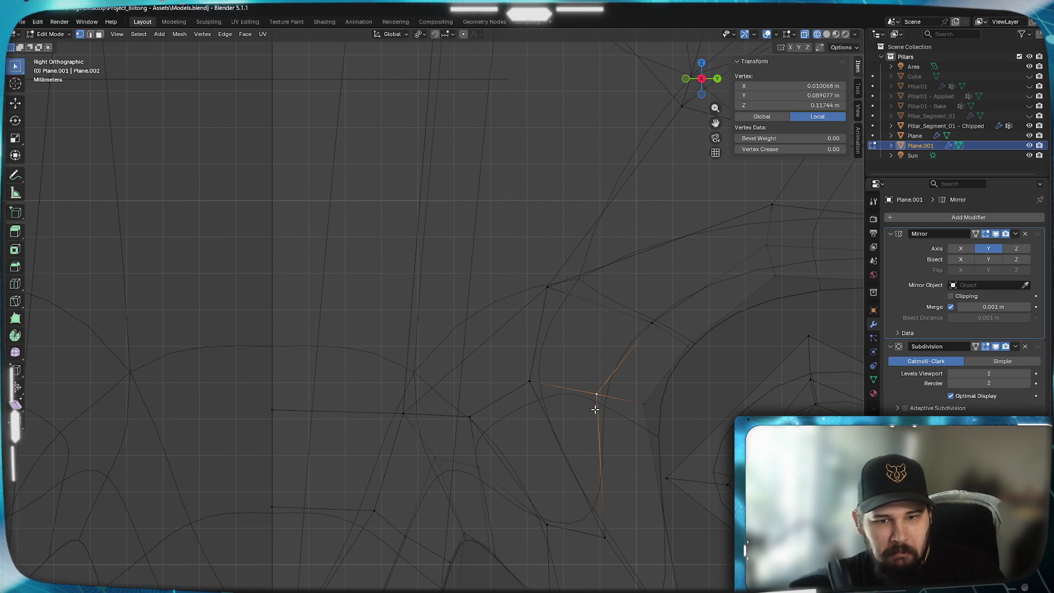
- Work a leaf-edge vertex up and left through several successive moves into its final spot
{"action": "left_click", "coordinate": [660, 414]}
{"action": "middle_click_drag", "start_coordinate": [609, 512], "coordinate": [602, 384], "text": "shift"}
{"action": "key", "text": "g"}
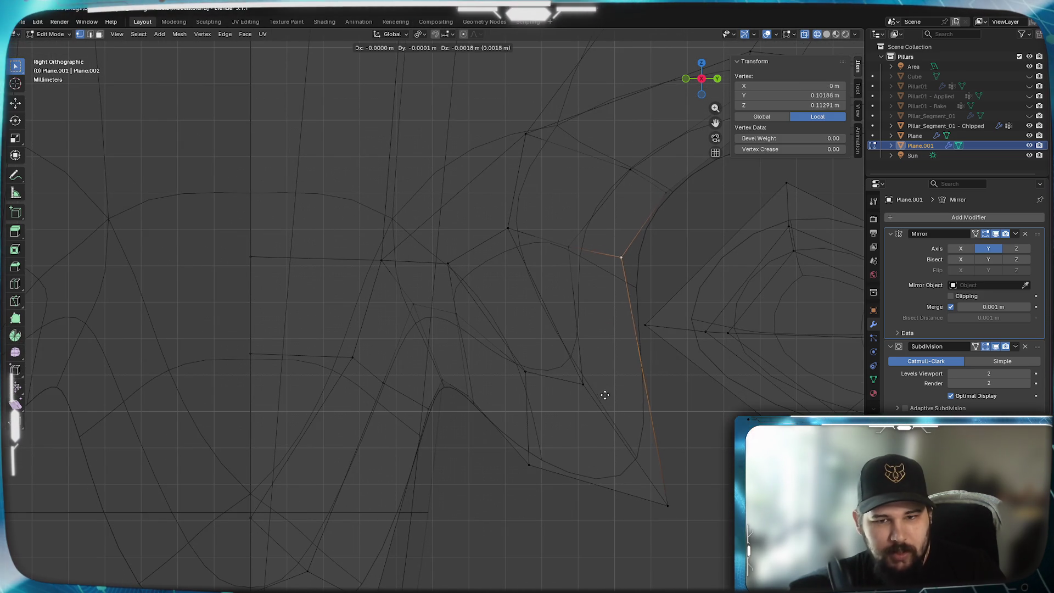
{"action": "left_click", "coordinate": [573, 401]}
{"action": "key", "text": "g"}
{"action": "left_click", "coordinate": [552, 243]}
{"action": "key", "text": "g"}
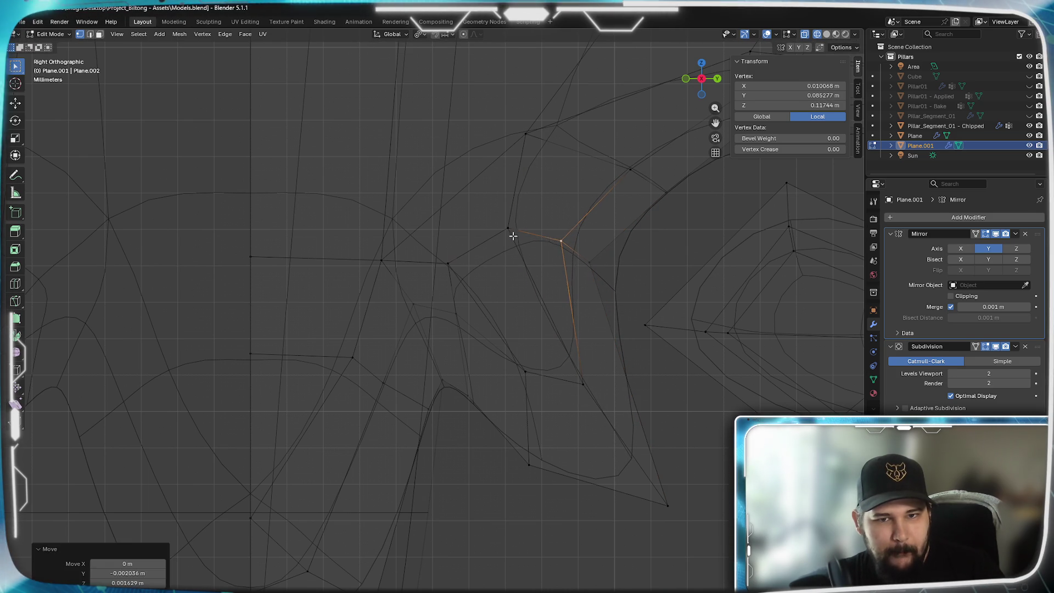
{"action": "left_click", "coordinate": [535, 247]}
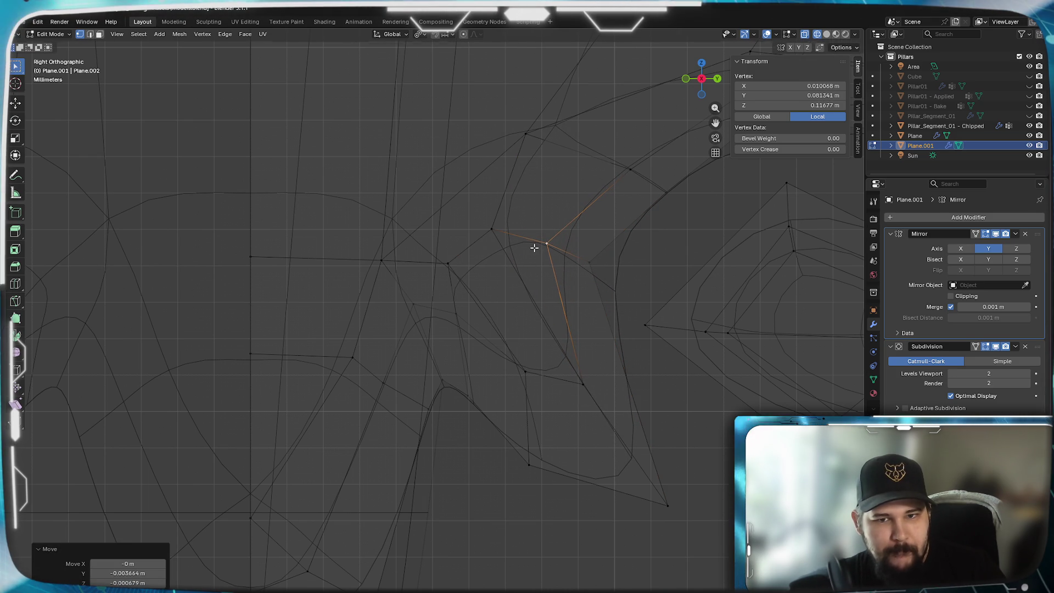
{"action": "key", "text": "g"}
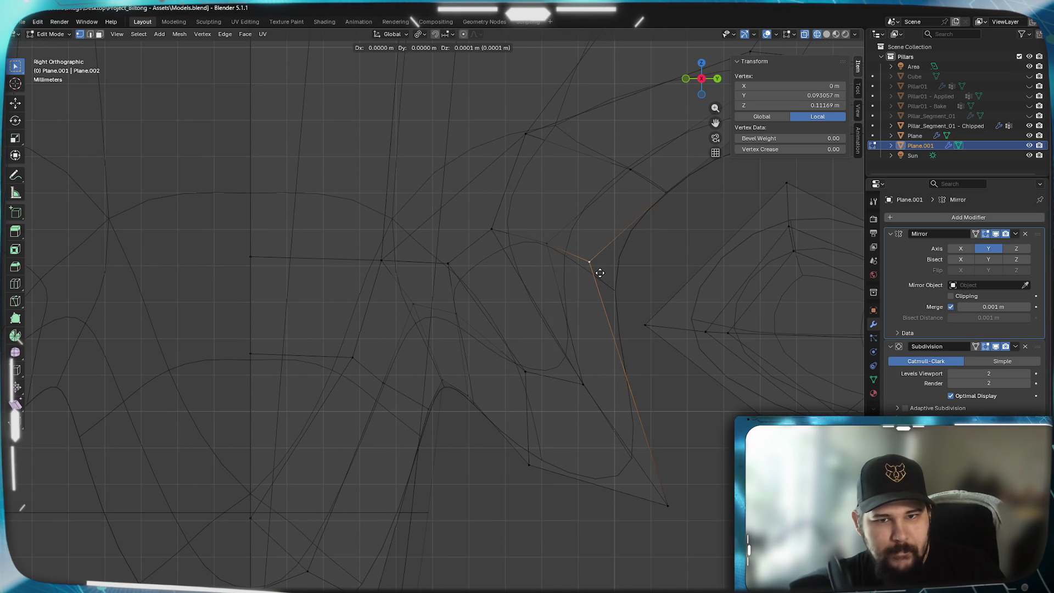
{"action": "left_click", "coordinate": [553, 242]}
{"action": "key", "text": "g"}
{"action": "left_click", "coordinate": [543, 221]}
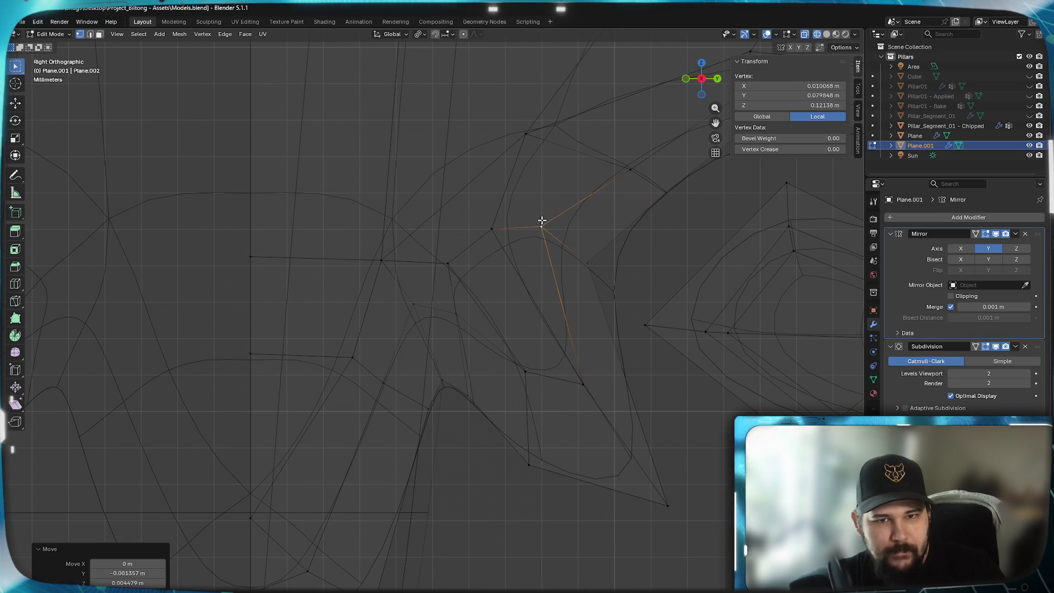
- Pull the leaf's lower-tip vertex down to the bottom point
{"action": "left_click", "coordinate": [530, 384]}
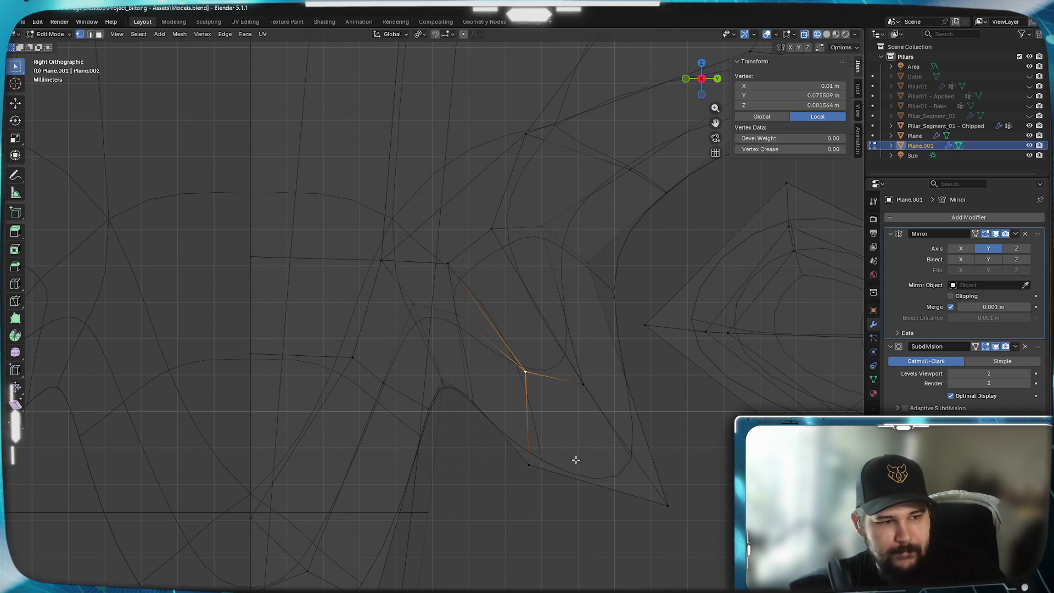
{"action": "key", "text": "g"}
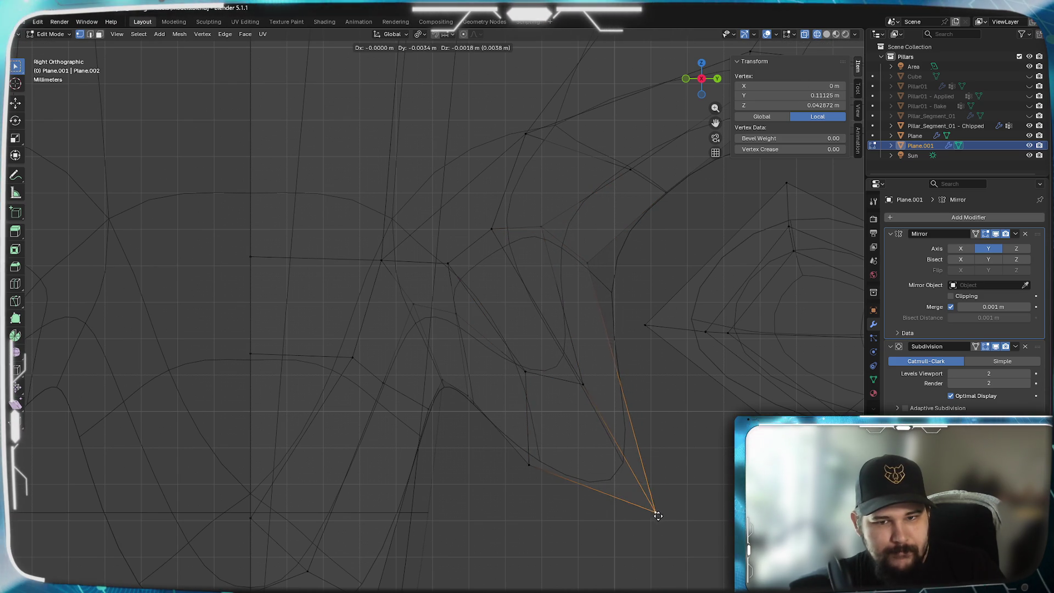
{"action": "left_click", "coordinate": [652, 513]}
{"action": "scroll", "coordinate": [506, 412], "scroll_direction": "up", "scroll_amount": 3}
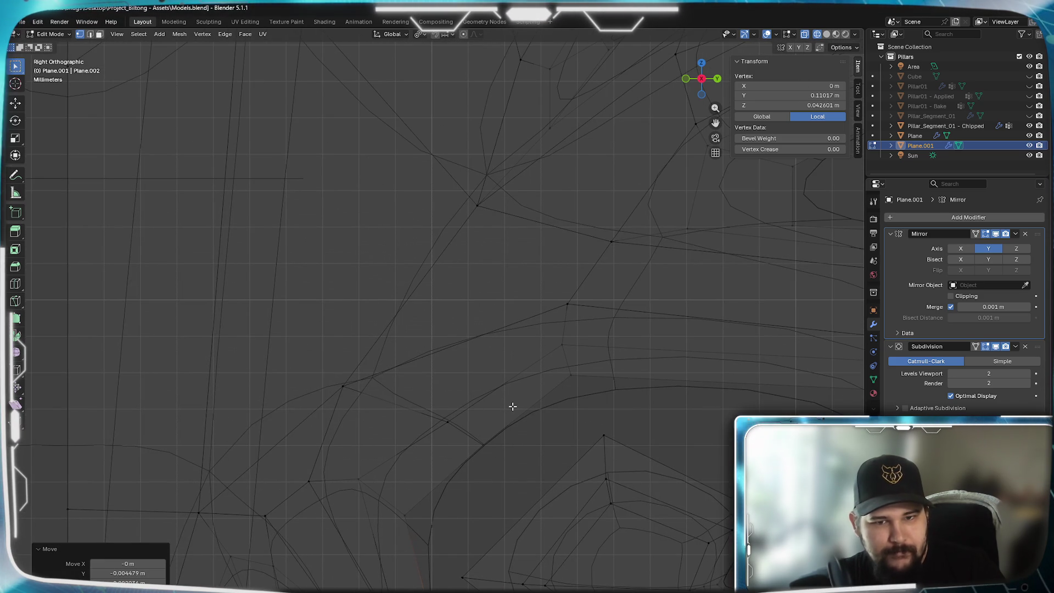
- Reposition vertices on the inner curve of the lower lobe
{"action": "left_click", "coordinate": [342, 386]}
{"action": "key", "text": "g"}
{"action": "left_click", "coordinate": [414, 401]}
{"action": "key", "text": "g"}
{"action": "left_click", "coordinate": [414, 381]}
{"action": "left_click", "coordinate": [501, 445]}
{"action": "key", "text": "g"}
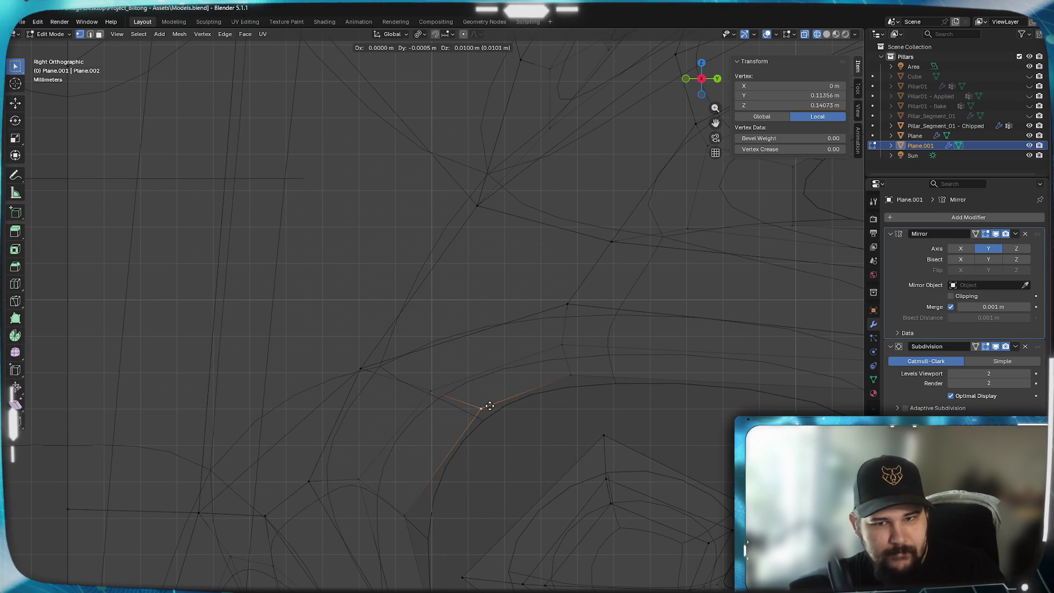
{"action": "left_click", "coordinate": [480, 406]}
{"action": "scroll", "coordinate": [480, 406], "scroll_direction": "down", "scroll_amount": 5}
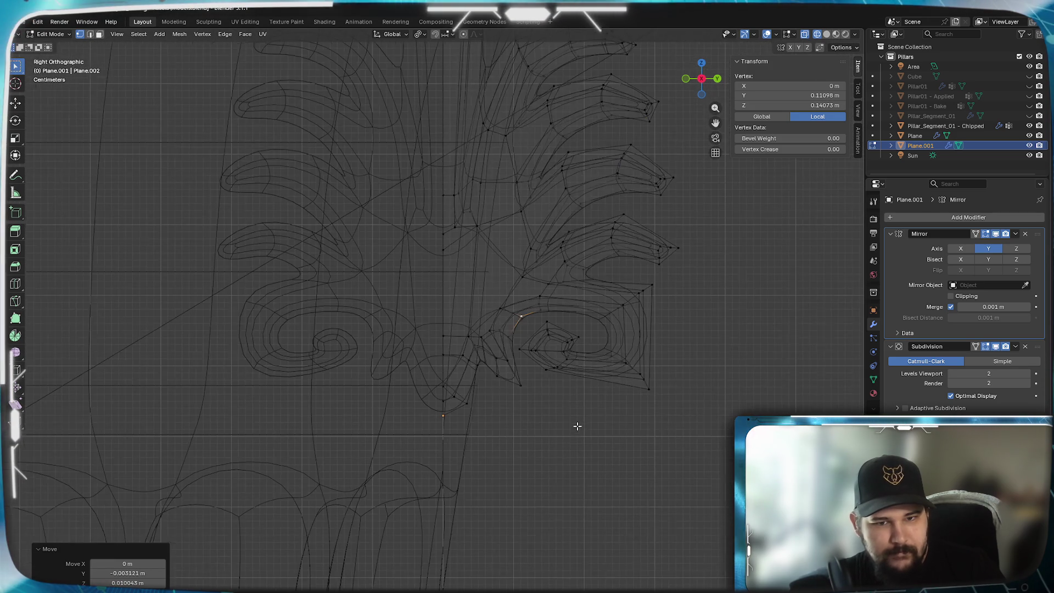
{"action": "scroll", "coordinate": [472, 373], "scroll_direction": "up", "scroll_amount": 3}
{"action": "scroll", "coordinate": [498, 459], "scroll_direction": "up", "scroll_amount": 2}
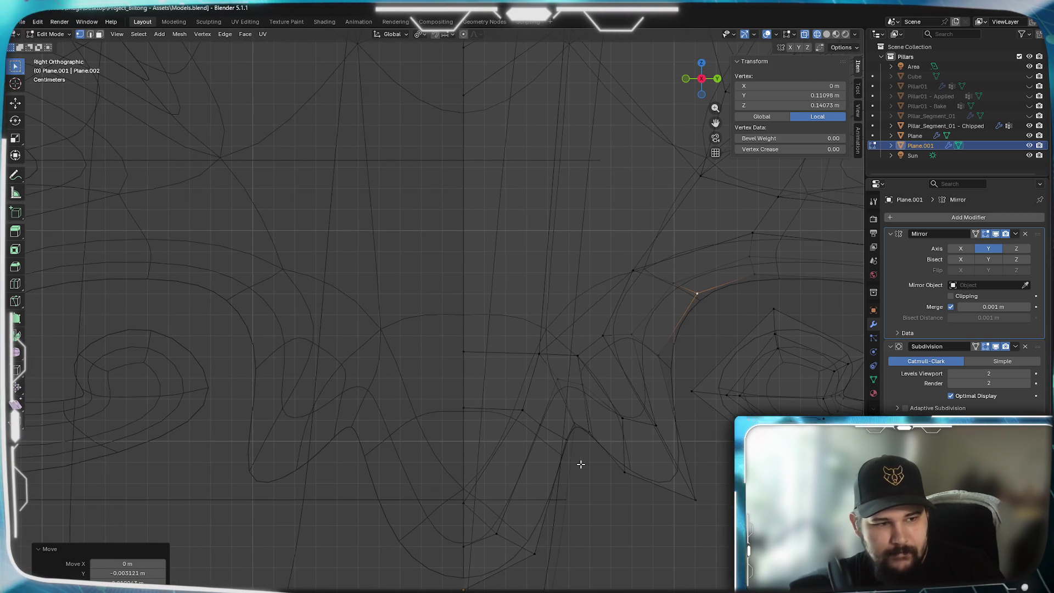
- Adjust vertices near the lobe's point, stepping one up and right in several moves
{"action": "left_click", "coordinate": [652, 424]}
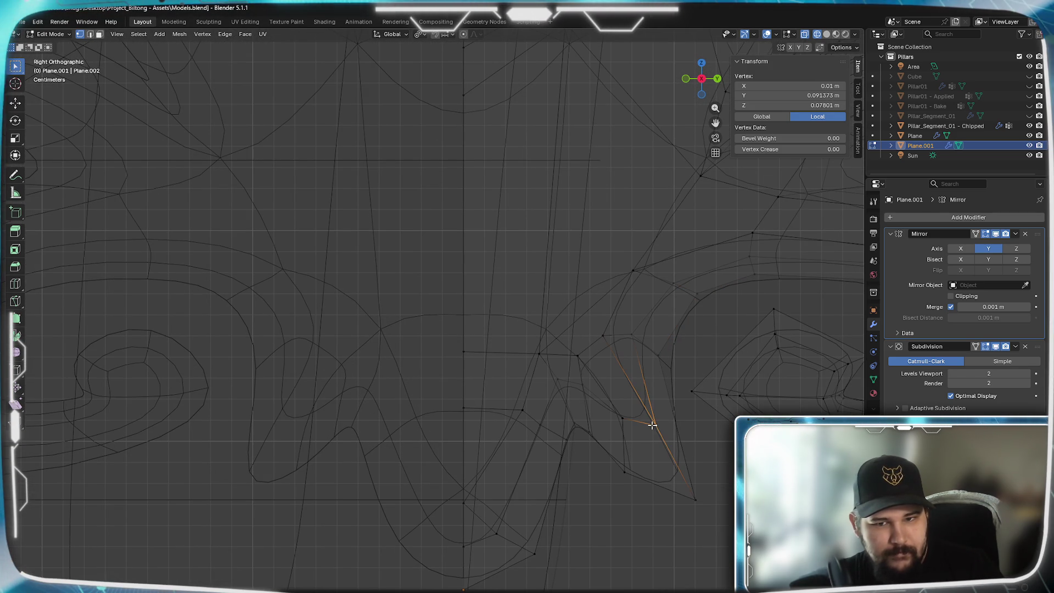
{"action": "key", "text": "g"}
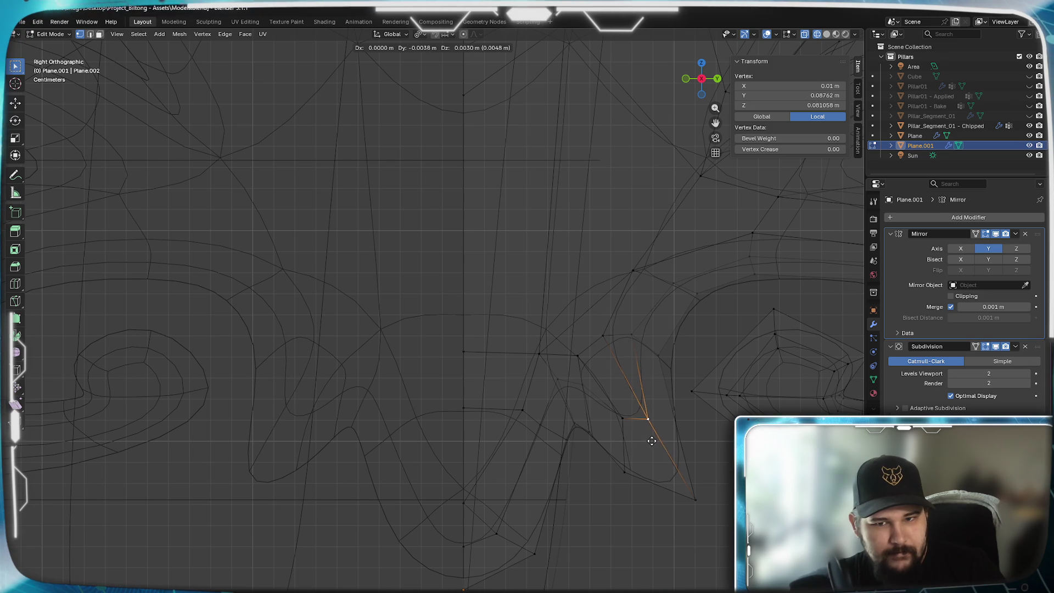
{"action": "left_click", "coordinate": [652, 440]}
{"action": "left_click", "coordinate": [619, 415]}
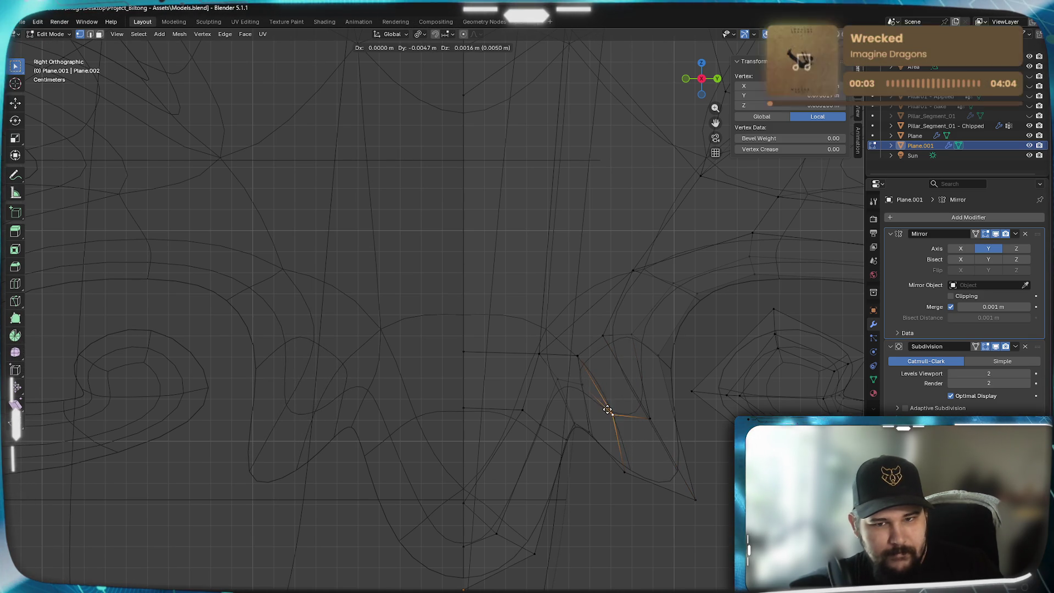
{"action": "left_click", "coordinate": [607, 405]}
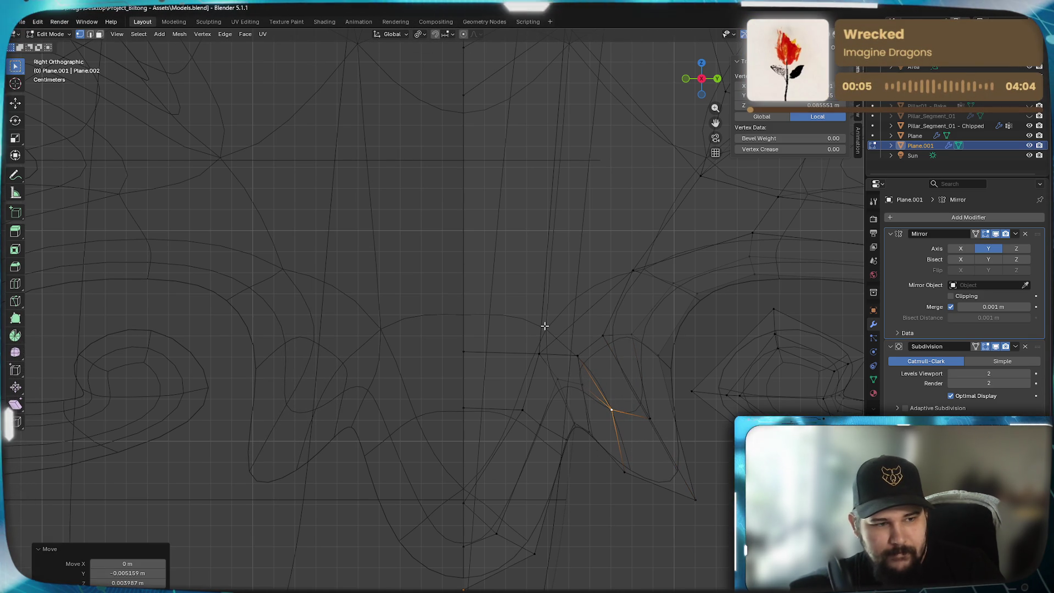
{"action": "scroll", "coordinate": [591, 377], "scroll_direction": "up", "scroll_amount": 3}
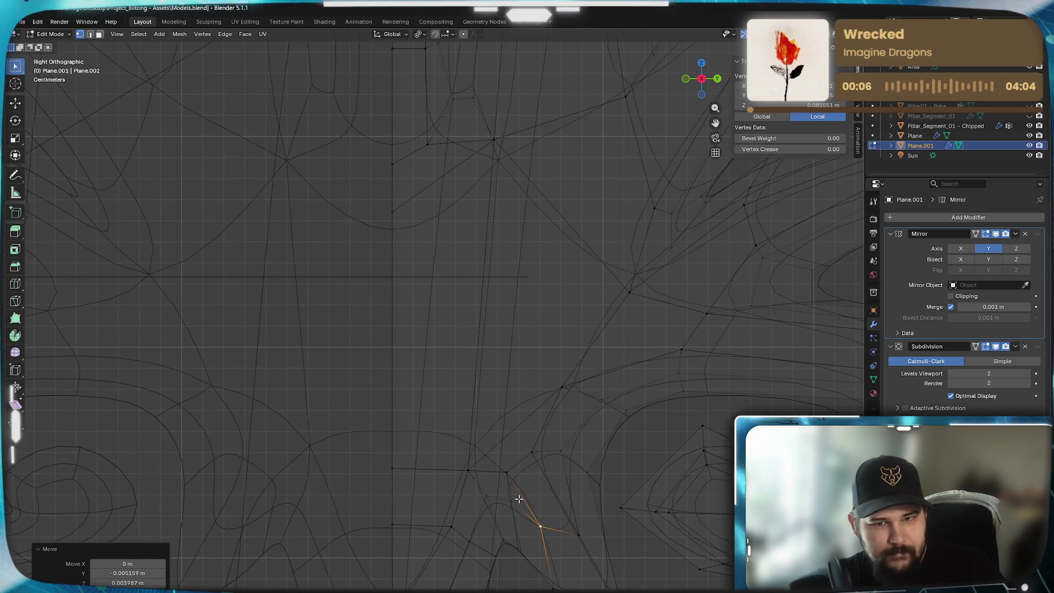
{"action": "key", "text": "g"}
{"action": "left_click", "coordinate": [535, 452]}
{"action": "key", "text": "g"}
{"action": "left_click", "coordinate": [551, 430]}
{"action": "key", "text": "g"}
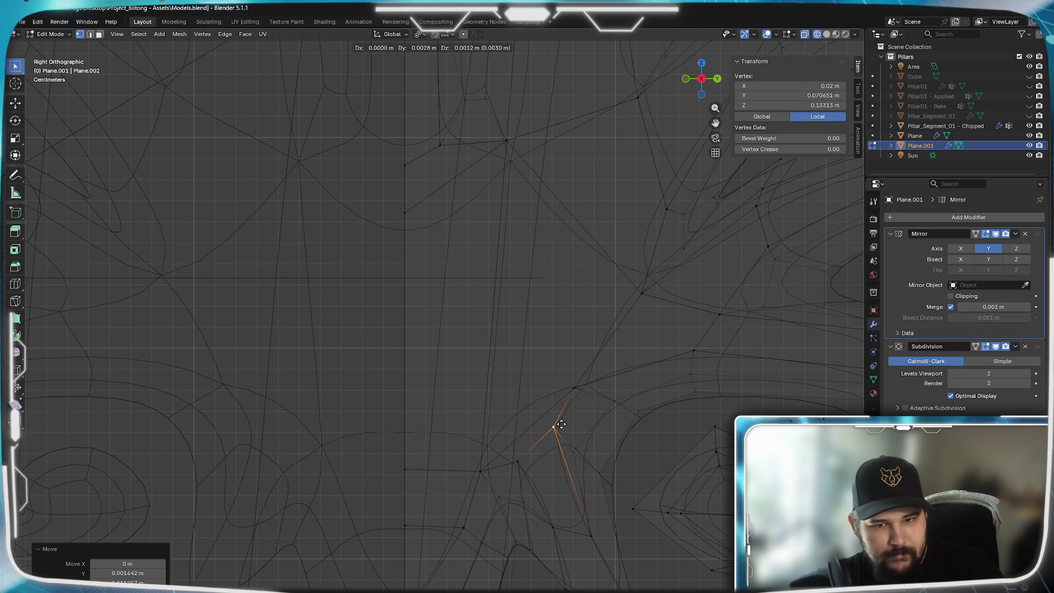
{"action": "left_click", "coordinate": [578, 390]}
{"action": "key", "text": "g"}
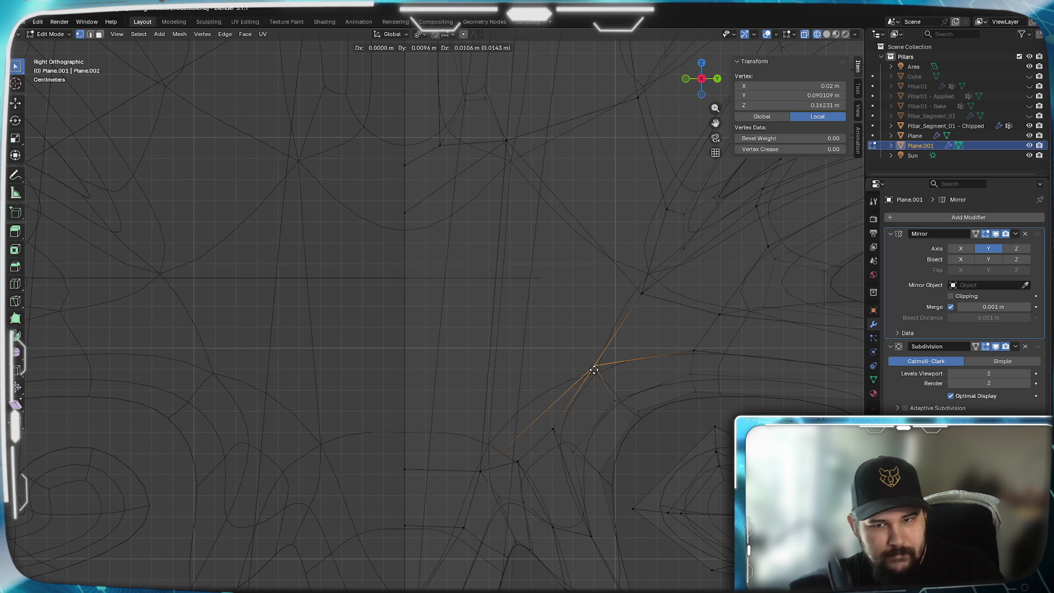
{"action": "left_click", "coordinate": [593, 371]}
- Slide a leaf-base vertex along its edge, nudge its neighbour, and leave Edit Mode
{"action": "left_click", "coordinate": [554, 430]}
{"action": "key", "text": "g"}
{"action": "key", "text": "g"}
{"action": "left_click", "coordinate": [545, 445]}
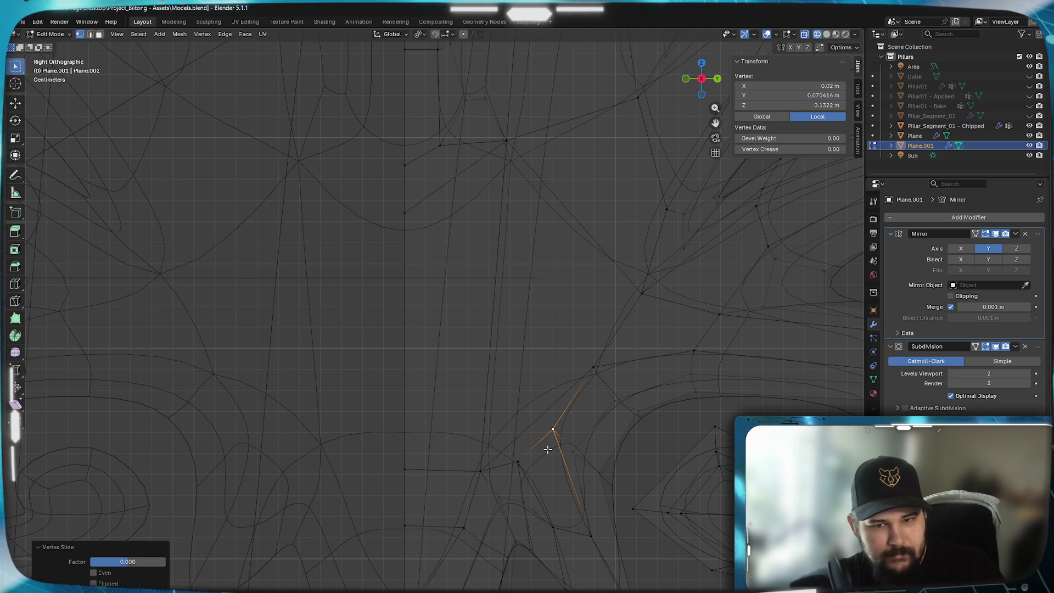
{"action": "key", "text": "g"}
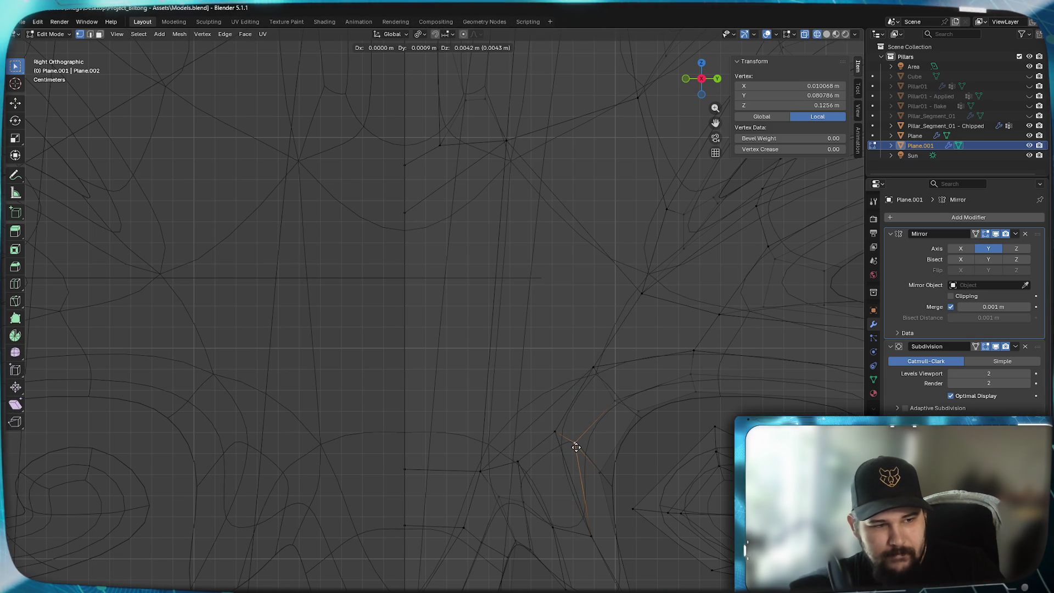
{"action": "left_click", "coordinate": [570, 443]}
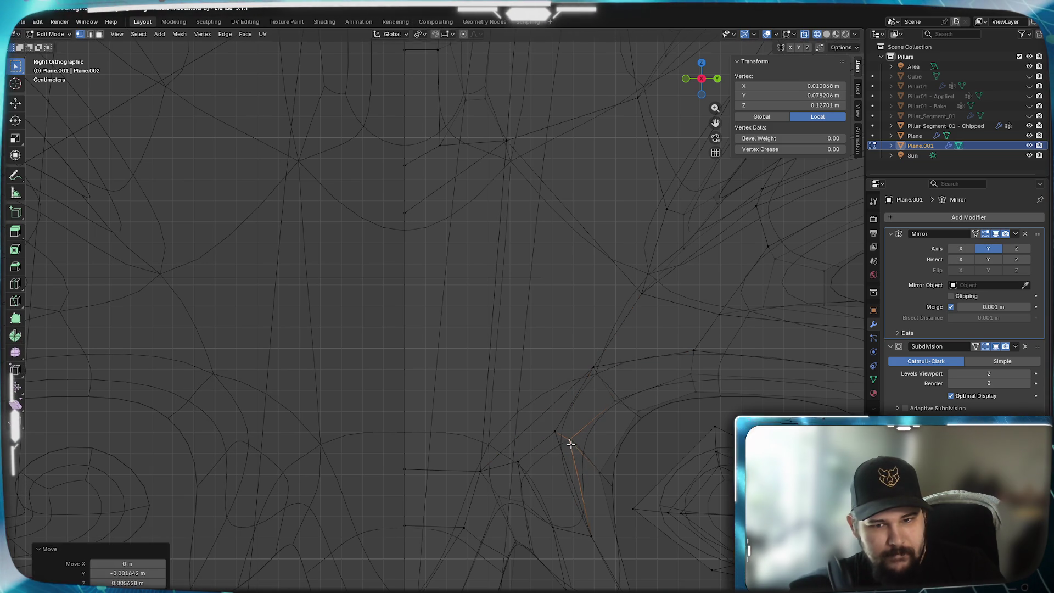
{"action": "left_click", "coordinate": [615, 402]}
{"action": "key", "text": "g"}
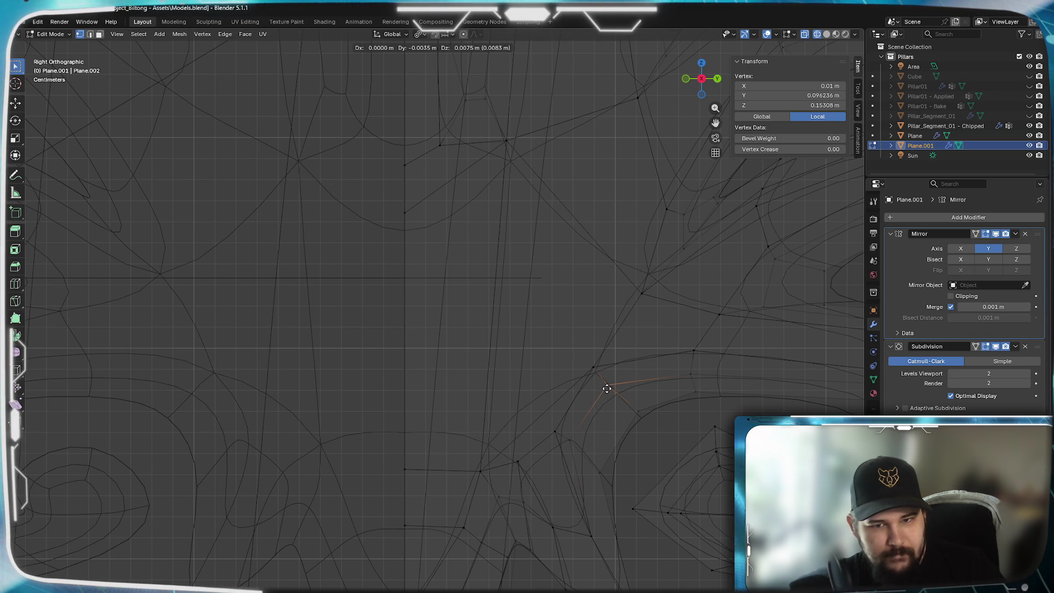
{"action": "left_click", "coordinate": [606, 388]}
{"action": "scroll", "coordinate": [470, 435], "scroll_direction": "down", "scroll_amount": 4}
{"action": "scroll", "coordinate": [471, 450], "scroll_direction": "down", "scroll_amount": 2}
{"action": "scroll", "coordinate": [469, 436], "scroll_direction": "down", "scroll_amount": 2}
{"action": "scroll", "coordinate": [494, 461], "scroll_direction": "down", "scroll_amount": 2}
{"action": "scroll", "coordinate": [519, 465], "scroll_direction": "down", "scroll_amount": 1}
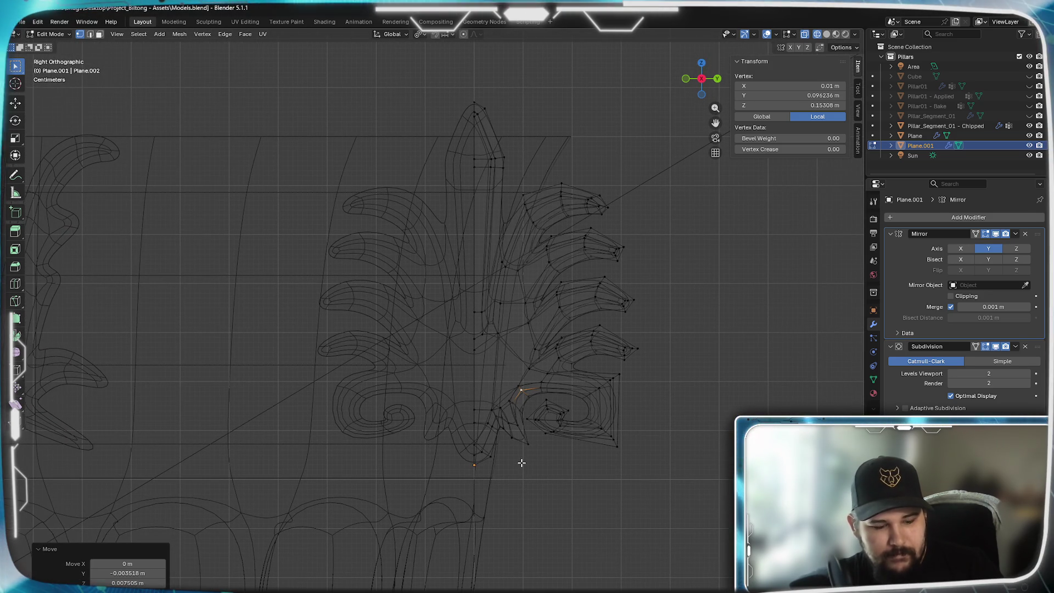
{"action": "key", "text": "Tab"}
- View the smoothed palmette on the pillar in solid shading, then re-enter Edit Mode on it
{"action": "key", "text": "z"}
{"action": "left_click", "coordinate": [609, 463]}
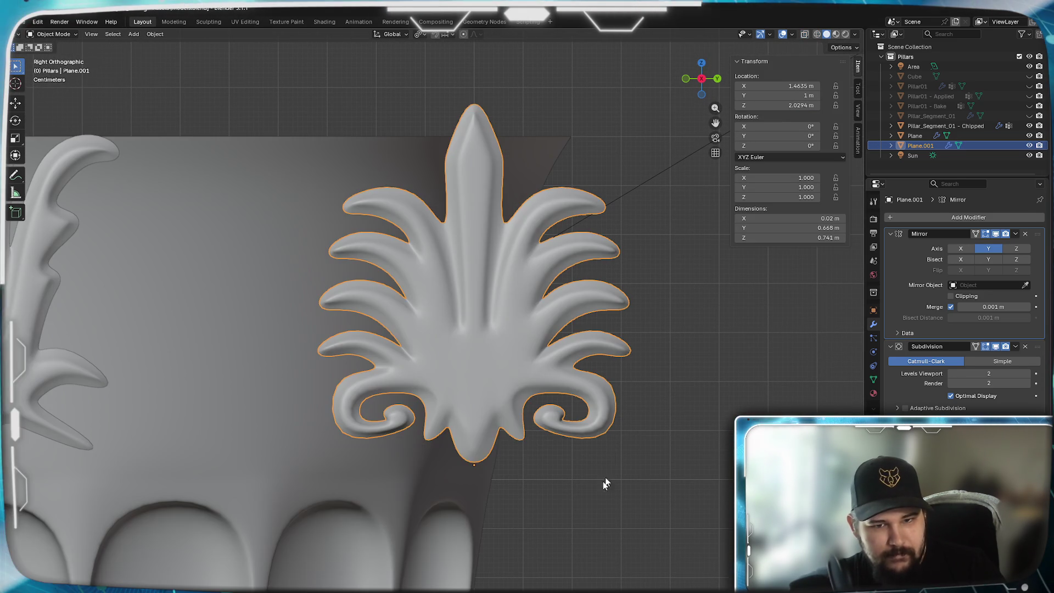
{"action": "scroll", "coordinate": [536, 461], "scroll_direction": "down", "scroll_amount": 3}
{"action": "mouse_move", "coordinate": [482, 483]}
{"action": "middle_mouse_down"}
{"action": "mouse_move", "coordinate": [495, 468]}
{"action": "mouse_move", "coordinate": [472, 472]}
{"action": "middle_mouse_up"}
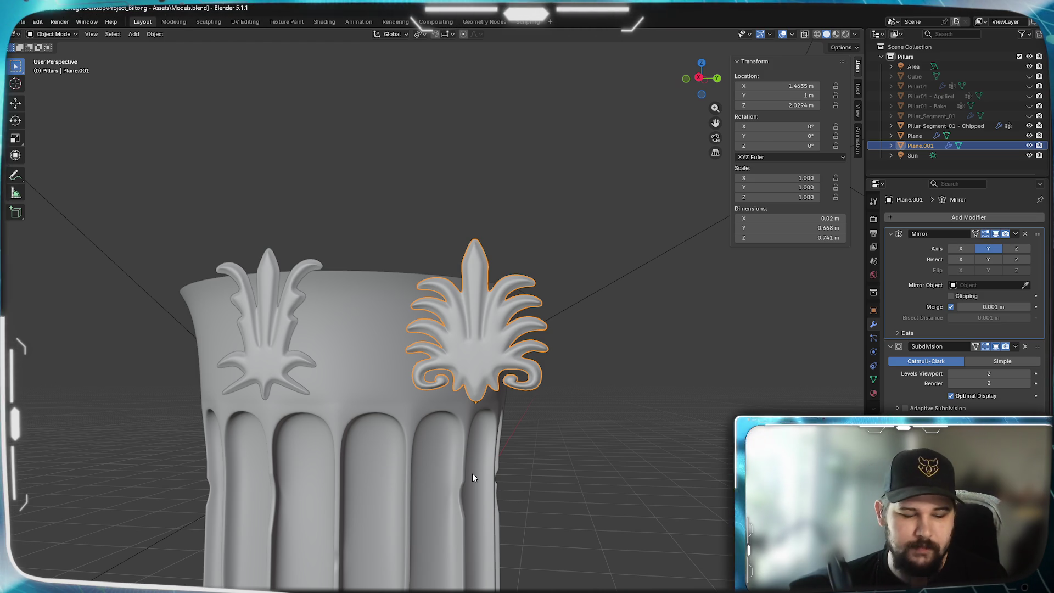
{"action": "key", "text": "Tab"}
{"action": "scroll", "coordinate": [476, 474], "scroll_direction": "up", "scroll_amount": 2}
{"action": "scroll", "coordinate": [475, 474], "scroll_direction": "up", "scroll_amount": 3}
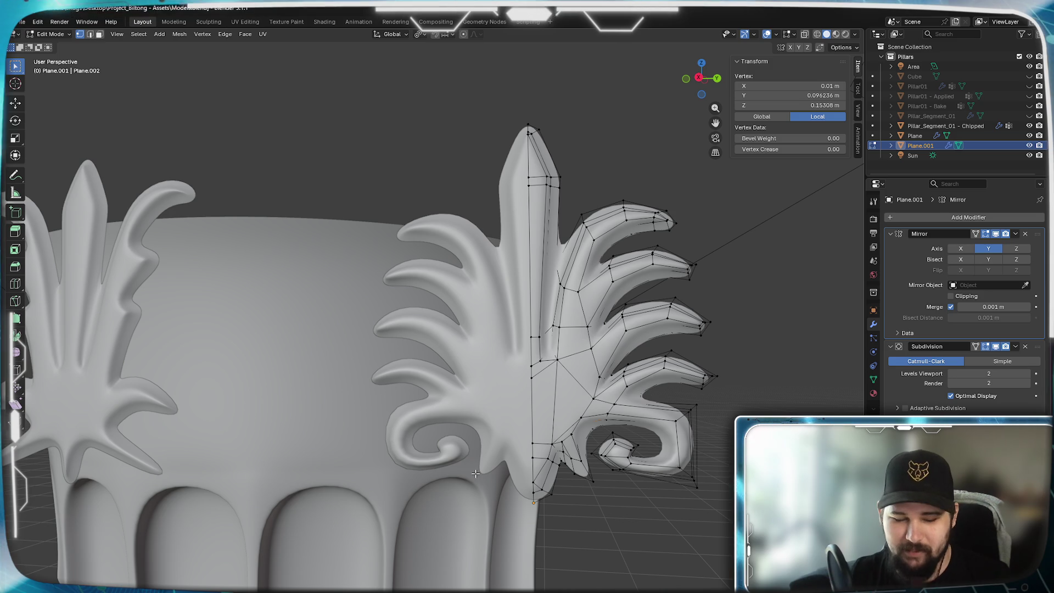
{"action": "key", "text": "m"}
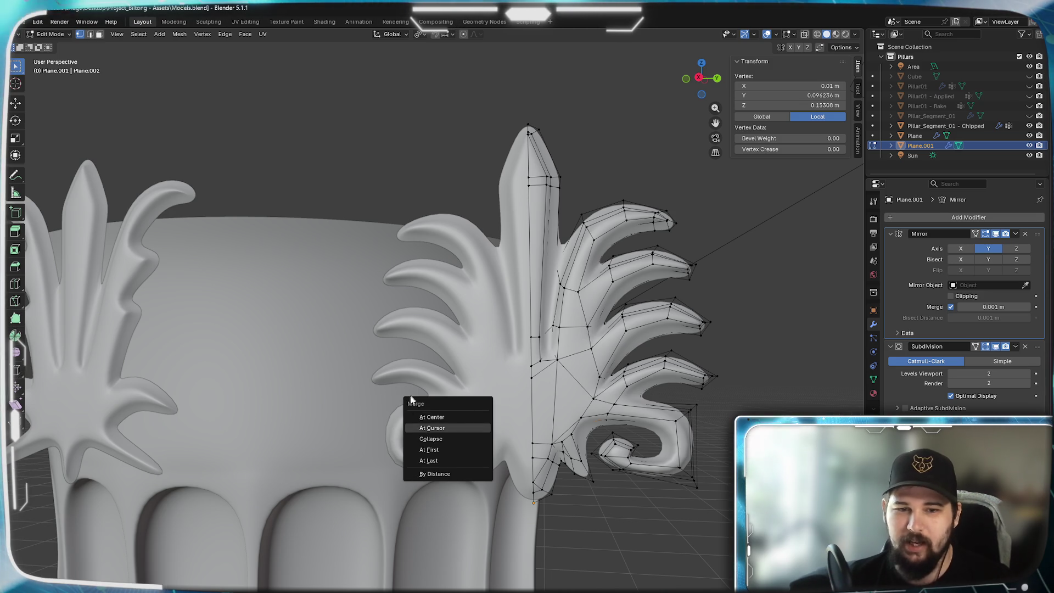
{"action": "key", "text": "KP_3"}
{"action": "scroll", "coordinate": [618, 495], "scroll_direction": "up", "scroll_amount": 2}
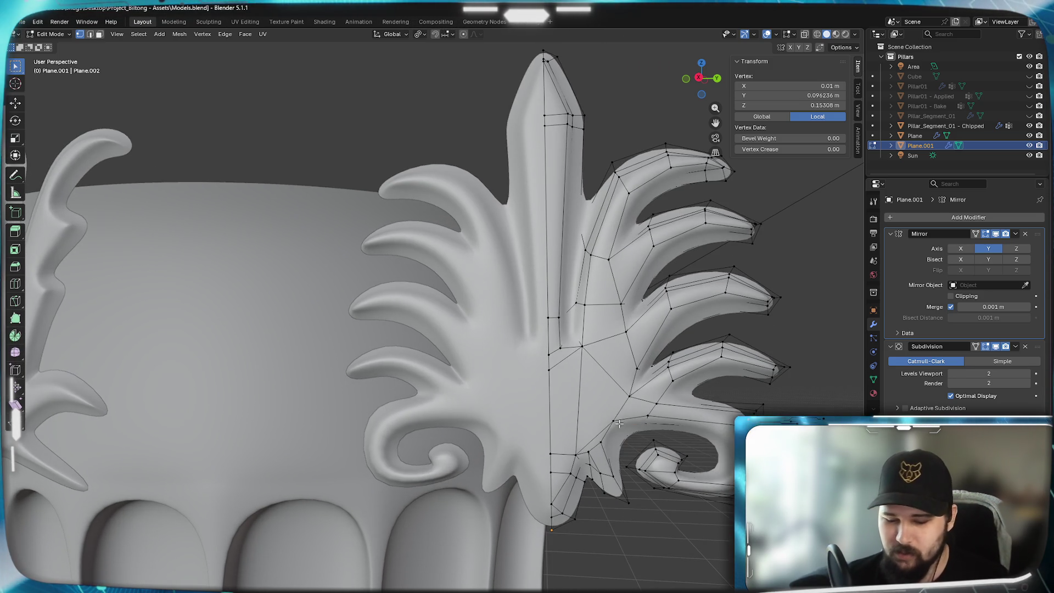
{"action": "scroll", "coordinate": [614, 569], "scroll_direction": "up", "scroll_amount": 4}
{"action": "scroll", "coordinate": [613, 581], "scroll_direction": "up", "scroll_amount": 2}
{"action": "middle_click_drag", "start_coordinate": [613, 581], "coordinate": [577, 373], "text": "shift"}
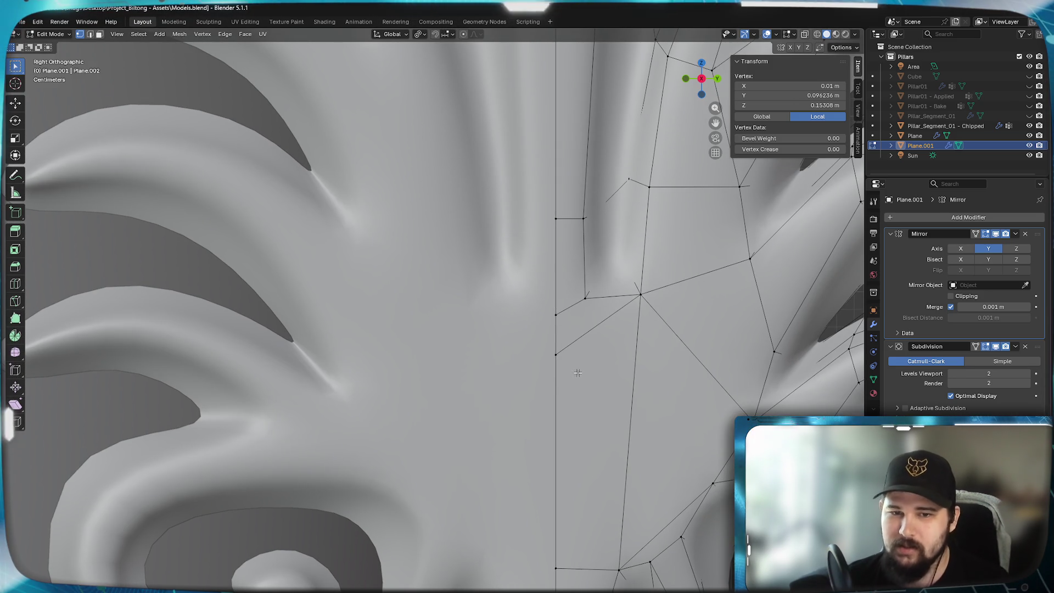
{"action": "scroll", "coordinate": [483, 464], "scroll_direction": "down", "scroll_amount": 5}
{"action": "scroll", "coordinate": [512, 476], "scroll_direction": "up", "scroll_amount": 2}
{"action": "scroll", "coordinate": [483, 358], "scroll_direction": "up", "scroll_amount": 2}
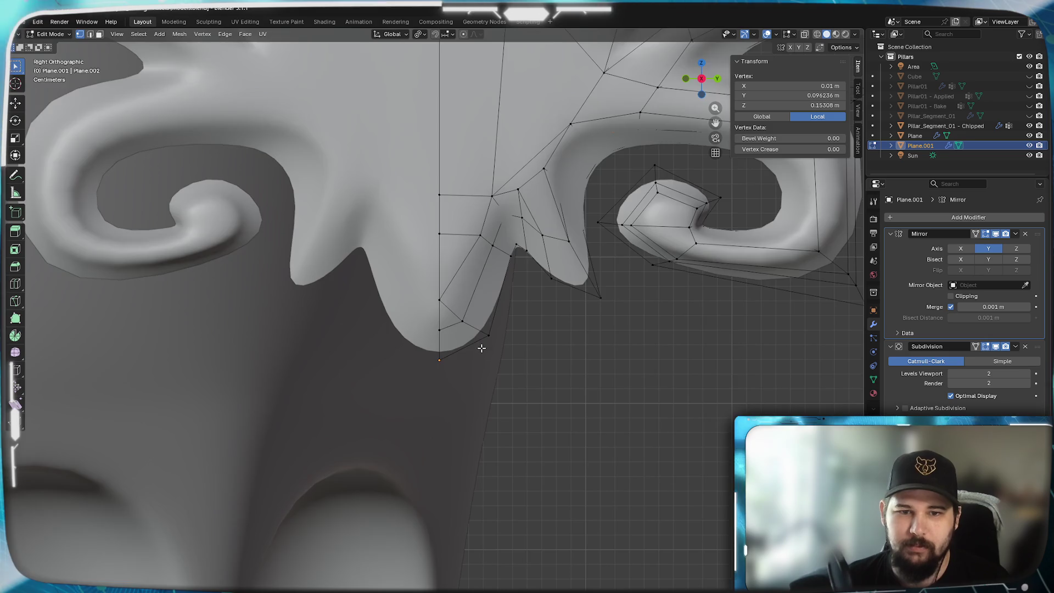
{"action": "scroll", "coordinate": [483, 348], "scroll_direction": "up", "scroll_amount": 2}
{"action": "middle_click_drag", "start_coordinate": [542, 235], "coordinate": [516, 377], "text": "shift"}
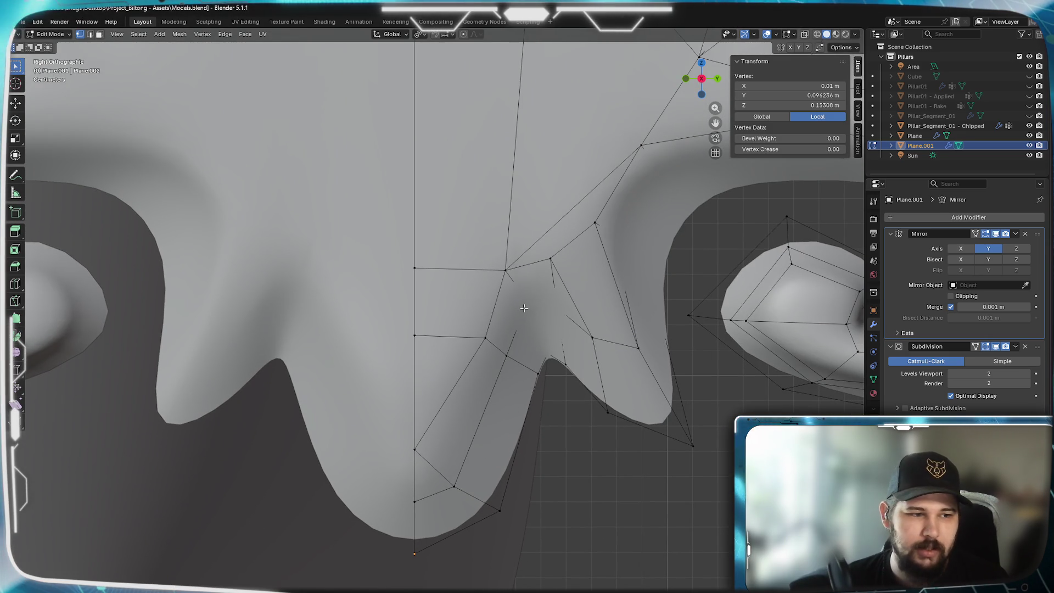
- Switch the viewport to wireframe and lower two vertices on the leaf's lower lobe
{"action": "key", "text": "z"}
{"action": "left_click", "coordinate": [498, 378]}
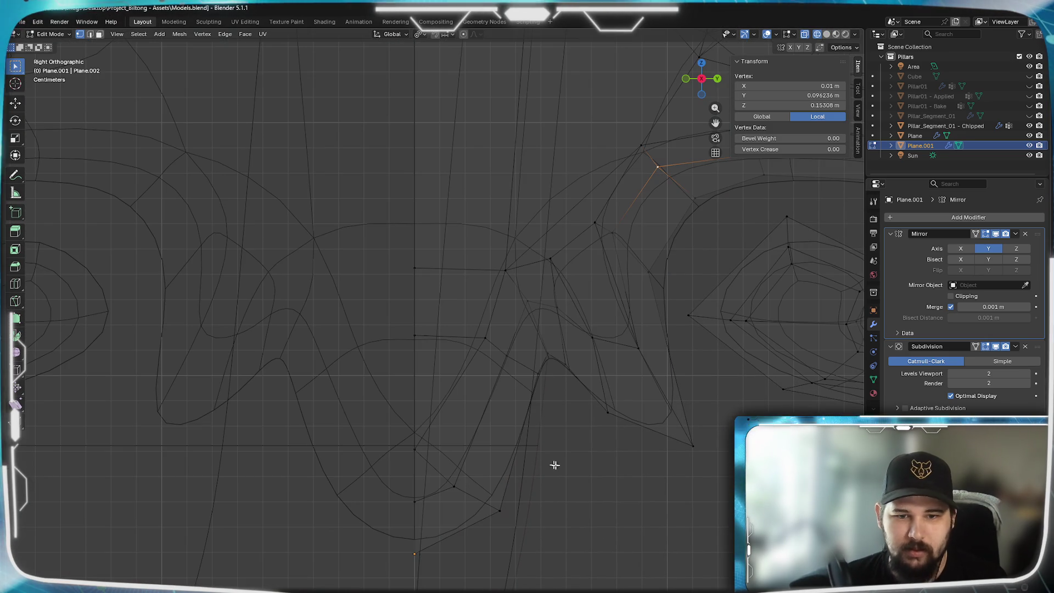
{"action": "left_click", "coordinate": [532, 381]}
{"action": "key", "text": "g"}
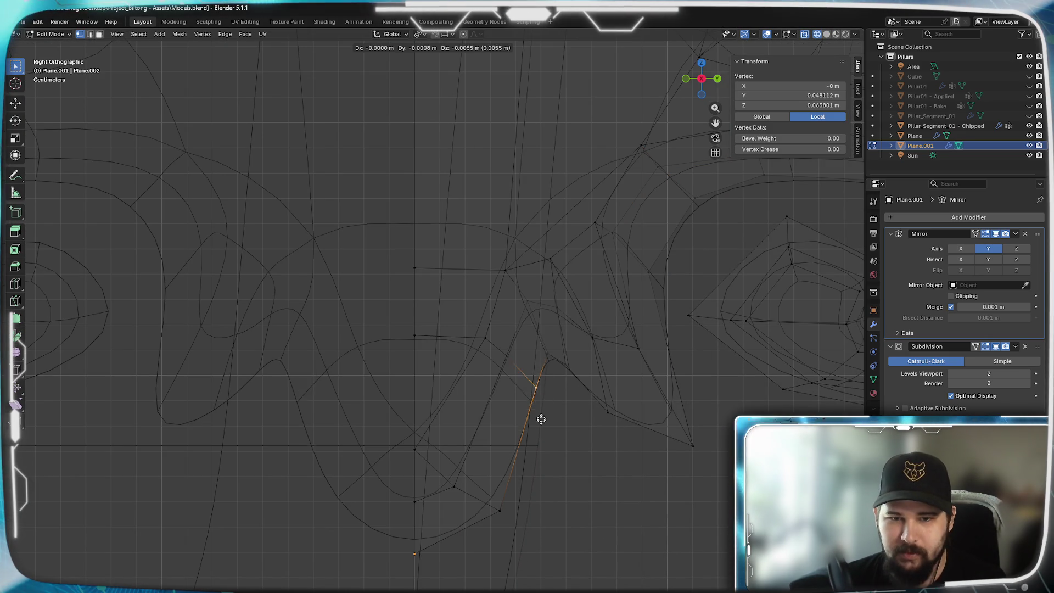
{"action": "left_click", "coordinate": [536, 455]}
{"action": "left_click", "coordinate": [486, 339]}
{"action": "key", "text": "g"}
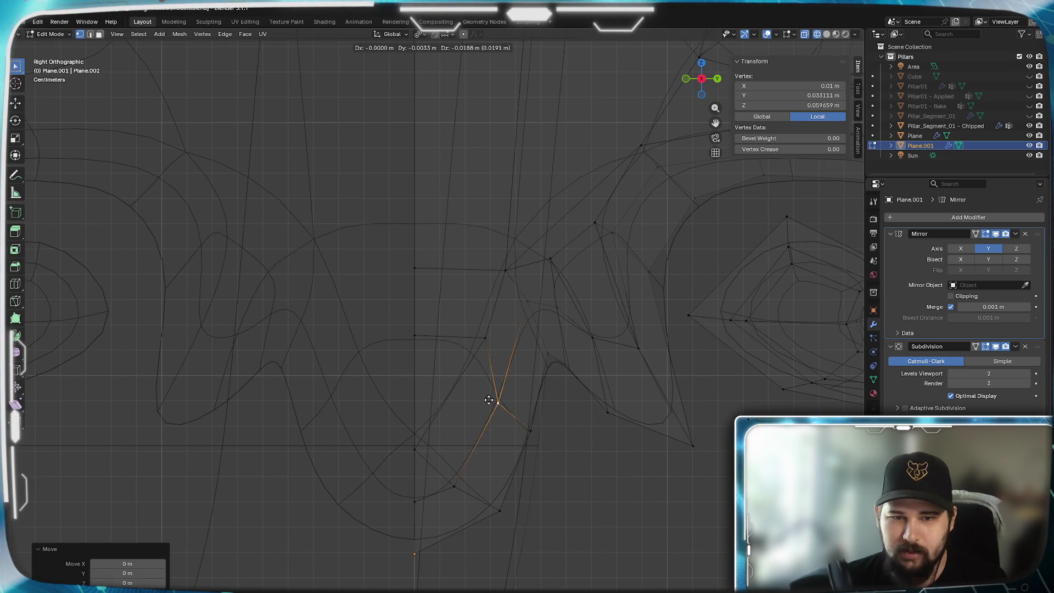
{"action": "left_click", "coordinate": [475, 405]}
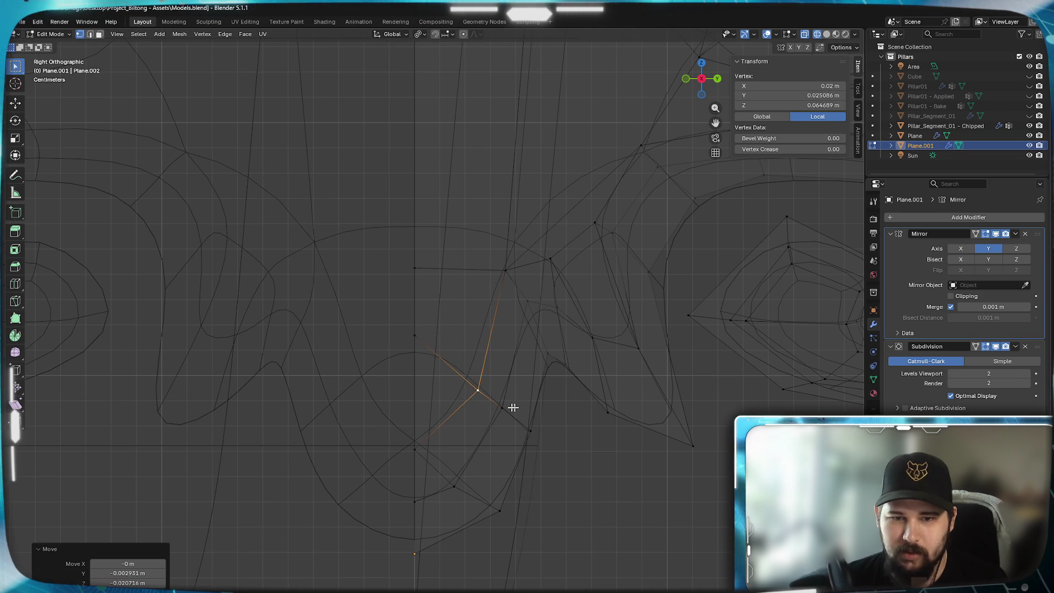
- Reposition a nearby lobe vertex with two successive grab moves
{"action": "left_click", "coordinate": [561, 369]}
{"action": "key", "text": "g"}
{"action": "left_click", "coordinate": [577, 401]}
{"action": "key", "text": "g"}
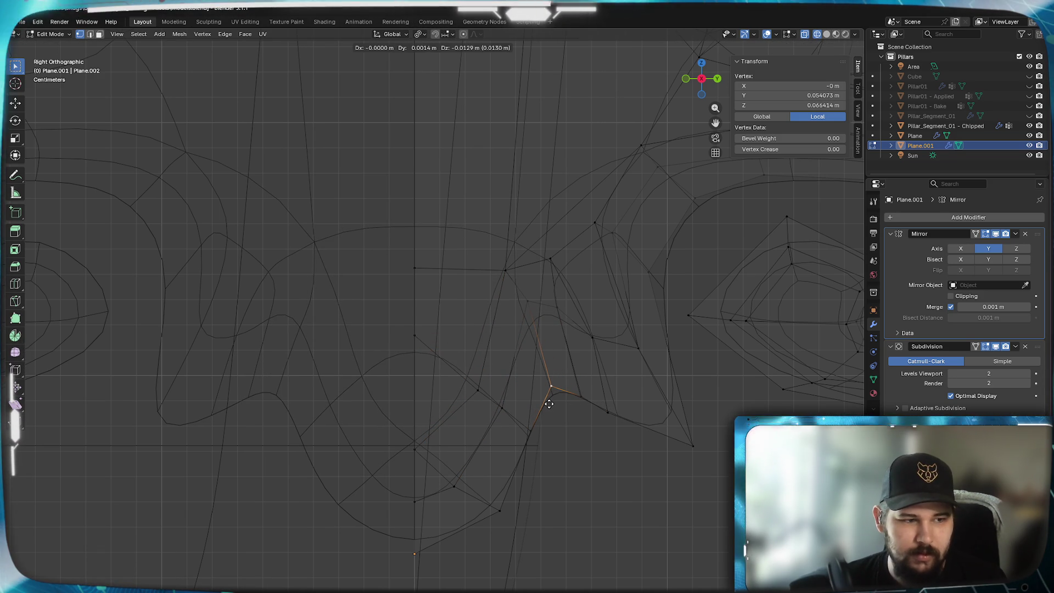
{"action": "left_click", "coordinate": [545, 401]}
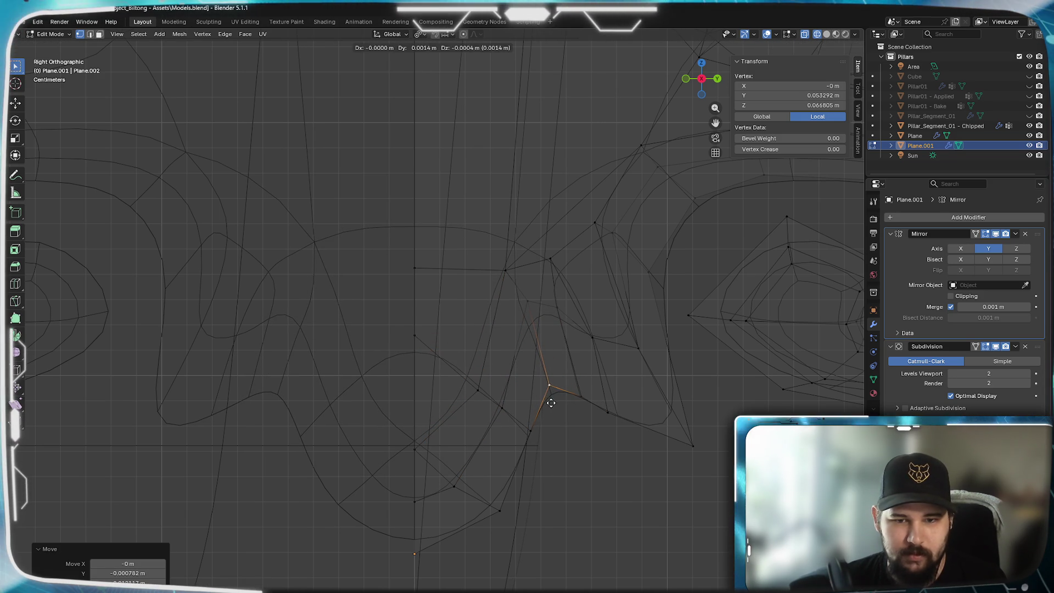
{"action": "key", "text": "g"}
{"action": "left_click", "coordinate": [567, 384]}
- Move three vertices above the lobe toward the leaf's centre
{"action": "left_click", "coordinate": [525, 296]}
{"action": "key", "text": "g"}
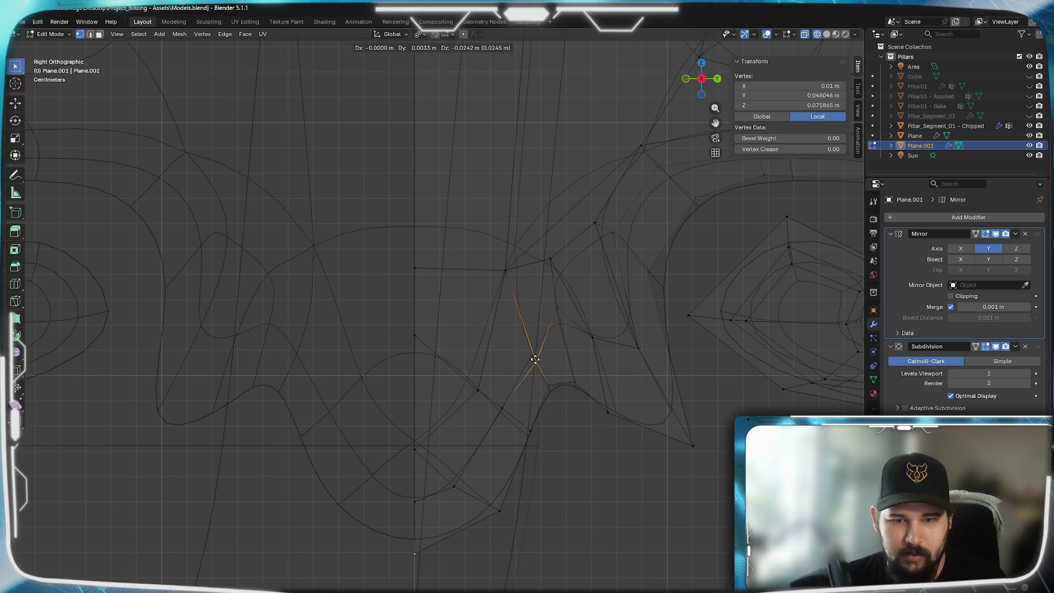
{"action": "left_click", "coordinate": [533, 346]}
{"action": "left_click", "coordinate": [558, 313]}
{"action": "key", "text": "g"}
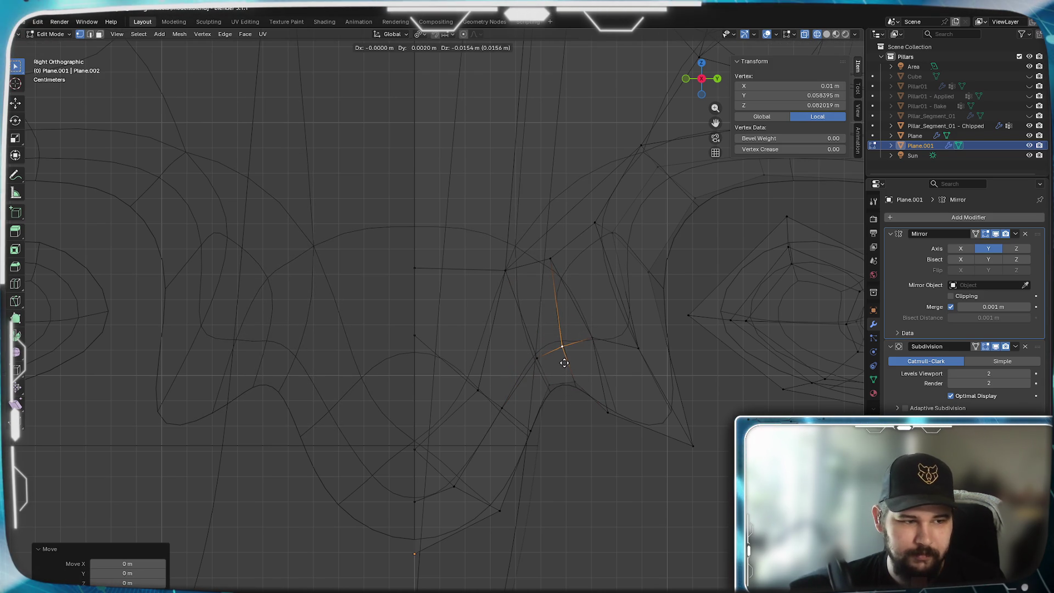
{"action": "left_click", "coordinate": [567, 364]}
{"action": "left_click", "coordinate": [593, 344]}
{"action": "key", "text": "g"}
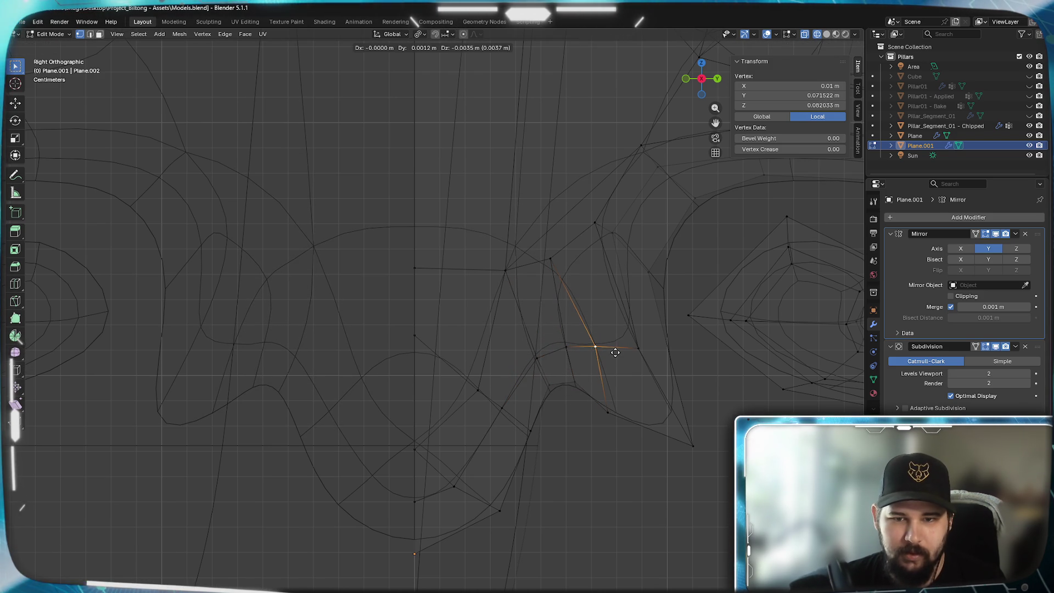
{"action": "left_click", "coordinate": [615, 351]}
- Lower and shift three more central vertices to smooth the notch outline
{"action": "left_click", "coordinate": [551, 260]}
{"action": "key", "text": "g"}
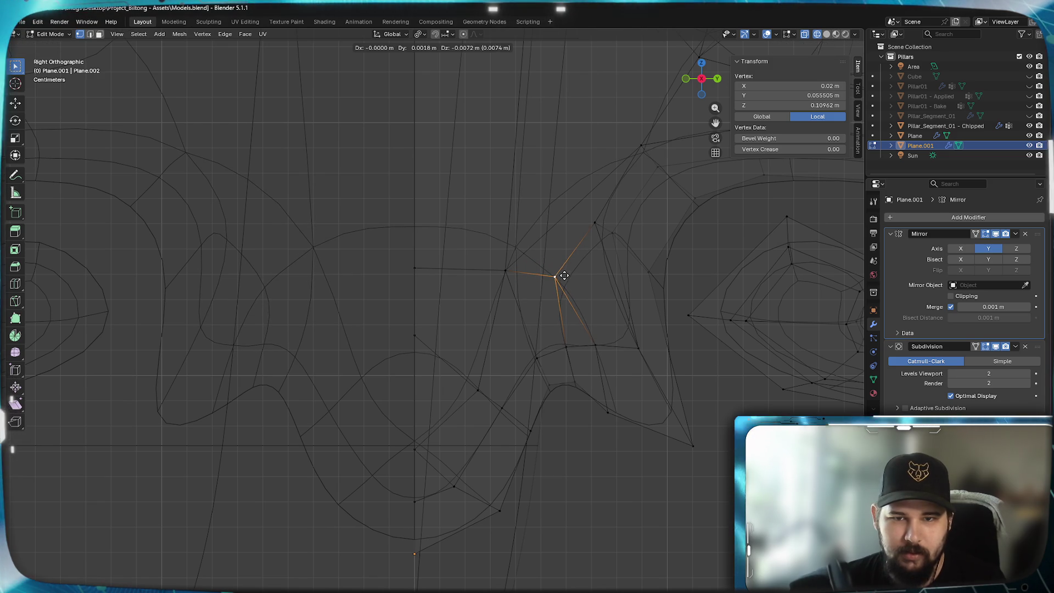
{"action": "left_click", "coordinate": [552, 280]}
{"action": "left_click", "coordinate": [504, 277]}
{"action": "key", "text": "g"}
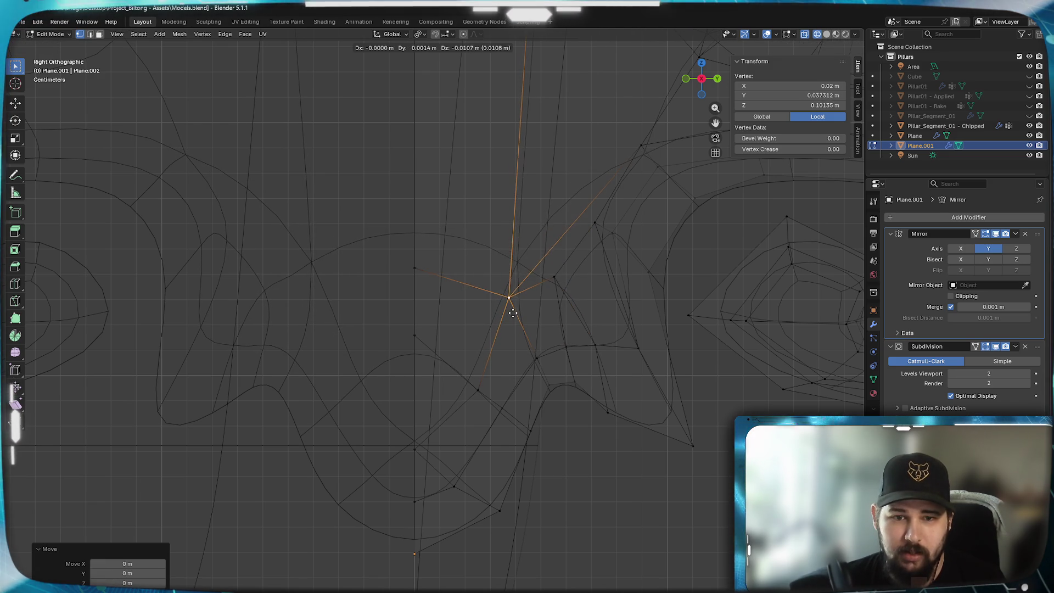
{"action": "left_click", "coordinate": [512, 297]}
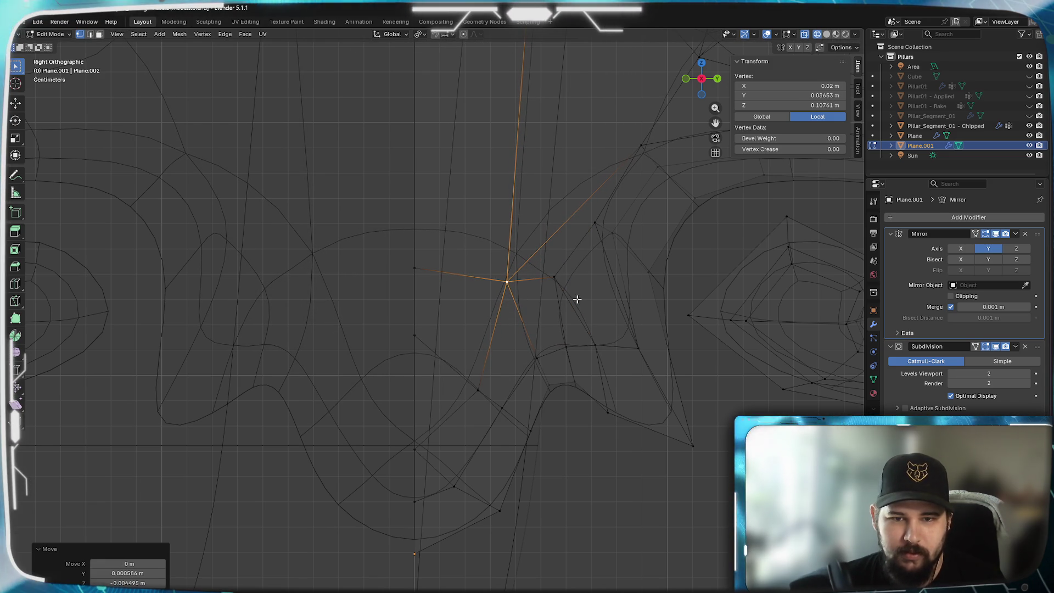
{"action": "key", "text": "g"}
{"action": "left_click", "coordinate": [533, 327]}
{"action": "left_click", "coordinate": [555, 278]}
{"action": "key", "text": "g"}
{"action": "left_click", "coordinate": [578, 309]}
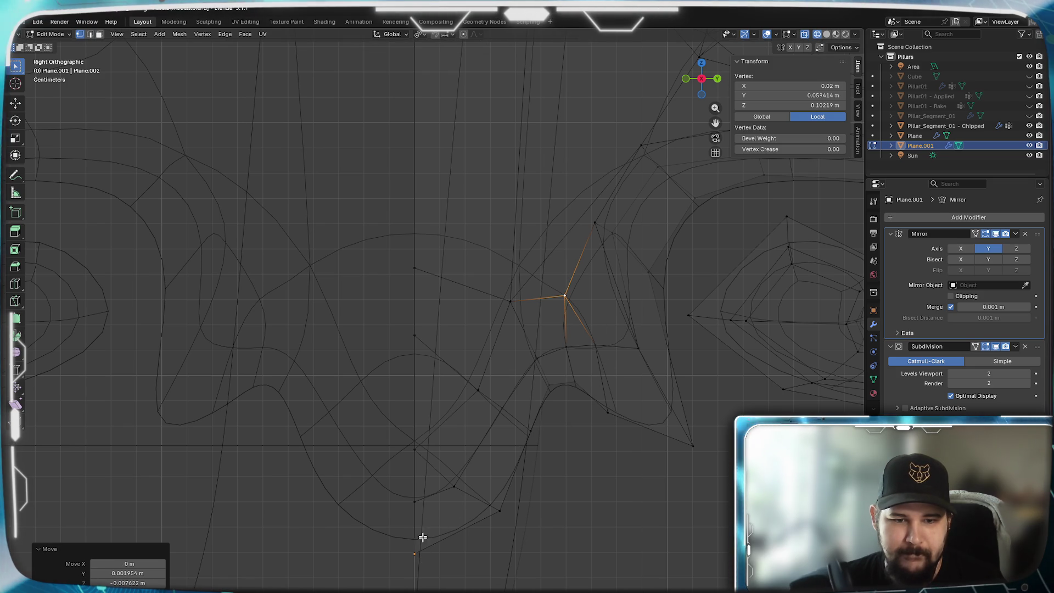
- Raise the bottom-lobe vertices upward, then pick a vertex in the upper leaf
{"action": "left_click", "coordinate": [421, 498]}
{"action": "key", "text": "g"}
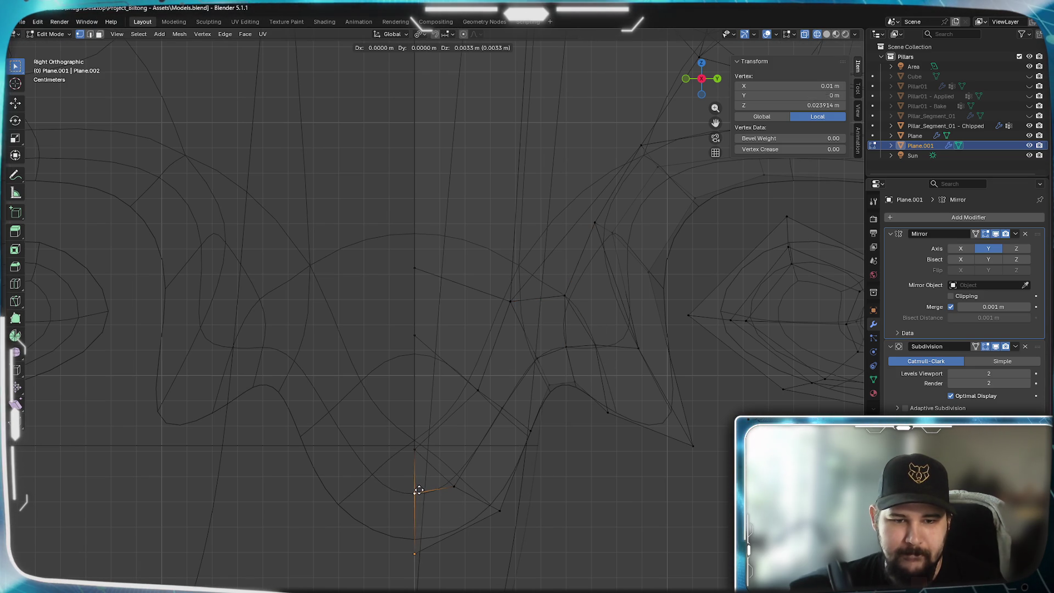
{"action": "key", "text": "z"}
{"action": "left_click", "coordinate": [419, 491]}
{"action": "left_click", "coordinate": [454, 486]}
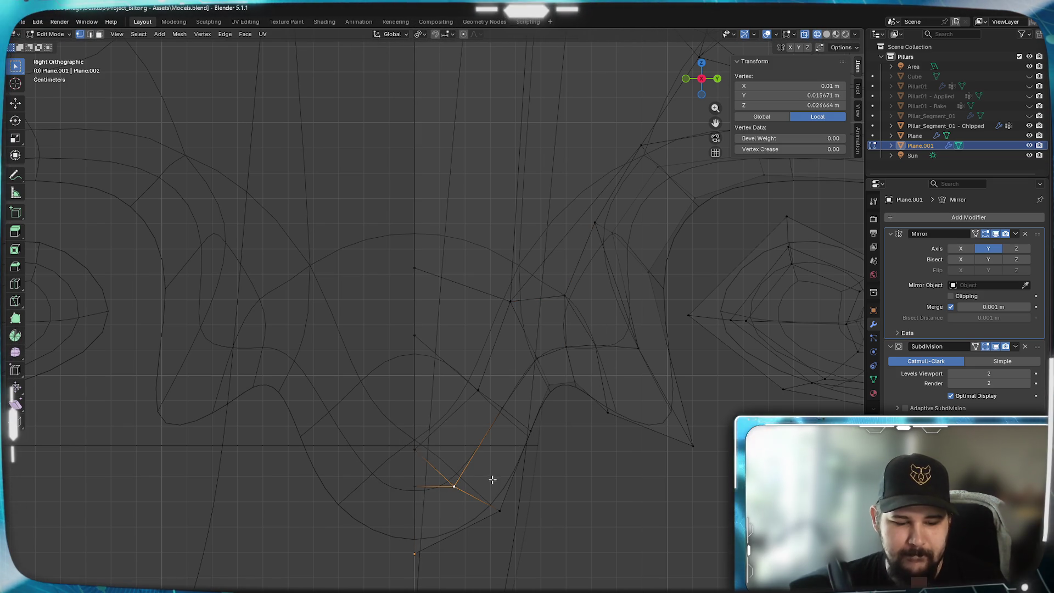
{"action": "key", "text": "g"}
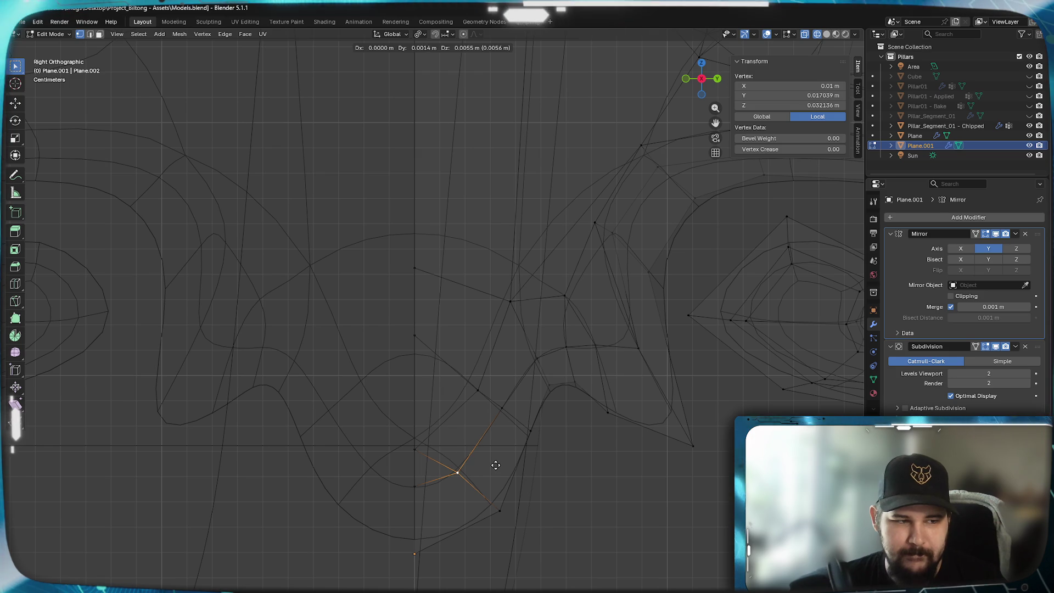
{"action": "left_click", "coordinate": [495, 465]}
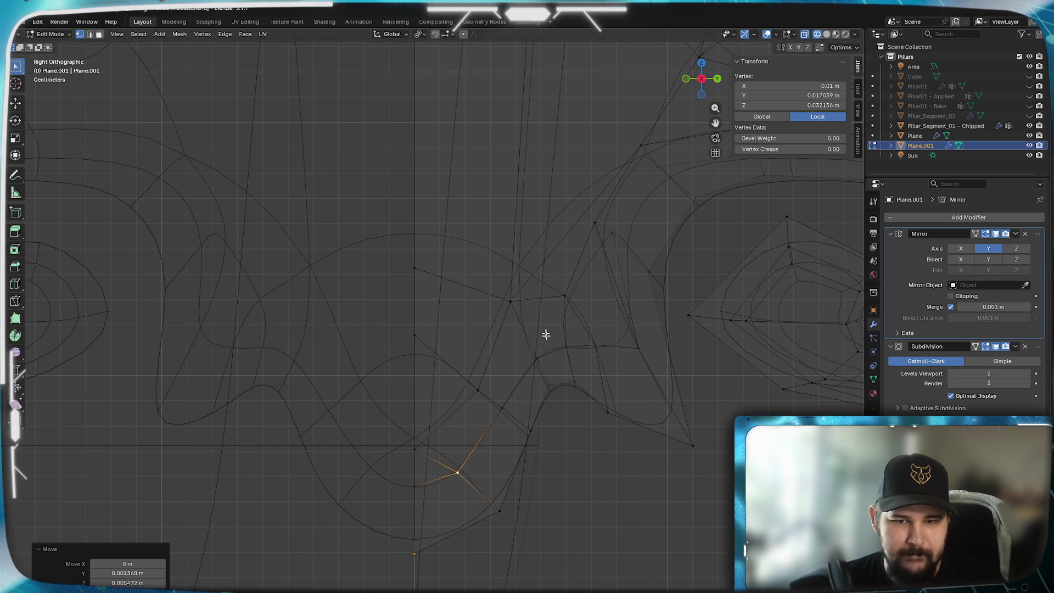
{"action": "key", "text": "g"}
{"action": "left_click", "coordinate": [527, 310]}
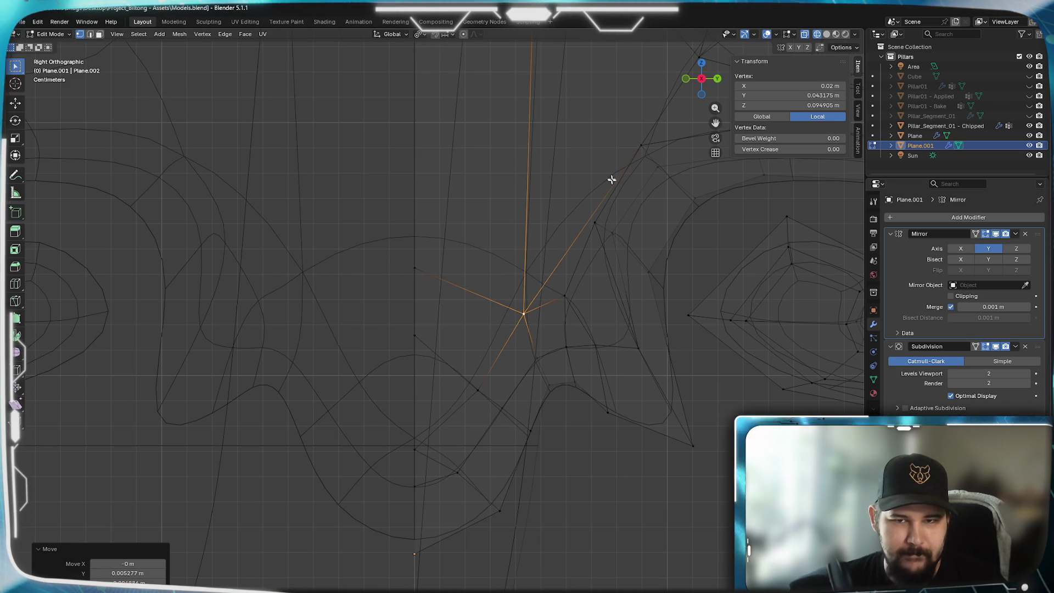
{"action": "left_click", "coordinate": [649, 163]}
{"action": "scroll", "coordinate": [626, 283], "scroll_direction": "up", "scroll_amount": 3}
- Zoom toward the upper leaf vertex and reposition it in several grab moves
{"action": "middle_click_drag", "start_coordinate": [542, 370], "coordinate": [626, 325], "text": "shift"}
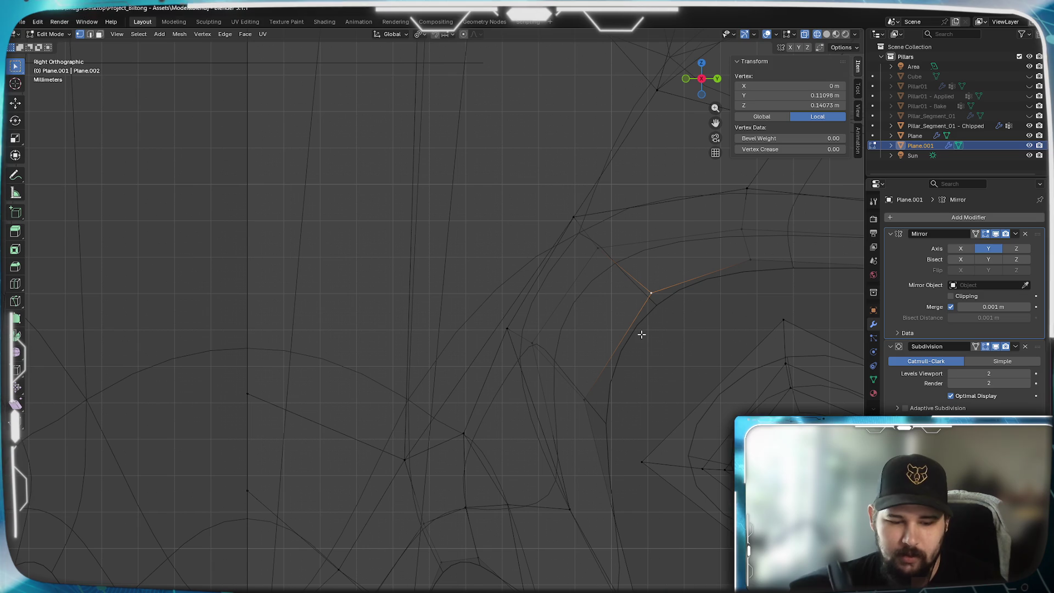
{"action": "key", "text": "g"}
{"action": "left_click", "coordinate": [598, 345]}
{"action": "key", "text": "g"}
{"action": "left_click", "coordinate": [584, 275]}
{"action": "key", "text": "g"}
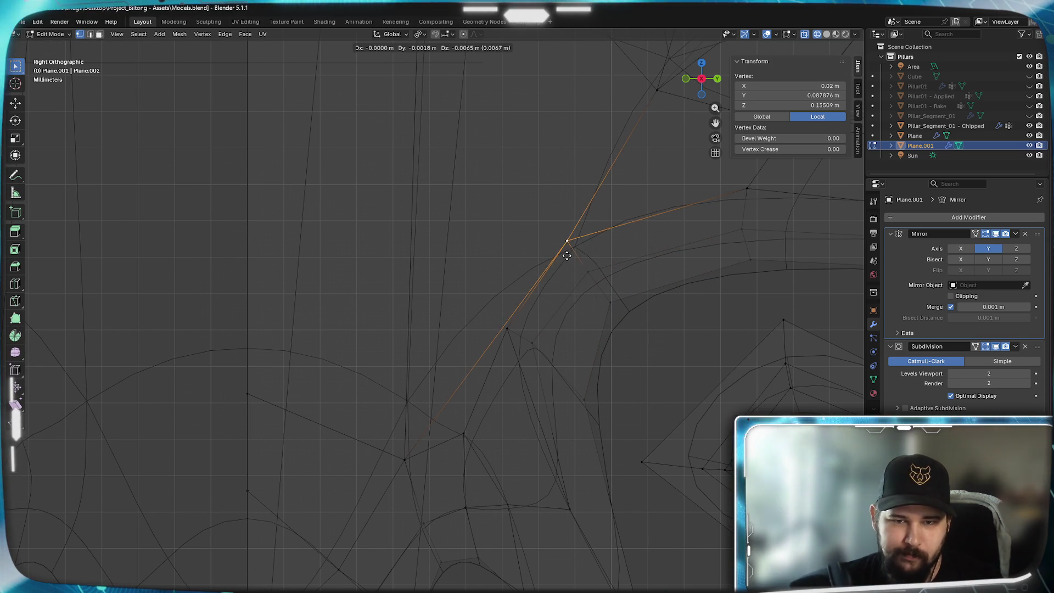
{"action": "left_click", "coordinate": [560, 247]}
- Nudge two neighbouring outline vertices into place
{"action": "left_click", "coordinate": [534, 344]}
{"action": "key", "text": "g"}
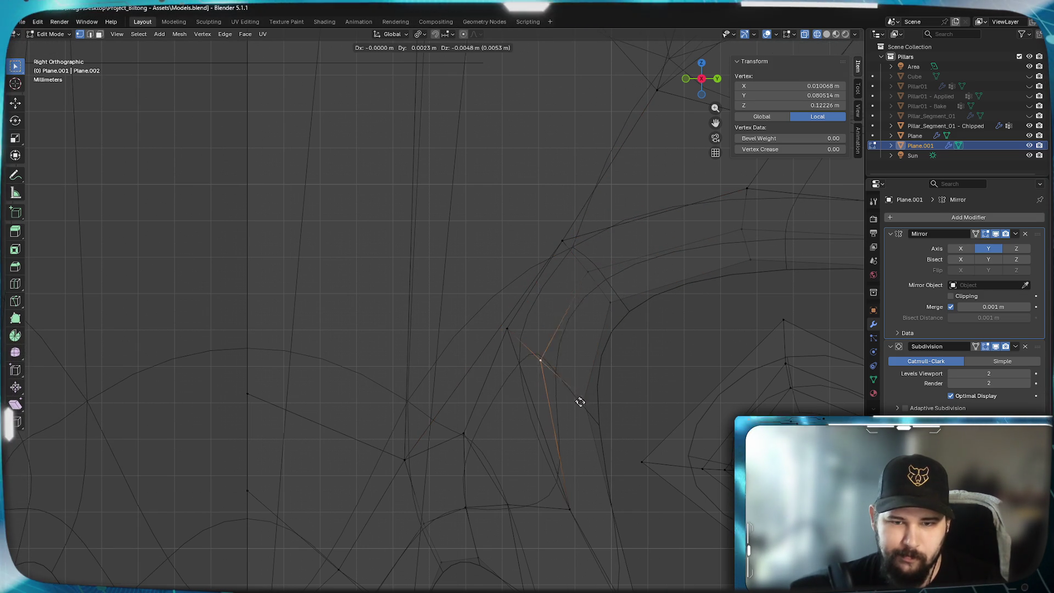
{"action": "left_click", "coordinate": [556, 372]}
{"action": "key", "text": "g"}
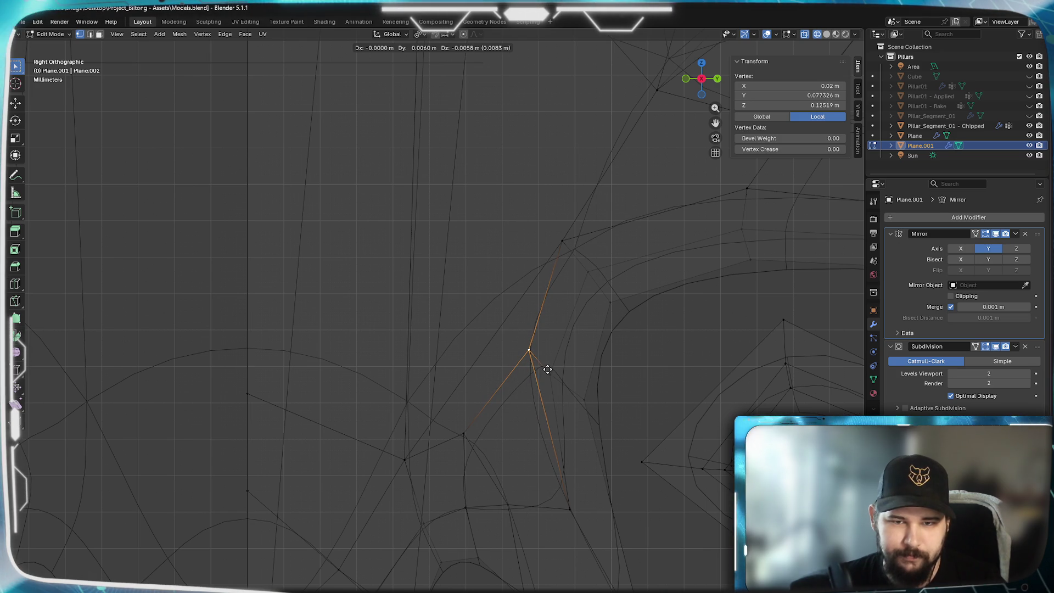
{"action": "left_click", "coordinate": [547, 368]}
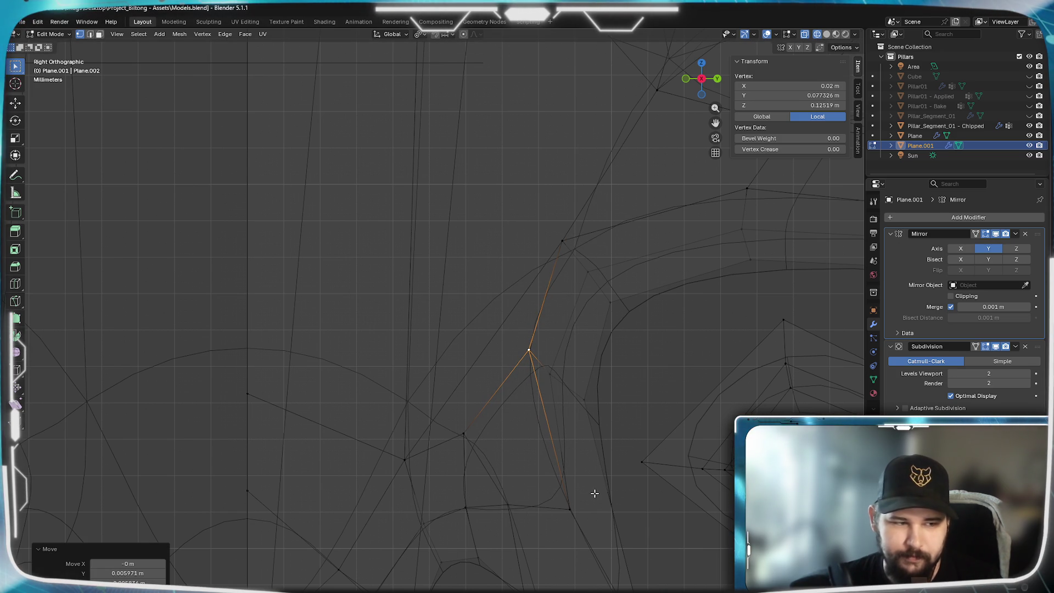
- Cancel a trial move on a lobe vertex, then shift the vertex below the lobe up and right
{"action": "middle_click_drag", "start_coordinate": [582, 476], "coordinate": [589, 299], "text": "shift"}
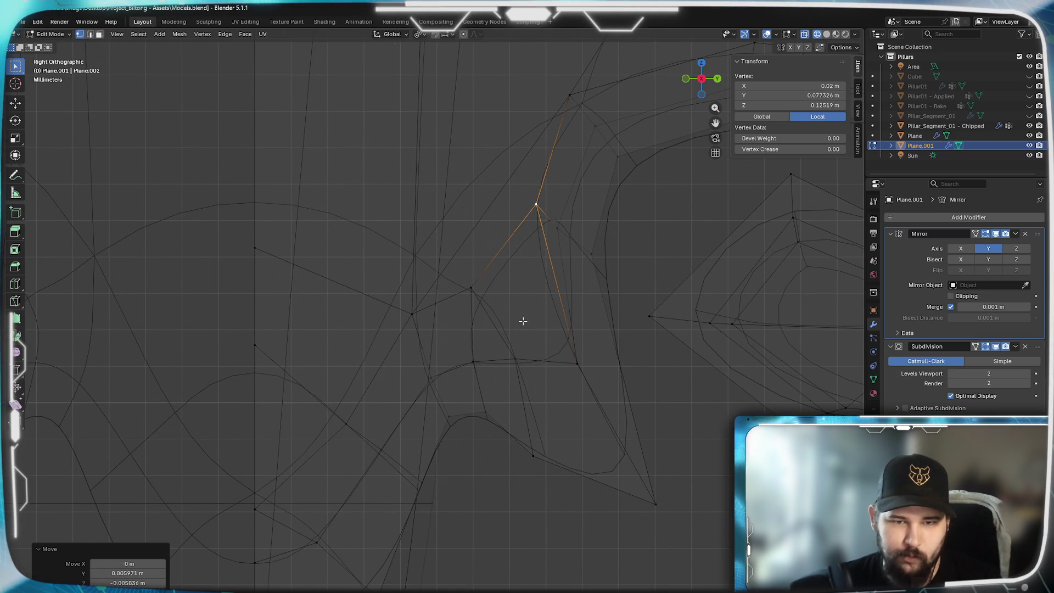
{"action": "left_click", "coordinate": [524, 366]}
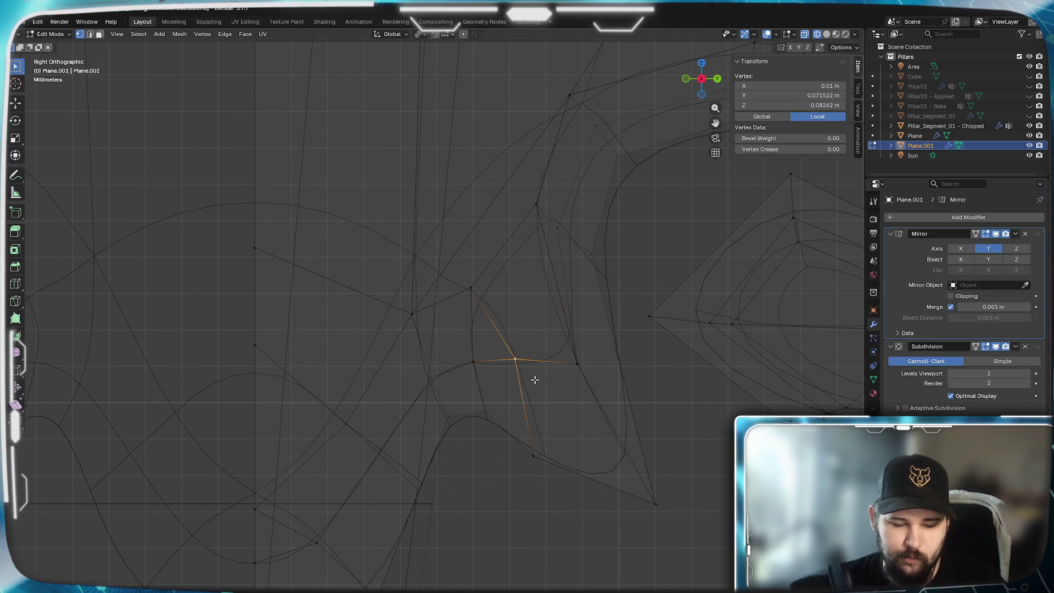
{"action": "key", "text": "g"}
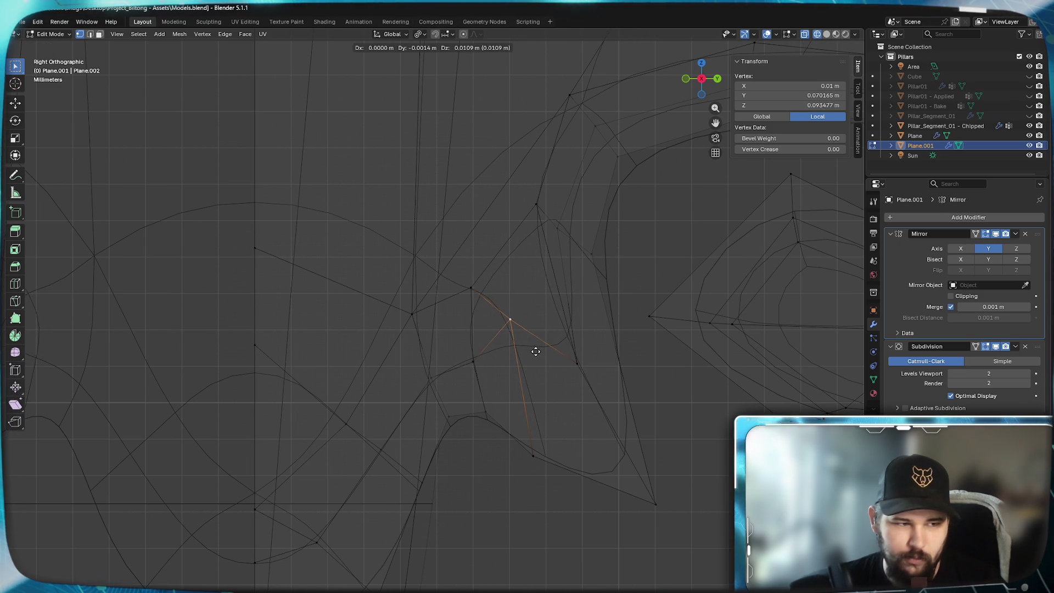
{"action": "right_click", "coordinate": [536, 357]}
{"action": "scroll", "coordinate": [528, 426], "scroll_direction": "down", "scroll_amount": 2}
{"action": "scroll", "coordinate": [527, 426], "scroll_direction": "down", "scroll_amount": 1}
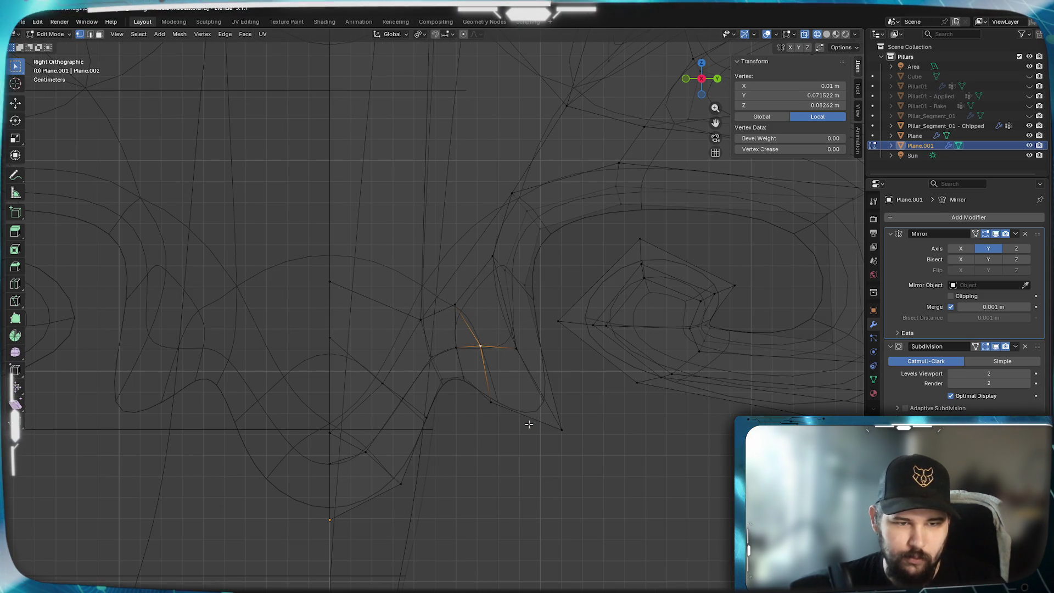
{"action": "scroll", "coordinate": [529, 424], "scroll_direction": "up", "scroll_amount": 2}
{"action": "key", "text": "g"}
{"action": "left_click", "coordinate": [617, 472]}
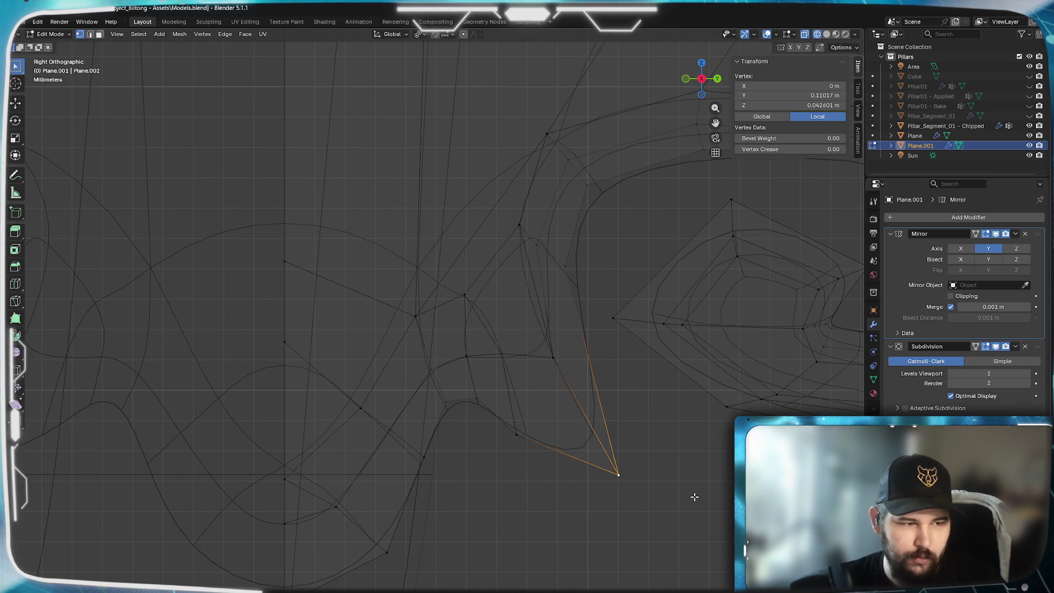
{"action": "key", "text": "g"}
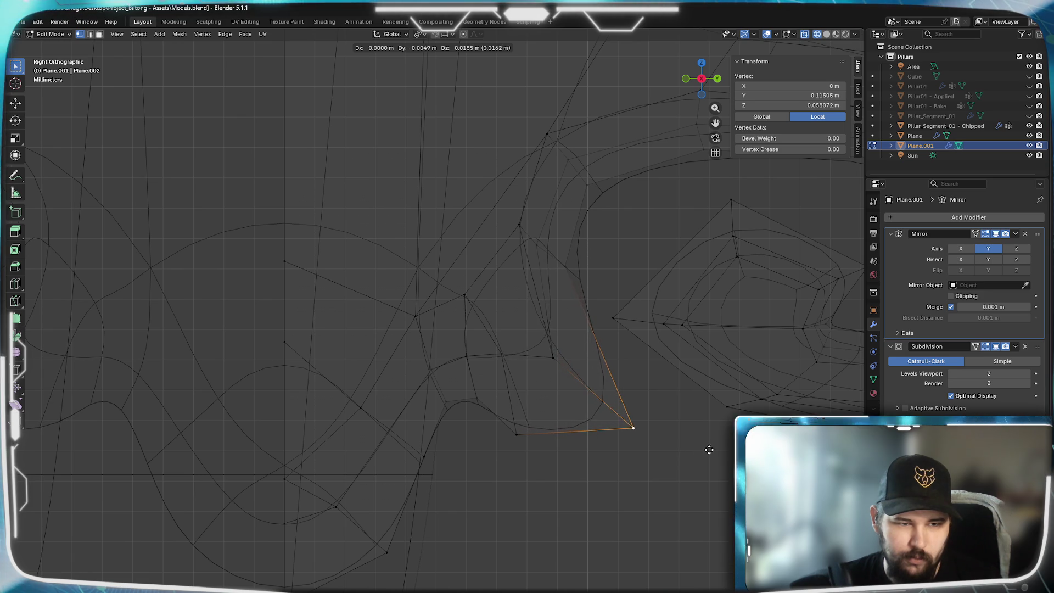
{"action": "left_click", "coordinate": [692, 446]}
{"action": "scroll", "coordinate": [472, 407], "scroll_direction": "down", "scroll_amount": 2}
- Drop one last vertex into position and return to Object Mode to view the whole ornament
{"action": "middle_click_drag", "start_coordinate": [472, 406], "coordinate": [474, 406]}
{"action": "scroll", "coordinate": [474, 406], "scroll_direction": "up", "scroll_amount": 1}
{"action": "scroll", "coordinate": [545, 431], "scroll_direction": "up", "scroll_amount": 2}
{"action": "key", "text": "g"}
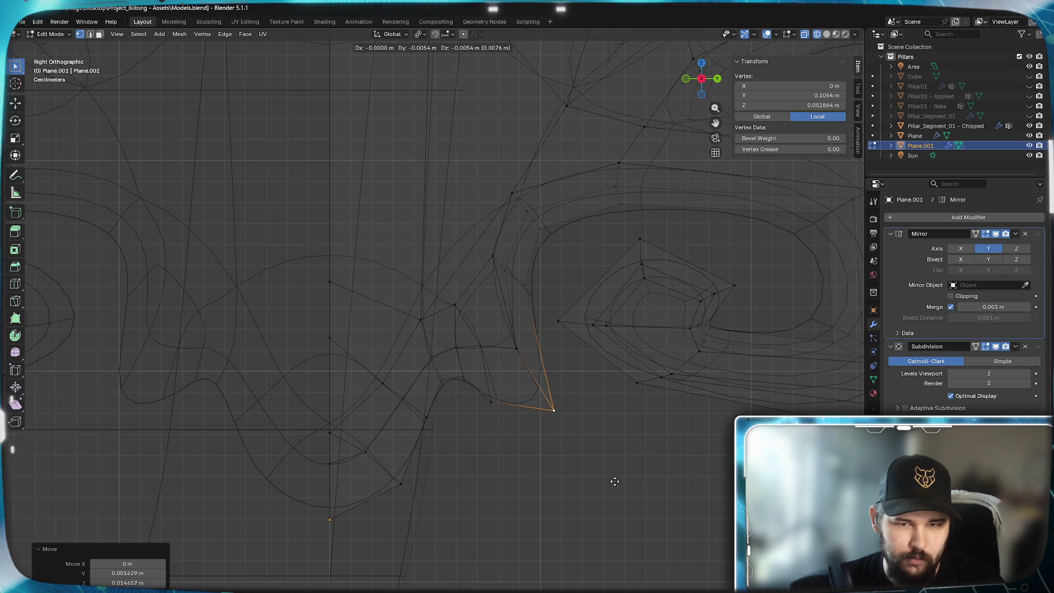
{"action": "left_click", "coordinate": [614, 481]}
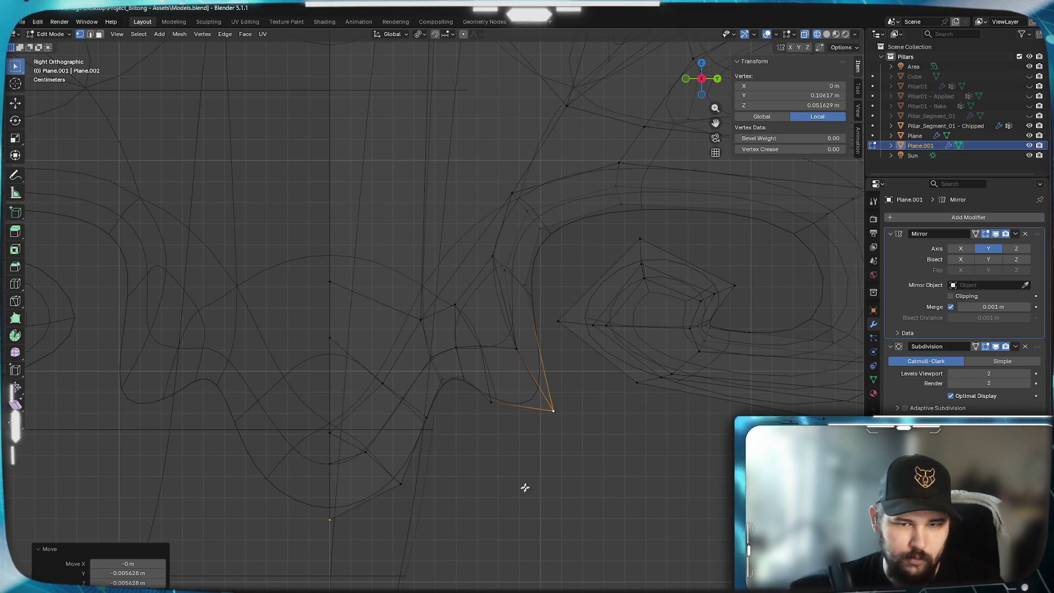
{"action": "key", "text": "Tab"}
{"action": "scroll", "coordinate": [555, 453], "scroll_direction": "down", "scroll_amount": 2}
{"action": "scroll", "coordinate": [554, 453], "scroll_direction": "down", "scroll_amount": 2}
{"action": "scroll", "coordinate": [550, 449], "scroll_direction": "up", "scroll_amount": 1}
{"action": "middle_click_drag", "start_coordinate": [546, 436], "coordinate": [558, 514], "text": "shift"}
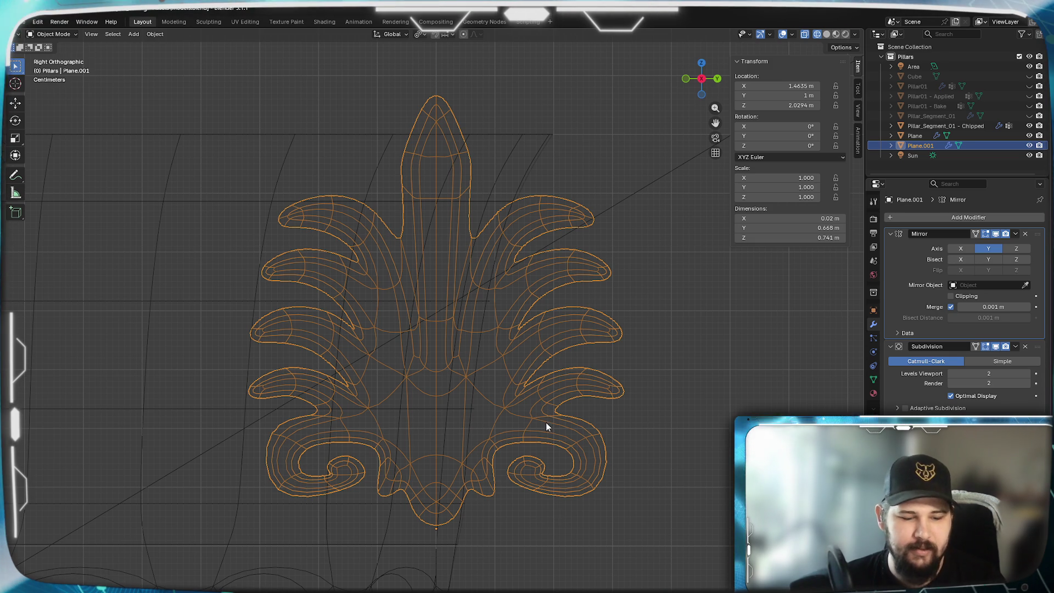
{"action": "scroll", "coordinate": [549, 416], "scroll_direction": "up", "scroll_amount": 5}
- Shift an edge loop on the leaf and check the result in Object Mode
{"action": "key", "text": "Tab"}
{"action": "scroll", "coordinate": [587, 514], "scroll_direction": "up", "scroll_amount": 3}
{"action": "scroll", "coordinate": [497, 367], "scroll_direction": "up", "scroll_amount": 3}
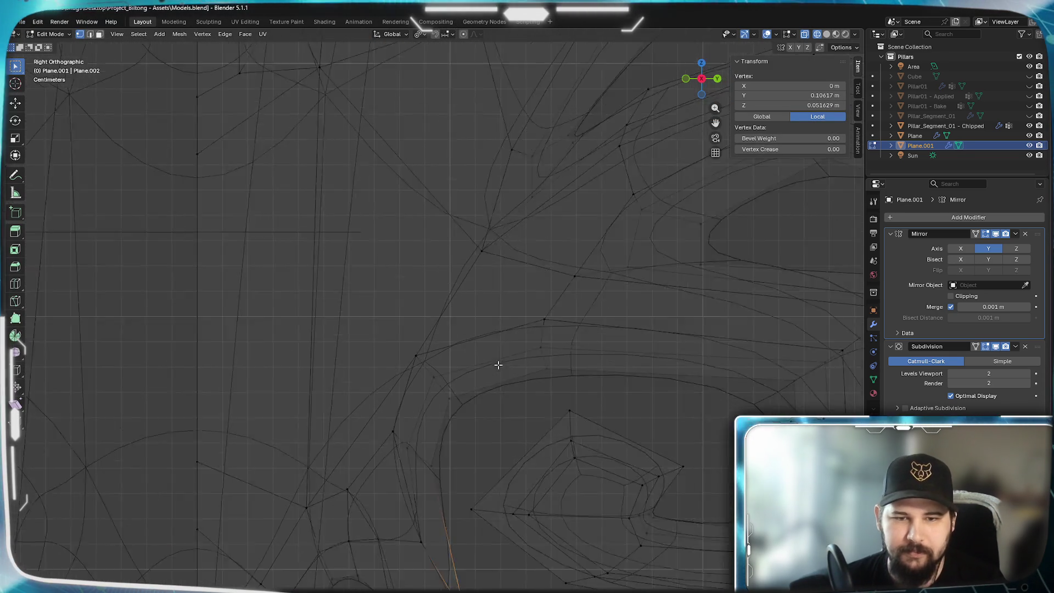
{"action": "scroll", "coordinate": [601, 402], "scroll_direction": "up", "scroll_amount": 2}
{"action": "left_click", "coordinate": [534, 295], "text": "alt"}
{"action": "key", "text": "g"}
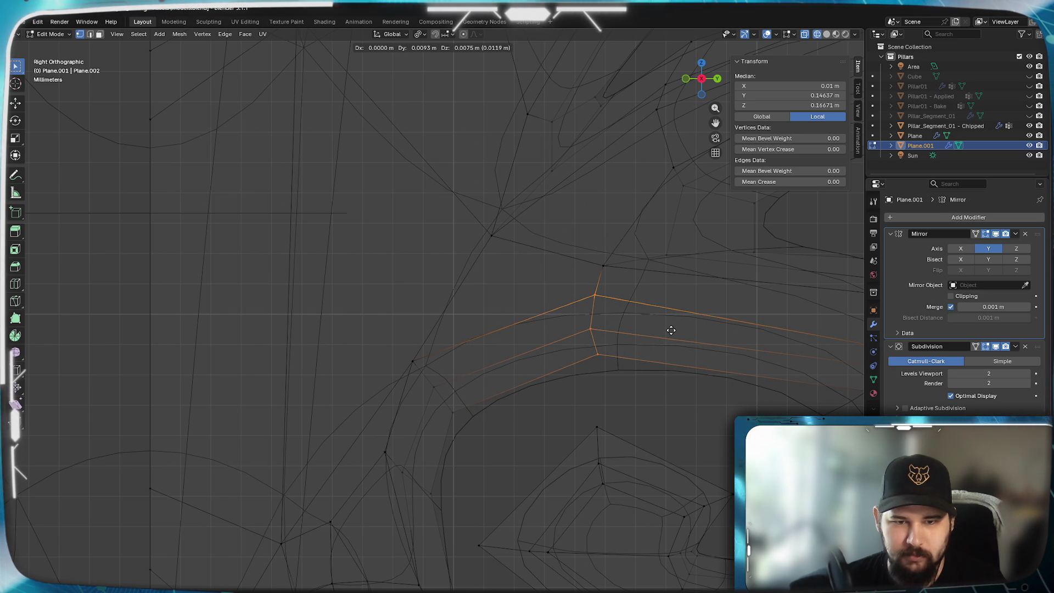
{"action": "left_click", "coordinate": [671, 330]}
{"action": "key", "text": "Tab"}
{"action": "scroll", "coordinate": [657, 358], "scroll_direction": "down", "scroll_amount": 3}
{"action": "scroll", "coordinate": [492, 407], "scroll_direction": "down", "scroll_amount": 3}
{"action": "scroll", "coordinate": [409, 412], "scroll_direction": "down", "scroll_amount": 2}
{"action": "scroll", "coordinate": [690, 375], "scroll_direction": "up", "scroll_amount": 2}
{"action": "scroll", "coordinate": [540, 424], "scroll_direction": "down", "scroll_amount": 2}
{"action": "scroll", "coordinate": [591, 348], "scroll_direction": "down", "scroll_amount": 3}
{"action": "scroll", "coordinate": [551, 358], "scroll_direction": "down", "scroll_amount": 1}
{"action": "scroll", "coordinate": [461, 357], "scroll_direction": "down", "scroll_amount": 1}
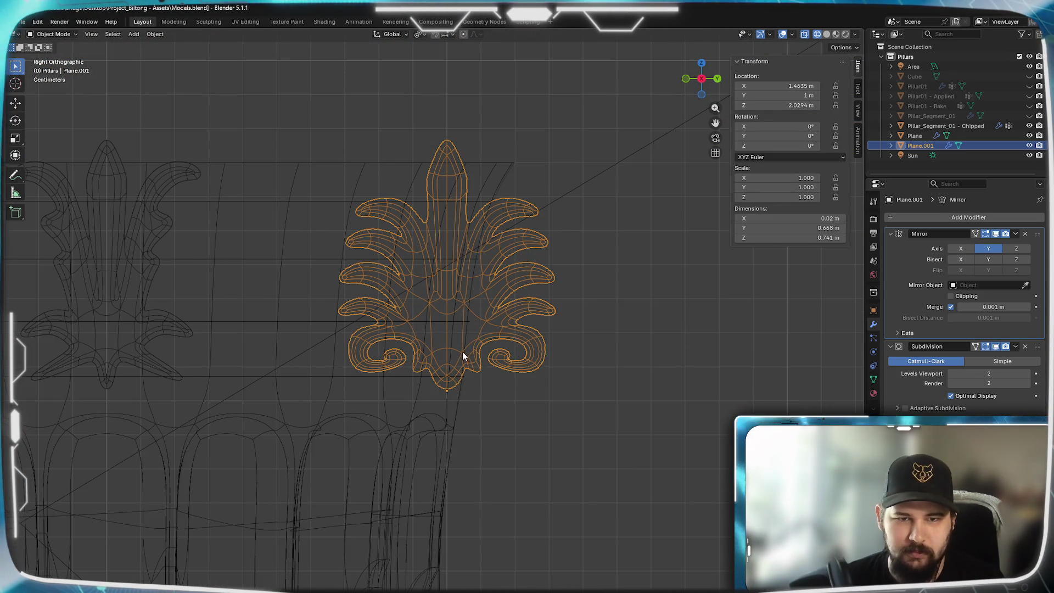
{"action": "scroll", "coordinate": [463, 351], "scroll_direction": "up", "scroll_amount": 3}
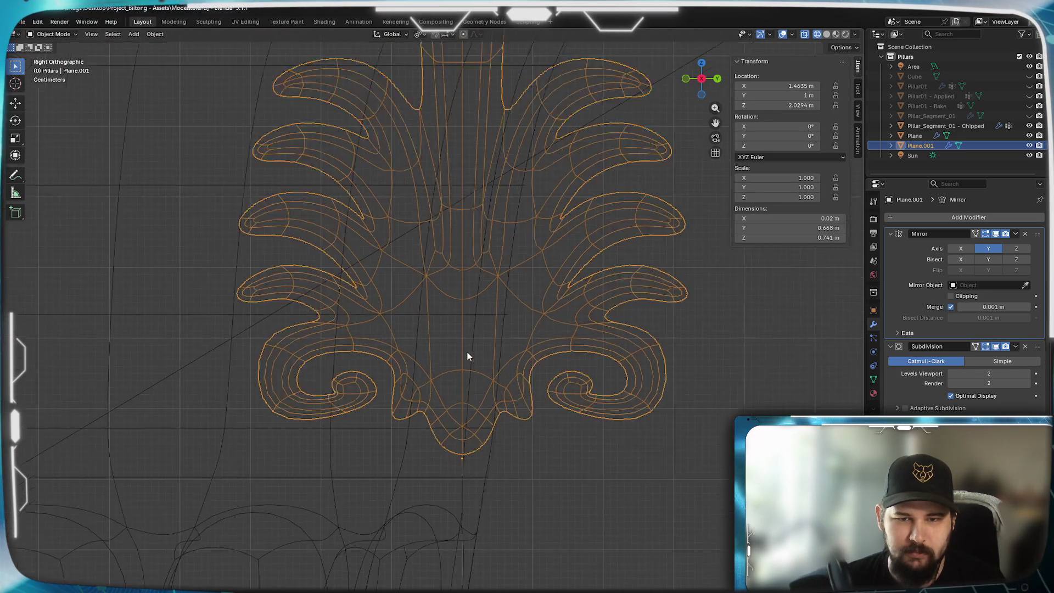
{"action": "scroll", "coordinate": [466, 353], "scroll_direction": "up", "scroll_amount": 2}
- Move a single leaf-edge vertex and check it in Object Mode
{"action": "key", "text": "Tab"}
{"action": "scroll", "coordinate": [626, 338], "scroll_direction": "up", "scroll_amount": 3}
{"action": "scroll", "coordinate": [505, 359], "scroll_direction": "up", "scroll_amount": 2}
{"action": "left_click", "coordinate": [536, 341]}
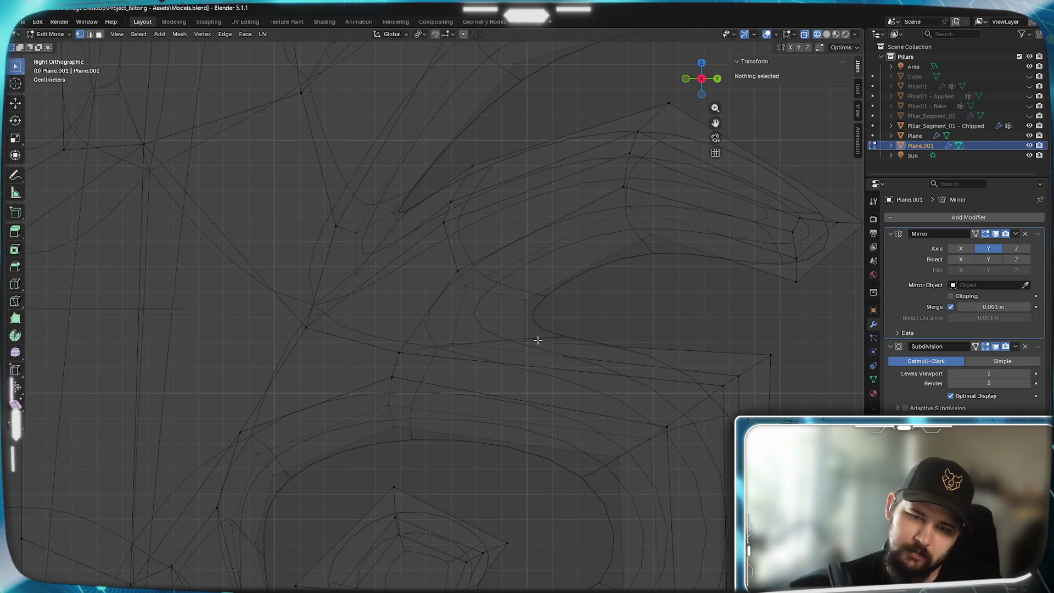
{"action": "key", "text": "g"}
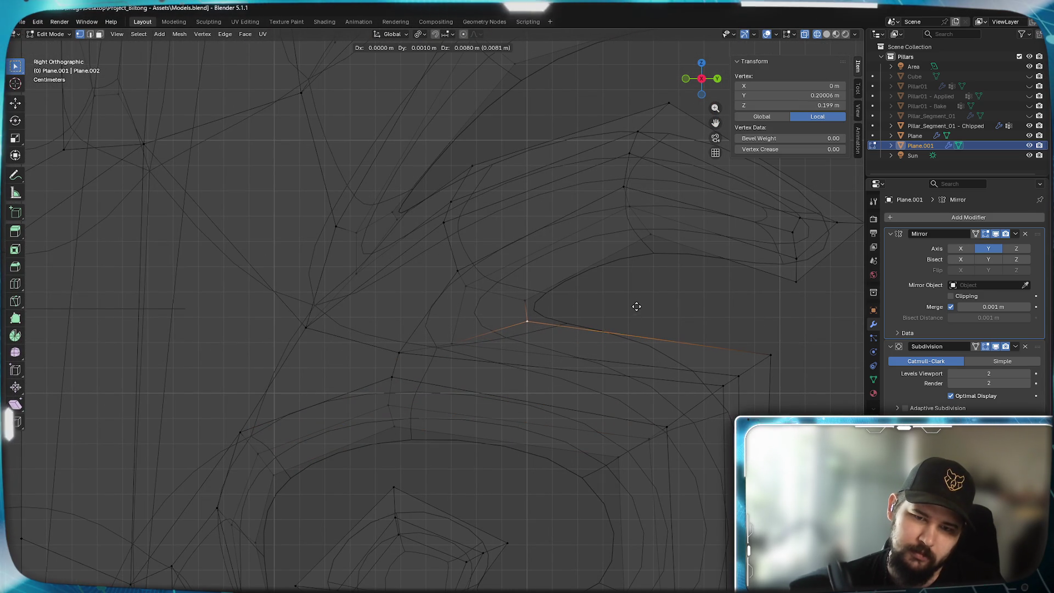
{"action": "left_click", "coordinate": [630, 318]}
{"action": "key", "text": "Tab"}
{"action": "scroll", "coordinate": [299, 371], "scroll_direction": "down", "scroll_amount": 2}
{"action": "scroll", "coordinate": [374, 373], "scroll_direction": "down", "scroll_amount": 2}
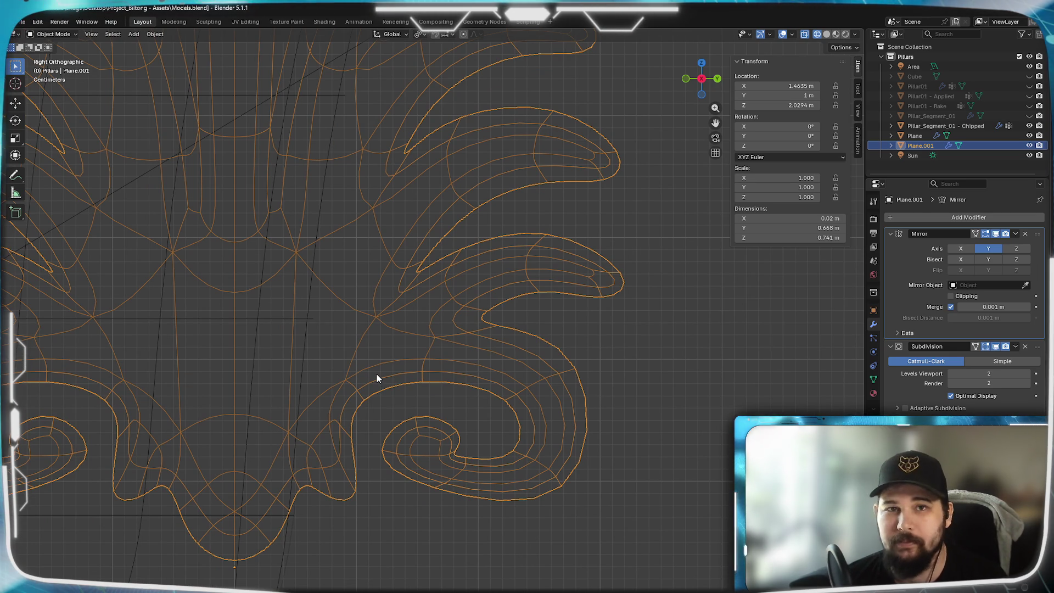
{"action": "scroll", "coordinate": [365, 401], "scroll_direction": "down", "scroll_amount": 1}
{"action": "scroll", "coordinate": [436, 464], "scroll_direction": "down", "scroll_amount": 1}
{"action": "scroll", "coordinate": [414, 360], "scroll_direction": "down", "scroll_amount": 1}
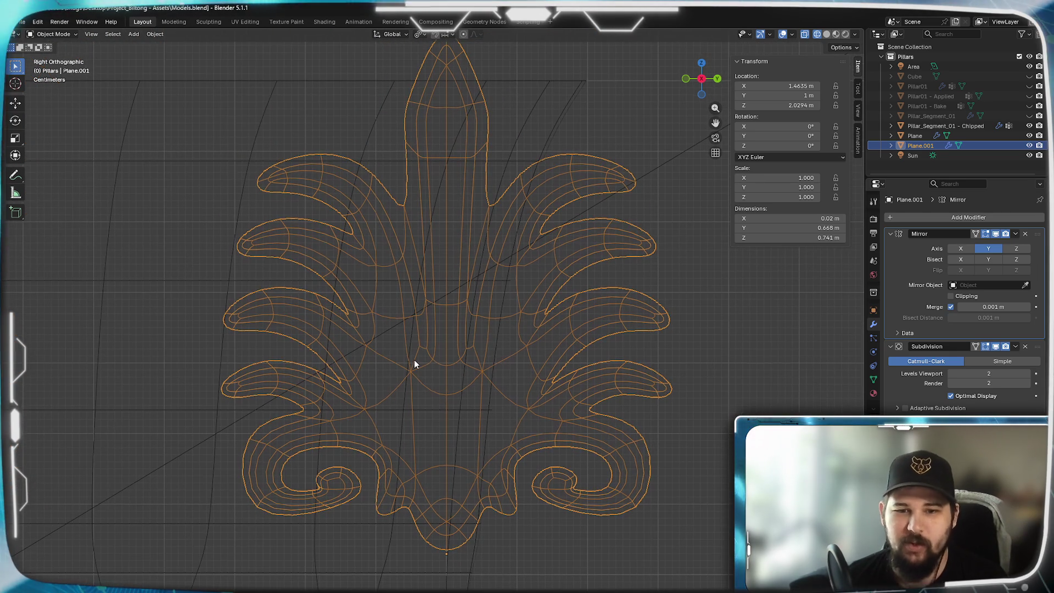
- Box-select the leaf's corner vertices, shift them, and view the ornament's bottom
{"action": "key", "text": "Tab"}
{"action": "scroll", "coordinate": [647, 441], "scroll_direction": "up", "scroll_amount": 2}
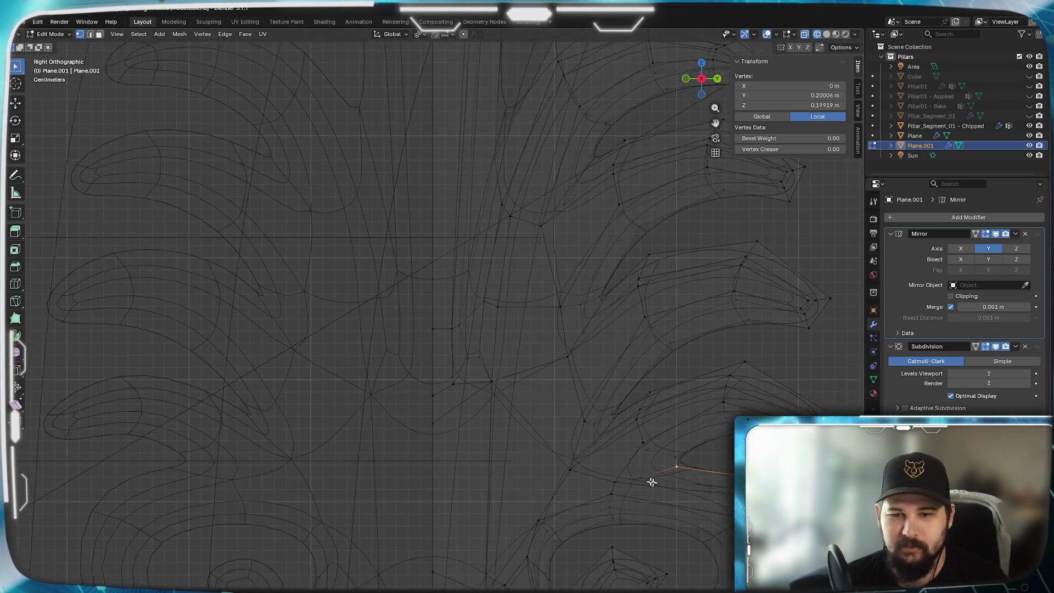
{"action": "scroll", "coordinate": [667, 487], "scroll_direction": "down", "scroll_amount": 3}
{"action": "scroll", "coordinate": [472, 349], "scroll_direction": "up", "scroll_amount": 3}
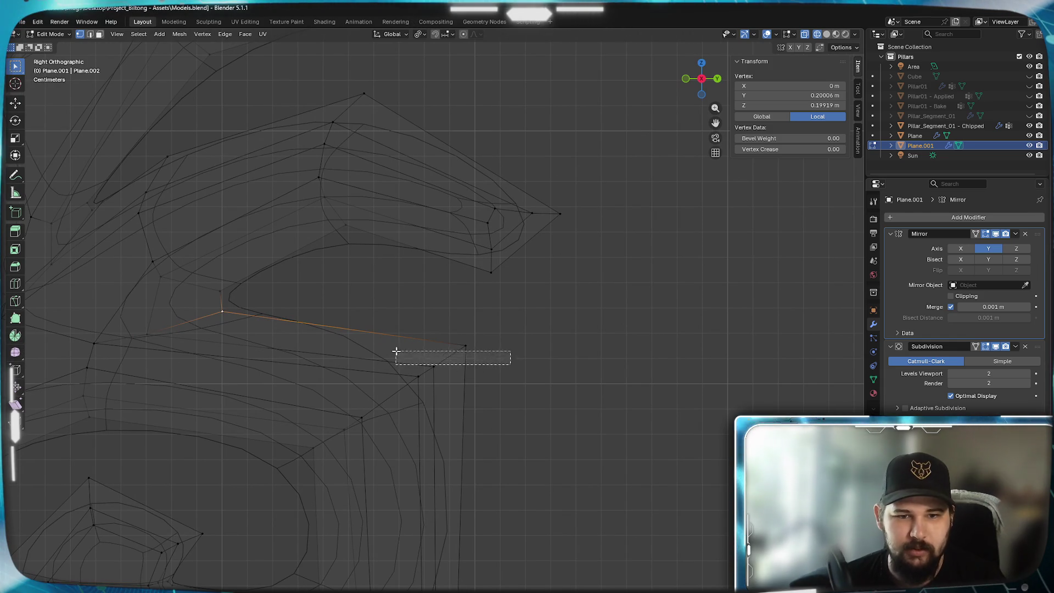
{"action": "left_click_drag", "start_coordinate": [500, 428], "coordinate": [396, 313]}
{"action": "scroll", "coordinate": [522, 375], "scroll_direction": "down", "scroll_amount": 1}
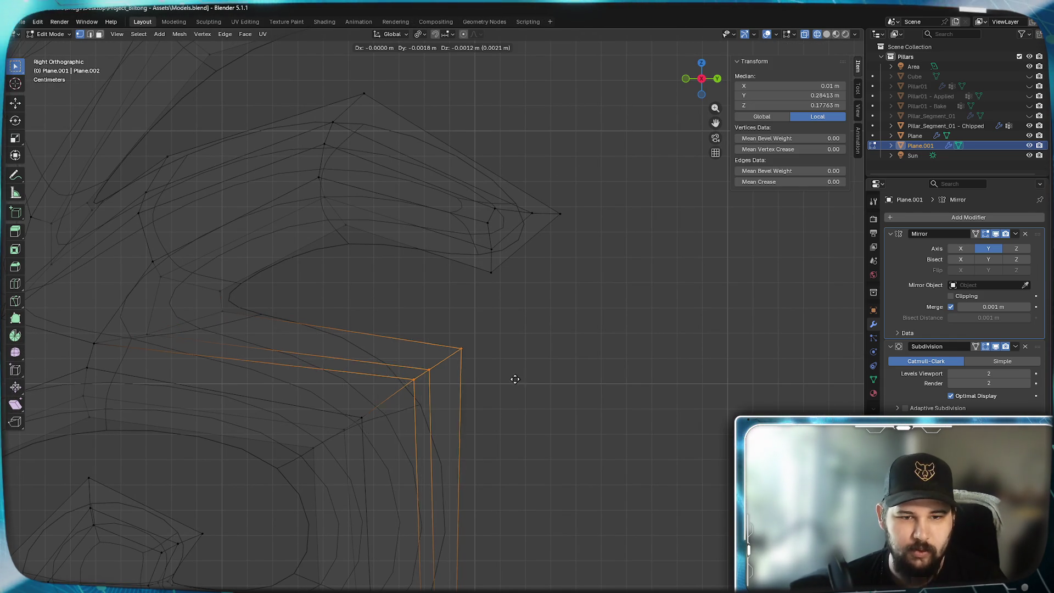
{"action": "key", "text": "g"}
{"action": "left_click", "coordinate": [510, 383]}
{"action": "scroll", "coordinate": [511, 384], "scroll_direction": "down", "scroll_amount": 2}
{"action": "scroll", "coordinate": [417, 396], "scroll_direction": "down", "scroll_amount": 2}
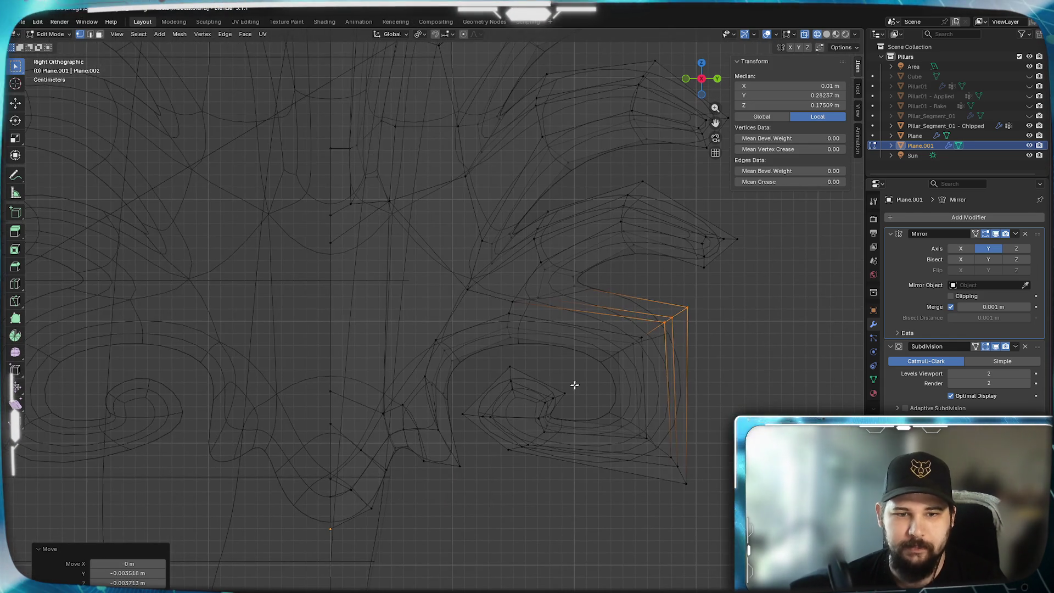
{"action": "key", "text": "Tab"}
{"action": "scroll", "coordinate": [377, 393], "scroll_direction": "down", "scroll_amount": 2}
{"action": "scroll", "coordinate": [523, 396], "scroll_direction": "up", "scroll_amount": 2, "text": "shift"}
{"action": "scroll", "coordinate": [459, 430], "scroll_direction": "up", "scroll_amount": 3, "text": "shift"}
{"action": "scroll", "coordinate": [418, 395], "scroll_direction": "up", "scroll_amount": 1, "text": "shift"}
{"action": "middle_click_drag", "start_coordinate": [415, 449], "coordinate": [412, 259], "text": "shift"}
{"action": "scroll", "coordinate": [382, 432], "scroll_direction": "down", "scroll_amount": 1}
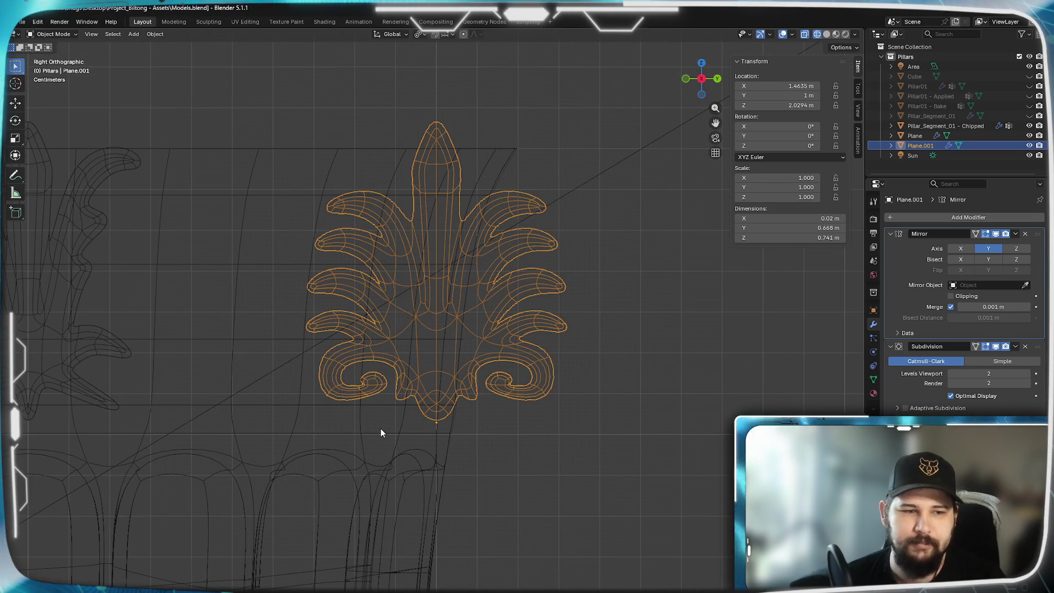
- Orbit into perspective and switch to solid shading to see the ornaments on the pillar
{"action": "mouse_move", "coordinate": [380, 428]}
{"action": "middle_mouse_down"}
{"action": "mouse_move", "coordinate": [428, 438]}
{"action": "mouse_move", "coordinate": [353, 422]}
{"action": "mouse_move", "coordinate": [492, 401]}
{"action": "middle_mouse_up"}
{"action": "key", "text": "z"}
{"action": "left_click", "coordinate": [569, 404]}
{"action": "scroll", "coordinate": [549, 370], "scroll_direction": "up", "scroll_amount": 2}
{"action": "scroll", "coordinate": [566, 385], "scroll_direction": "up", "scroll_amount": 2}
{"action": "mouse_move", "coordinate": [566, 386]}
{"action": "middle_mouse_down"}
{"action": "mouse_move", "coordinate": [525, 459]}
{"action": "mouse_move", "coordinate": [413, 509]}
{"action": "mouse_move", "coordinate": [369, 424]}
{"action": "middle_mouse_up"}
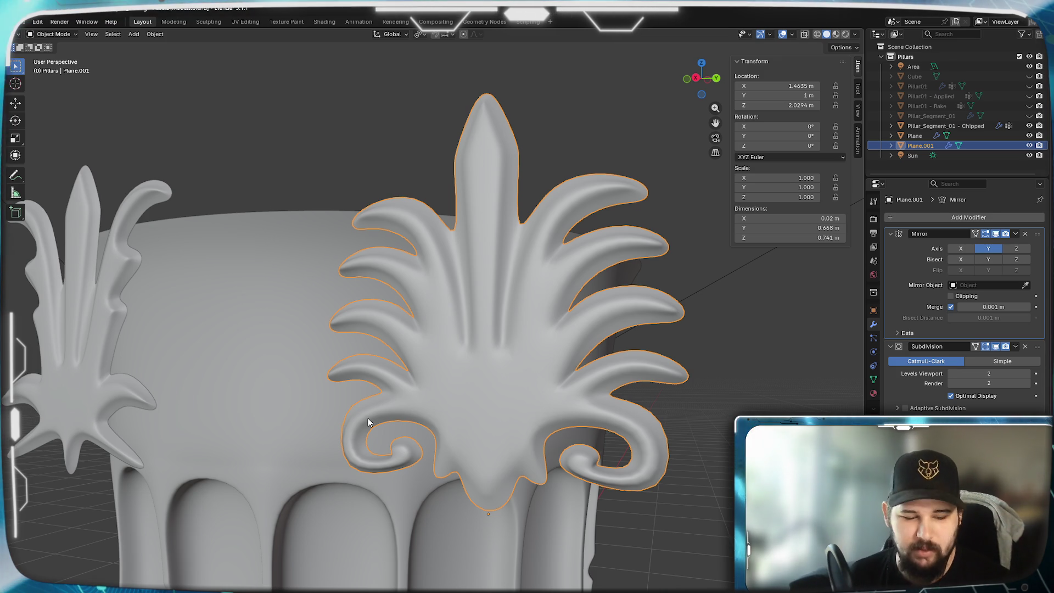
{"action": "scroll", "coordinate": [259, 433], "scroll_direction": "down", "scroll_amount": 4}
- Orbit around the capital, selecting Plane and then Plane.001 to inspect each ornament
{"action": "mouse_move", "coordinate": [436, 435]}
{"action": "middle_mouse_down"}
{"action": "mouse_move", "coordinate": [454, 419]}
{"action": "mouse_move", "coordinate": [489, 434]}
{"action": "mouse_move", "coordinate": [422, 424]}
{"action": "mouse_move", "coordinate": [381, 465]}
{"action": "mouse_move", "coordinate": [444, 444]}
{"action": "mouse_move", "coordinate": [237, 393]}
{"action": "middle_mouse_up"}
{"action": "scroll", "coordinate": [509, 359], "scroll_direction": "up", "scroll_amount": 2}
{"action": "left_click", "coordinate": [237, 393]}
{"action": "mouse_move", "coordinate": [577, 423]}
{"action": "middle_mouse_down"}
{"action": "mouse_move", "coordinate": [501, 447]}
{"action": "mouse_move", "coordinate": [511, 404]}
{"action": "mouse_move", "coordinate": [481, 520]}
{"action": "mouse_move", "coordinate": [546, 276]}
{"action": "mouse_move", "coordinate": [535, 305]}
{"action": "middle_mouse_up"}
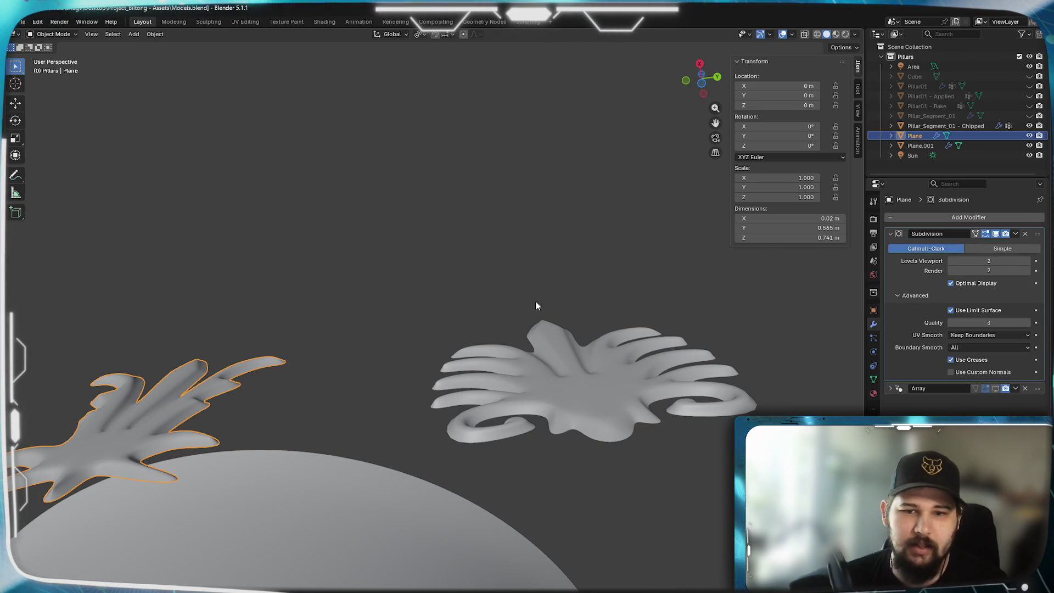
{"action": "mouse_move", "coordinate": [607, 394]}
{"action": "middle_mouse_down"}
{"action": "mouse_move", "coordinate": [561, 395]}
{"action": "mouse_move", "coordinate": [490, 371]}
{"action": "mouse_move", "coordinate": [243, 394]}
{"action": "mouse_move", "coordinate": [398, 378]}
{"action": "mouse_move", "coordinate": [388, 372]}
{"action": "mouse_move", "coordinate": [462, 378]}
{"action": "mouse_move", "coordinate": [331, 366]}
{"action": "mouse_move", "coordinate": [577, 396]}
{"action": "mouse_move", "coordinate": [534, 411]}
{"action": "middle_mouse_up"}
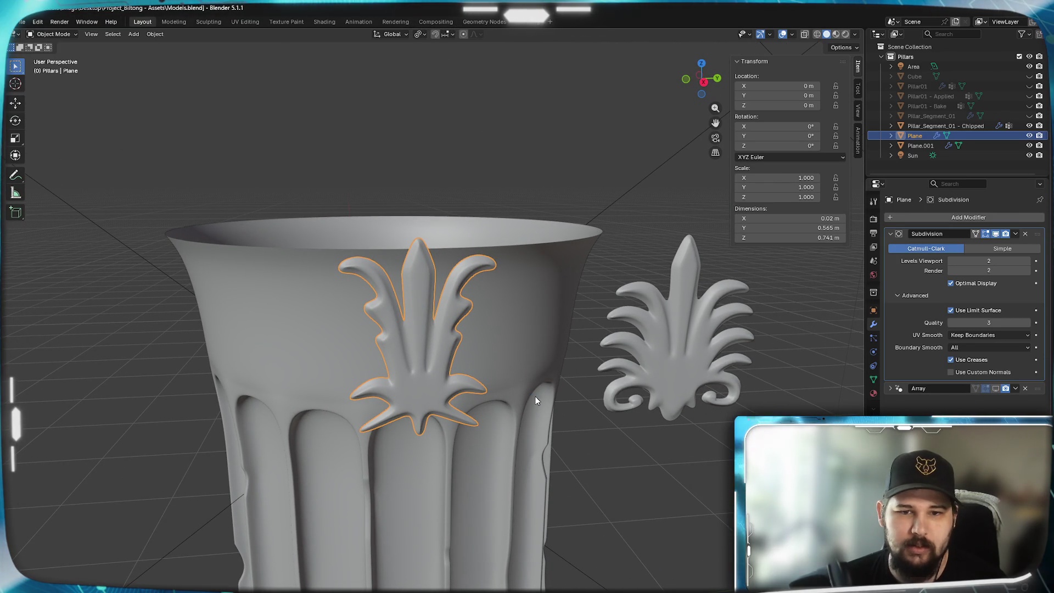
{"action": "left_click", "coordinate": [725, 328]}
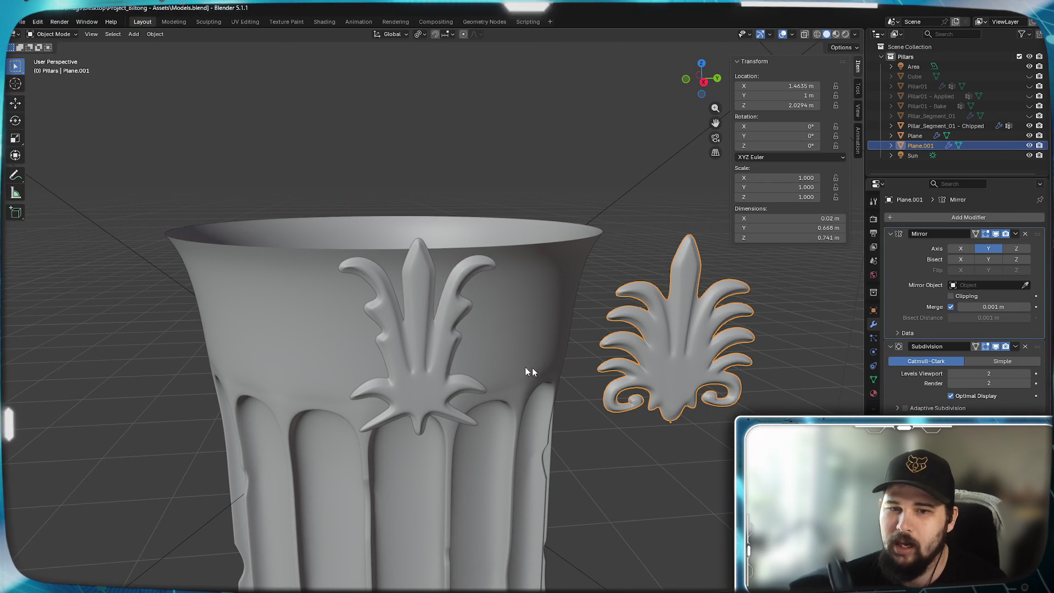
- Duplicate the left ornament in place and remove the Array modifier from the copy
{"action": "left_click", "coordinate": [413, 387], "text": "shift"}
{"action": "left_click", "coordinate": [406, 364]}
{"action": "key", "text": "shift+d"}
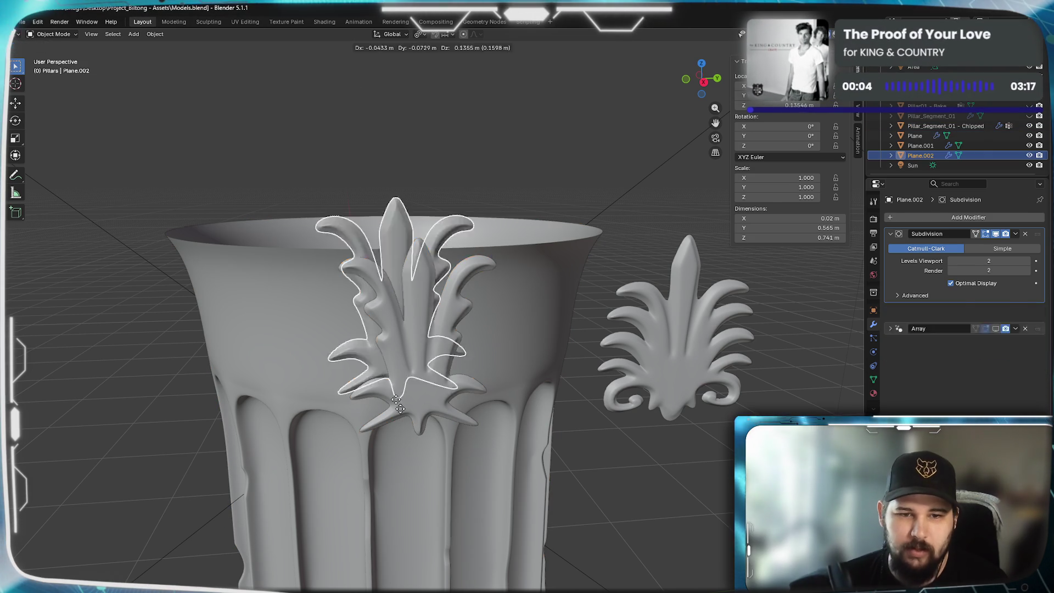
{"action": "key", "text": "Escape"}
{"action": "left_click", "coordinate": [1025, 310]}
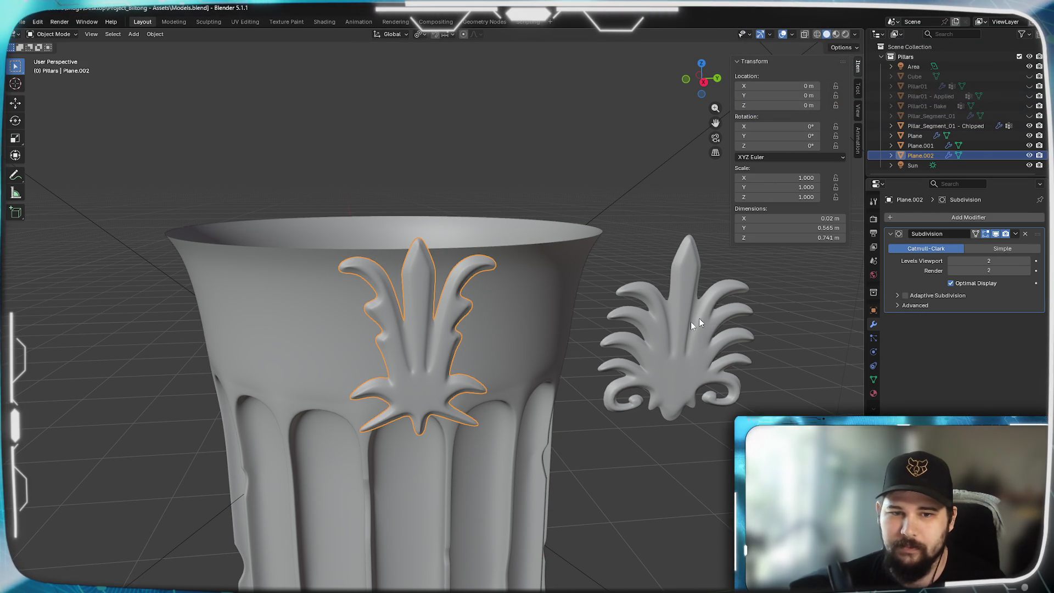
{"action": "scroll", "coordinate": [641, 347], "scroll_direction": "down", "scroll_amount": 3}
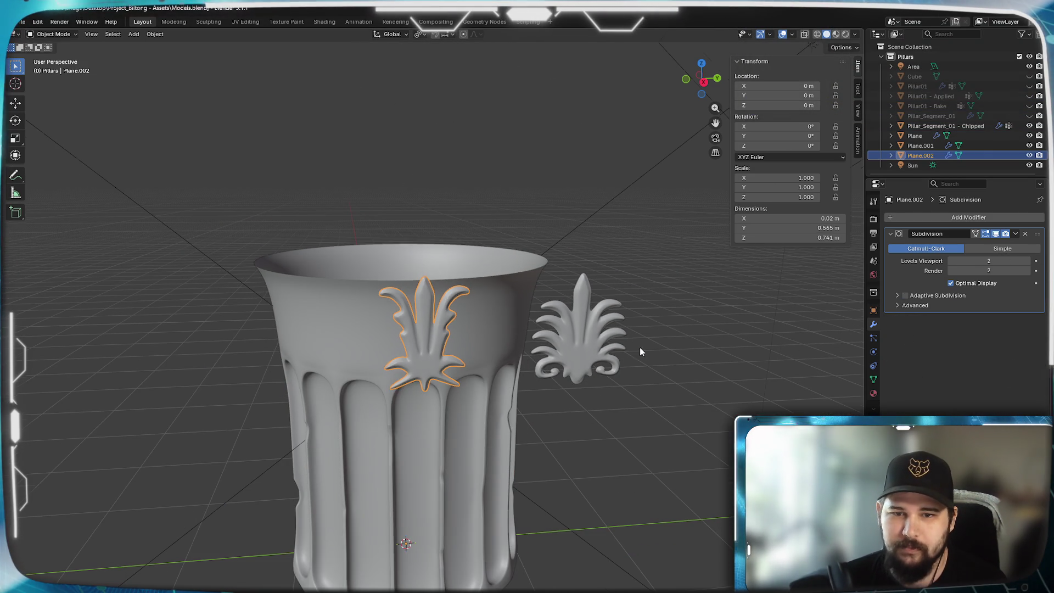
- Duplicate the right ornament in place and apply the Mirror modifier on the copy
{"action": "left_click", "coordinate": [588, 337]}
{"action": "key", "text": "shift+d"}
{"action": "key", "text": "Escape"}
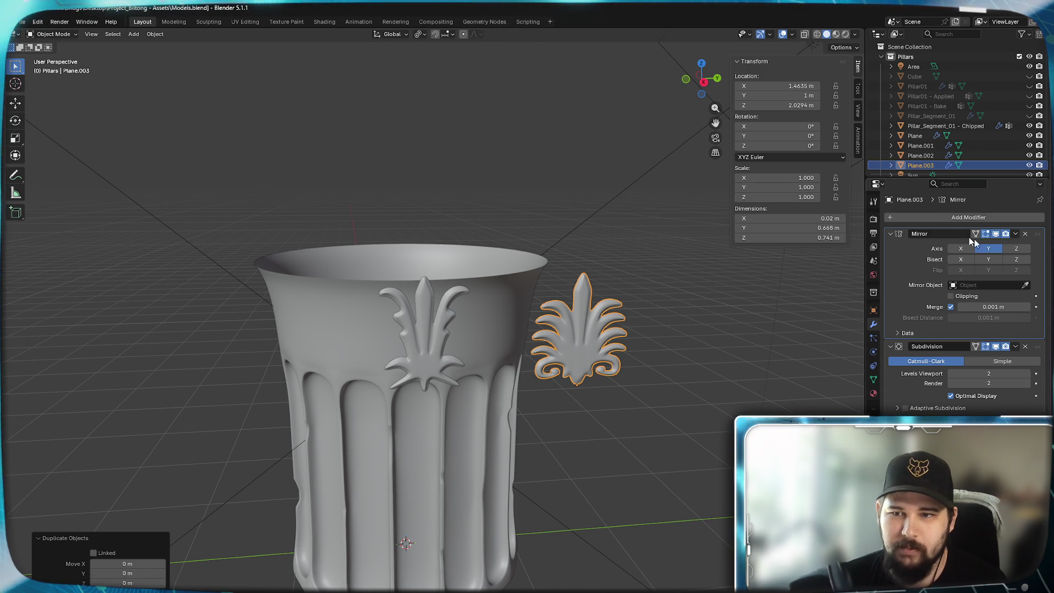
{"action": "left_click", "coordinate": [1016, 235]}
{"action": "left_click", "coordinate": [972, 246]}
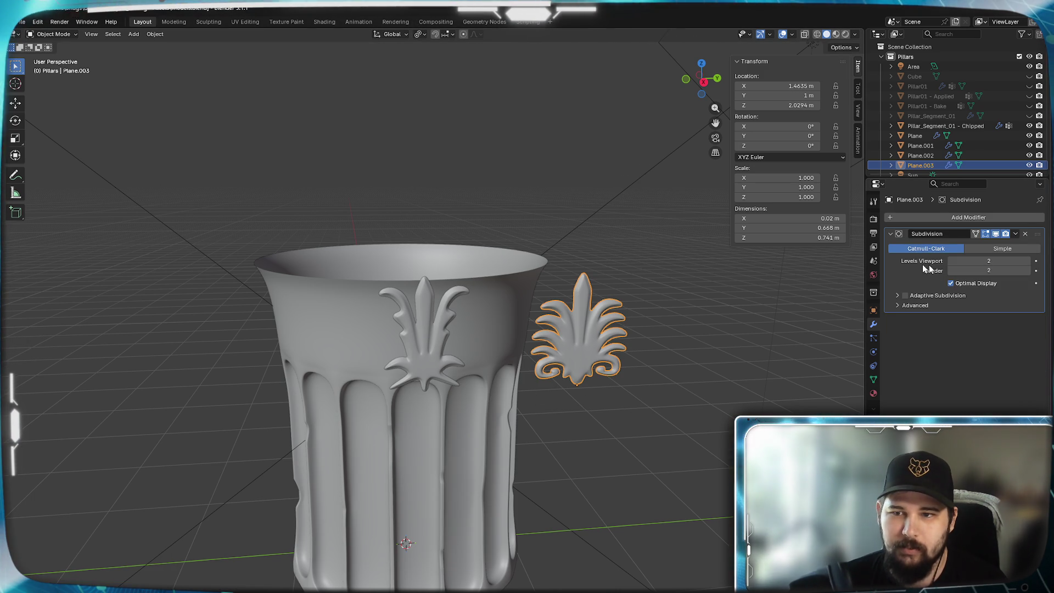
- Duplicate Plane.002 and Plane.001 together and move the copies aside along X
{"action": "left_click", "coordinate": [930, 156]}
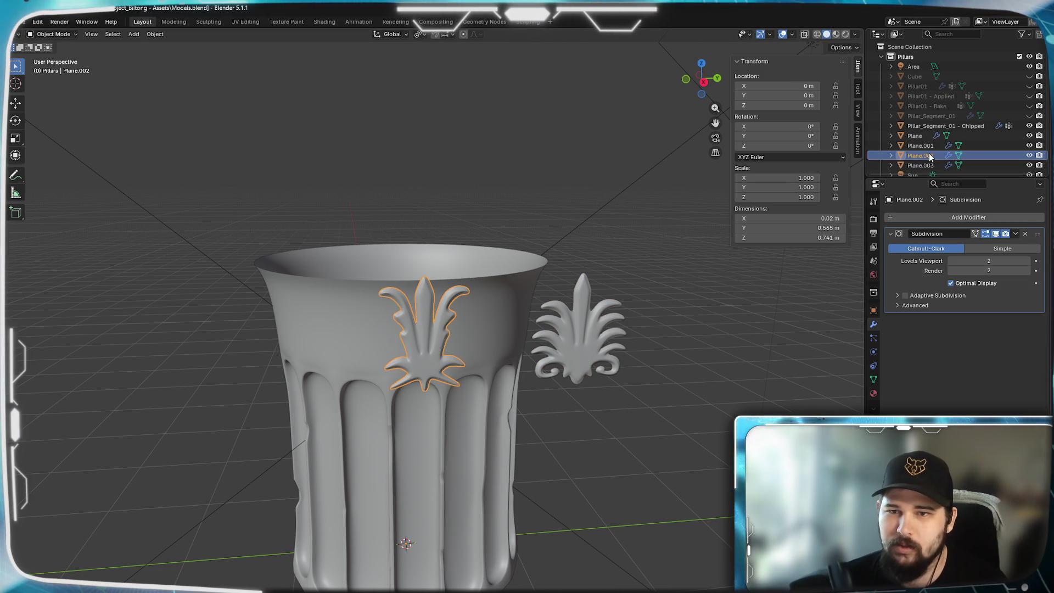
{"action": "left_click", "coordinate": [916, 146], "text": "ctrl"}
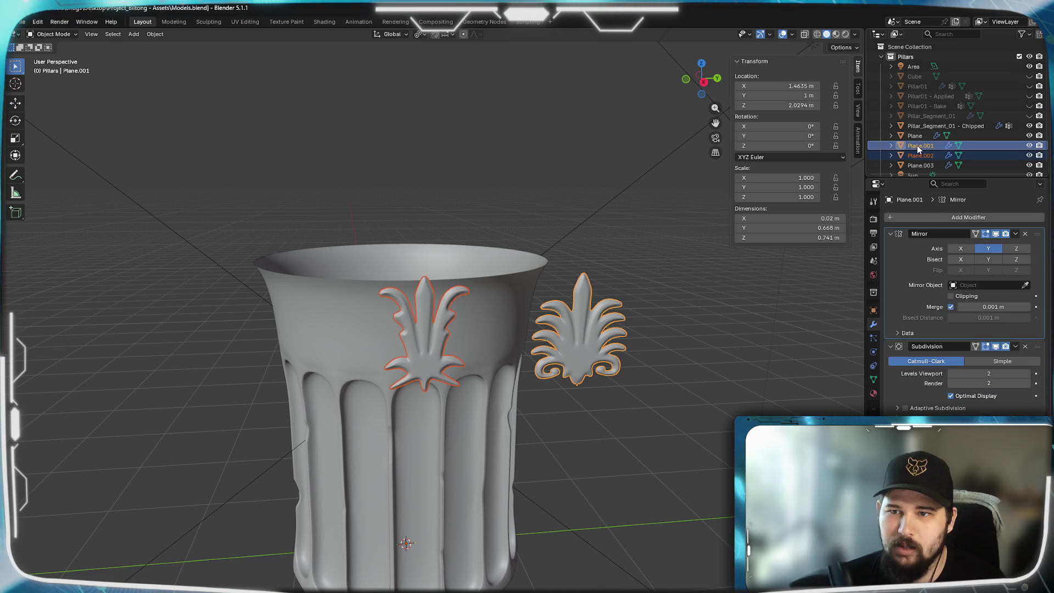
{"action": "key", "text": "shift+d"}
{"action": "key", "text": "x"}
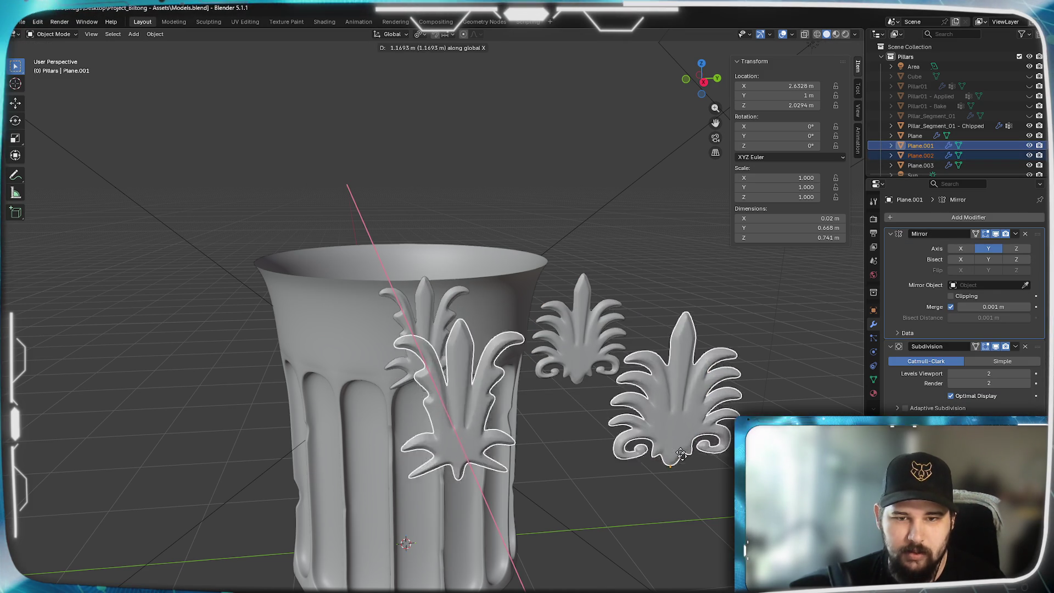
{"action": "left_click", "coordinate": [334, 348]}
{"action": "mouse_move", "coordinate": [333, 347]}
{"action": "middle_mouse_down"}
{"action": "mouse_move", "coordinate": [445, 374]}
{"action": "mouse_move", "coordinate": [372, 348]}
{"action": "mouse_move", "coordinate": [407, 358]}
{"action": "middle_mouse_up"}
{"action": "left_click", "coordinate": [421, 350]}
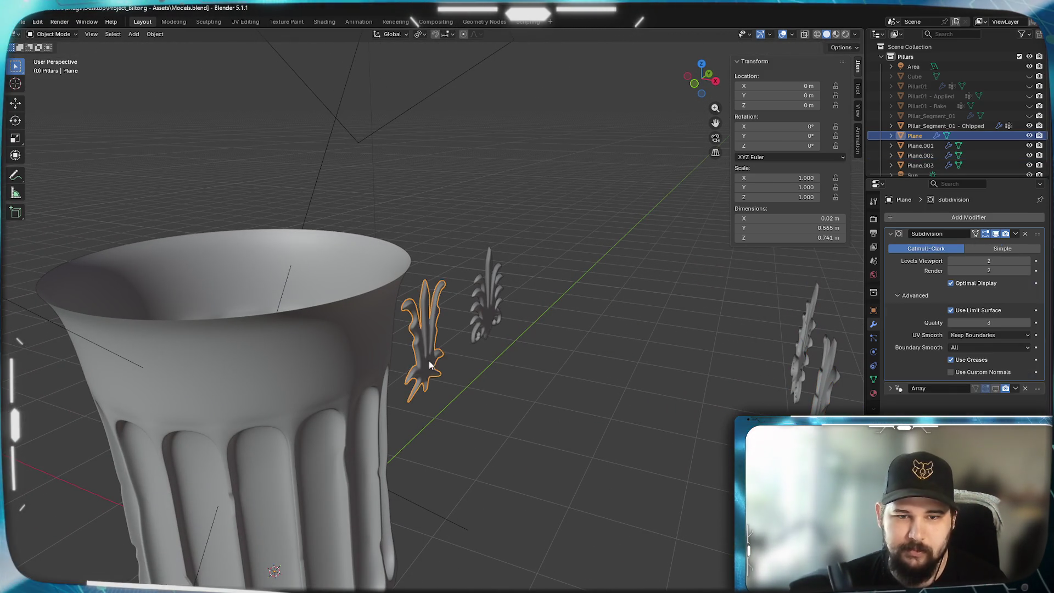
- Join Plane.003 into Plane with Ctrl+J and enter mesh editing on the result
{"action": "left_click", "coordinate": [490, 299]}
{"action": "left_click", "coordinate": [425, 338], "text": "shift"}
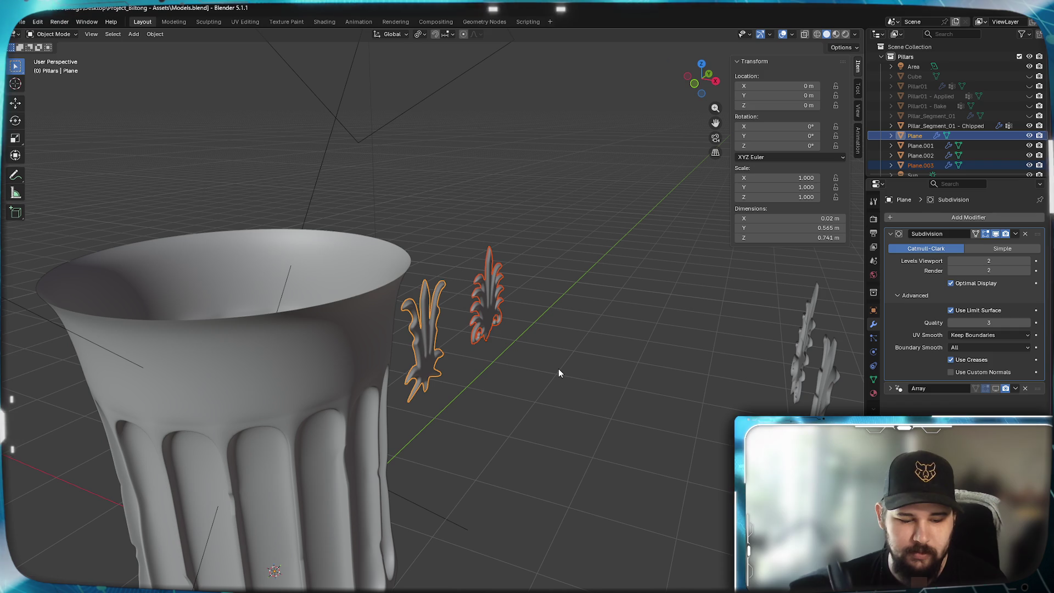
{"action": "key", "text": "ctrl+j"}
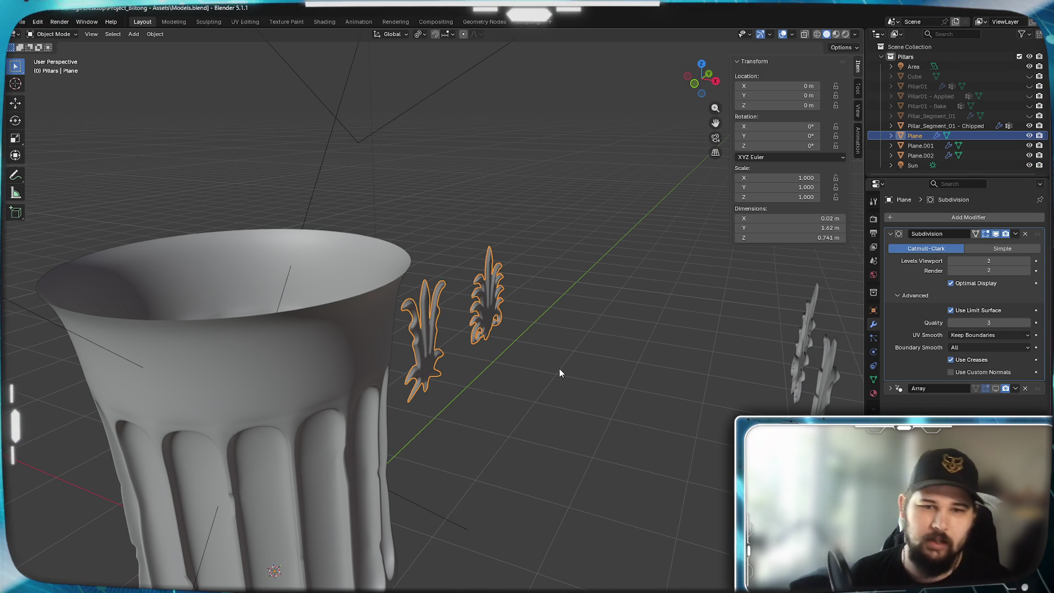
{"action": "mouse_move", "coordinate": [521, 325]}
{"action": "middle_mouse_down"}
{"action": "mouse_move", "coordinate": [448, 326]}
{"action": "mouse_move", "coordinate": [459, 410]}
{"action": "middle_mouse_up"}
{"action": "key", "text": "Tab"}
{"action": "scroll", "coordinate": [448, 326], "scroll_direction": "down", "scroll_amount": 2}
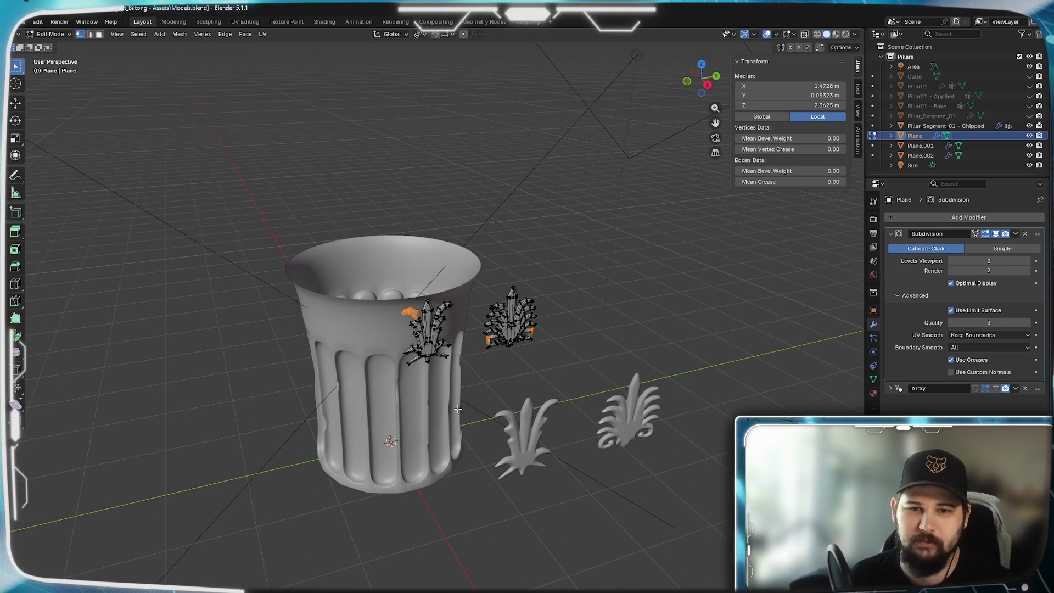
- Hide the spare Plane.001 and Plane.002 copies in the Outliner and clear the mesh selection
{"action": "left_click", "coordinate": [1029, 156]}
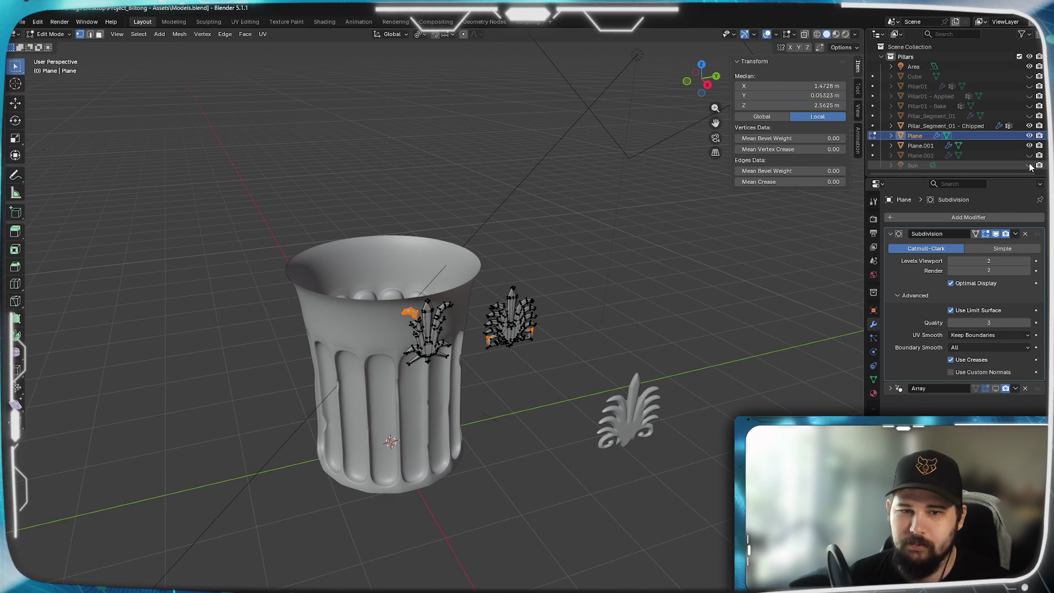
{"action": "left_click", "coordinate": [1030, 165]}
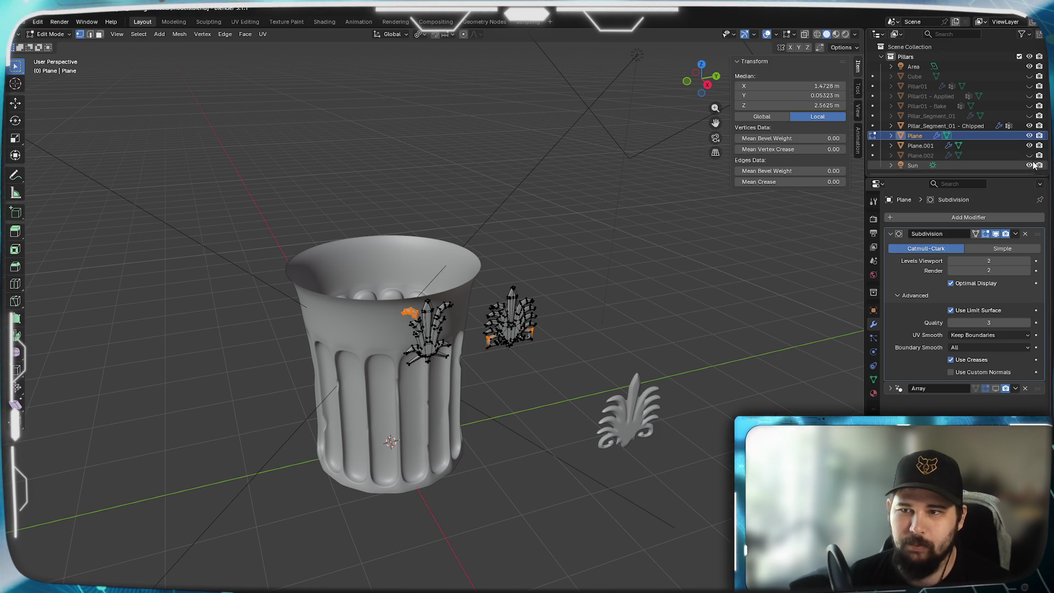
{"action": "left_click", "coordinate": [1029, 145]}
{"action": "scroll", "coordinate": [563, 423], "scroll_direction": "up", "scroll_amount": 6}
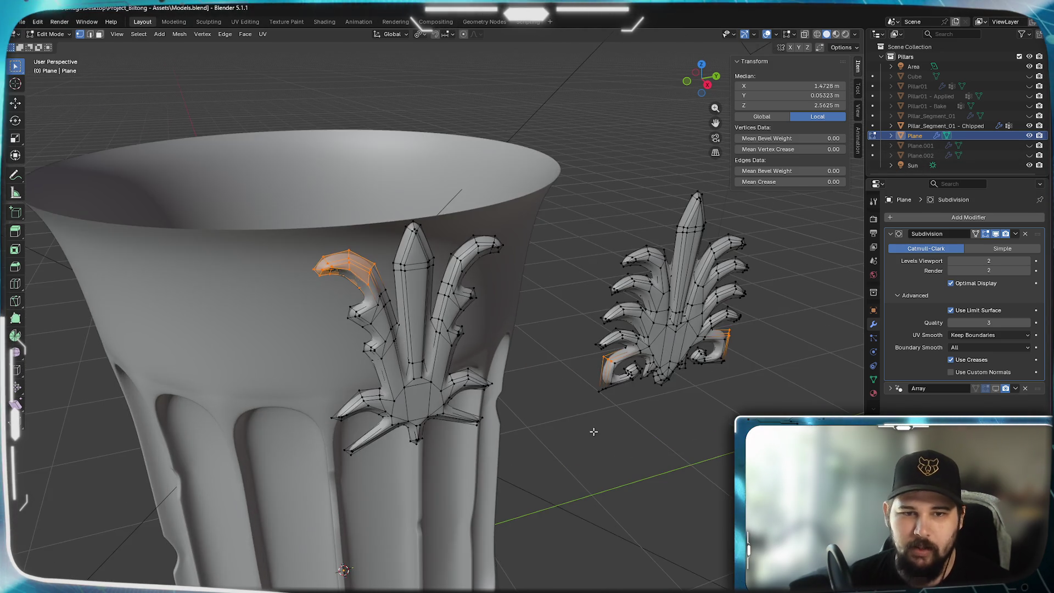
{"action": "key", "text": "a"}
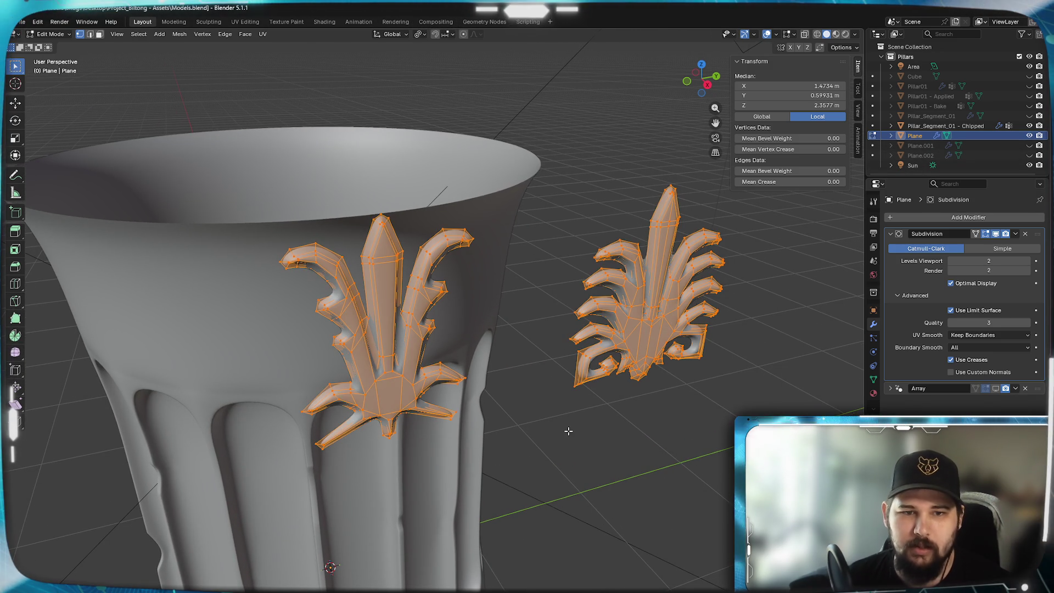
{"action": "key", "text": "alt+a"}
{"action": "middle_click_drag", "start_coordinate": [569, 437], "coordinate": [505, 410]}
{"action": "scroll", "coordinate": [505, 409], "scroll_direction": "up", "scroll_amount": 2}
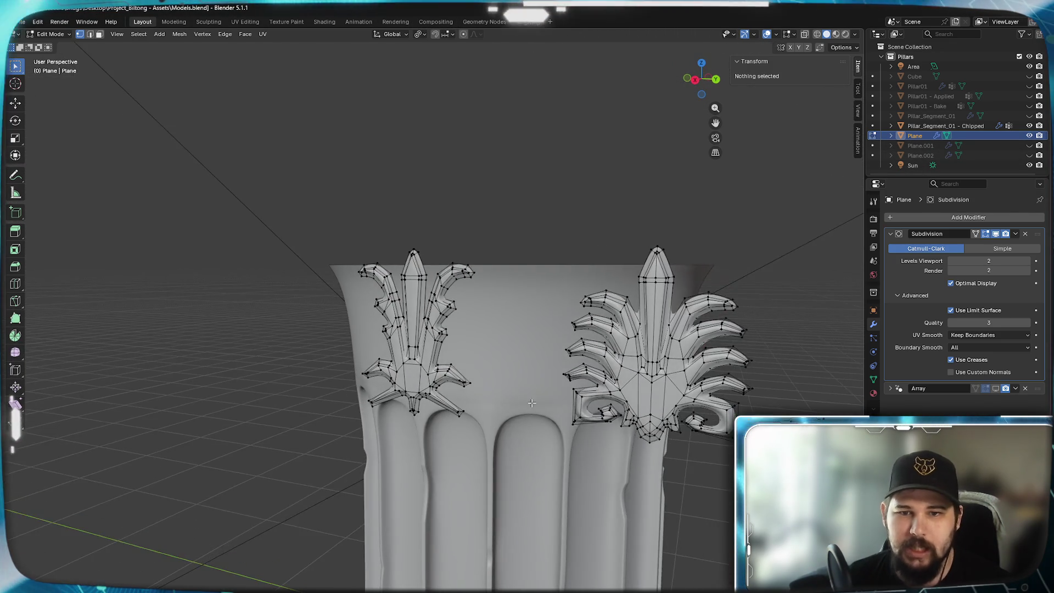
{"action": "scroll", "coordinate": [498, 415], "scroll_direction": "up", "scroll_amount": 1}
{"action": "scroll", "coordinate": [495, 424], "scroll_direction": "up", "scroll_amount": 1}
{"action": "scroll", "coordinate": [488, 432], "scroll_direction": "up", "scroll_amount": 1}
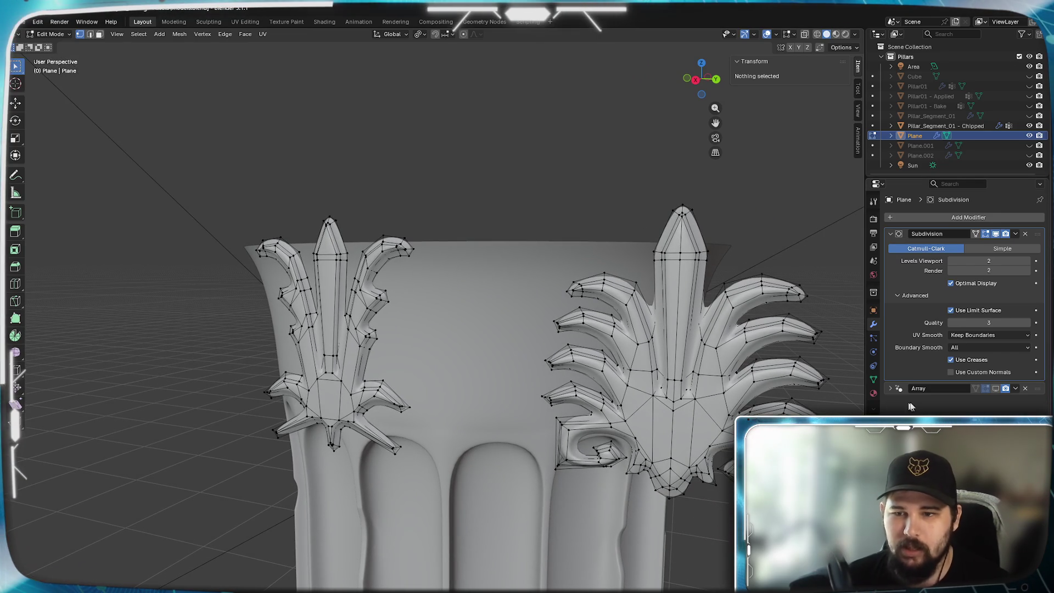
- Enable the Array modifier so the palmettes repeat in a ring around the capital
{"action": "key", "text": "Tab"}
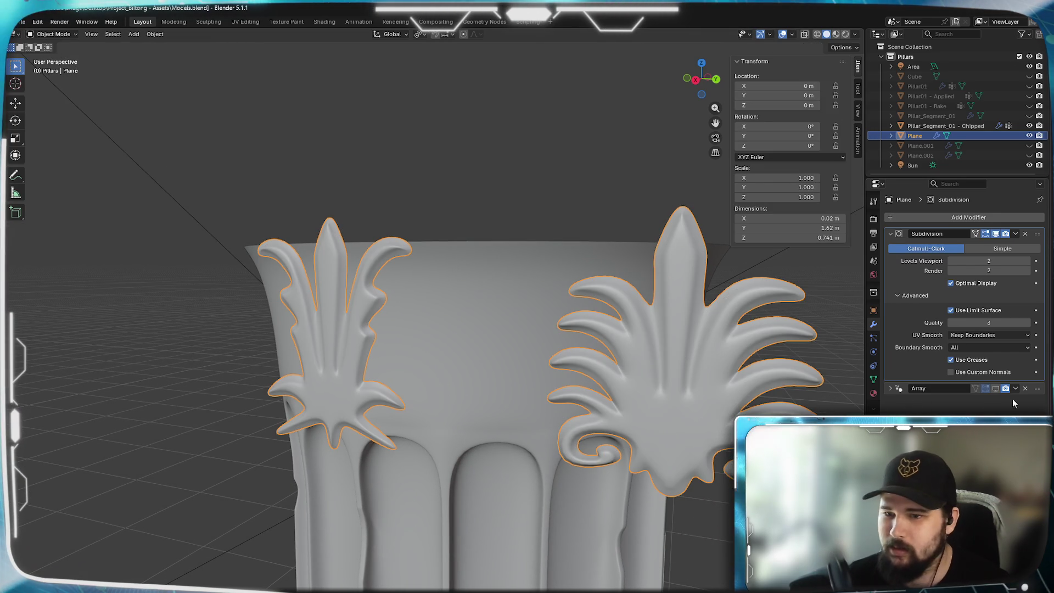
{"action": "left_click", "coordinate": [995, 389]}
{"action": "scroll", "coordinate": [458, 399], "scroll_direction": "down", "scroll_amount": 4}
{"action": "mouse_move", "coordinate": [363, 372]}
{"action": "middle_mouse_down"}
{"action": "mouse_move", "coordinate": [387, 441]}
{"action": "mouse_move", "coordinate": [386, 492]}
{"action": "mouse_move", "coordinate": [401, 405]}
{"action": "mouse_move", "coordinate": [412, 442]}
{"action": "mouse_move", "coordinate": [397, 467]}
{"action": "mouse_move", "coordinate": [381, 379]}
{"action": "mouse_move", "coordinate": [396, 427]}
{"action": "mouse_move", "coordinate": [421, 388]}
{"action": "middle_mouse_up"}
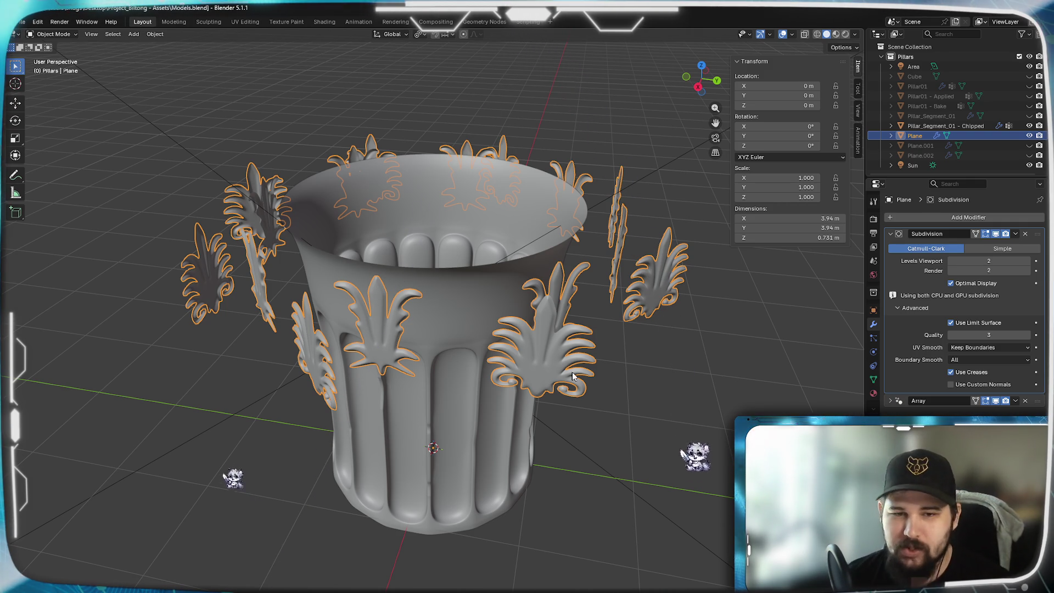
- Enter mesh editing, look up at the pillar from below and switch to wireframe
{"action": "key", "text": "Tab"}
{"action": "mouse_move", "coordinate": [562, 375]}
{"action": "middle_mouse_down"}
{"action": "mouse_move", "coordinate": [562, 324]}
{"action": "mouse_move", "coordinate": [551, 396]}
{"action": "mouse_move", "coordinate": [540, 355]}
{"action": "middle_mouse_up"}
{"action": "scroll", "coordinate": [483, 285], "scroll_direction": "up", "scroll_amount": 4}
{"action": "scroll", "coordinate": [483, 285], "scroll_direction": "down", "scroll_amount": 5}
{"action": "middle_click_drag", "start_coordinate": [483, 285], "coordinate": [546, 354]}
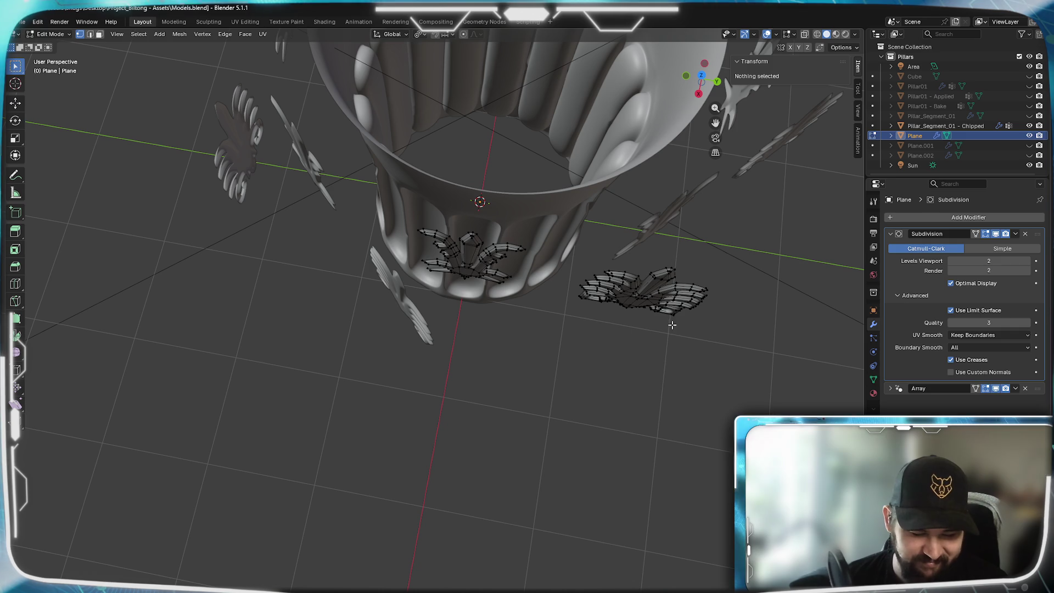
{"action": "key", "text": "z"}
{"action": "left_click", "coordinate": [598, 324]}
- Box-select the larger palmette, move it -1 m along Y and switch to top view
{"action": "left_click_drag", "start_coordinate": [734, 360], "coordinate": [549, 210]}
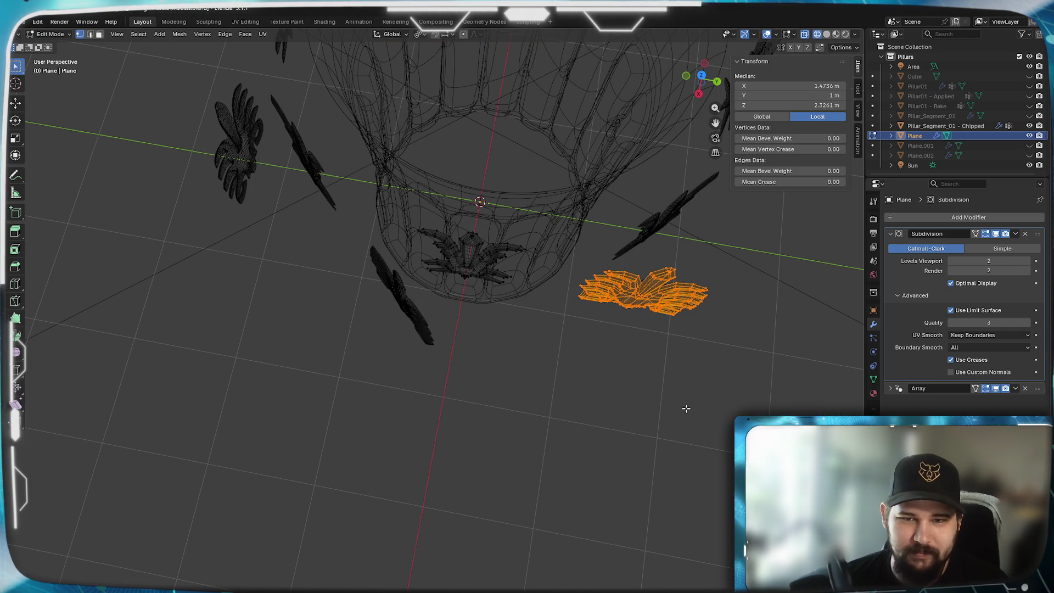
{"action": "key", "text": "g"}
{"action": "key", "text": "y"}
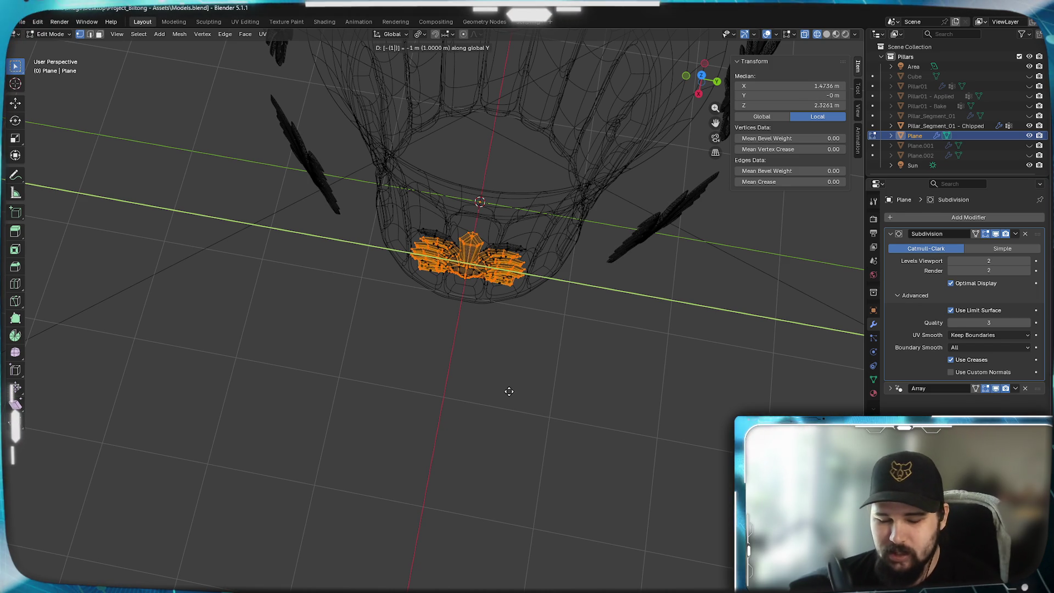
{"action": "type", "text": "-1"}
{"action": "key", "text": "Return"}
{"action": "key", "text": "KP_7"}
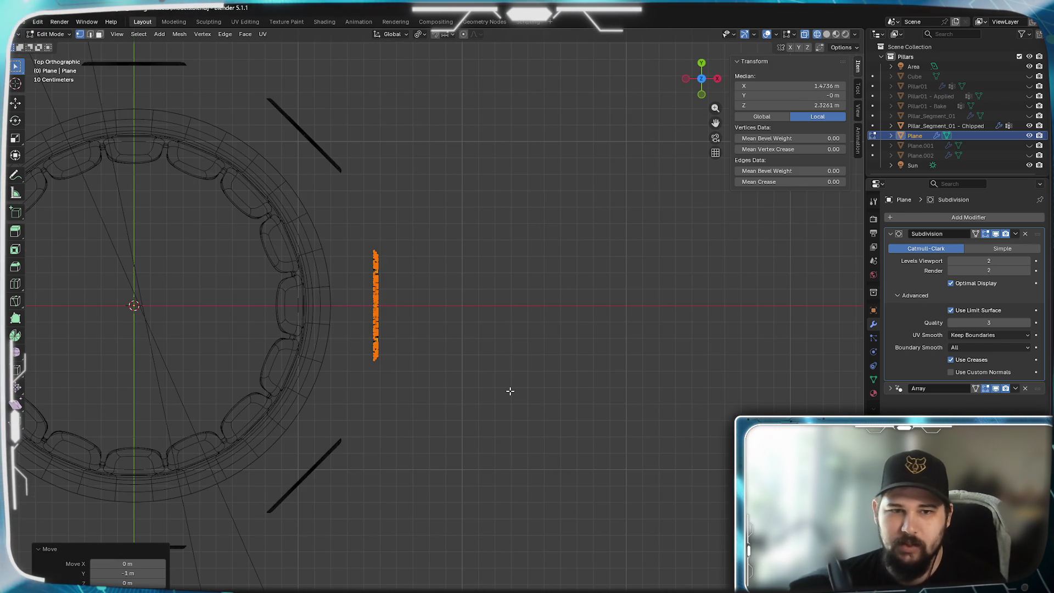
- Rotate the larger palmette 22.5° then -45° about the 3D cursor at the pillar's centre
{"action": "middle_click_drag", "start_coordinate": [447, 424], "coordinate": [684, 464], "text": "shift"}
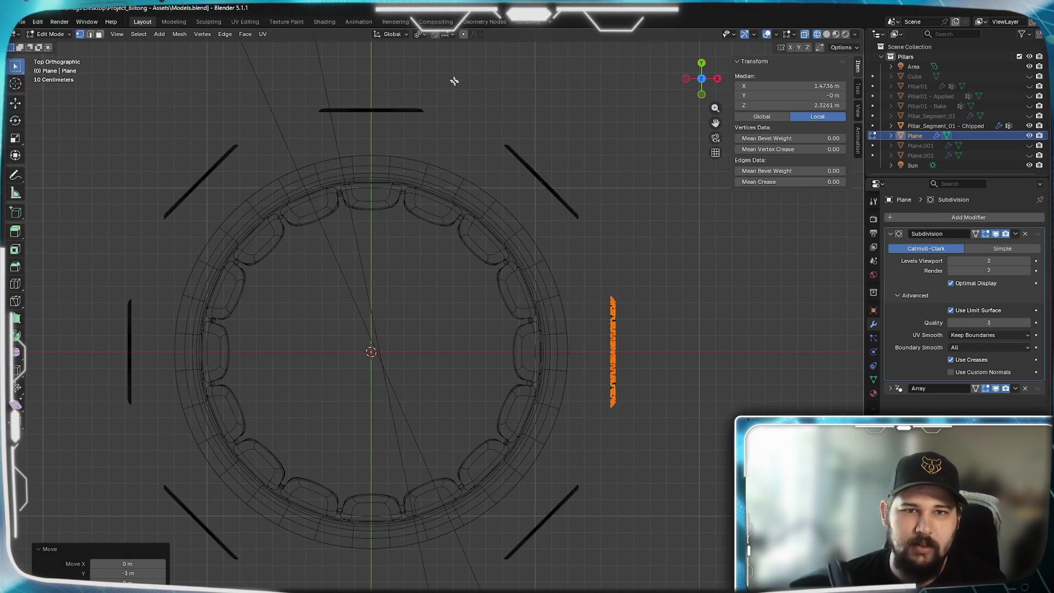
{"action": "left_click", "coordinate": [420, 35]}
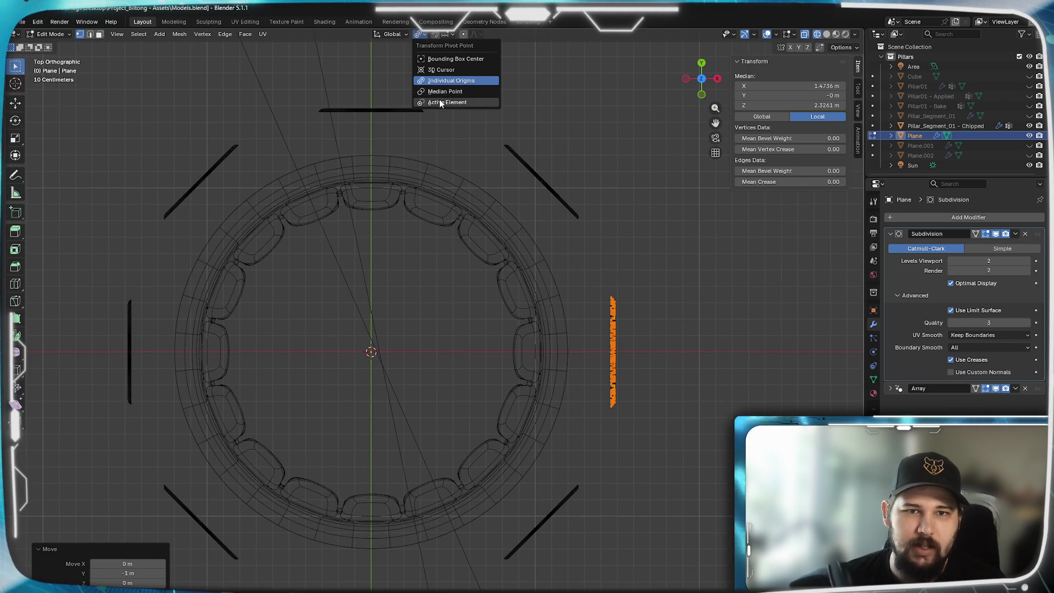
{"action": "left_click", "coordinate": [441, 71]}
{"action": "key", "text": "r"}
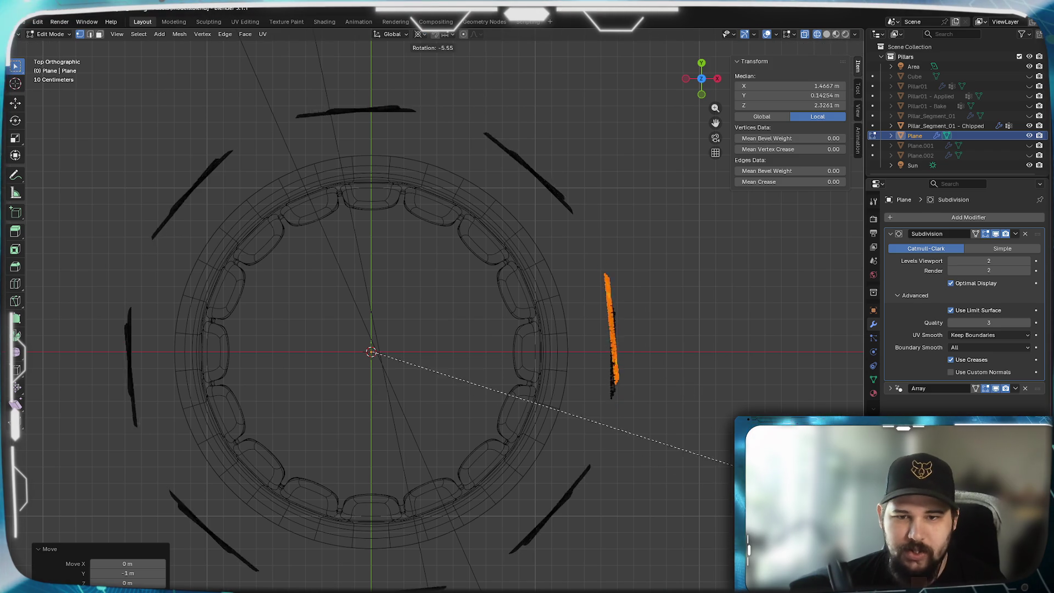
{"action": "type", "text": "22"}
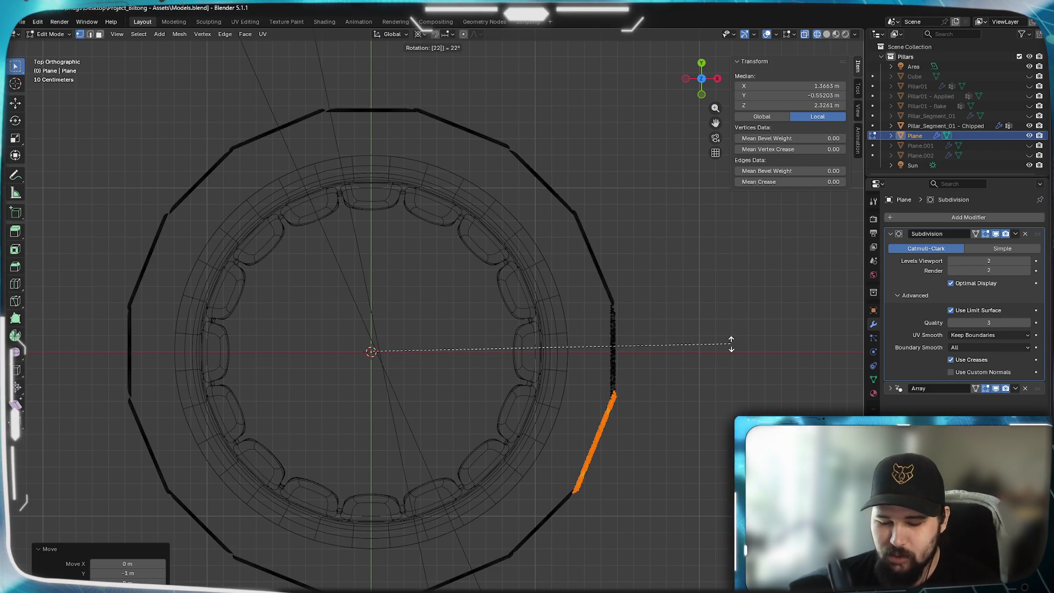
{"action": "key", "text": "Return"}
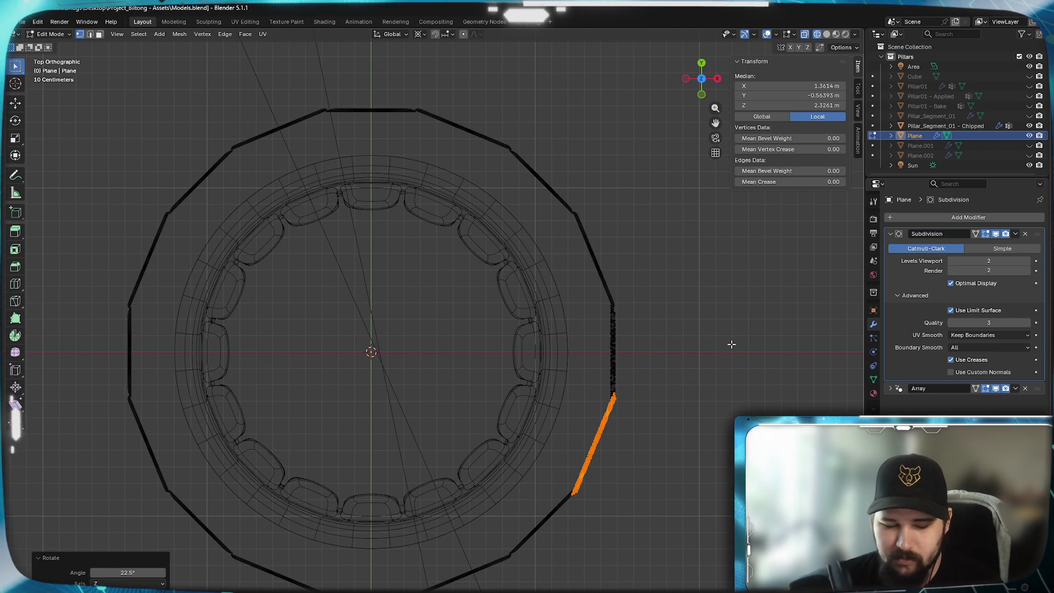
{"action": "key", "text": "r"}
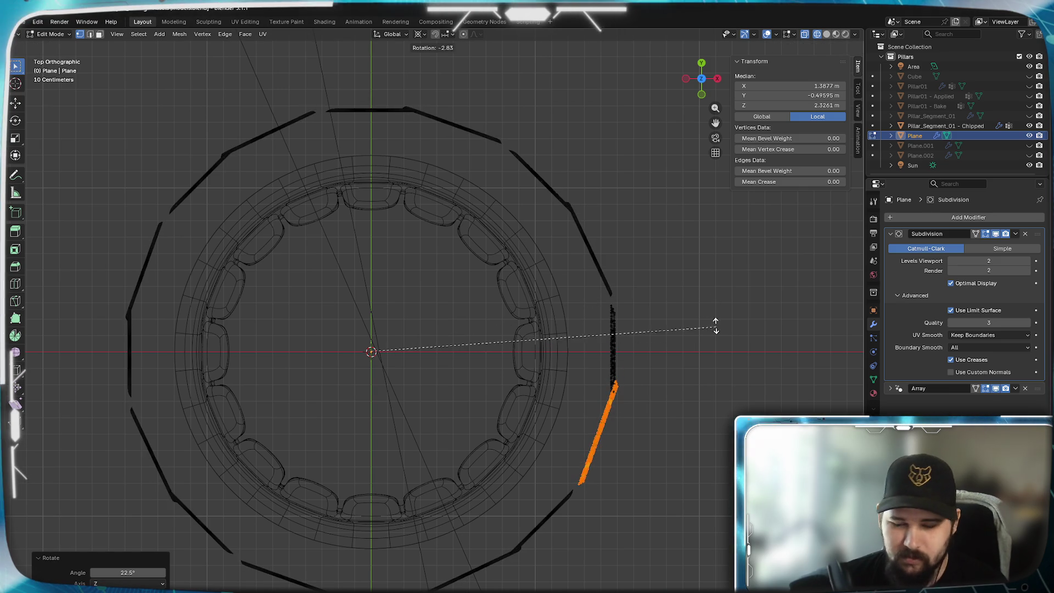
{"action": "type", "text": "-45"}
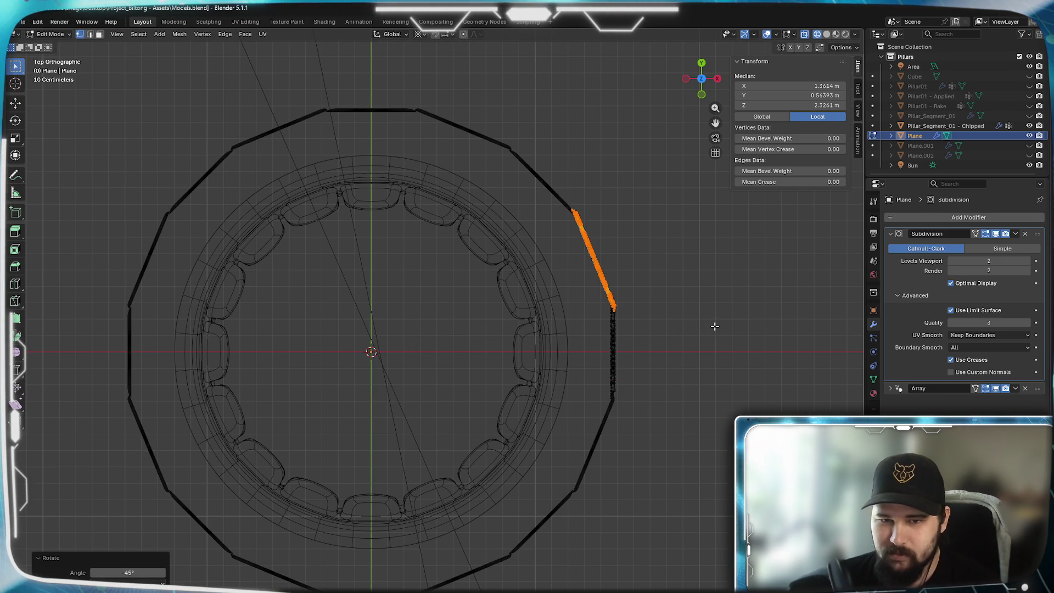
- View the ornament ring from the side in solid shading, back in Object Mode
{"action": "middle_click_drag", "start_coordinate": [628, 487], "coordinate": [477, 406]}
{"action": "key", "text": "z"}
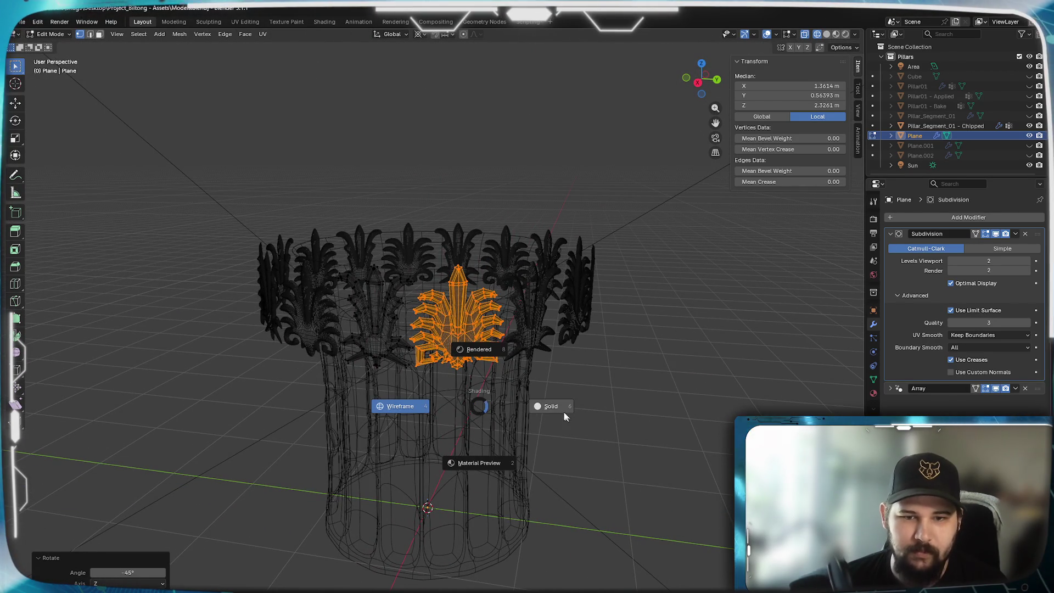
{"action": "left_click", "coordinate": [566, 416]}
{"action": "scroll", "coordinate": [486, 421], "scroll_direction": "up", "scroll_amount": 4}
{"action": "key", "text": "Tab"}
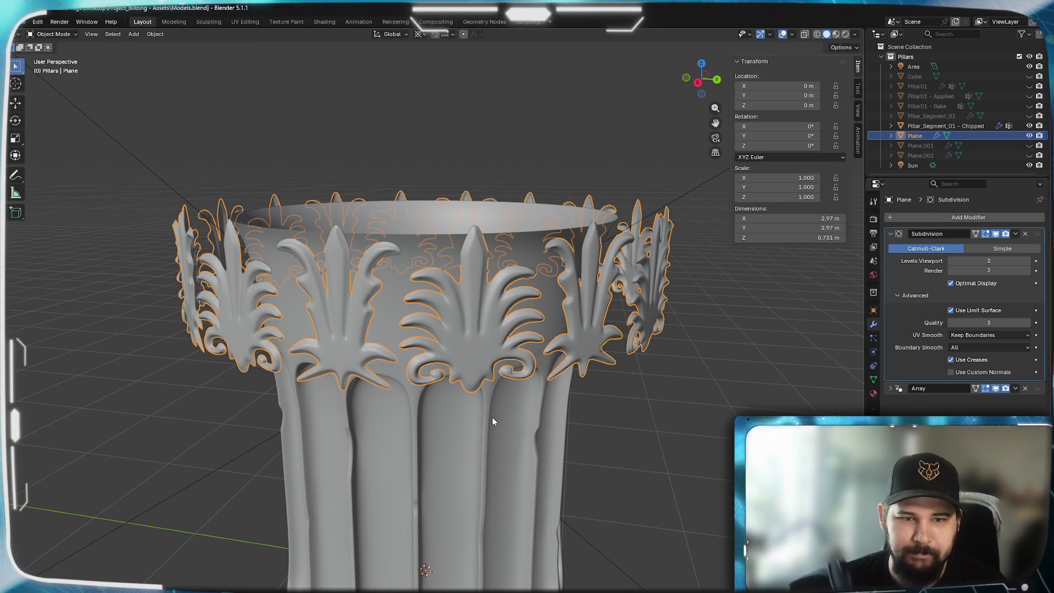
{"action": "scroll", "coordinate": [467, 440], "scroll_direction": "down", "scroll_amount": 4}
- Start and cancel a scale of the ornament ring while viewing the pillar from below and above
{"action": "mouse_move", "coordinate": [478, 435]}
{"action": "middle_mouse_down"}
{"action": "mouse_move", "coordinate": [547, 453]}
{"action": "mouse_move", "coordinate": [443, 425]}
{"action": "mouse_move", "coordinate": [536, 418]}
{"action": "mouse_move", "coordinate": [554, 429]}
{"action": "mouse_move", "coordinate": [520, 454]}
{"action": "mouse_move", "coordinate": [524, 532]}
{"action": "mouse_move", "coordinate": [518, 446]}
{"action": "mouse_move", "coordinate": [531, 430]}
{"action": "middle_mouse_up"}
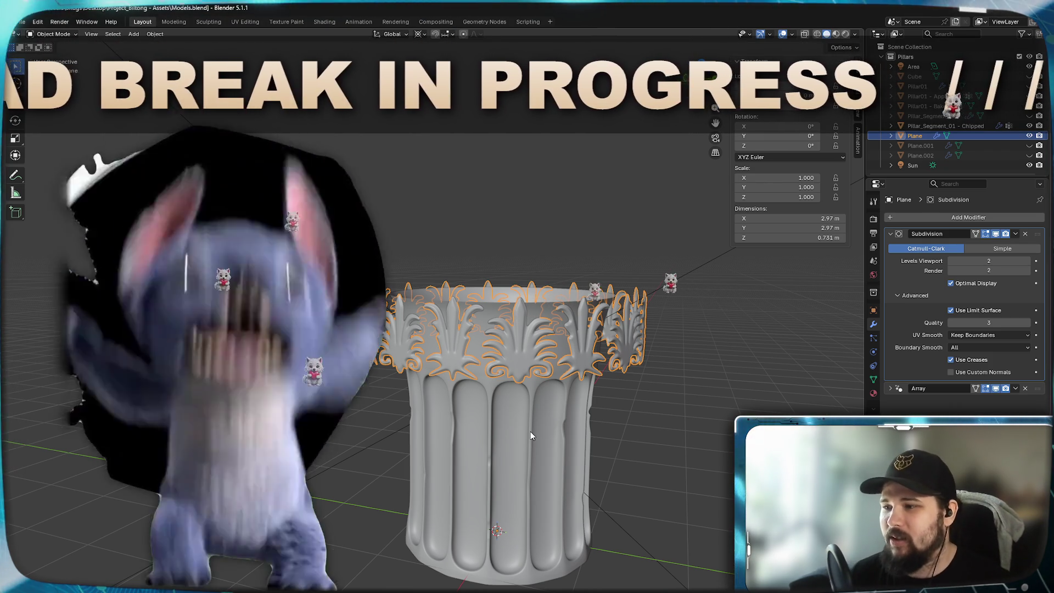
{"action": "scroll", "coordinate": [528, 413], "scroll_direction": "up", "scroll_amount": 2}
{"action": "scroll", "coordinate": [573, 439], "scroll_direction": "up", "scroll_amount": 4}
{"action": "scroll", "coordinate": [591, 405], "scroll_direction": "down", "scroll_amount": 2}
{"action": "scroll", "coordinate": [549, 397], "scroll_direction": "down", "scroll_amount": 2}
{"action": "scroll", "coordinate": [563, 401], "scroll_direction": "down", "scroll_amount": 2}
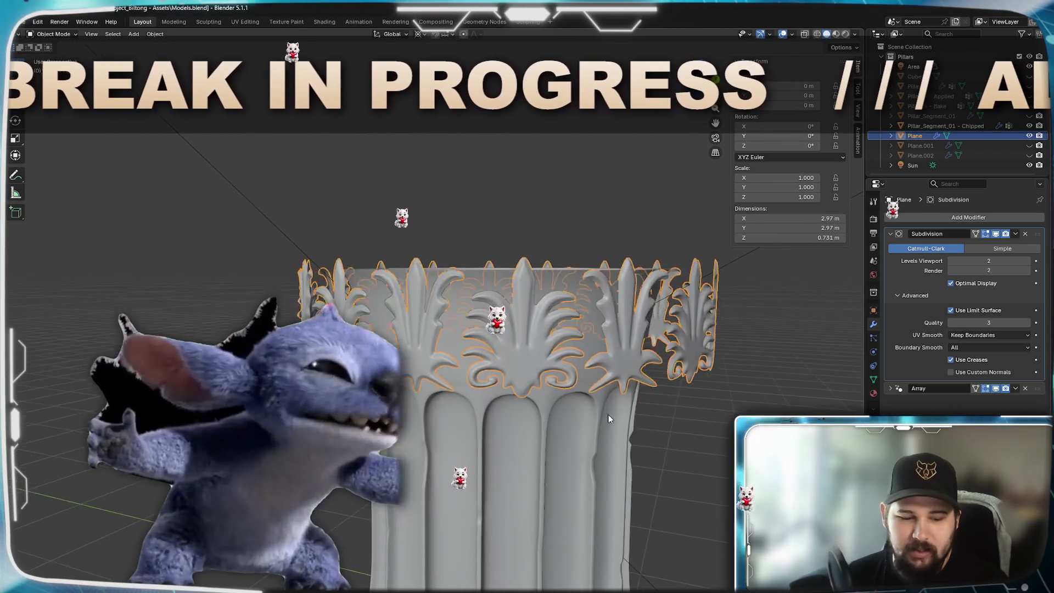
{"action": "key", "text": "s"}
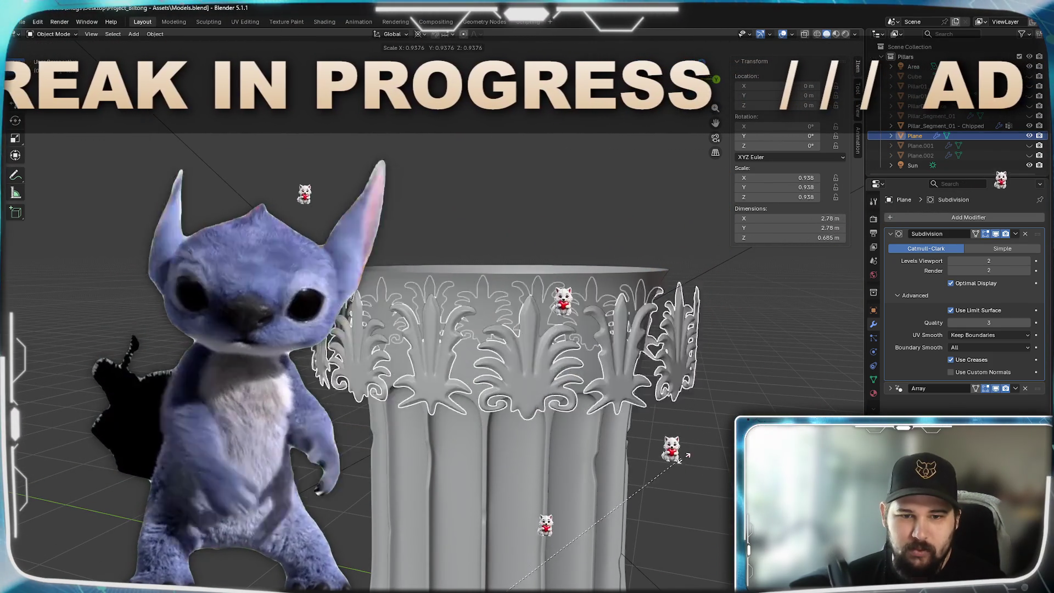
{"action": "key", "text": "Escape"}
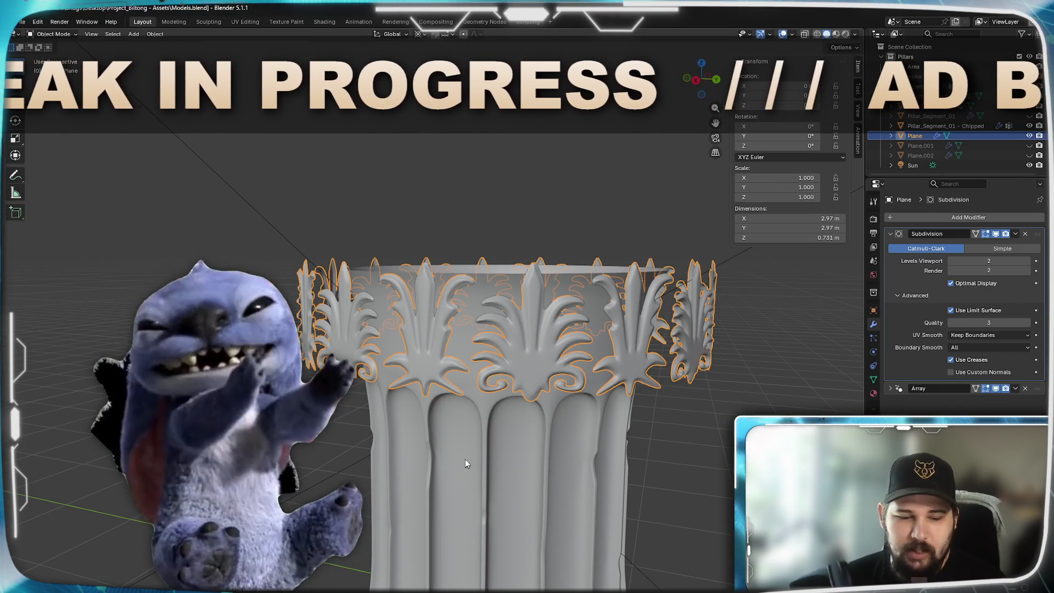
{"action": "middle_click_drag", "start_coordinate": [465, 461], "coordinate": [527, 465]}
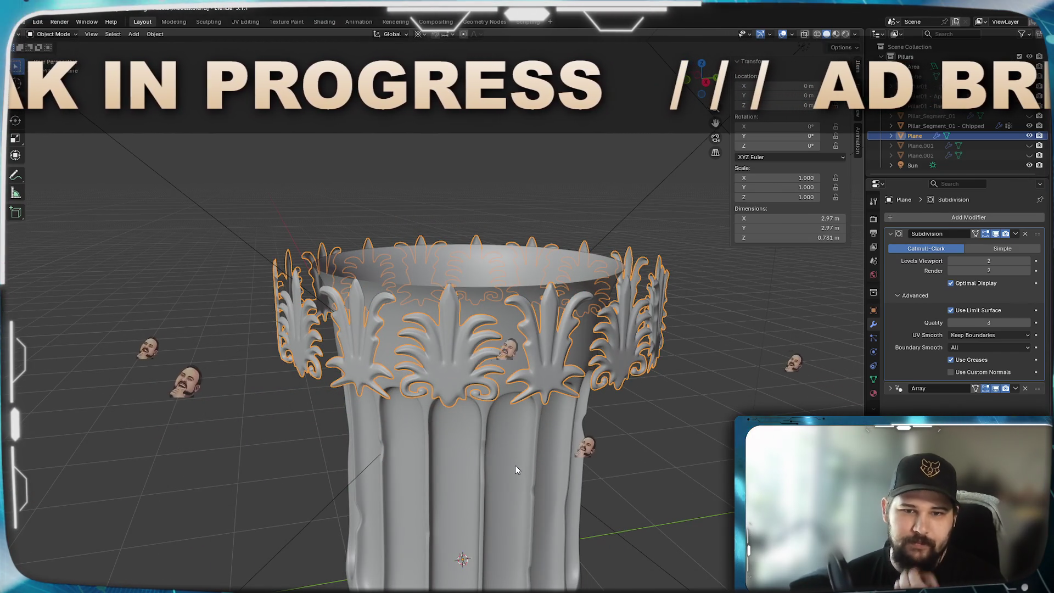
- Settle on a level side view of the capital and enter Edit Mode on the ornament mesh
{"action": "key", "text": "KP_1"}
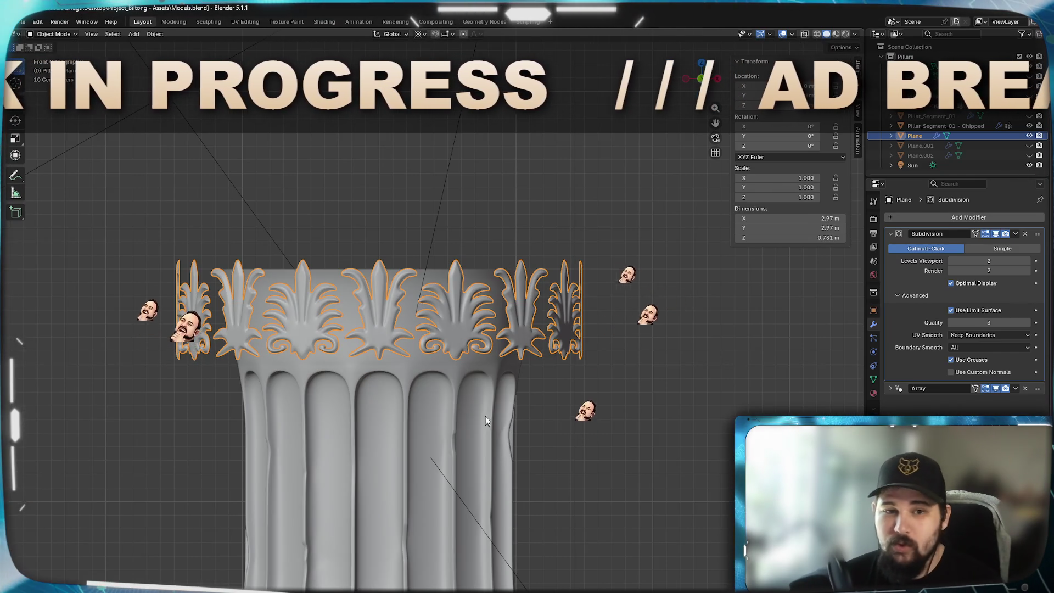
{"action": "scroll", "coordinate": [486, 413], "scroll_direction": "up", "scroll_amount": 3, "text": "ctrl"}
{"action": "scroll", "coordinate": [637, 440], "scroll_direction": "up", "scroll_amount": 3}
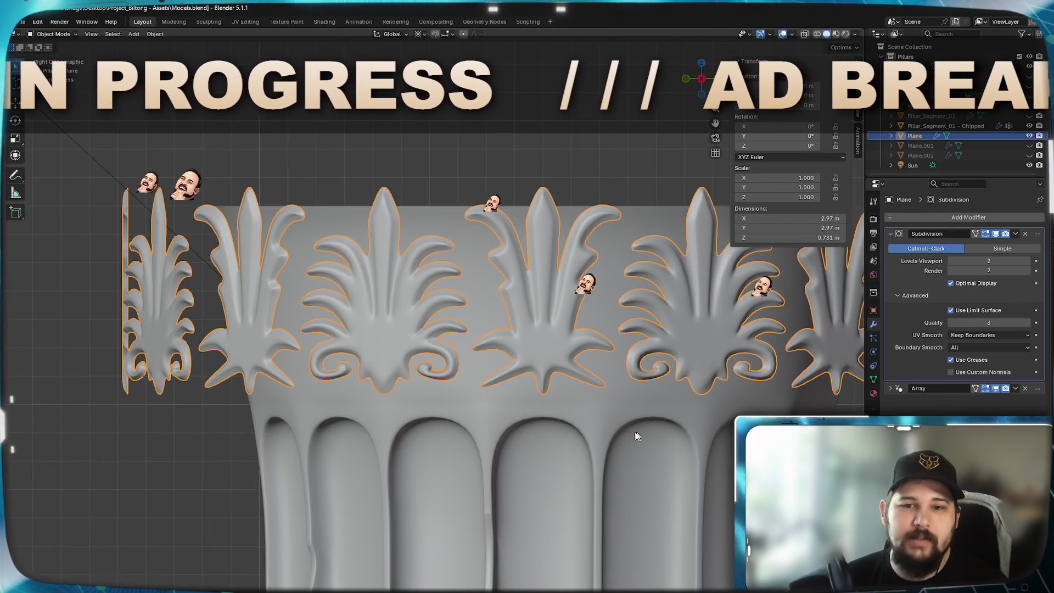
{"action": "middle_click_drag", "start_coordinate": [637, 440], "coordinate": [527, 476]}
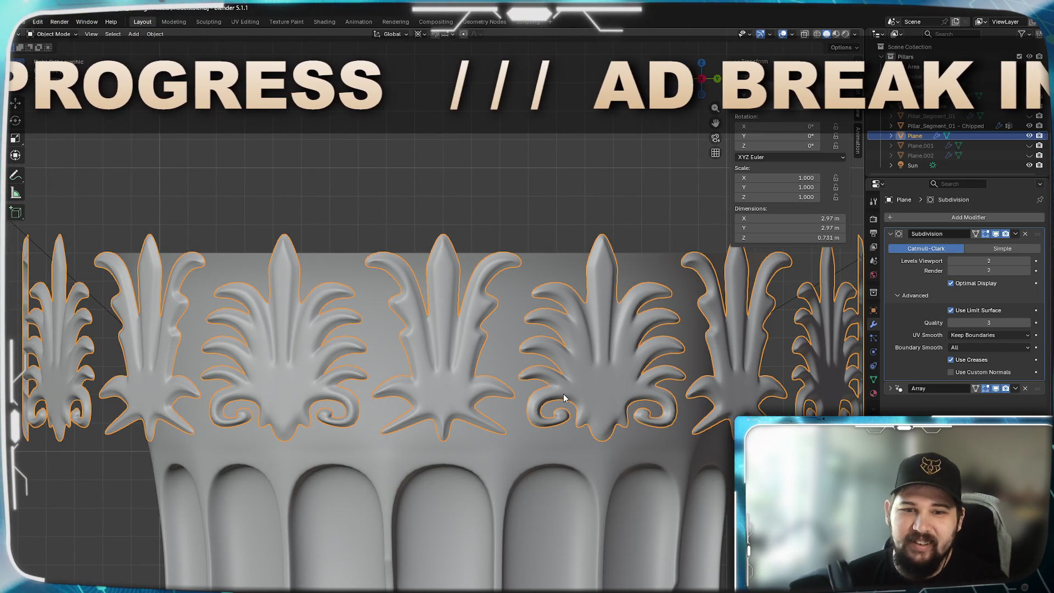
{"action": "mouse_move", "coordinate": [461, 388]}
{"action": "middle_mouse_down"}
{"action": "mouse_move", "coordinate": [453, 482]}
{"action": "mouse_move", "coordinate": [462, 374]}
{"action": "mouse_move", "coordinate": [452, 457]}
{"action": "middle_mouse_up"}
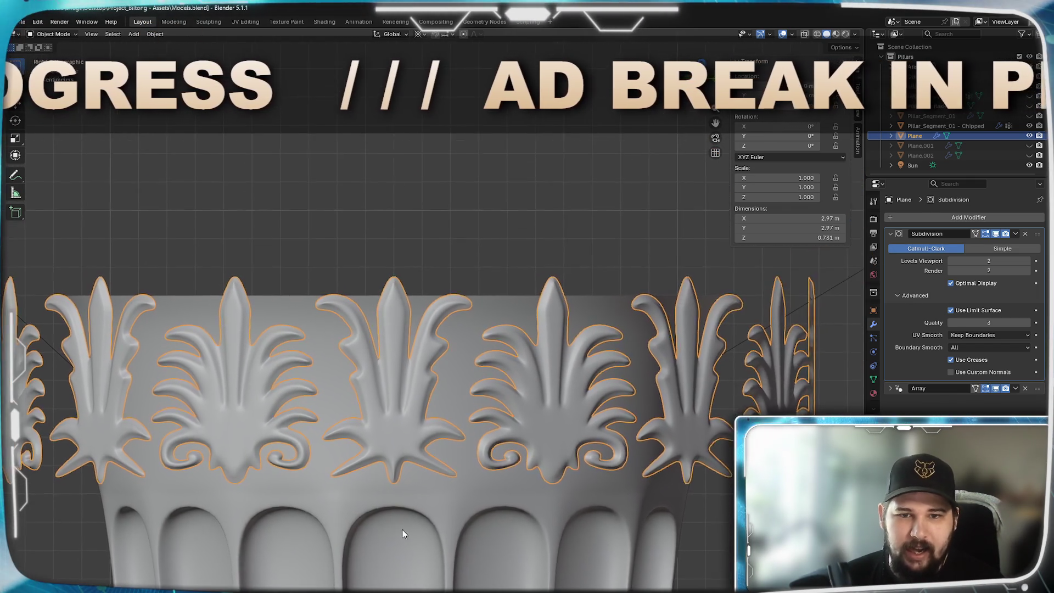
{"action": "scroll", "coordinate": [465, 452], "scroll_direction": "up", "scroll_amount": 3}
{"action": "scroll", "coordinate": [483, 464], "scroll_direction": "up", "scroll_amount": 2}
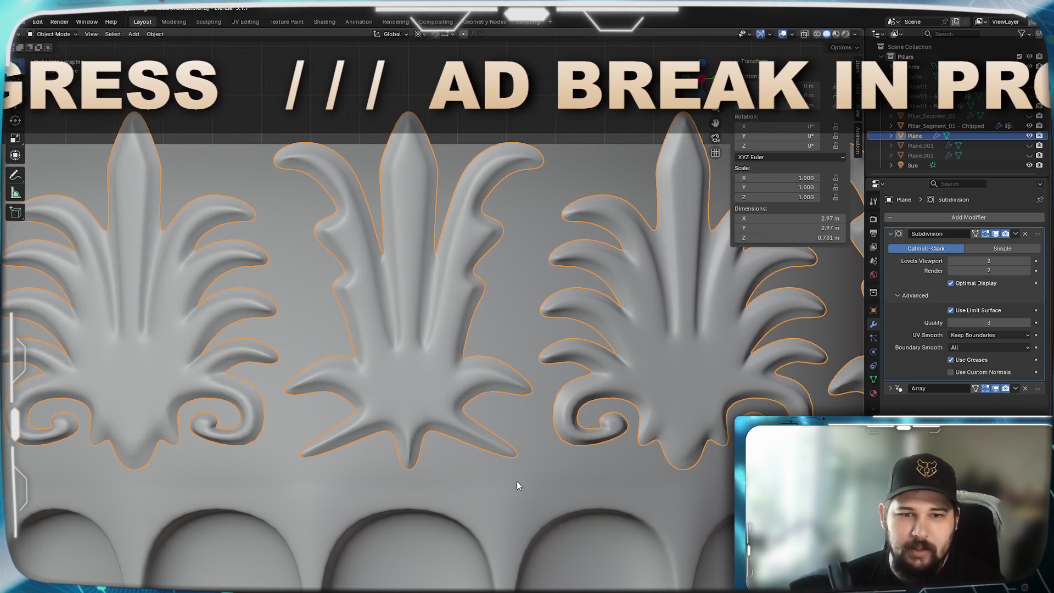
{"action": "key", "text": "Tab"}
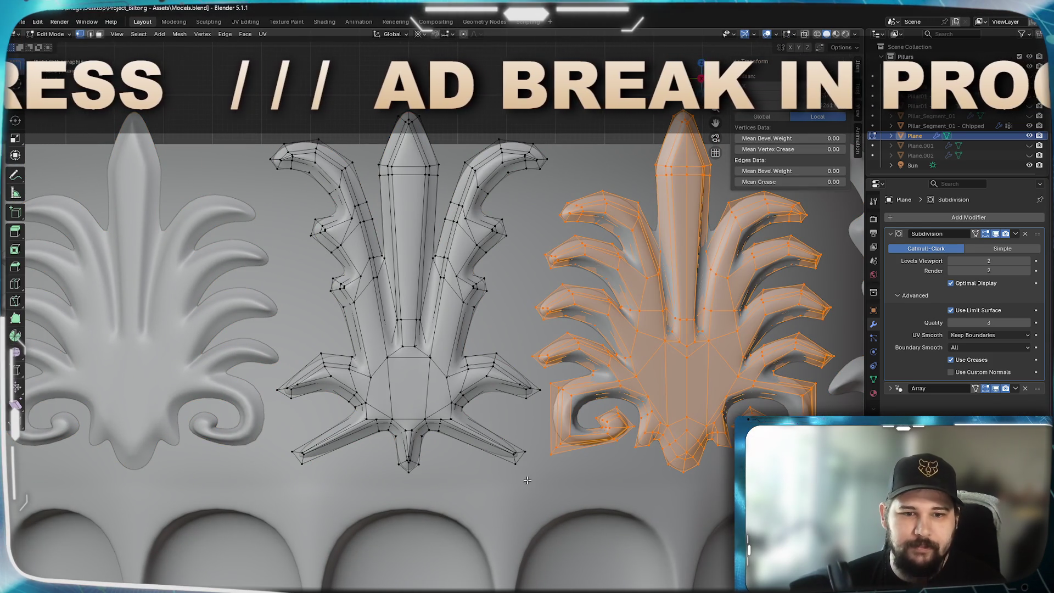
- Shrink the middle palmette to 0.9 around its bottom tip via the 3D cursor pivot
{"action": "left_click", "coordinate": [412, 478]}
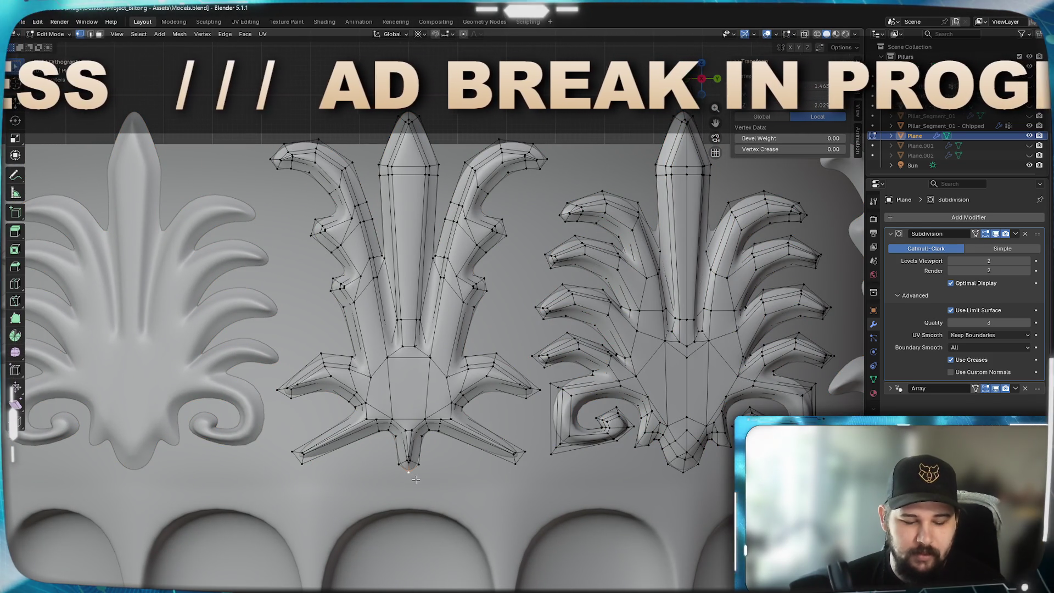
{"action": "key", "text": "shift+s"}
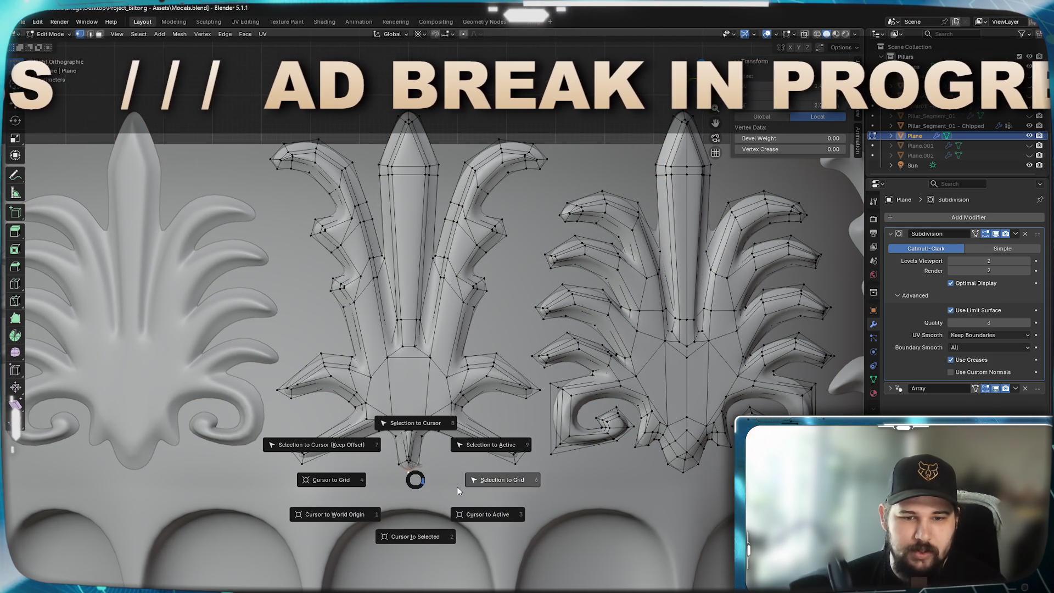
{"action": "left_click", "coordinate": [420, 540]}
{"action": "key", "text": "ctrl+l"}
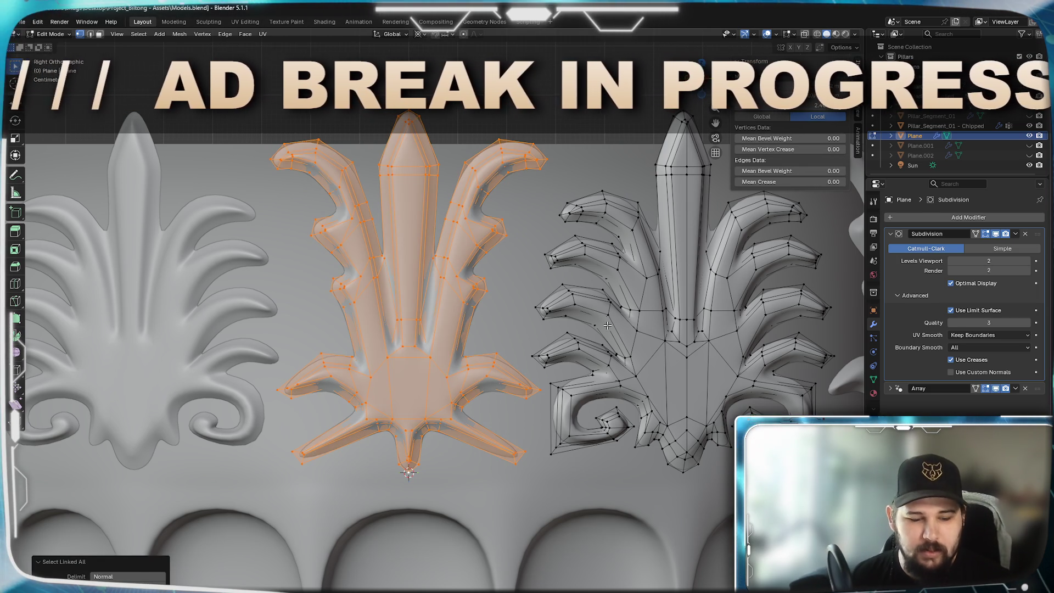
{"action": "key", "text": "s"}
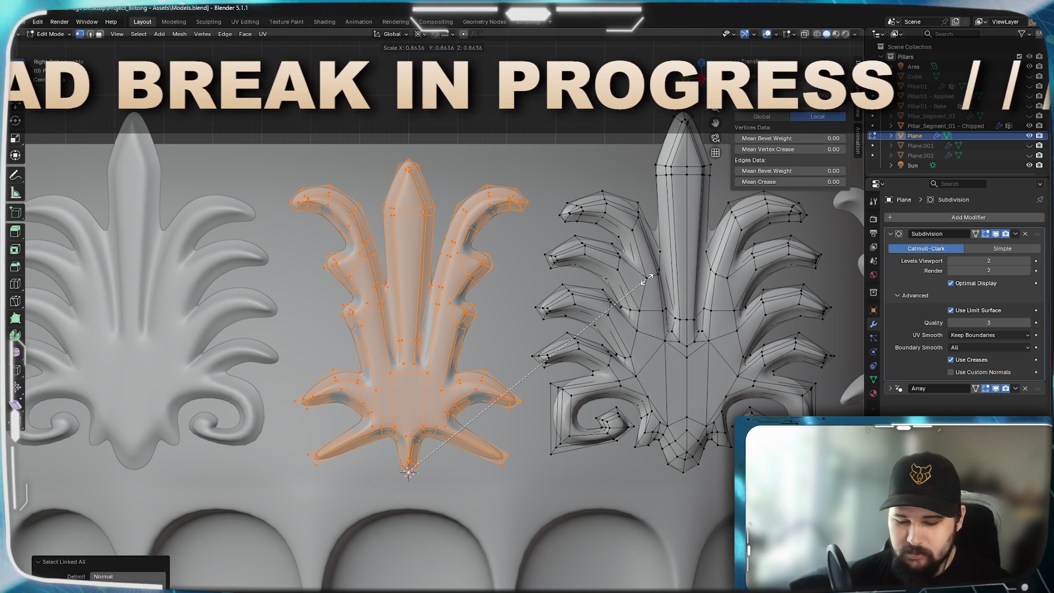
{"action": "type", "text": "0.9"}
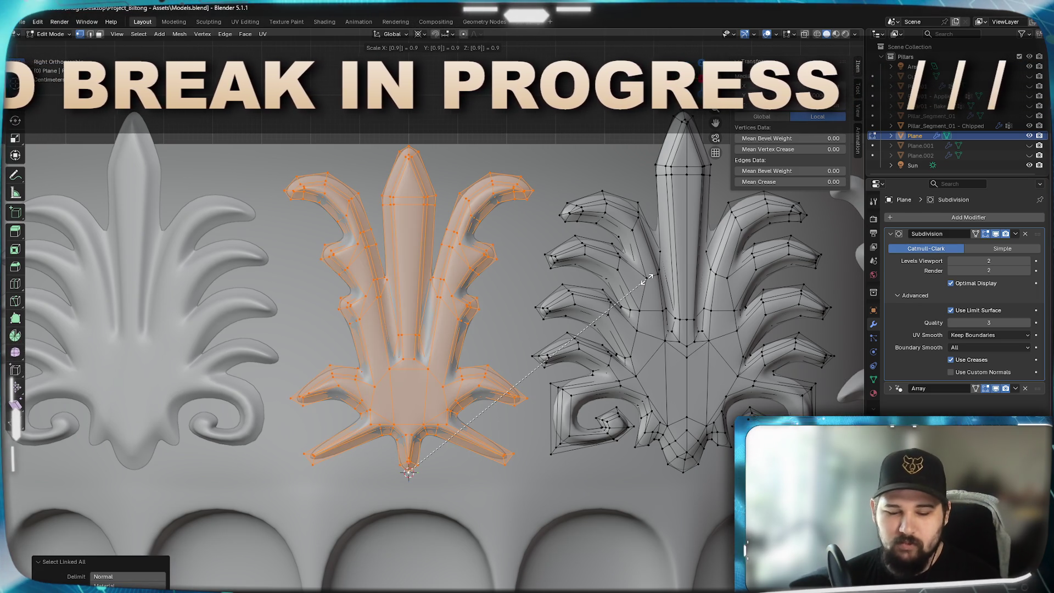
{"action": "key", "text": "BackSpace"}
{"action": "type", "text": "85"}
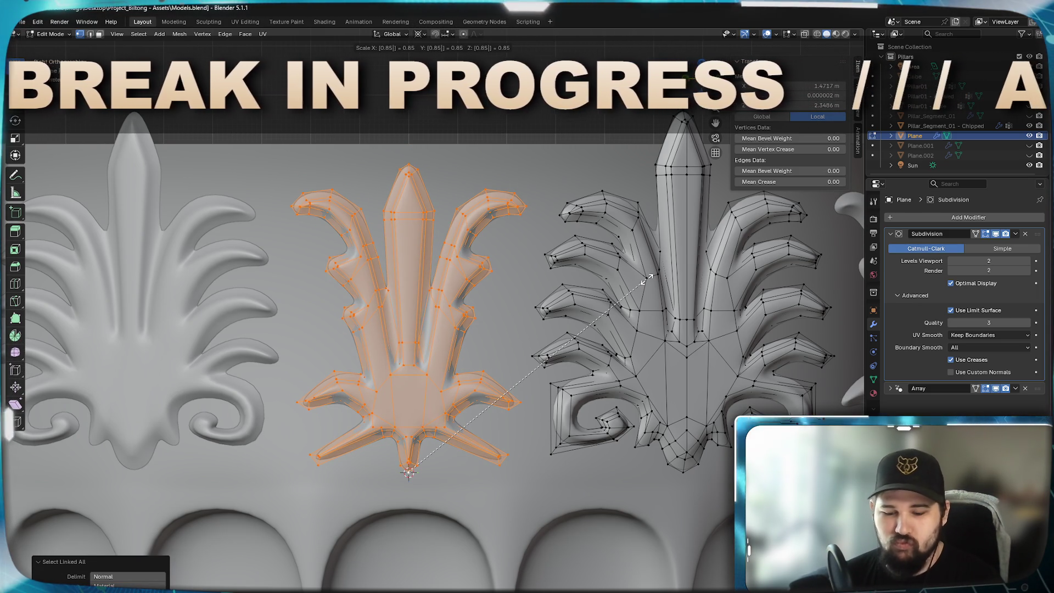
{"action": "key", "text": "BackSpace"}
{"action": "type", "text": "8"}
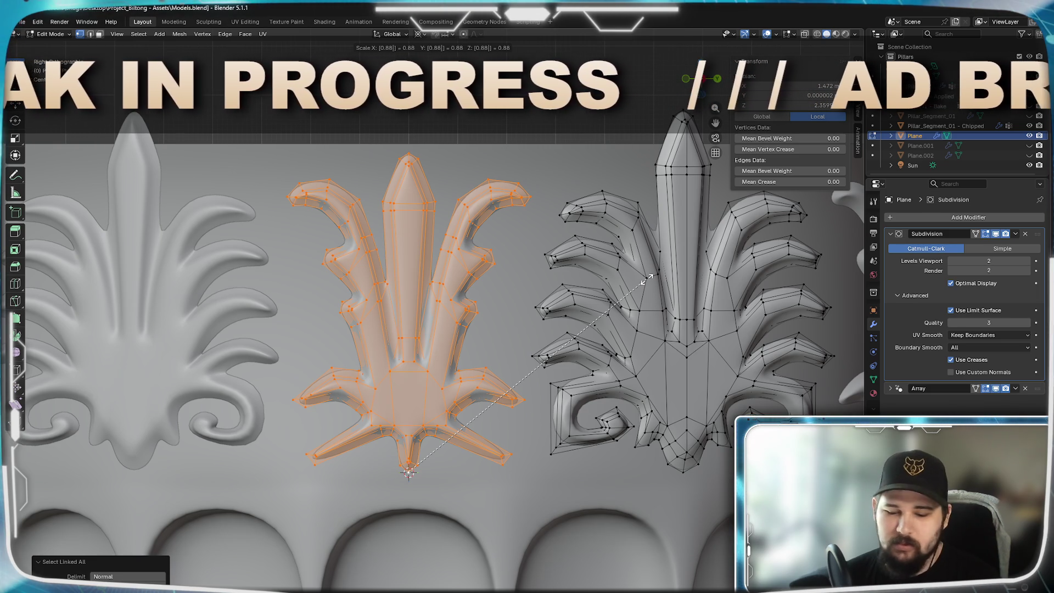
{"action": "key", "text": "BackSpace"}
{"action": "type", "text": "9"}
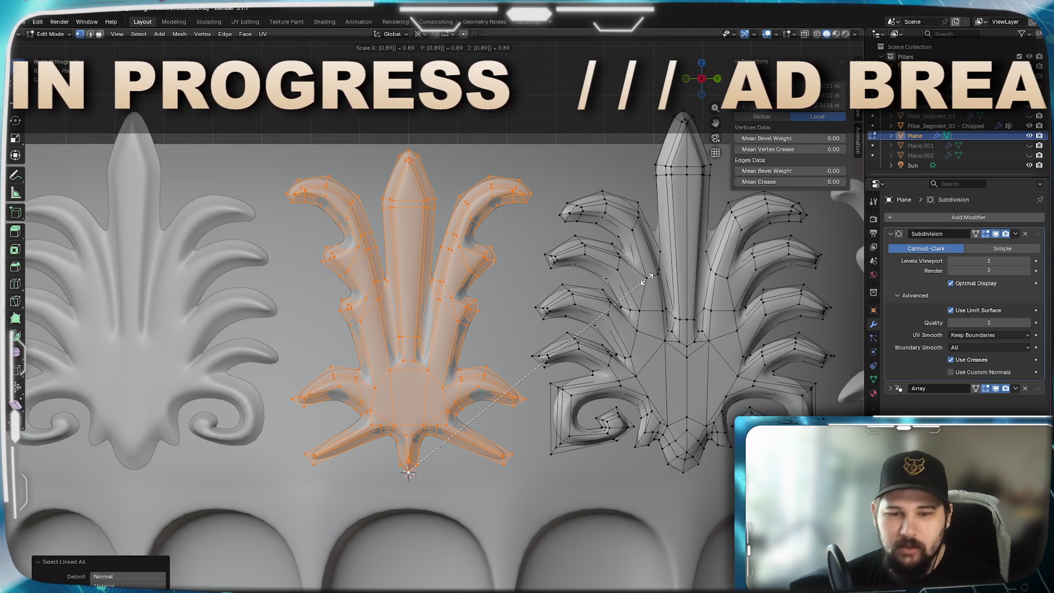
{"action": "key", "text": "BackSpace"}
{"action": "key", "text": "Return"}
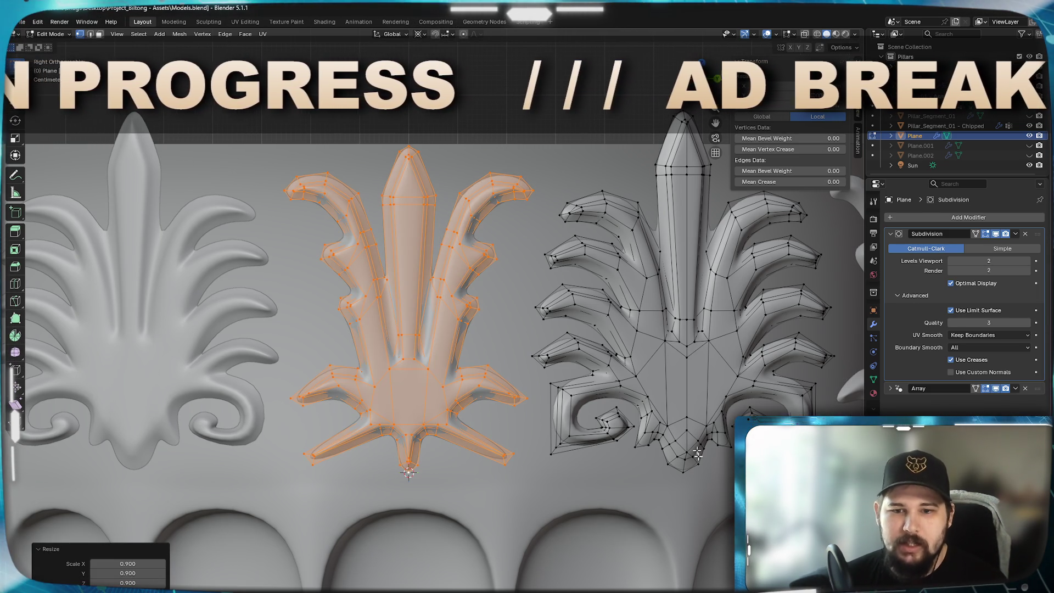
- Shrink the right palmette to 0.9 around its own bottom tip, then return to Object Mode
{"action": "left_click", "coordinate": [691, 469]}
{"action": "key", "text": "shift+s"}
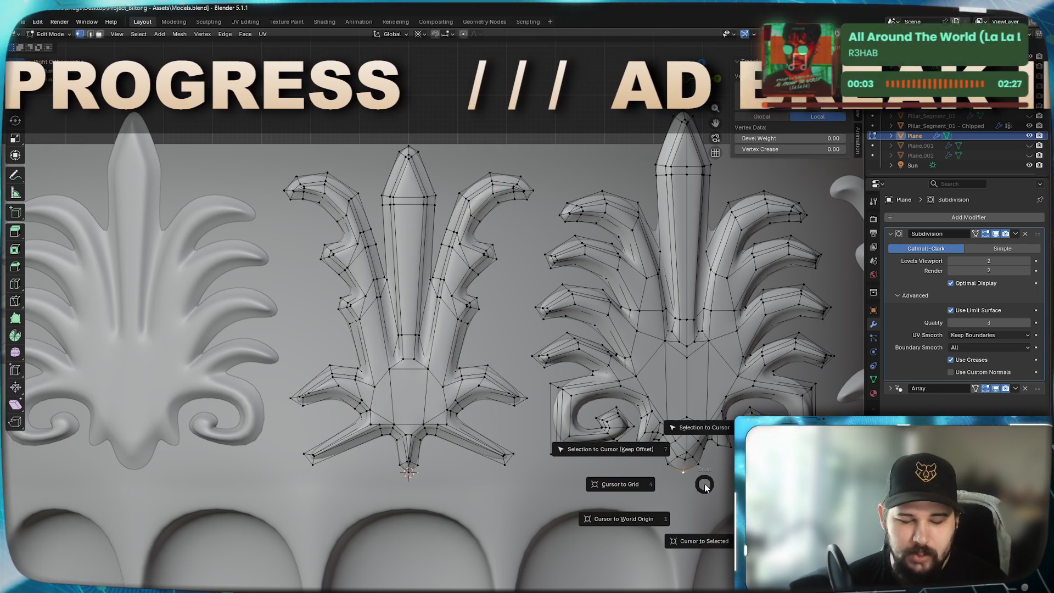
{"action": "left_click", "coordinate": [701, 541]}
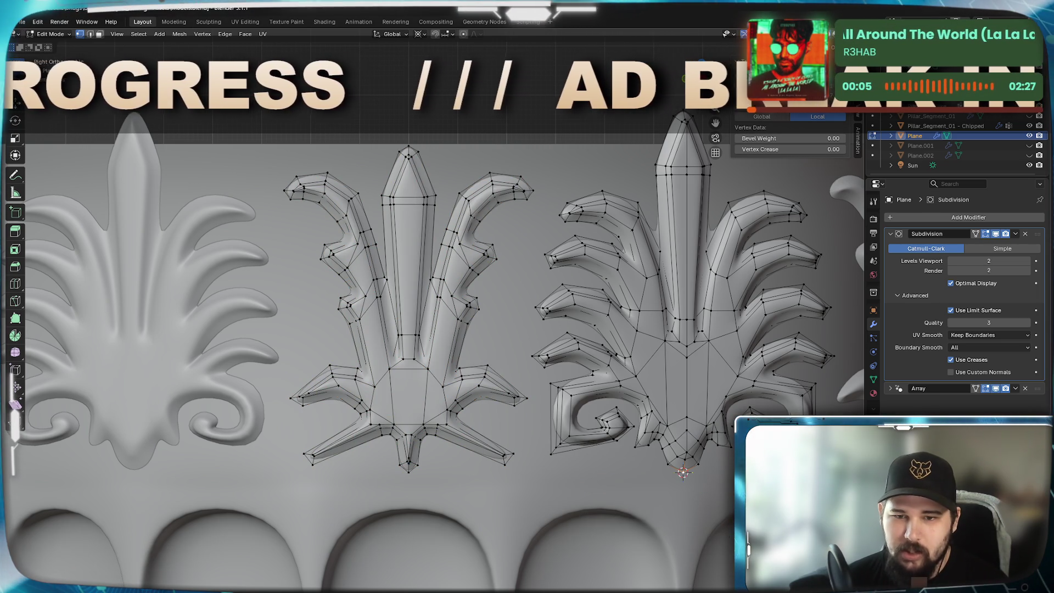
{"action": "key", "text": "ctrl+l"}
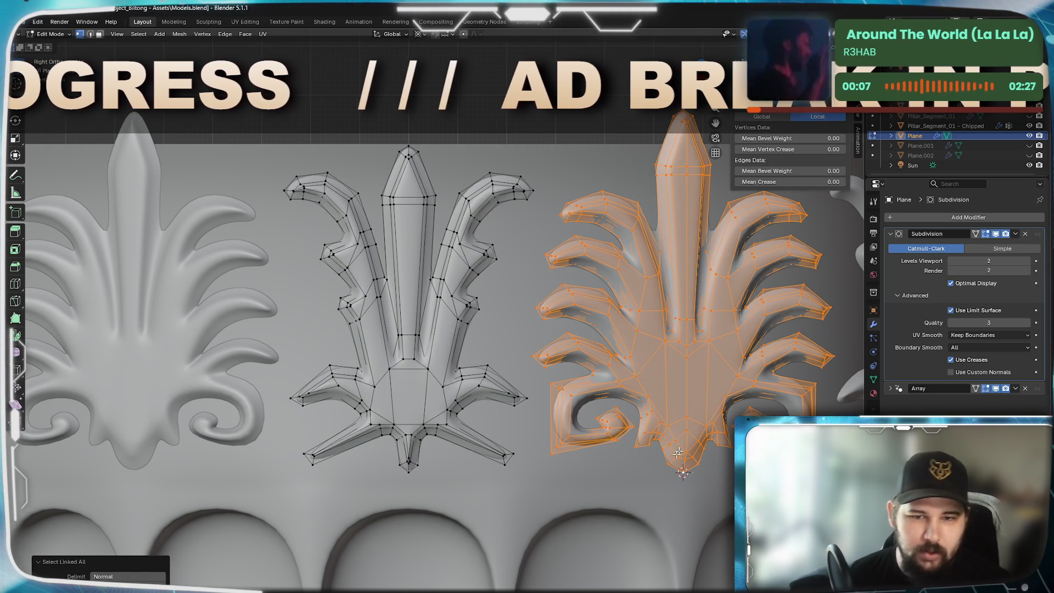
{"action": "type", "text": "s.9"}
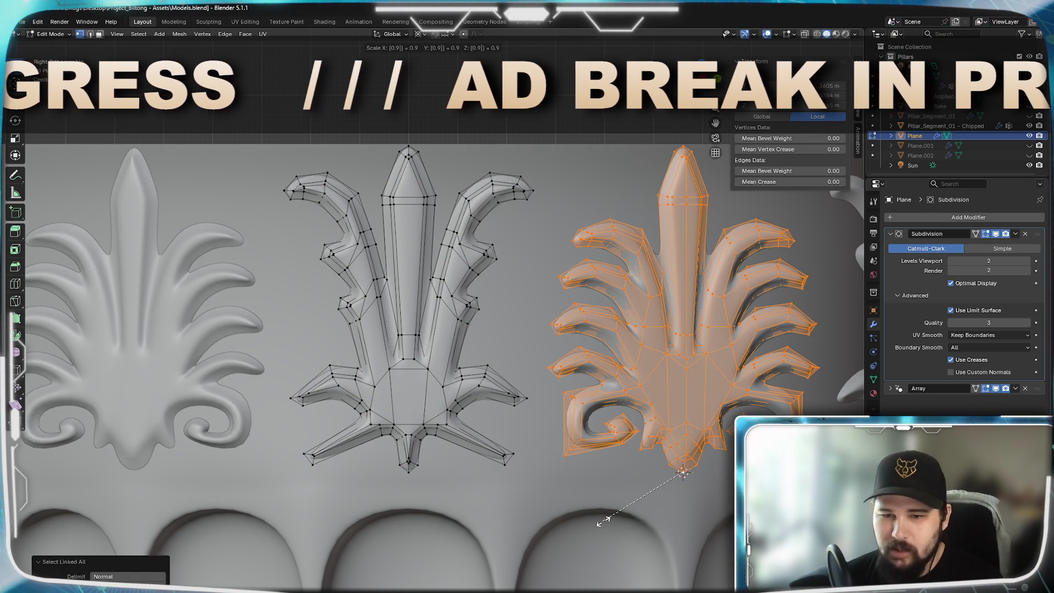
{"action": "key", "text": "Return"}
{"action": "scroll", "coordinate": [479, 396], "scroll_direction": "down", "scroll_amount": 5}
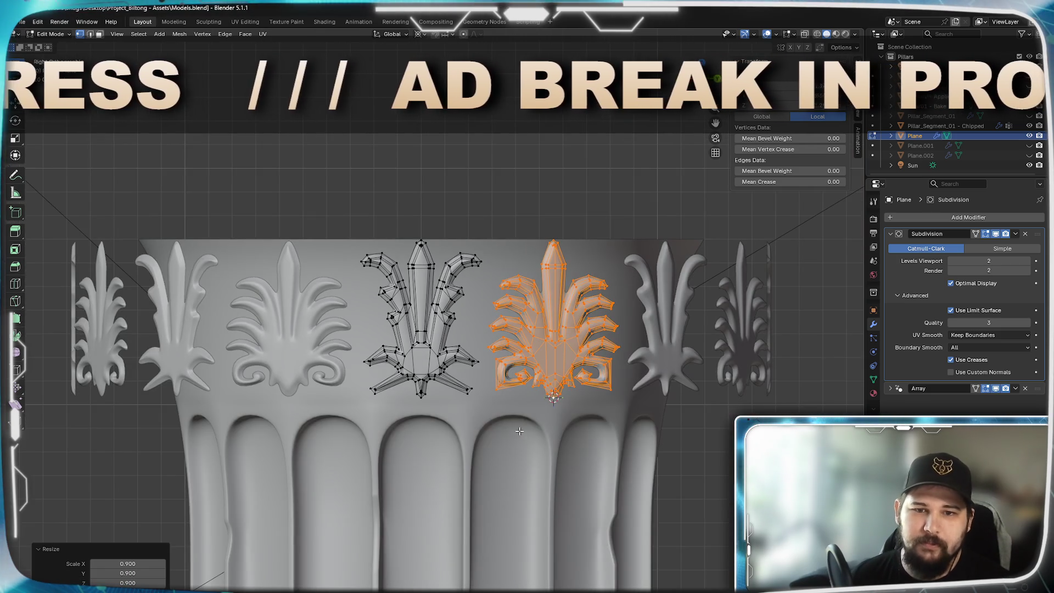
{"action": "mouse_move", "coordinate": [479, 397]}
{"action": "middle_mouse_down"}
{"action": "mouse_move", "coordinate": [575, 453]}
{"action": "mouse_move", "coordinate": [525, 401]}
{"action": "middle_mouse_up"}
{"action": "scroll", "coordinate": [575, 453], "scroll_direction": "up", "scroll_amount": 4}
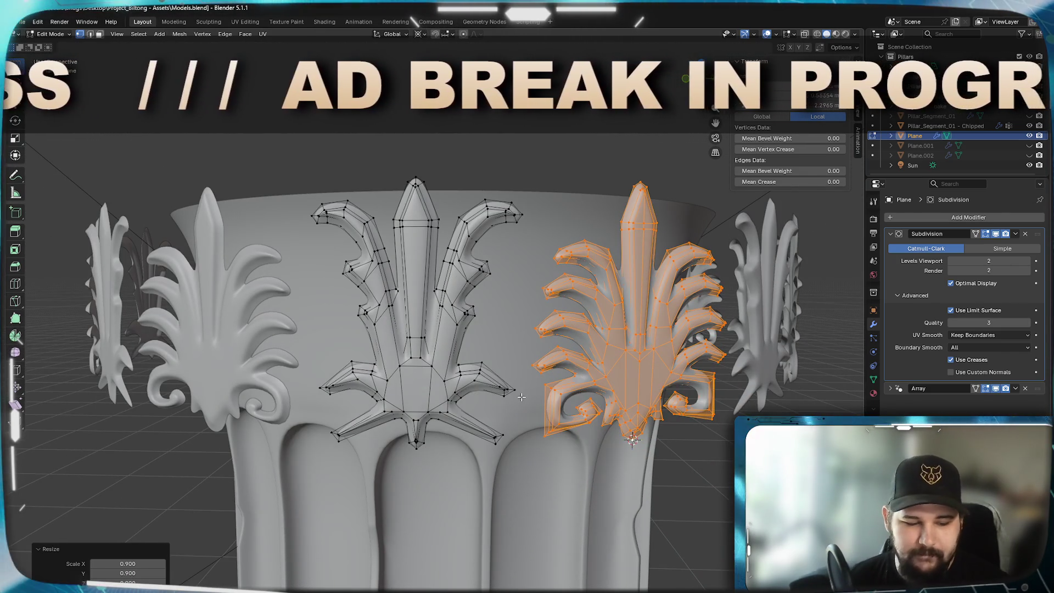
{"action": "key", "text": "Tab"}
{"action": "scroll", "coordinate": [527, 397], "scroll_direction": "down", "scroll_amount": 3}
{"action": "scroll", "coordinate": [527, 396], "scroll_direction": "down", "scroll_amount": 2}
{"action": "scroll", "coordinate": [529, 397], "scroll_direction": "up", "scroll_amount": 3}
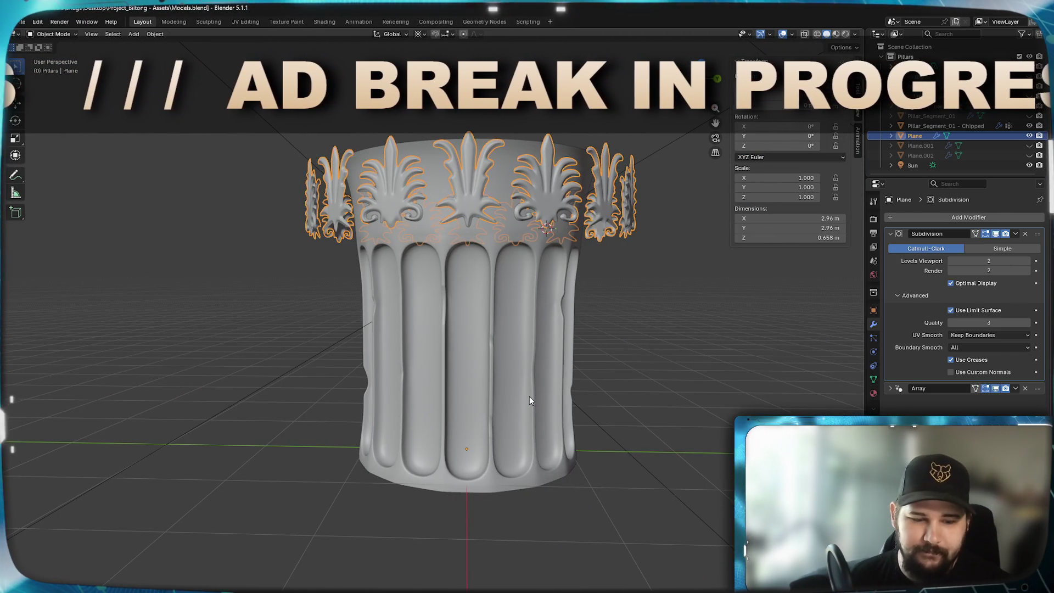
- Snap the 3D cursor to the ornament ring and inspect the pillar from around and above
{"action": "key", "text": "shift+s"}
{"action": "left_click", "coordinate": [532, 459]}
{"action": "mouse_move", "coordinate": [533, 362]}
{"action": "middle_mouse_down", "text": "shift"}
{"action": "mouse_move", "coordinate": [511, 471]}
{"action": "mouse_move", "coordinate": [475, 454]}
{"action": "mouse_move", "coordinate": [507, 463]}
{"action": "middle_mouse_up", "text": "shift"}
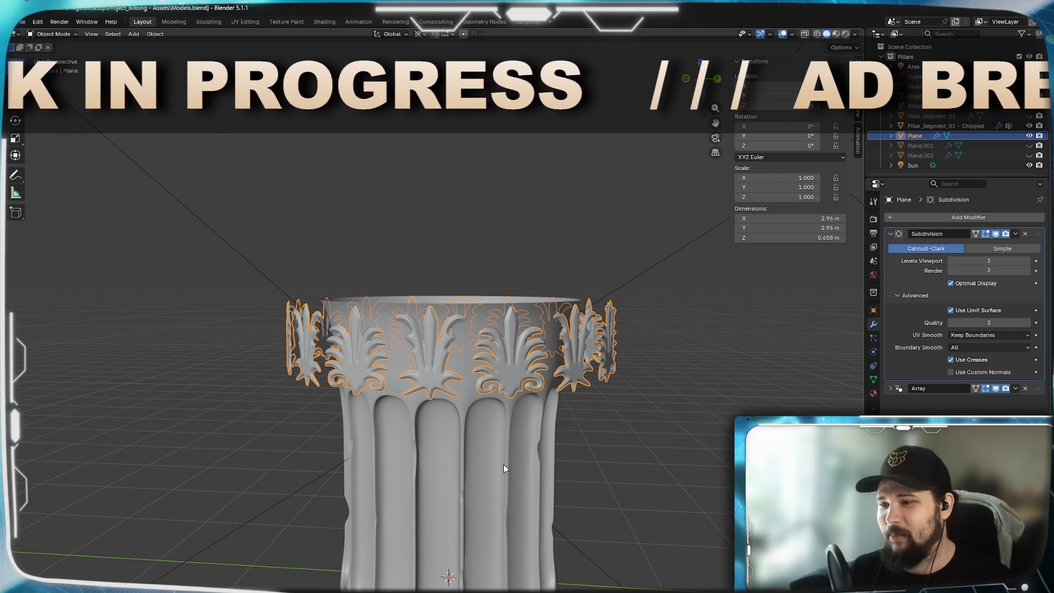
{"action": "mouse_move", "coordinate": [551, 500]}
{"action": "middle_mouse_down"}
{"action": "mouse_move", "coordinate": [569, 414]}
{"action": "mouse_move", "coordinate": [571, 455]}
{"action": "middle_mouse_up"}
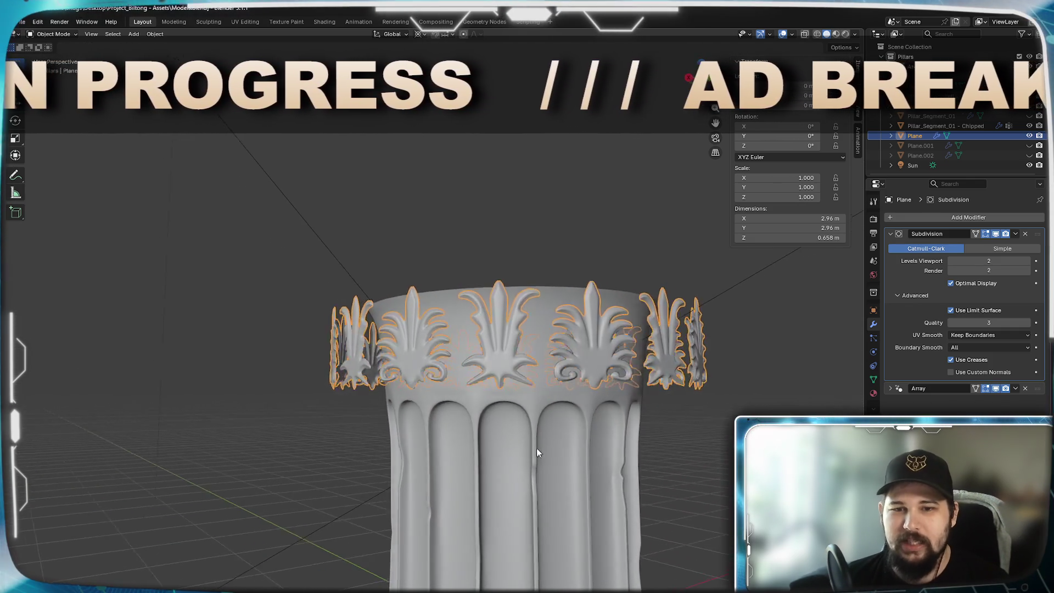
{"action": "middle_click_drag", "start_coordinate": [571, 454], "coordinate": [526, 450]}
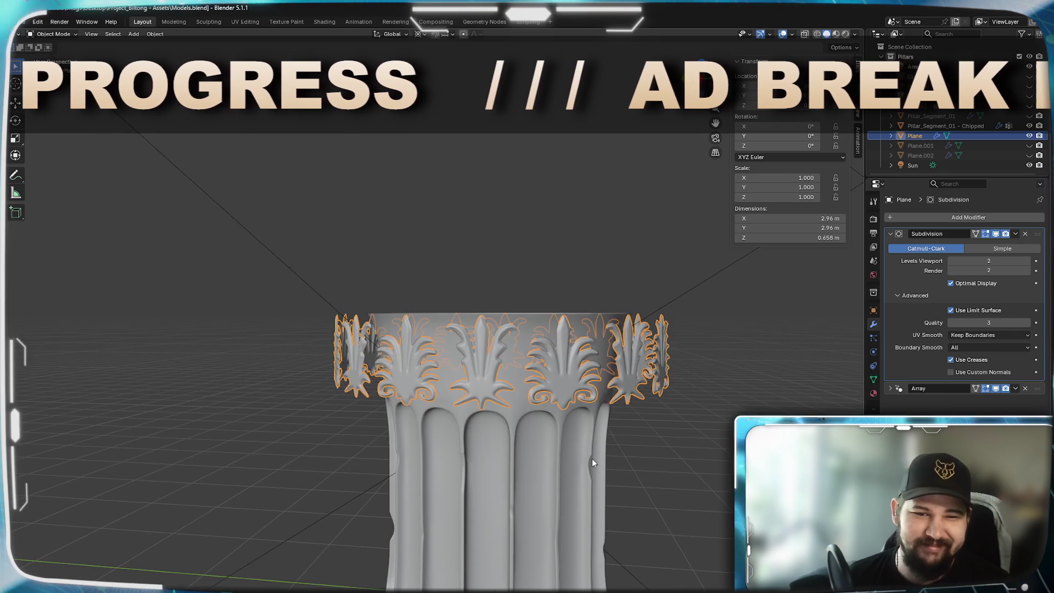
{"action": "scroll", "coordinate": [585, 457], "scroll_direction": "up", "scroll_amount": 3}
{"action": "scroll", "coordinate": [551, 460], "scroll_direction": "up", "scroll_amount": 1}
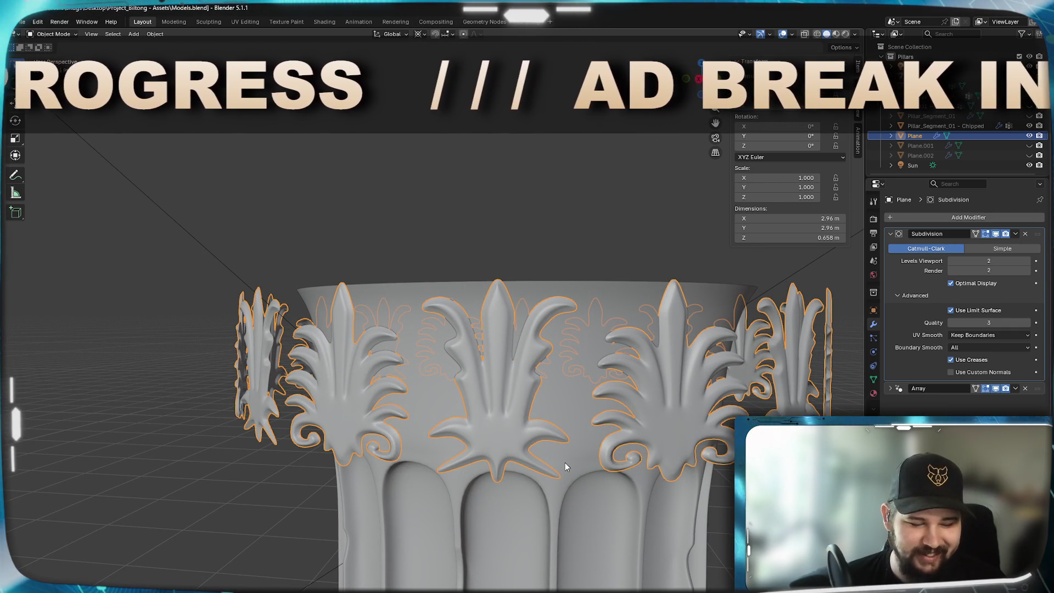
{"action": "scroll", "coordinate": [599, 453], "scroll_direction": "down", "scroll_amount": 2}
{"action": "mouse_move", "coordinate": [598, 454]}
{"action": "middle_mouse_down"}
{"action": "mouse_move", "coordinate": [551, 519]}
{"action": "mouse_move", "coordinate": [611, 432]}
{"action": "mouse_move", "coordinate": [640, 486]}
{"action": "mouse_move", "coordinate": [609, 449]}
{"action": "mouse_move", "coordinate": [591, 378]}
{"action": "mouse_move", "coordinate": [597, 323]}
{"action": "mouse_move", "coordinate": [576, 327]}
{"action": "mouse_move", "coordinate": [596, 333]}
{"action": "mouse_move", "coordinate": [627, 443]}
{"action": "mouse_move", "coordinate": [661, 435]}
{"action": "mouse_move", "coordinate": [662, 424]}
{"action": "mouse_move", "coordinate": [598, 427]}
{"action": "mouse_move", "coordinate": [639, 428]}
{"action": "middle_mouse_up"}
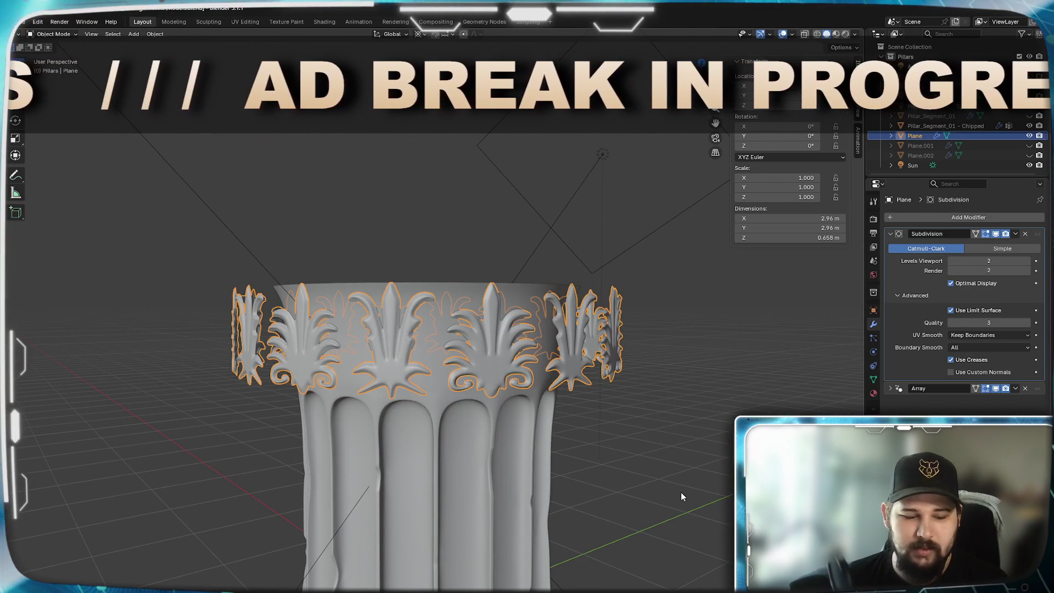
- Start and cancel a horizontal-only scale of the ring, then bring up the Add Modifier list
{"action": "key", "text": "s"}
{"action": "key", "text": "shift+z"}
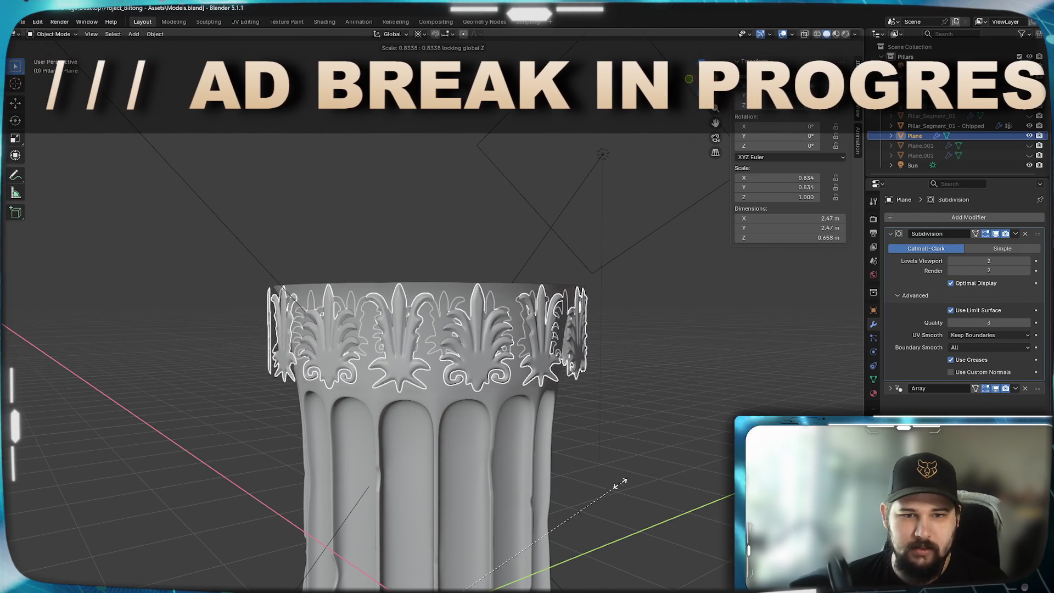
{"action": "key", "text": "Escape"}
{"action": "mouse_move", "coordinate": [672, 493]}
{"action": "middle_mouse_down"}
{"action": "mouse_move", "coordinate": [616, 440]}
{"action": "mouse_move", "coordinate": [600, 539]}
{"action": "mouse_move", "coordinate": [595, 424]}
{"action": "mouse_move", "coordinate": [627, 362]}
{"action": "middle_mouse_up"}
{"action": "left_click", "coordinate": [969, 217]}
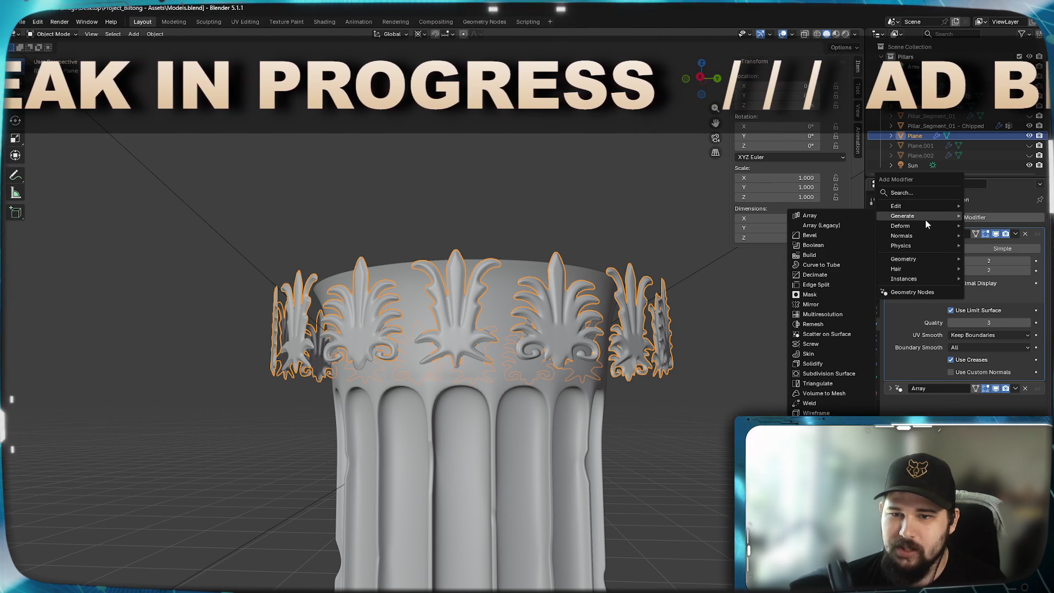
{"action": "mouse_move", "coordinate": [903, 217]}
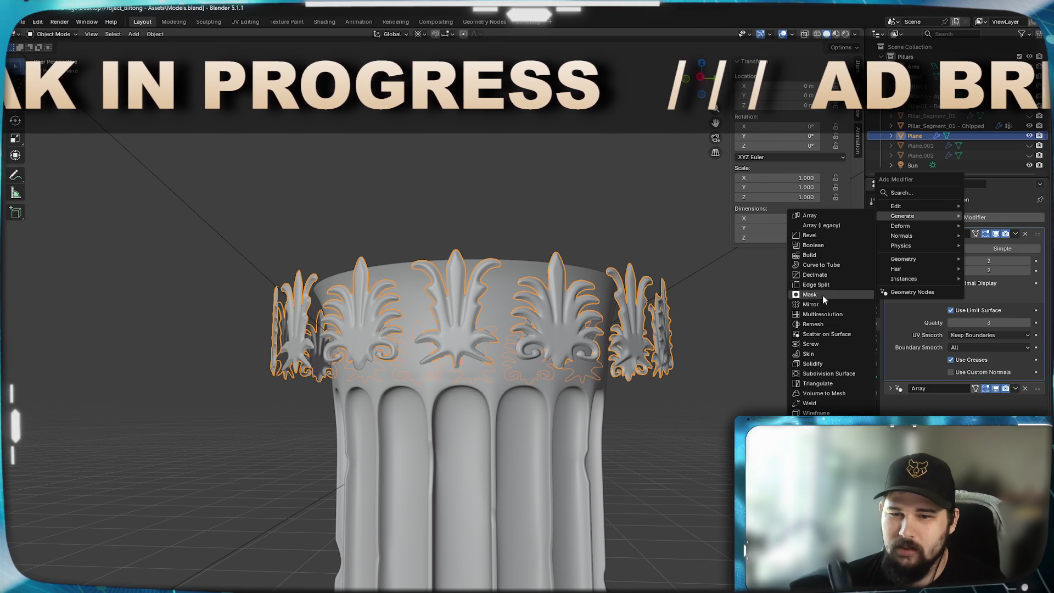
- Try a Skin modifier on the ring, remove it, and add a Cast modifier instead
{"action": "left_click", "coordinate": [820, 351]}
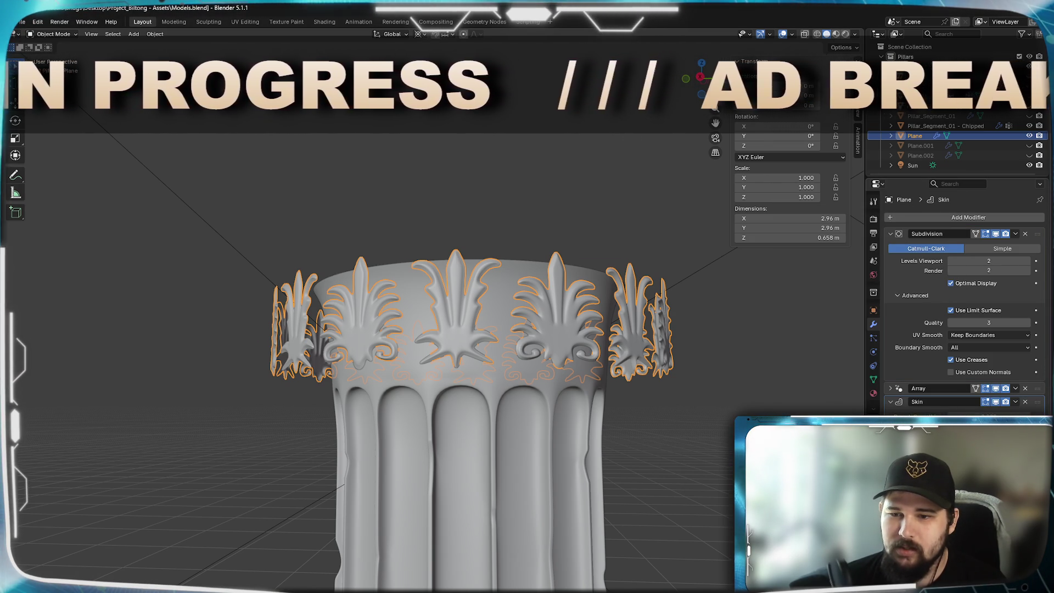
{"action": "left_click", "coordinate": [1025, 402]}
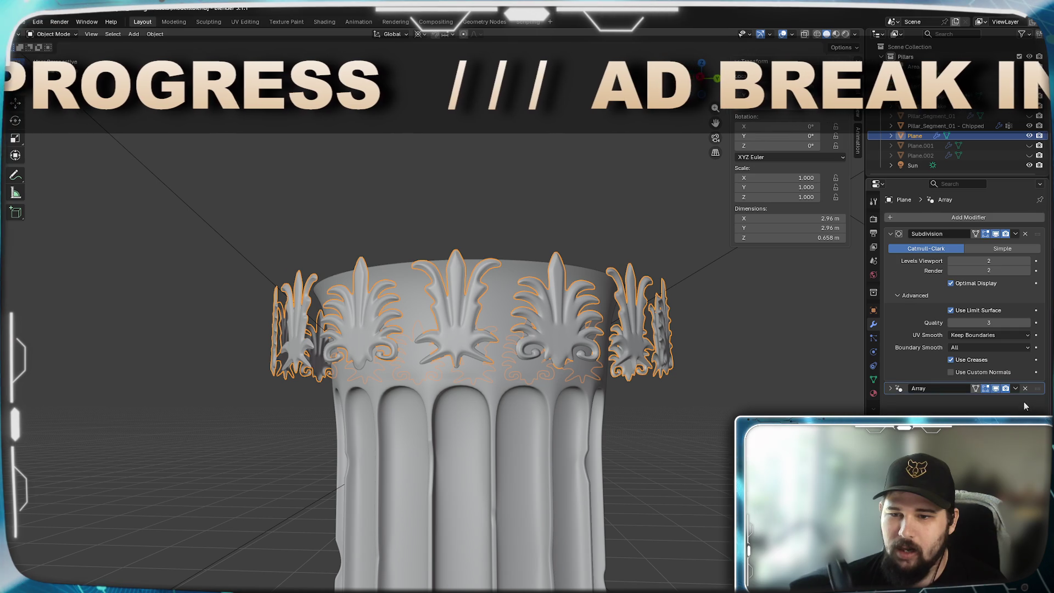
{"action": "left_click", "coordinate": [939, 218]}
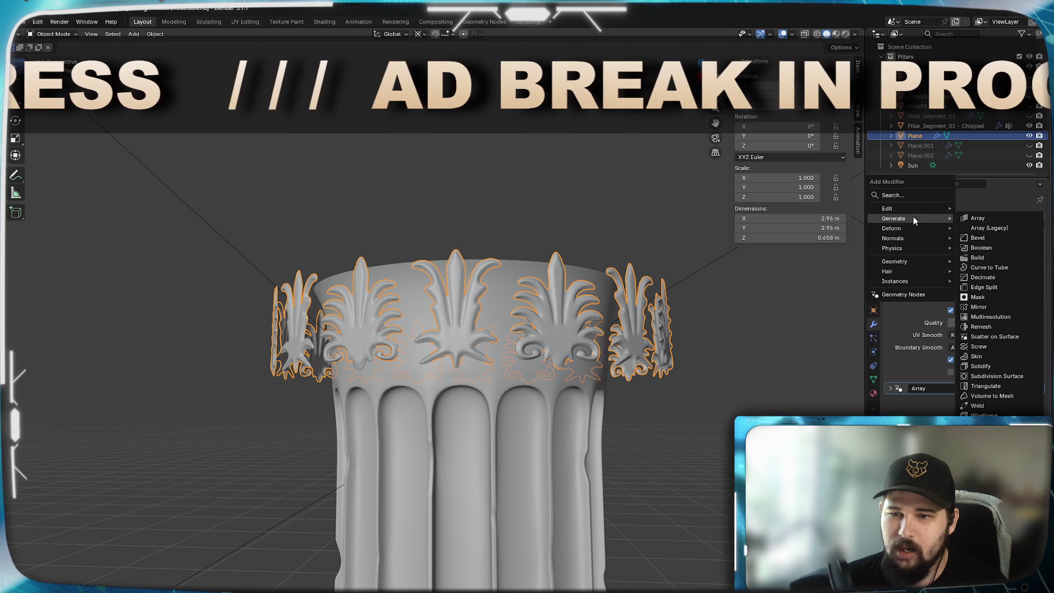
{"action": "mouse_move", "coordinate": [892, 229]}
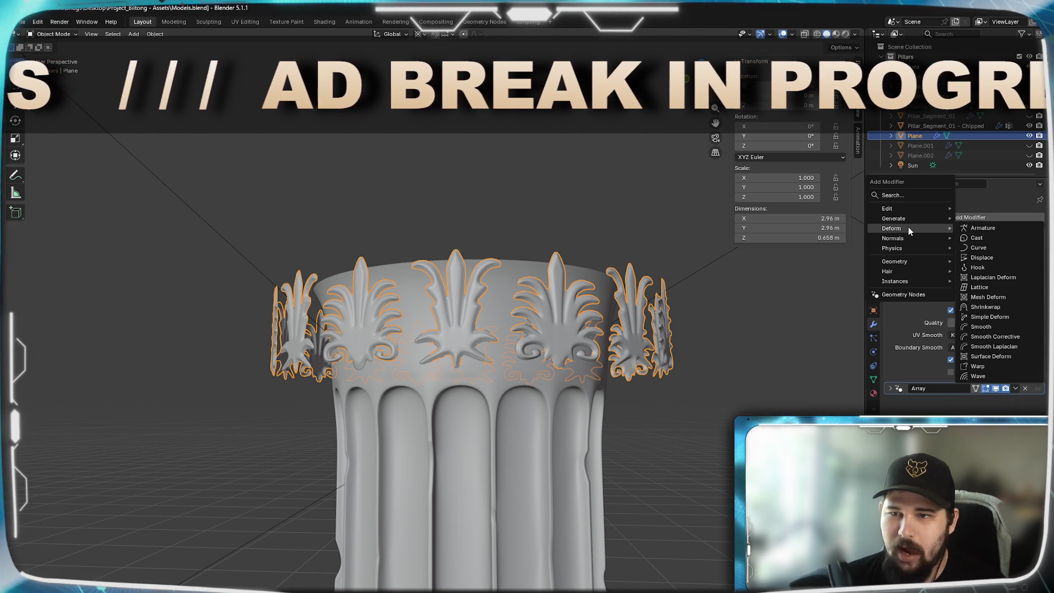
{"action": "left_click", "coordinate": [987, 238]}
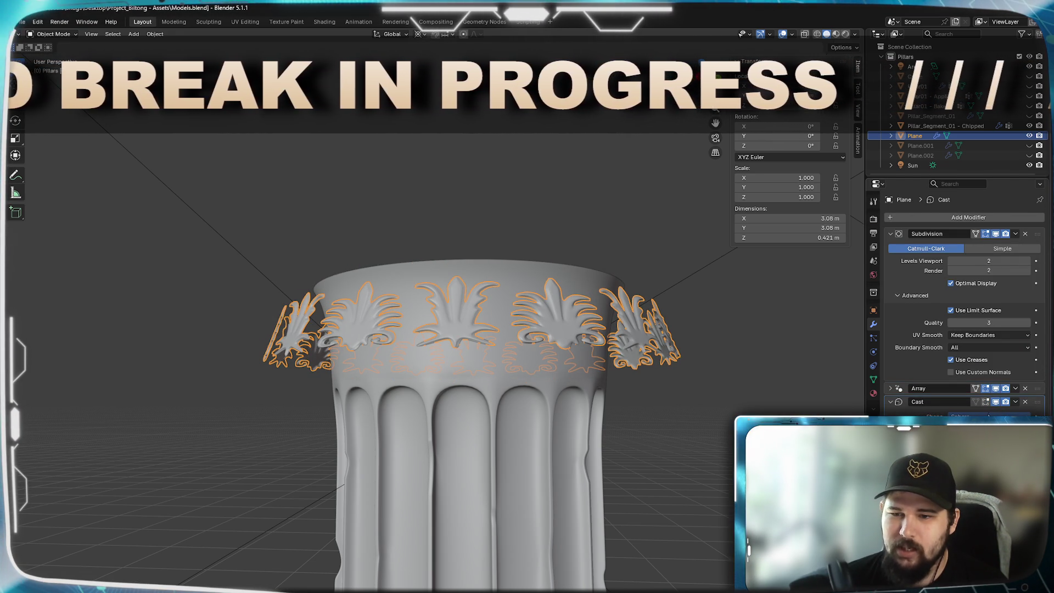
- Scale the ring tighter around the capital in steps, undo to 2.45 m, and view it from the top
{"action": "mouse_move", "coordinate": [380, 436]}
{"action": "middle_mouse_down"}
{"action": "mouse_move", "coordinate": [421, 466]}
{"action": "mouse_move", "coordinate": [445, 542]}
{"action": "mouse_move", "coordinate": [409, 483]}
{"action": "mouse_move", "coordinate": [412, 462]}
{"action": "middle_mouse_up"}
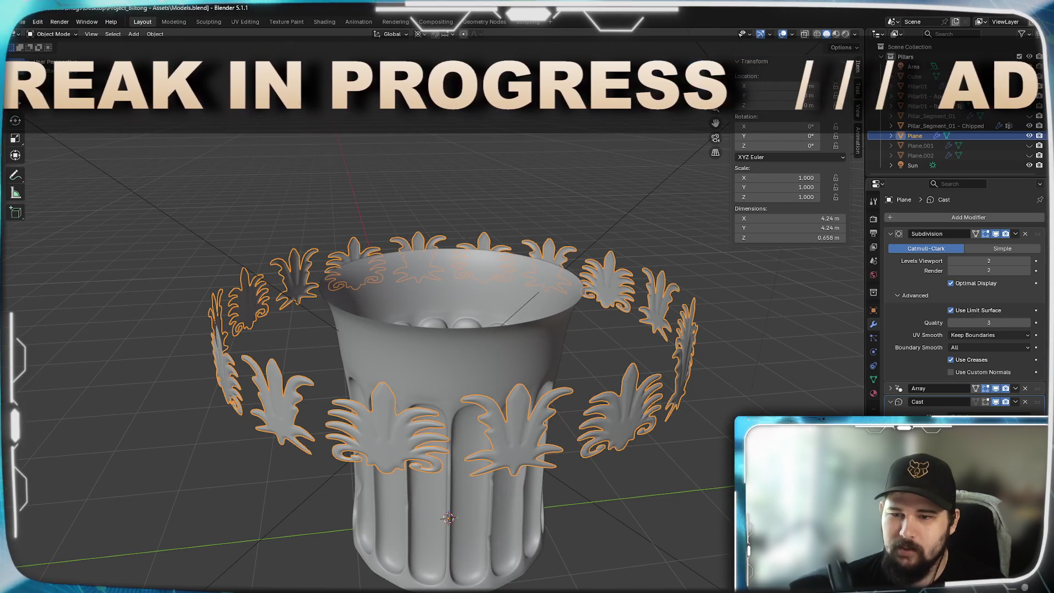
{"action": "key", "text": "s"}
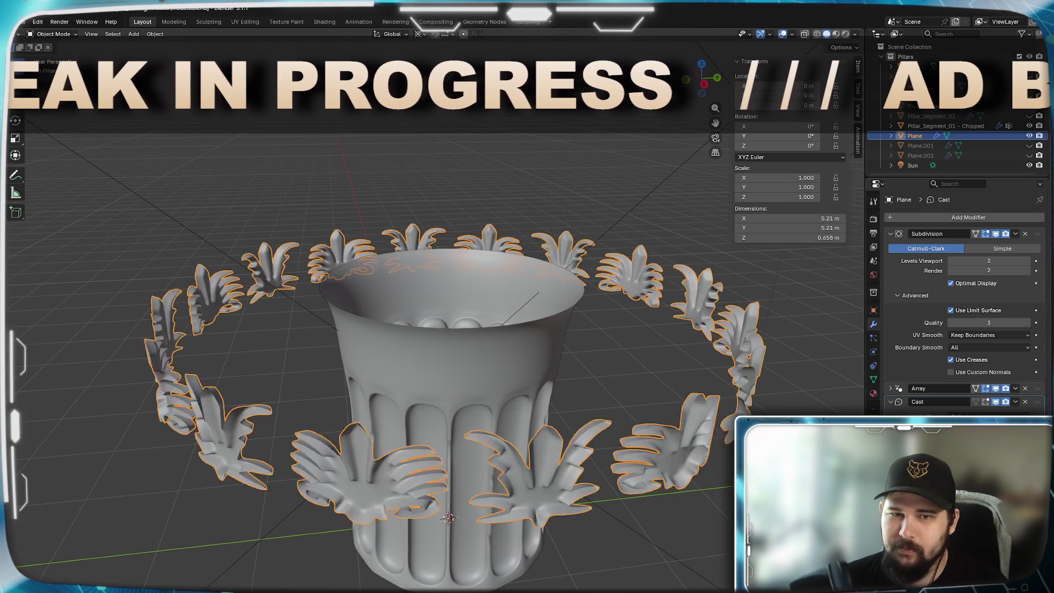
{"action": "key", "text": "Return"}
{"action": "key", "text": "s"}
{"action": "key", "text": "Return"}
{"action": "key", "text": "s"}
{"action": "key", "text": "Return"}
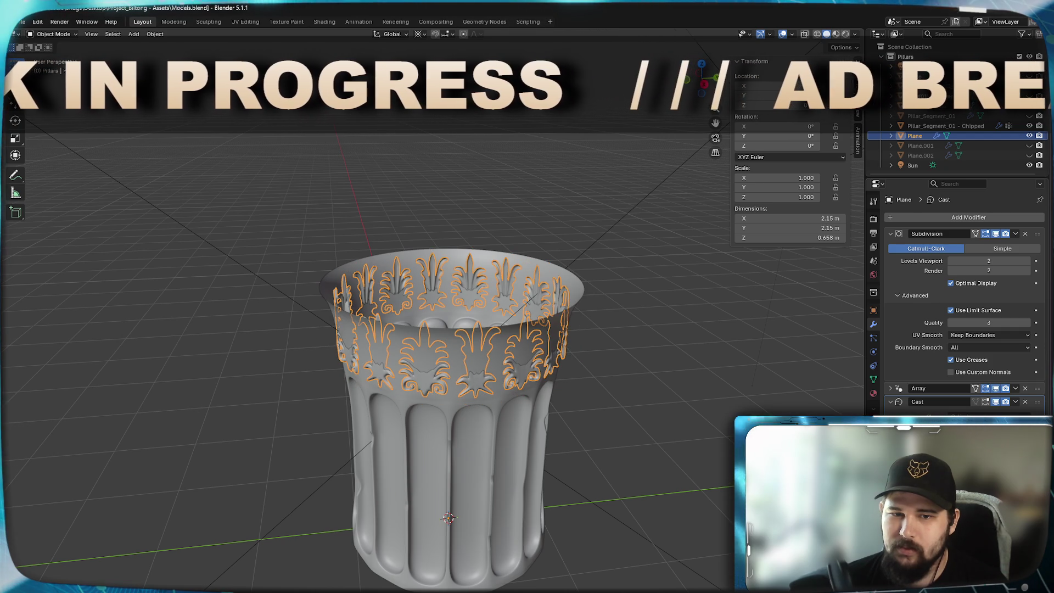
{"action": "key", "text": "ctrl+z"}
{"action": "mouse_move", "coordinate": [569, 550]}
{"action": "middle_mouse_down"}
{"action": "mouse_move", "coordinate": [399, 491]}
{"action": "mouse_move", "coordinate": [411, 481]}
{"action": "middle_mouse_up"}
{"action": "key", "text": "KP_7"}
{"action": "scroll", "coordinate": [435, 483], "scroll_direction": "up", "scroll_amount": 4}
{"action": "scroll", "coordinate": [592, 515], "scroll_direction": "up", "scroll_amount": 2}
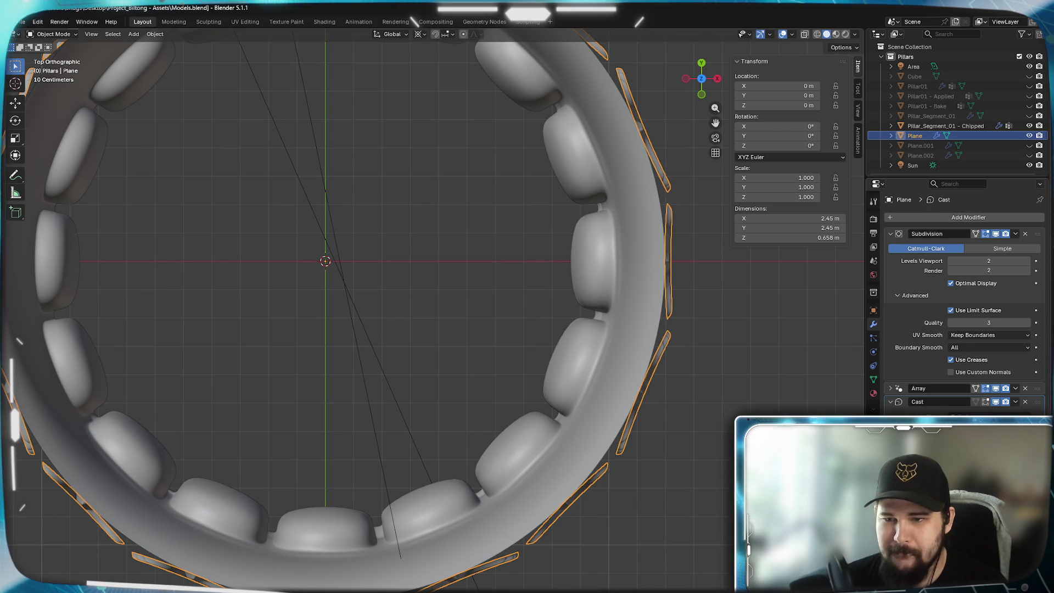
- In Edit Mode select the whole ornament mesh and try Y and X moves, cancelling both
{"action": "key", "text": "Return"}
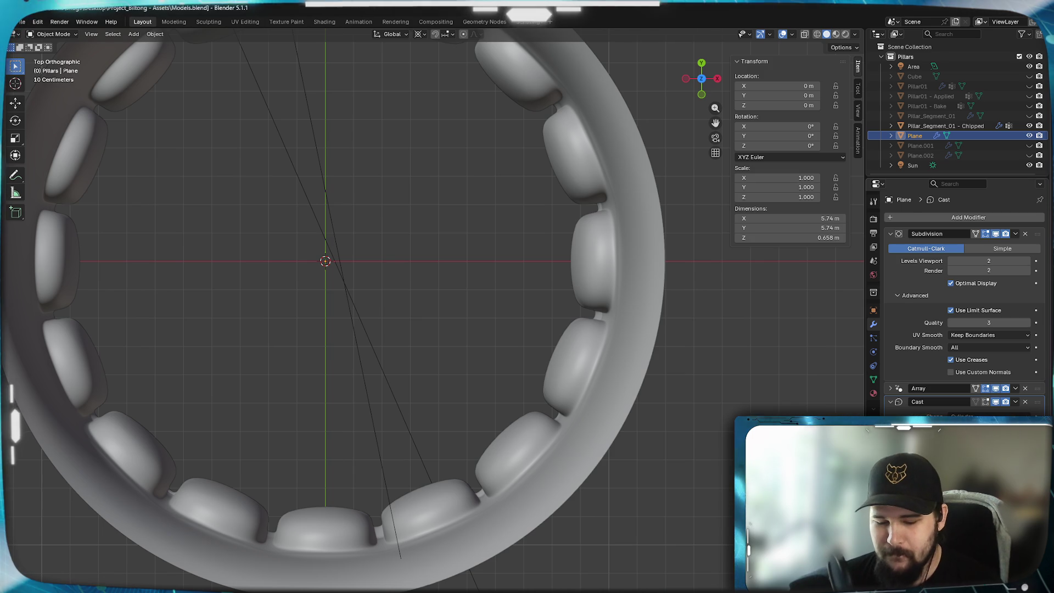
{"action": "key", "text": "Tab"}
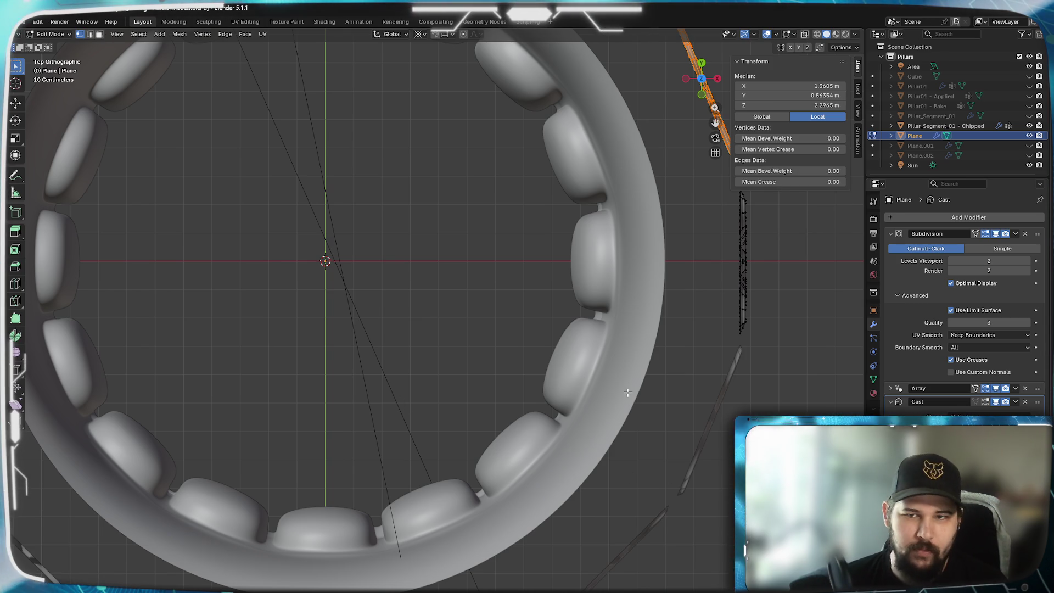
{"action": "key", "text": "a"}
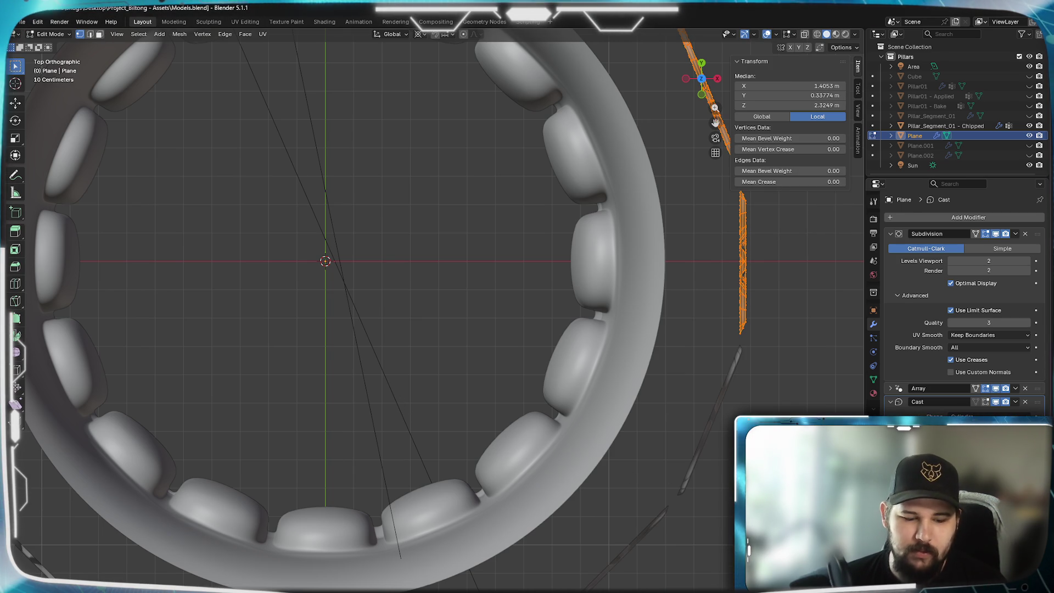
{"action": "key", "text": "g"}
{"action": "key", "text": "y"}
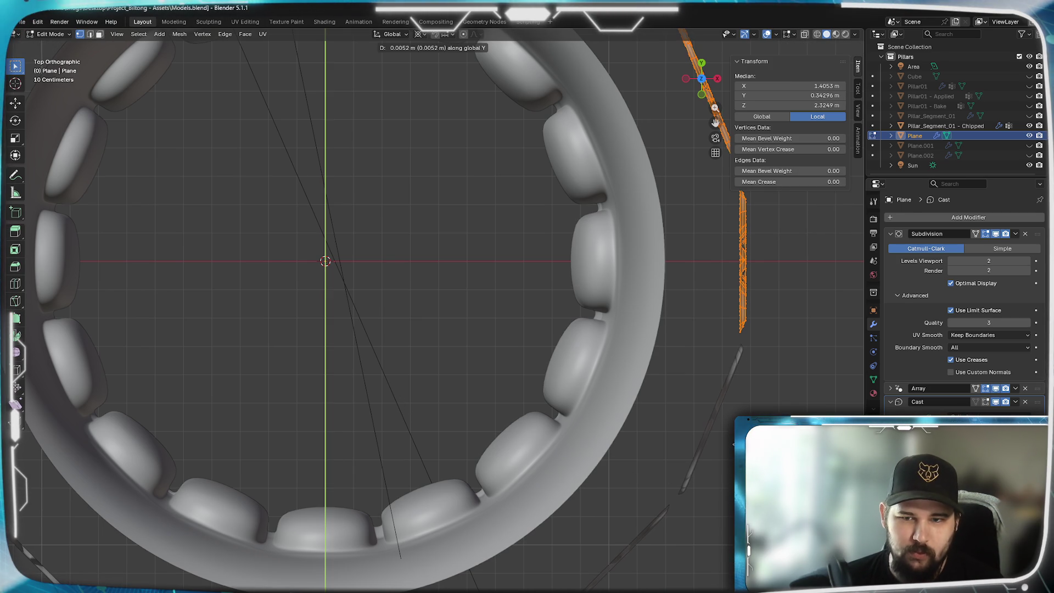
{"action": "key", "text": "Escape"}
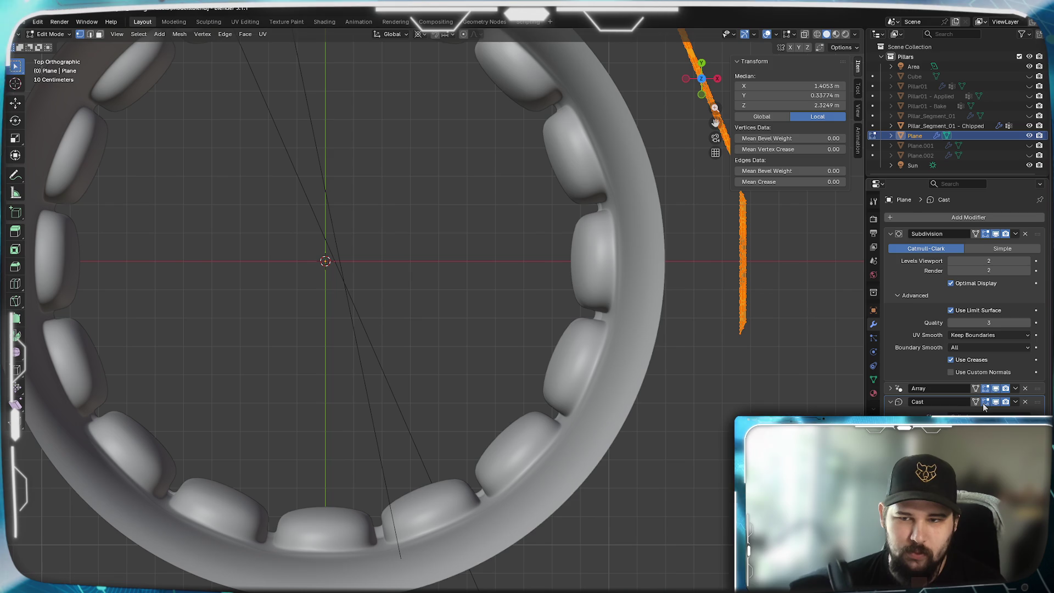
{"action": "scroll", "coordinate": [433, 325], "scroll_direction": "down", "scroll_amount": 4}
{"action": "scroll", "coordinate": [433, 326], "scroll_direction": "down", "scroll_amount": 3}
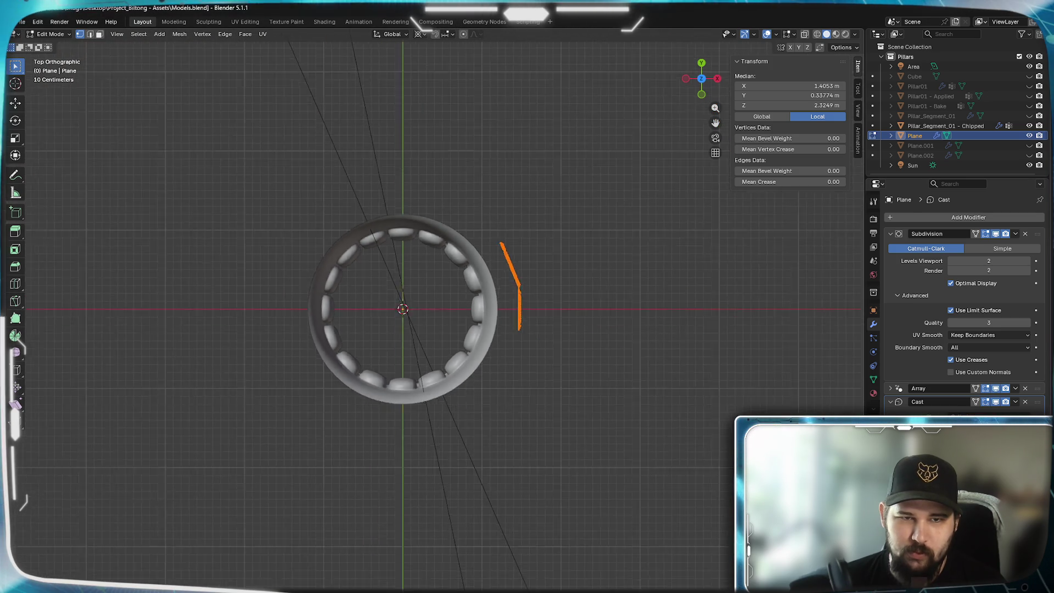
{"action": "scroll", "coordinate": [433, 325], "scroll_direction": "down", "scroll_amount": 6}
{"action": "scroll", "coordinate": [433, 325], "scroll_direction": "down", "scroll_amount": 3}
{"action": "scroll", "coordinate": [449, 334], "scroll_direction": "down", "scroll_amount": 2}
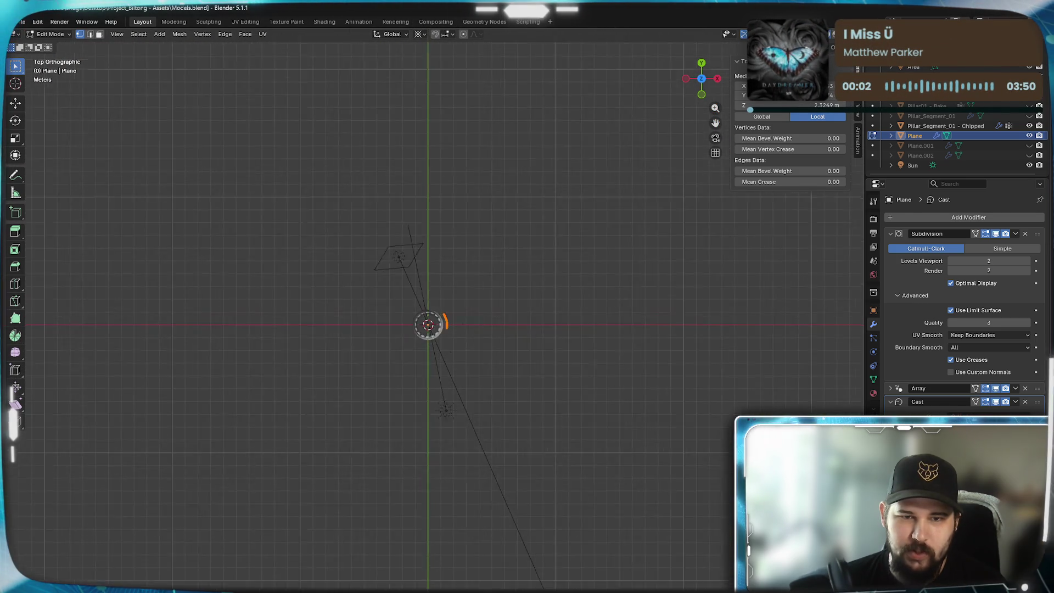
{"action": "scroll", "coordinate": [448, 333], "scroll_direction": "up", "scroll_amount": 3}
{"action": "scroll", "coordinate": [450, 334], "scroll_direction": "up", "scroll_amount": 4}
{"action": "scroll", "coordinate": [436, 329], "scroll_direction": "up", "scroll_amount": 3}
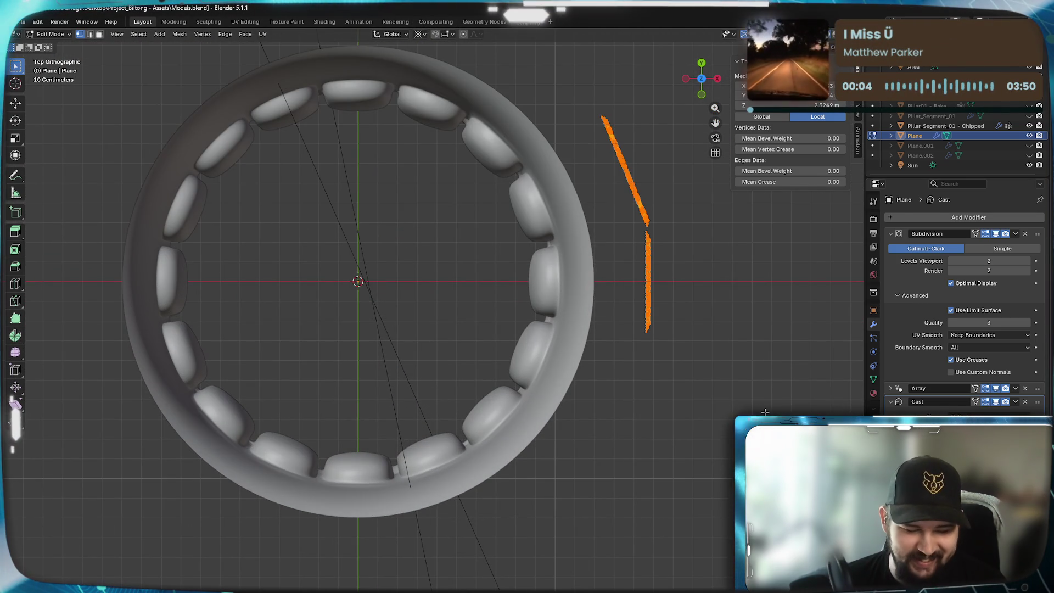
{"action": "key", "text": "g"}
{"action": "key", "text": "x"}
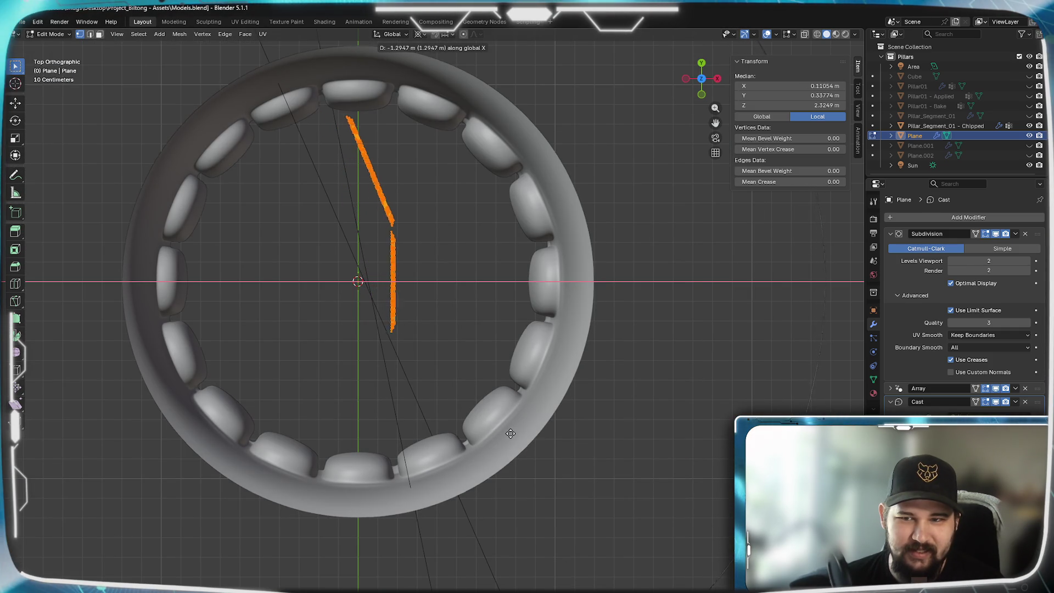
{"action": "left_click", "coordinate": [762, 438]}
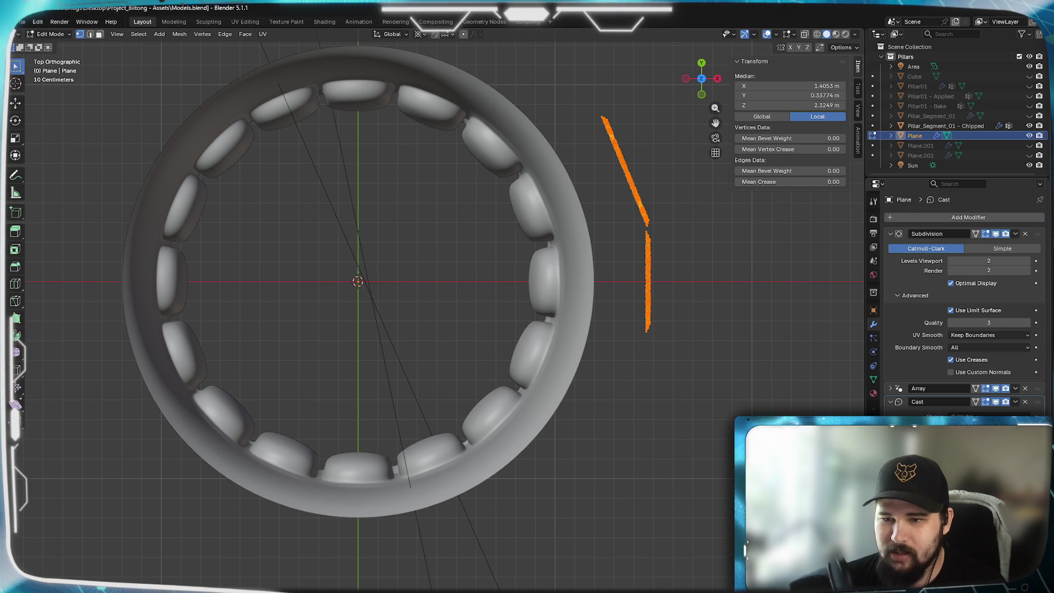
- Show the Cast deformation during editing, check it from the side and leave Edit Mode
{"action": "left_click", "coordinate": [994, 401]}
{"action": "mouse_move", "coordinate": [675, 440]}
{"action": "middle_mouse_down"}
{"action": "mouse_move", "coordinate": [648, 424]}
{"action": "mouse_move", "coordinate": [616, 347]}
{"action": "middle_mouse_up"}
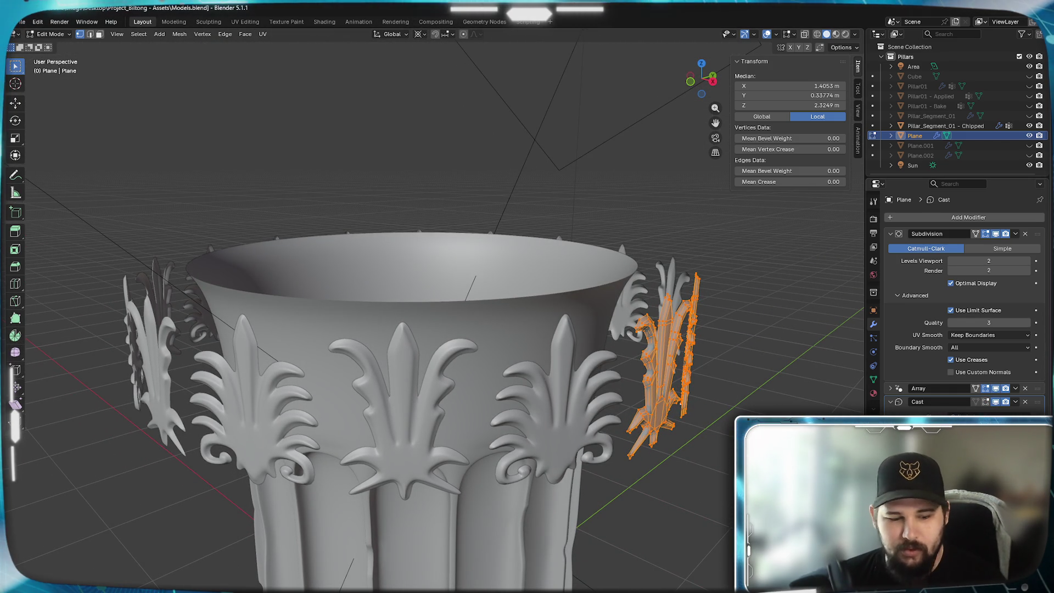
{"action": "key", "text": "Tab"}
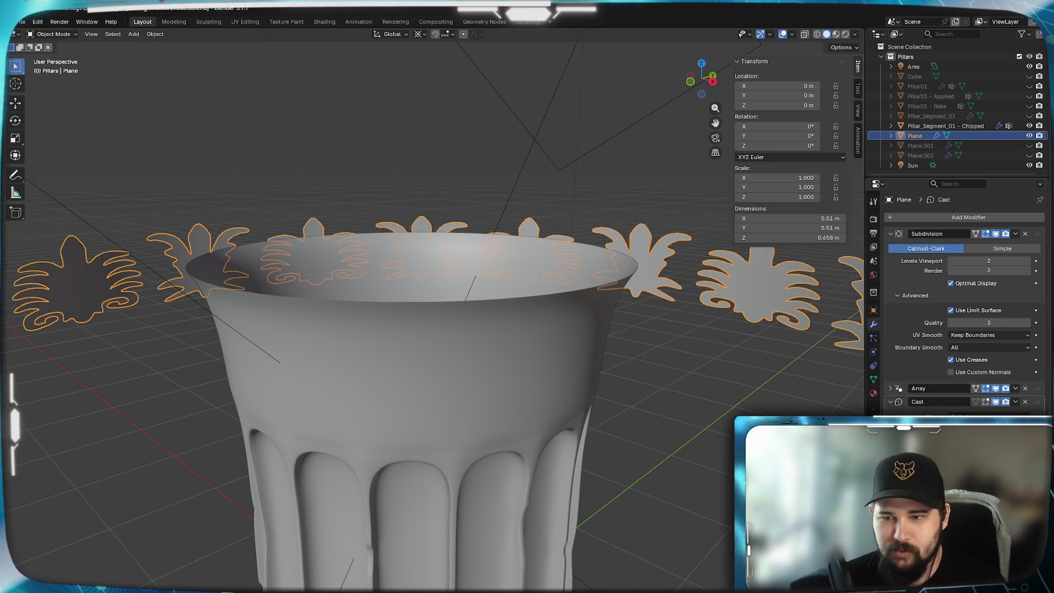
- Undo to re-wrap the ornaments, nudge the ring size from top view and undo that too
{"action": "key", "text": "ctrl+z"}
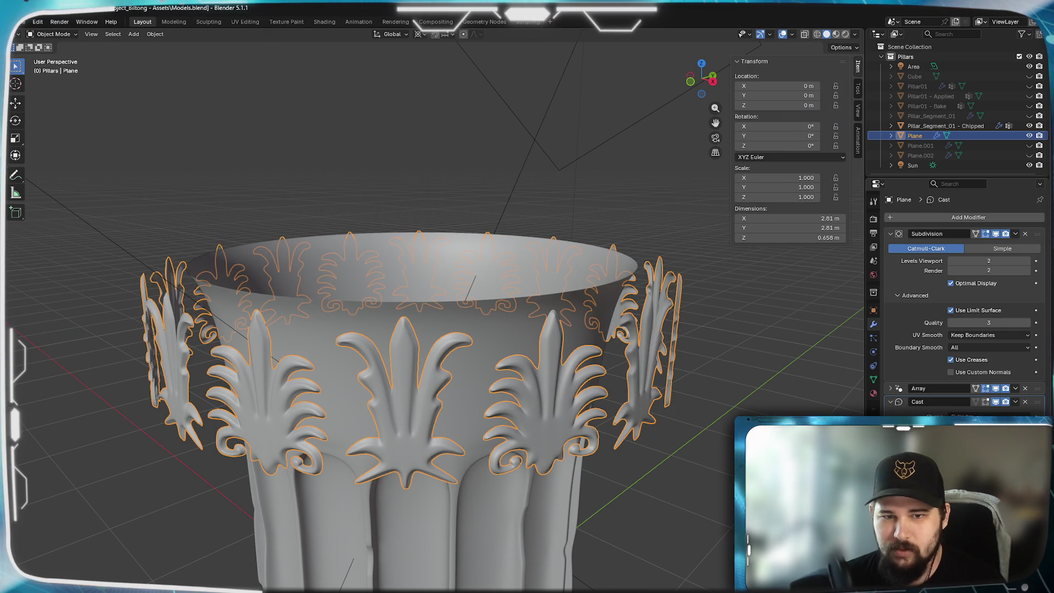
{"action": "middle_click_drag", "start_coordinate": [683, 412], "coordinate": [680, 466]}
{"action": "key", "text": "KP_7"}
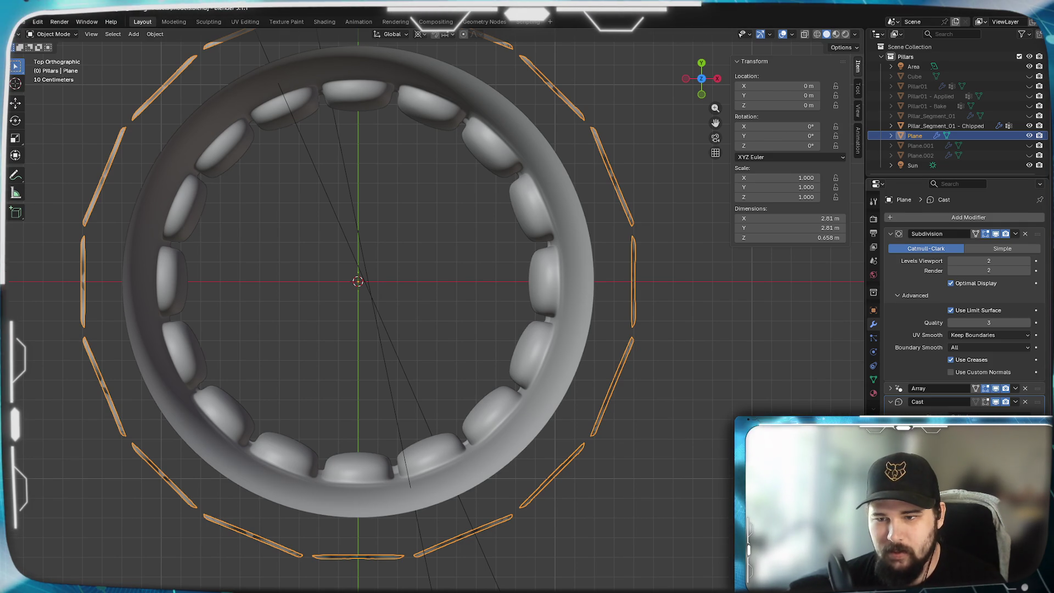
{"action": "left_click_drag", "start_coordinate": [988, 445], "coordinate": [1013, 445]}
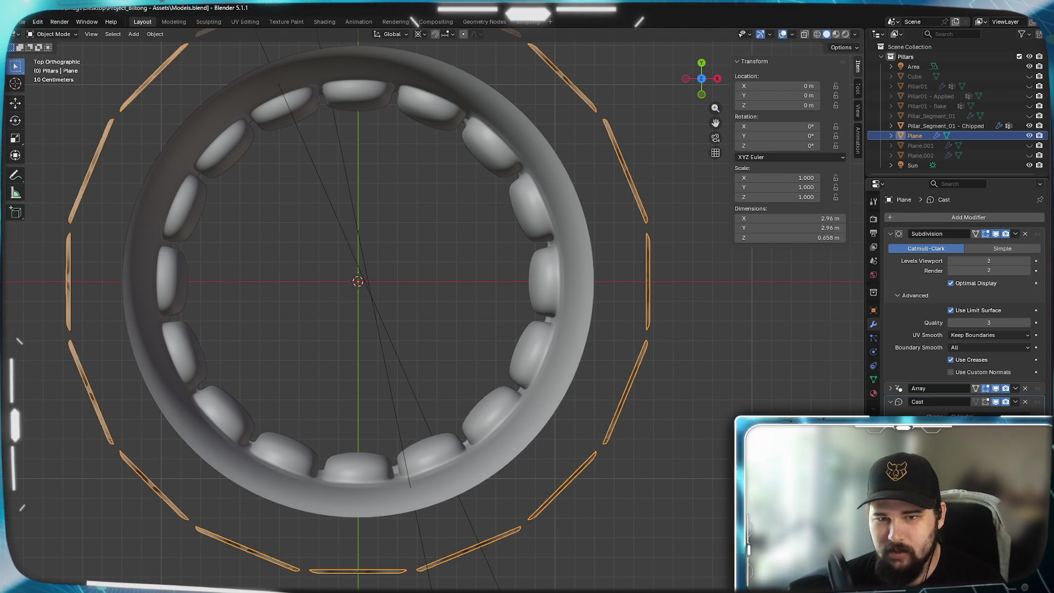
{"action": "key", "text": "ctrl+z"}
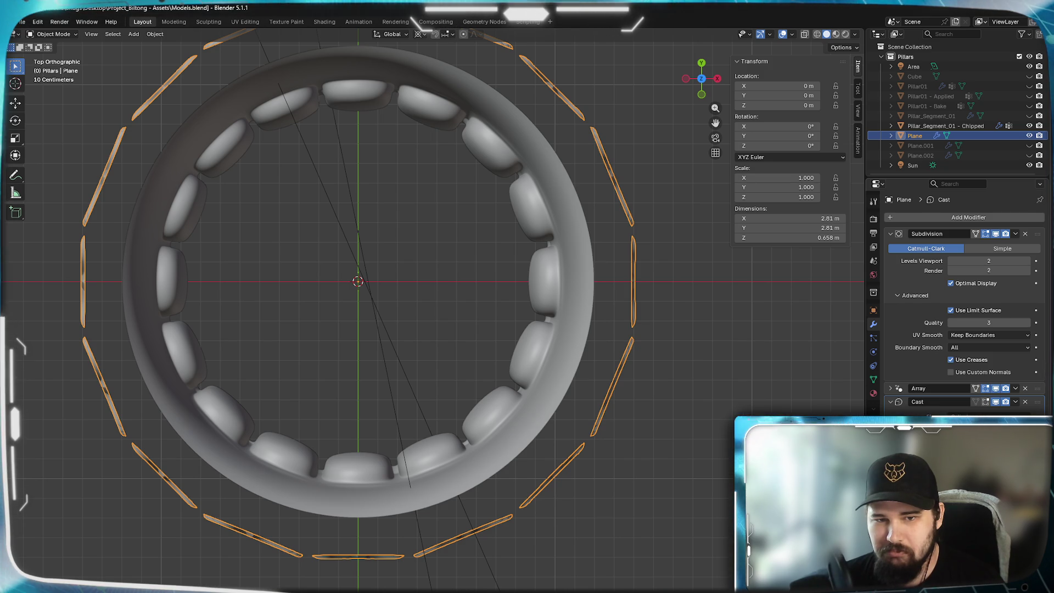
- Delete the Cast modifier from the palmette ring and bring up the Add Modifier list
{"action": "left_click", "coordinate": [1024, 401]}
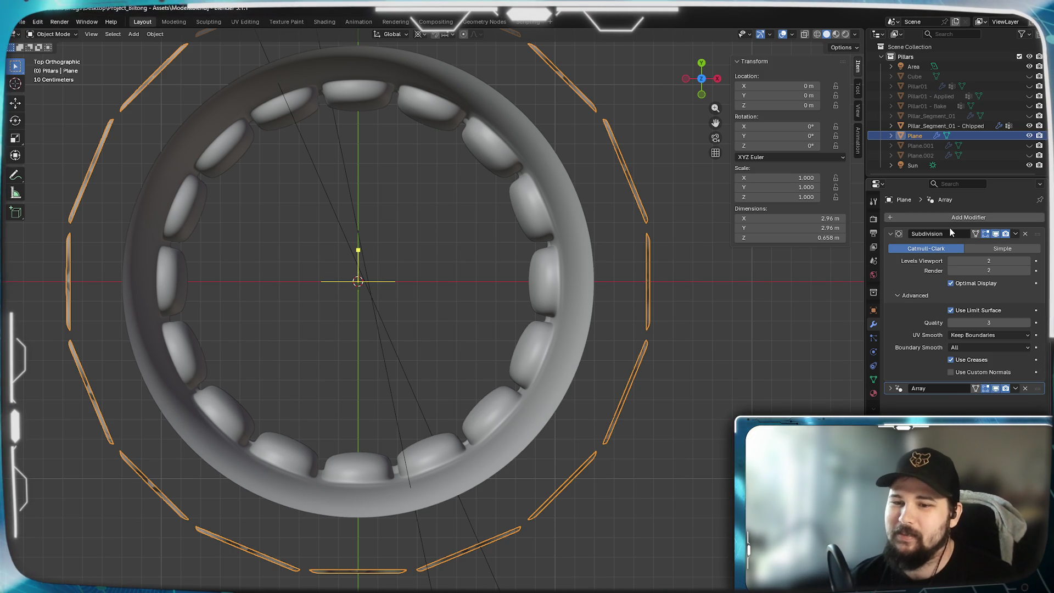
{"action": "left_click", "coordinate": [950, 219]}
{"action": "mouse_move", "coordinate": [900, 218]}
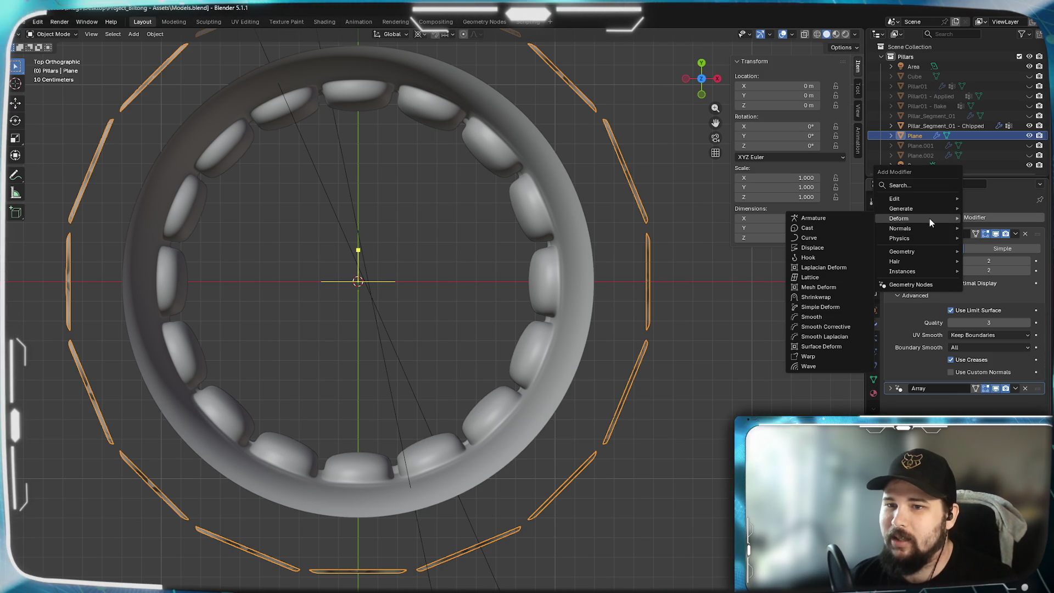
- Add a Shrinkwrap modifier targeting Pillar_Segment_01 - Chipped and inspect the flattened ornaments
{"action": "left_click", "coordinate": [826, 297]}
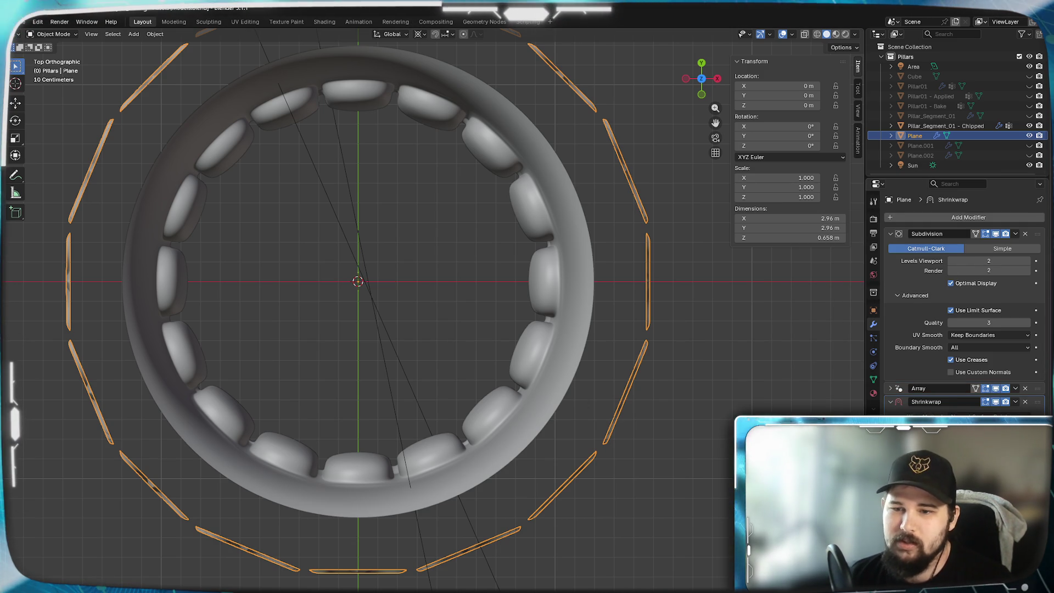
{"action": "left_click", "coordinate": [564, 354]}
{"action": "mouse_move", "coordinate": [546, 368]}
{"action": "middle_mouse_down"}
{"action": "mouse_move", "coordinate": [518, 286]}
{"action": "mouse_move", "coordinate": [549, 332]}
{"action": "middle_mouse_up"}
{"action": "scroll", "coordinate": [517, 286], "scroll_direction": "up", "scroll_amount": 3}
{"action": "scroll", "coordinate": [543, 310], "scroll_direction": "up", "scroll_amount": 2}
{"action": "scroll", "coordinate": [564, 304], "scroll_direction": "down", "scroll_amount": 3}
{"action": "scroll", "coordinate": [499, 320], "scroll_direction": "up", "scroll_amount": 4}
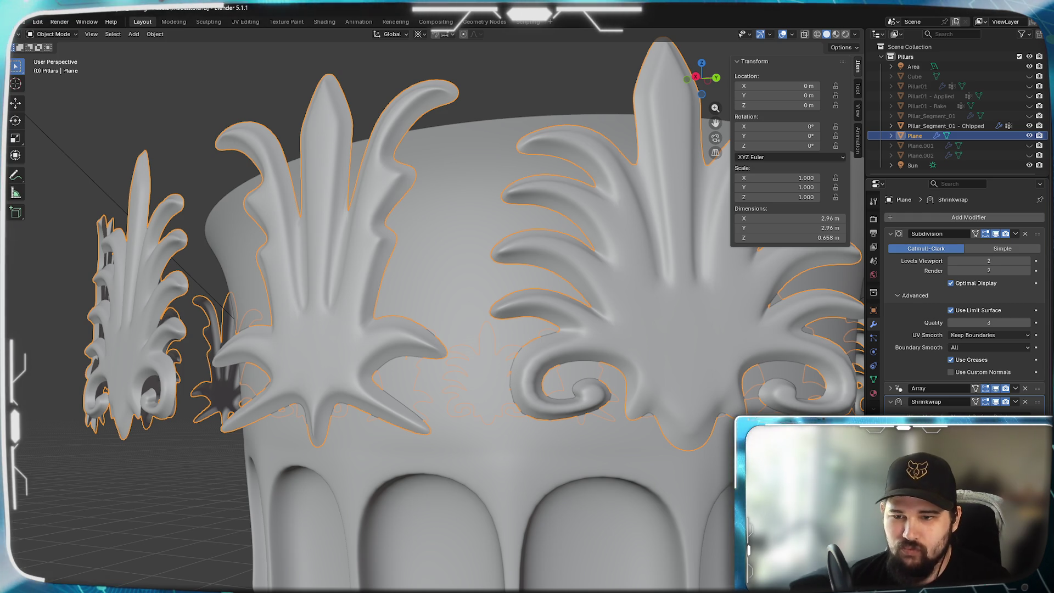
{"action": "scroll", "coordinate": [536, 346], "scroll_direction": "down", "scroll_amount": 3}
{"action": "mouse_move", "coordinate": [549, 354]}
{"action": "middle_mouse_down"}
{"action": "mouse_move", "coordinate": [502, 364]}
{"action": "mouse_move", "coordinate": [499, 448]}
{"action": "mouse_move", "coordinate": [554, 346]}
{"action": "mouse_move", "coordinate": [481, 340]}
{"action": "middle_mouse_up"}
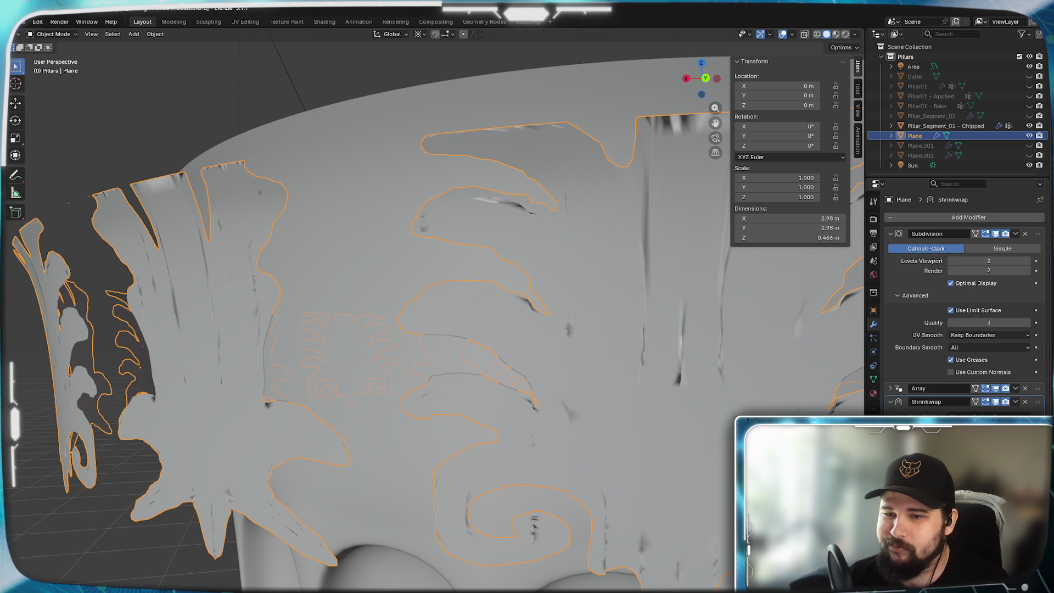
- Remove the Shrinkwrap modifier and add a Warp deform modifier to the ring
{"action": "key", "text": "ctrl+z"}
{"action": "left_click", "coordinate": [1026, 402]}
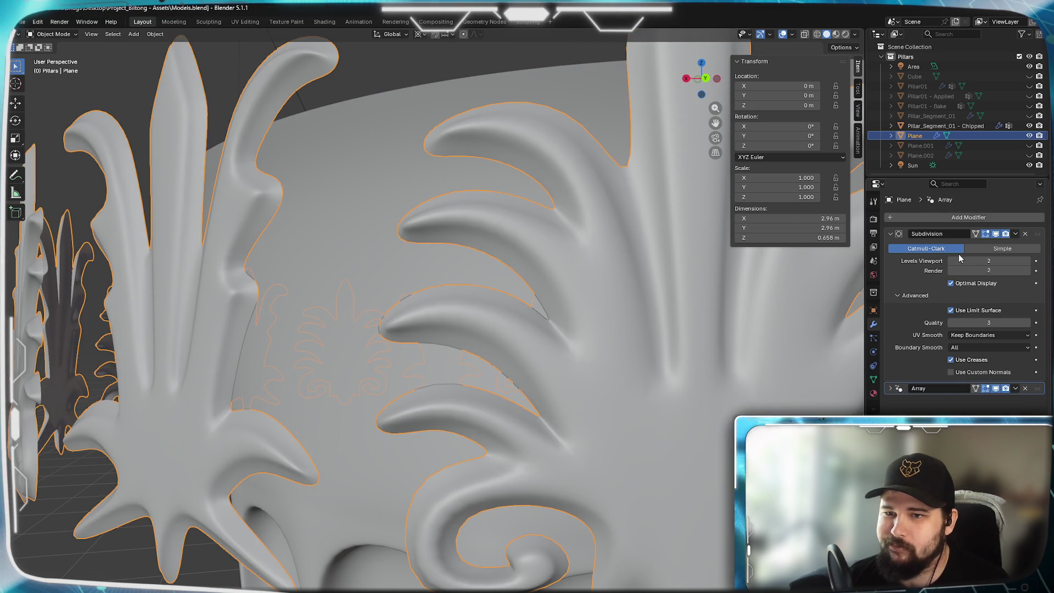
{"action": "left_click", "coordinate": [943, 218]}
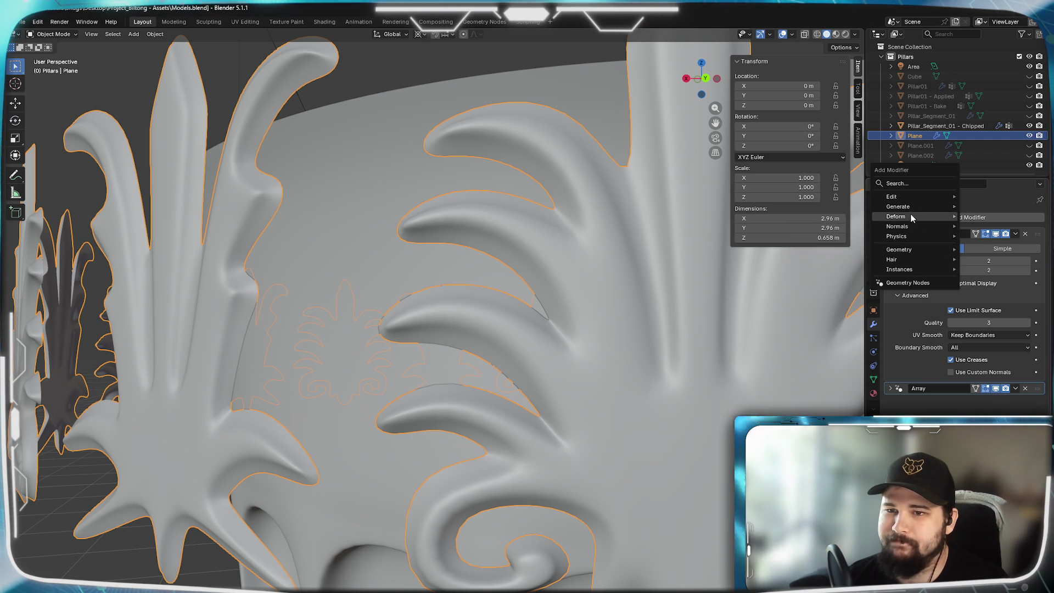
{"action": "mouse_move", "coordinate": [896, 215]}
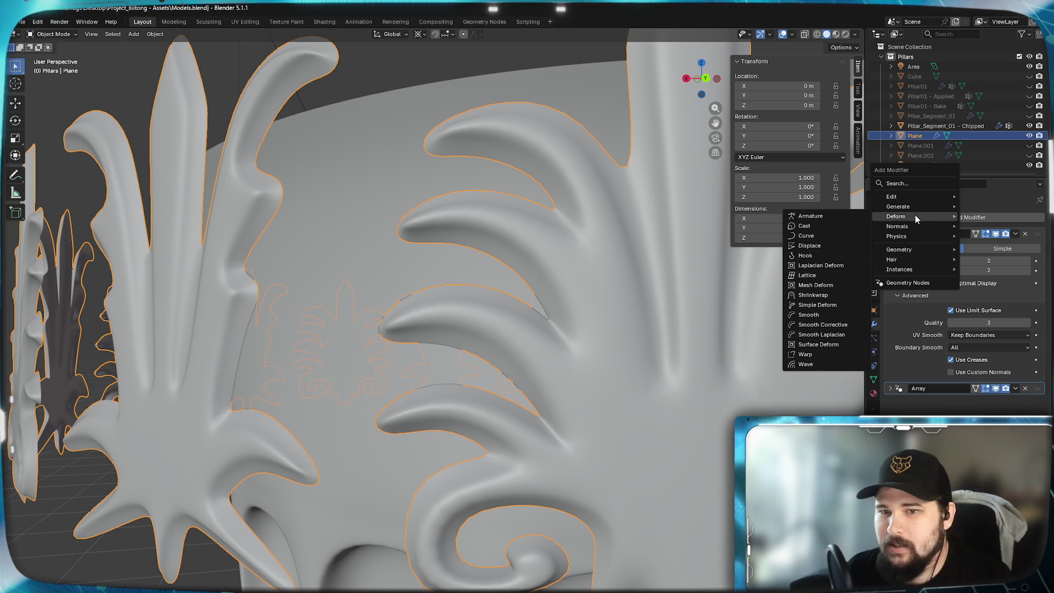
{"action": "left_click", "coordinate": [816, 354]}
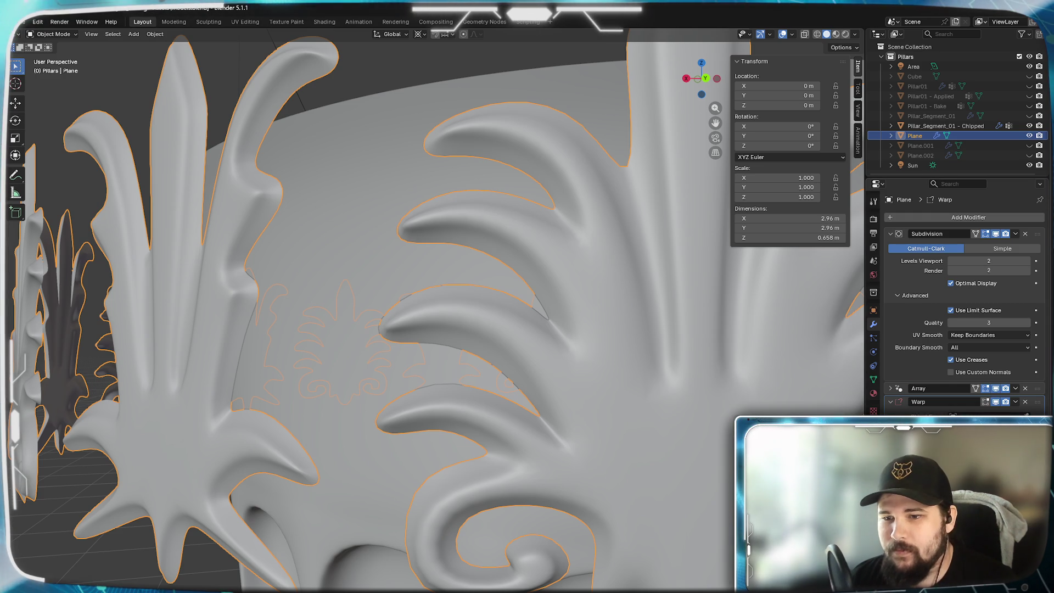